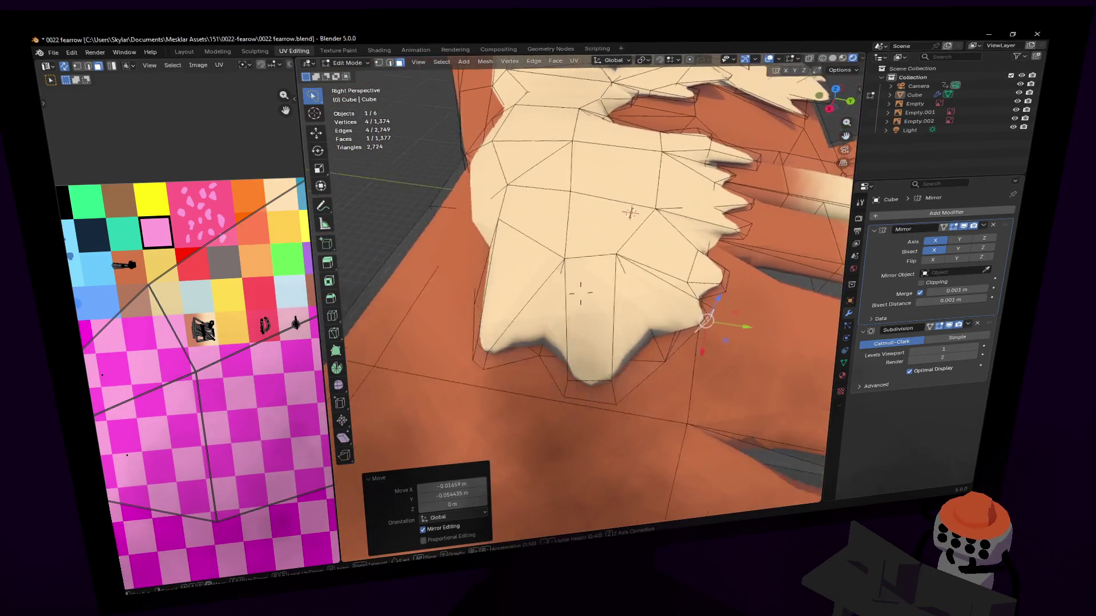
# Rotate the foot's tip face around Z, cancel an X-scale, and move it to a new spot.
pyautogui.press('r')
pyautogui.press('z')
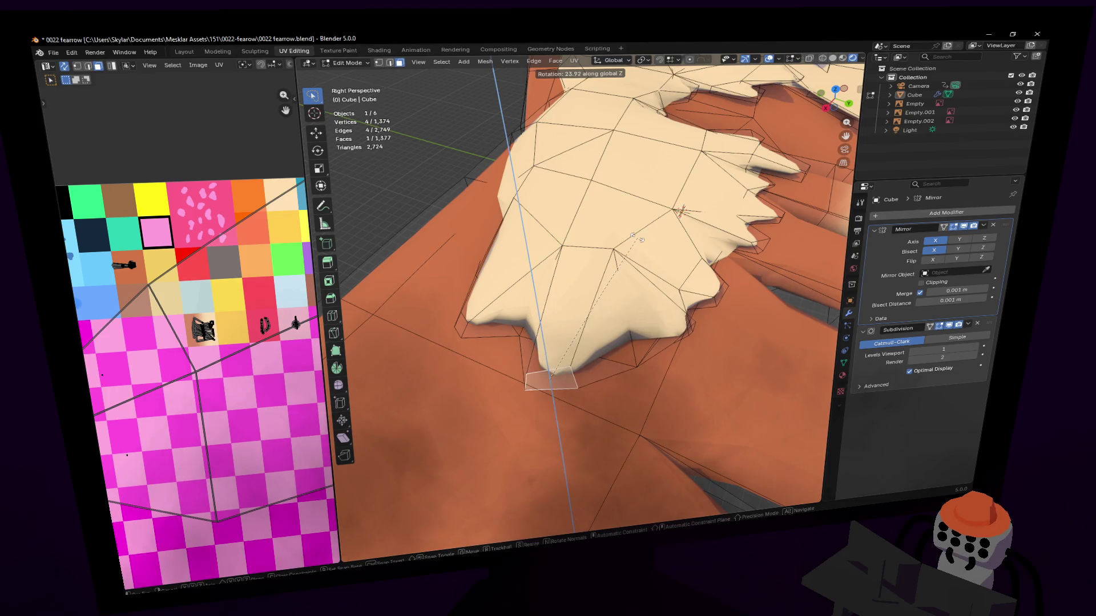
pyautogui.click(639, 239)
pyautogui.press('x')
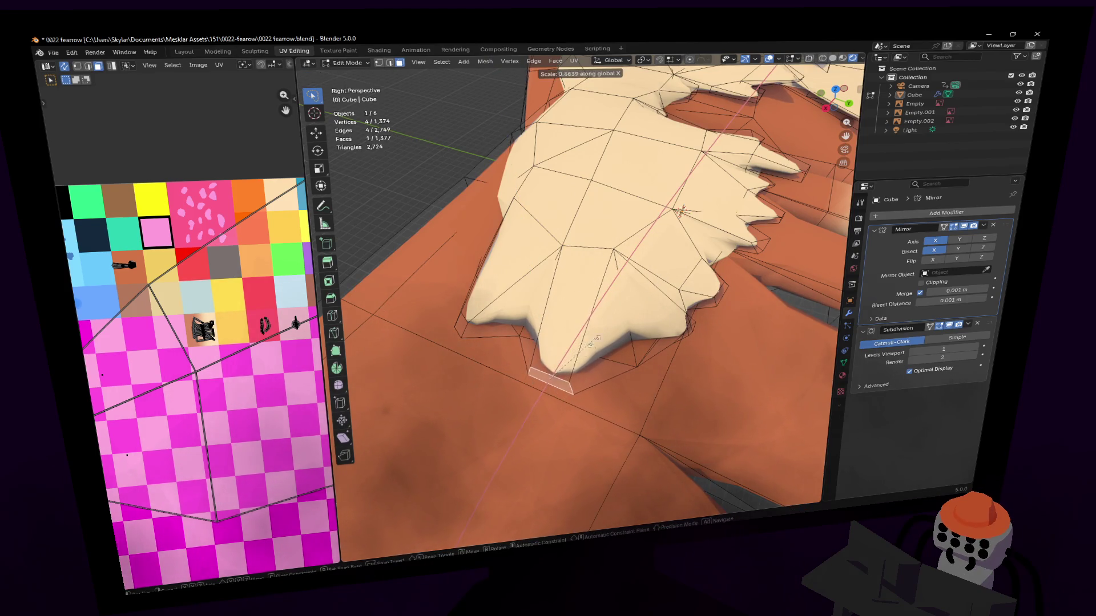
pyautogui.press('Escape')
pyautogui.press('g')
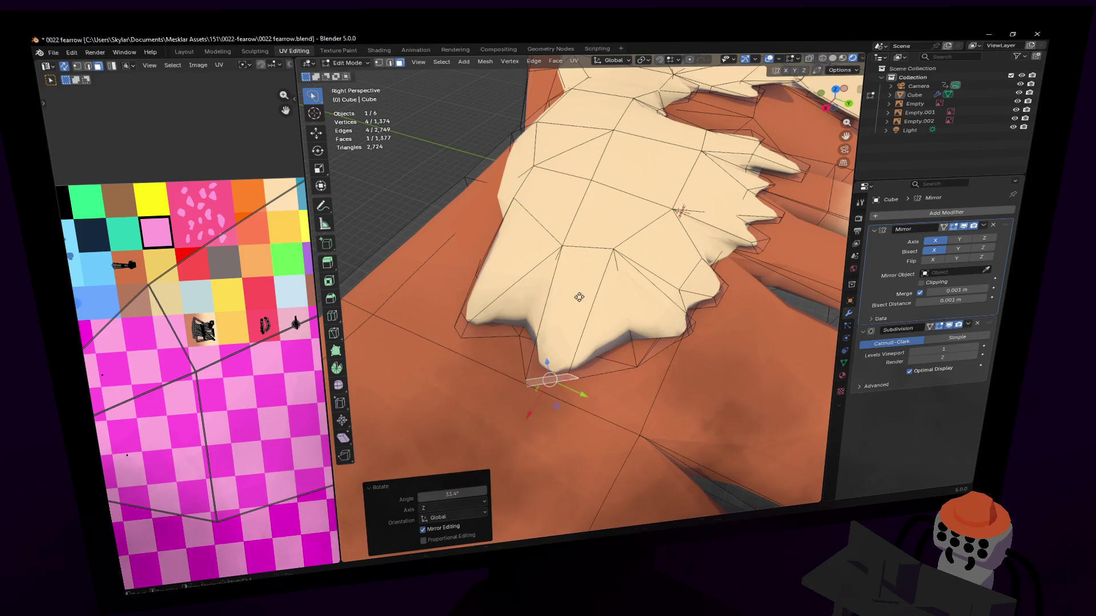
pyautogui.click(625, 285)
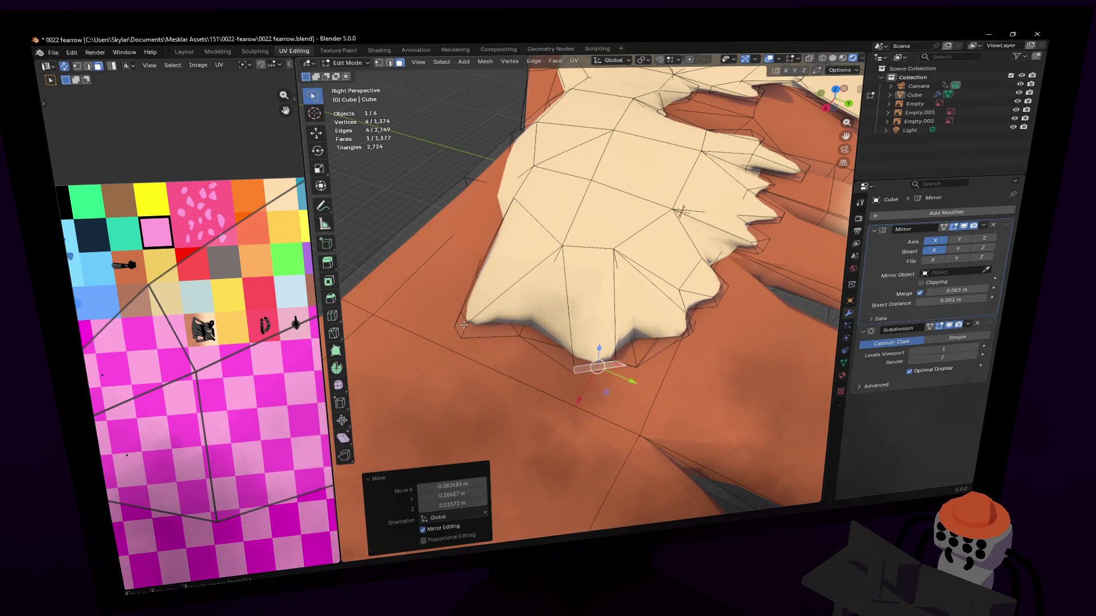
# Rotate the tip face around Z again and slide it sideways while keeping its height.
pyautogui.press('r')
pyautogui.press('z')
pyautogui.click(531, 212)
pyautogui.press('g')
pyautogui.hotkey('shift', 'z')
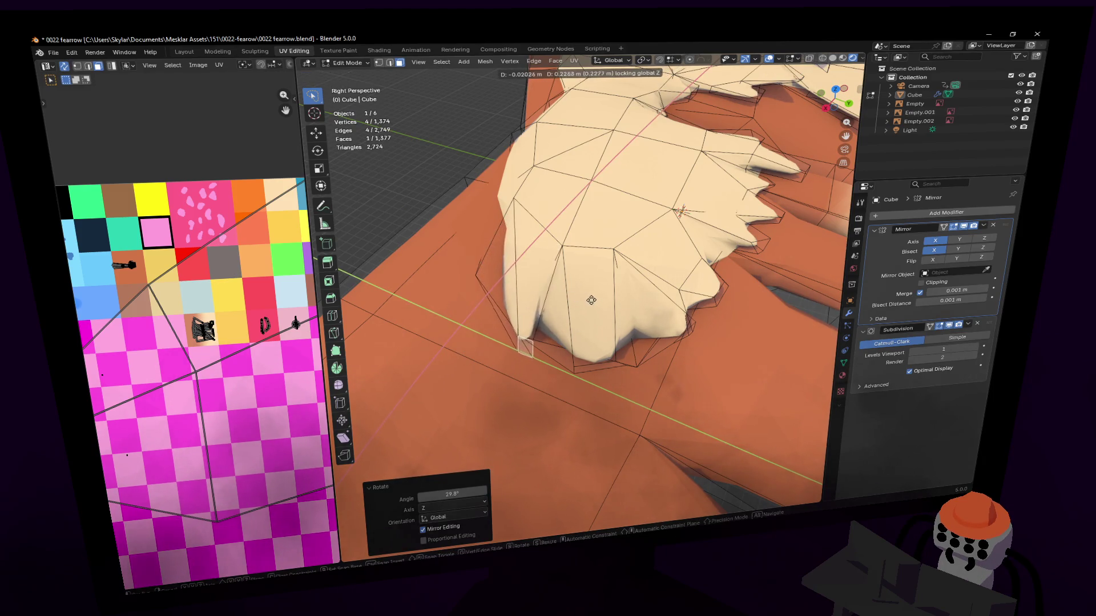
pyautogui.click(591, 301)
# Zoom onto the foot and push a selected toe face outward along Z.
pyautogui.moveTo(591, 300); pyautogui.dragTo(561, 265, button='middle')
pyautogui.click(561, 264)
pyautogui.press('g')
pyautogui.press('z')
pyautogui.press('z')
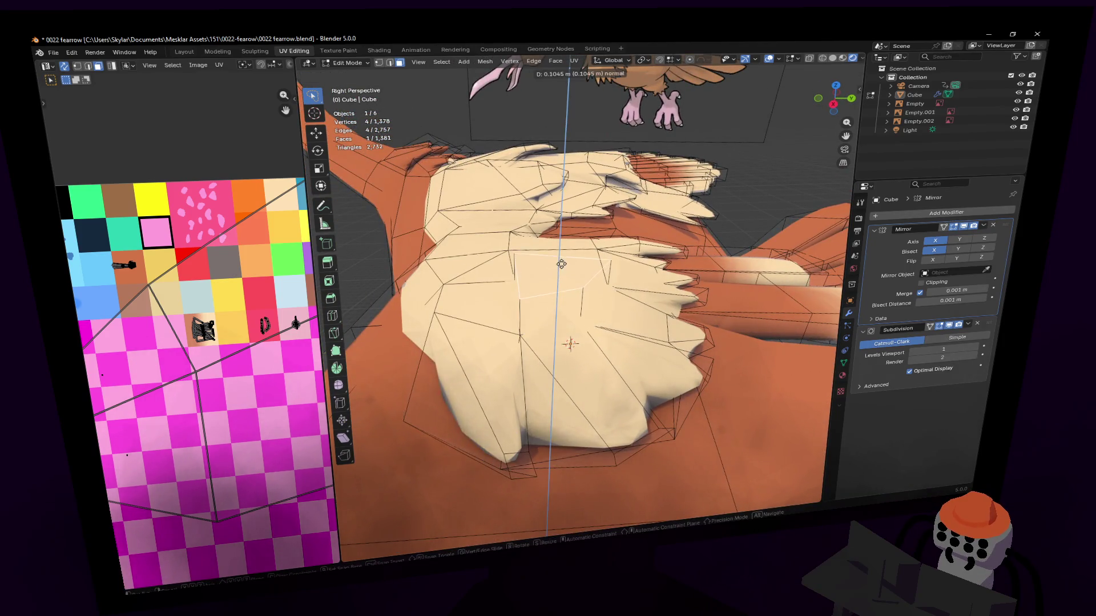
# Shrink the pushed-out toe face and reposition it to form a first knuckle bump.
pyautogui.click(561, 264)
pyautogui.press('s')
pyautogui.click(547, 318)
pyautogui.press('g')
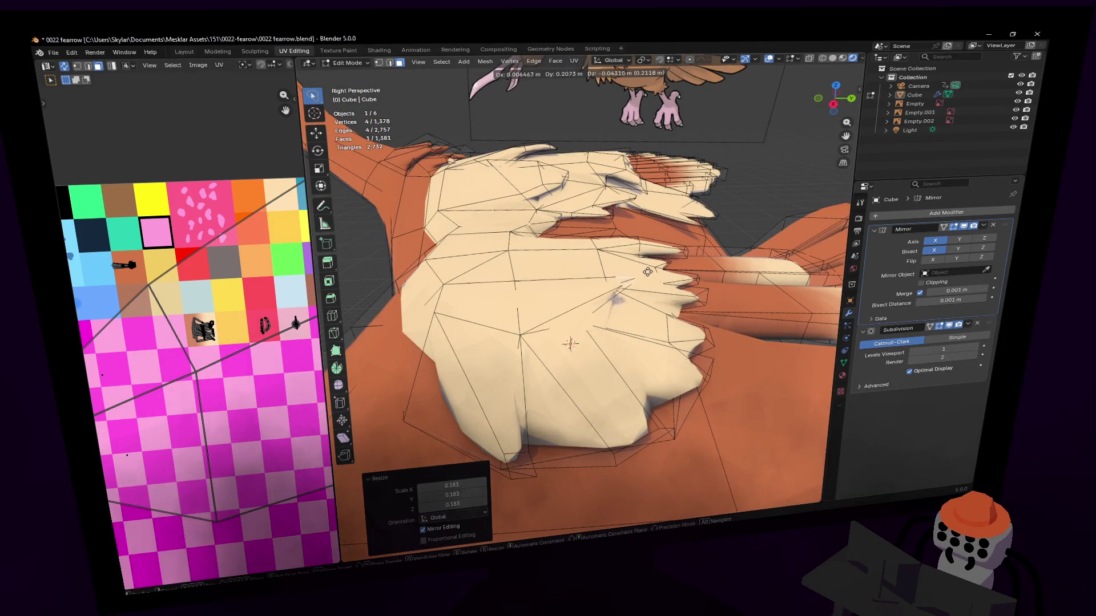
pyautogui.click(635, 274)
pyautogui.moveTo(634, 274)
pyautogui.mouseDown(button='middle')
pyautogui.moveTo(660, 271)
pyautogui.moveTo(599, 274)
pyautogui.moveTo(587, 363)
pyautogui.moveTo(540, 379)
pyautogui.mouseUp(button='middle')
pyautogui.press('Escape')
pyautogui.scroll(3, 580, 292)
# Slide a single toe edge to a better spot and clear the selection.
pyautogui.click(547, 345)
pyautogui.moveTo(555, 368); pyautogui.dragTo(535, 376)
pyautogui.hotkey('alt', 'a')
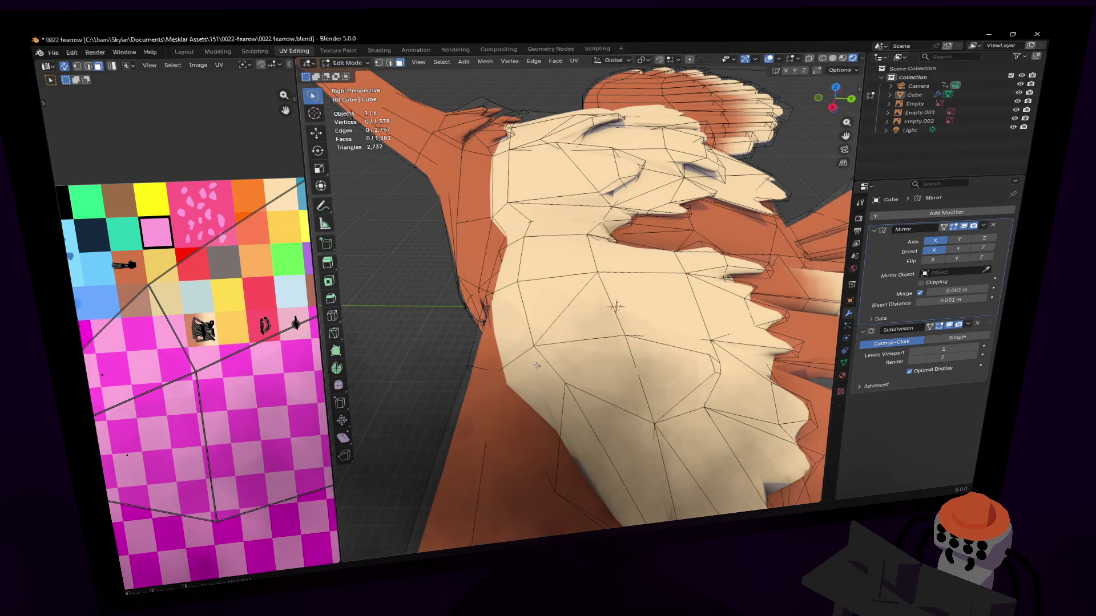
pyautogui.moveTo(535, 377); pyautogui.dragTo(581, 292, button='middle')
# Extrude another toe face along its normal and scale it down into a small bump.
pyautogui.moveTo(572, 344); pyautogui.dragTo(600, 317, button='middle')
pyautogui.click(600, 317)
pyautogui.press('e')
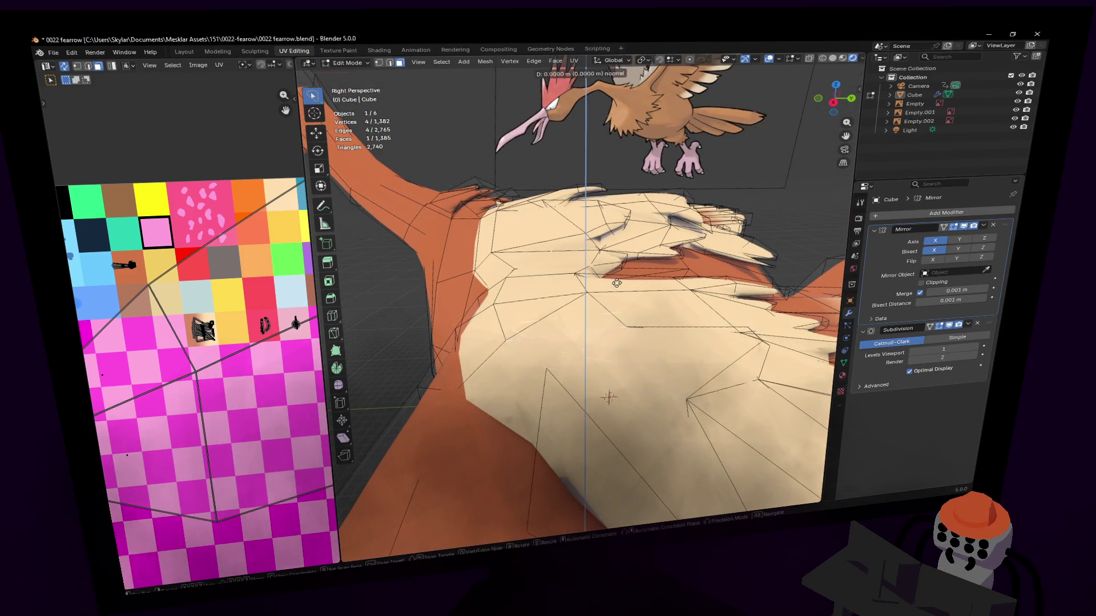
pyautogui.click(623, 265)
pyautogui.press('s')
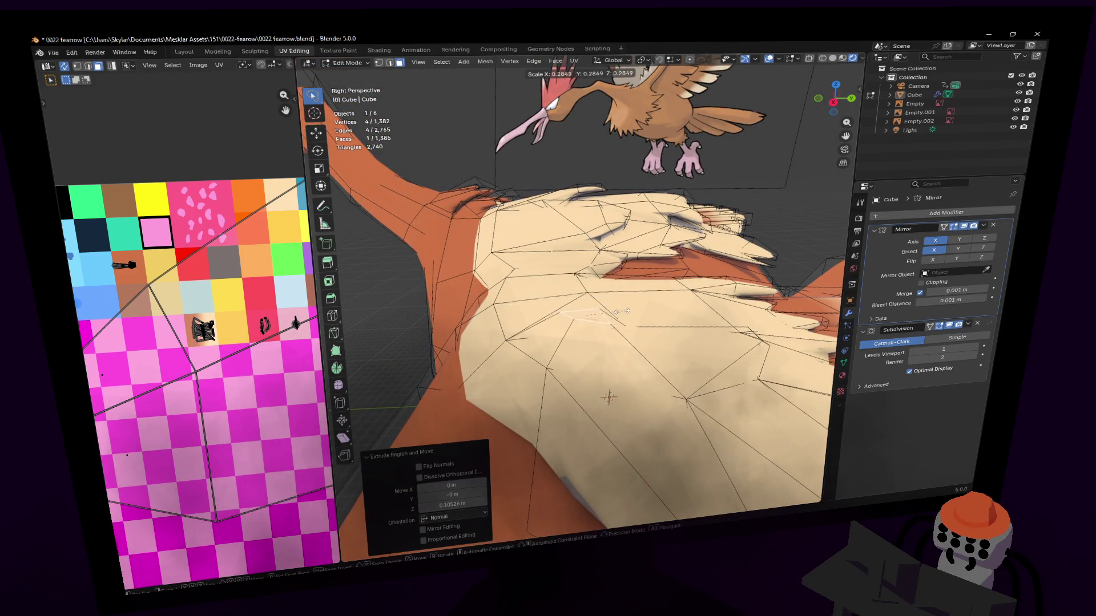
pyautogui.click(623, 312)
pyautogui.moveTo(622, 312); pyautogui.dragTo(591, 342, button='middle')
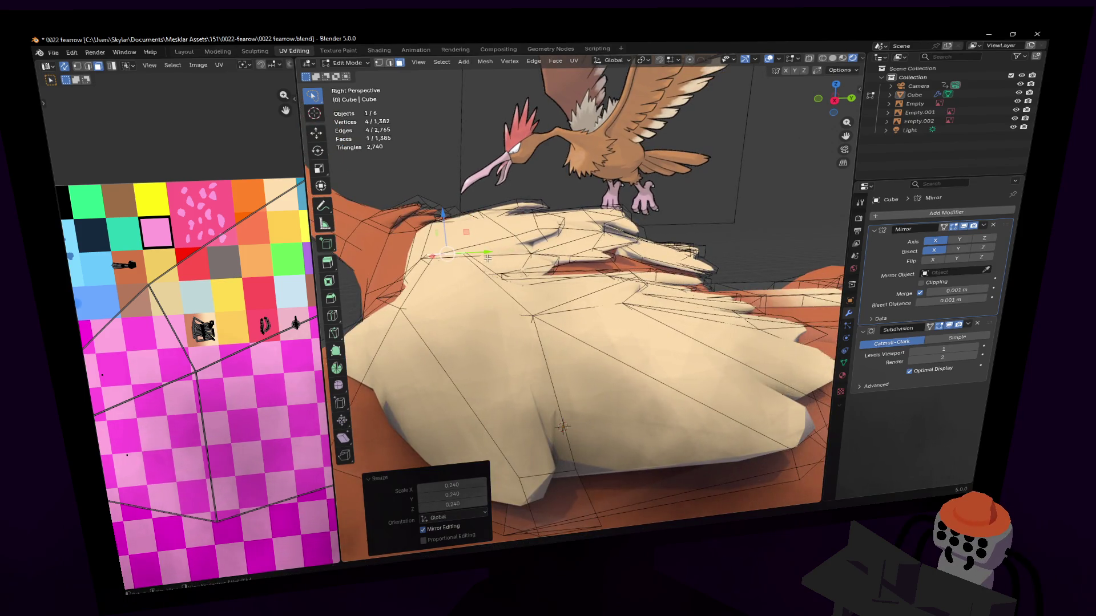
# Shift the new bump along Y and Z, tilt it around X, and lower it slightly.
pyautogui.press('g')
pyautogui.press('y')
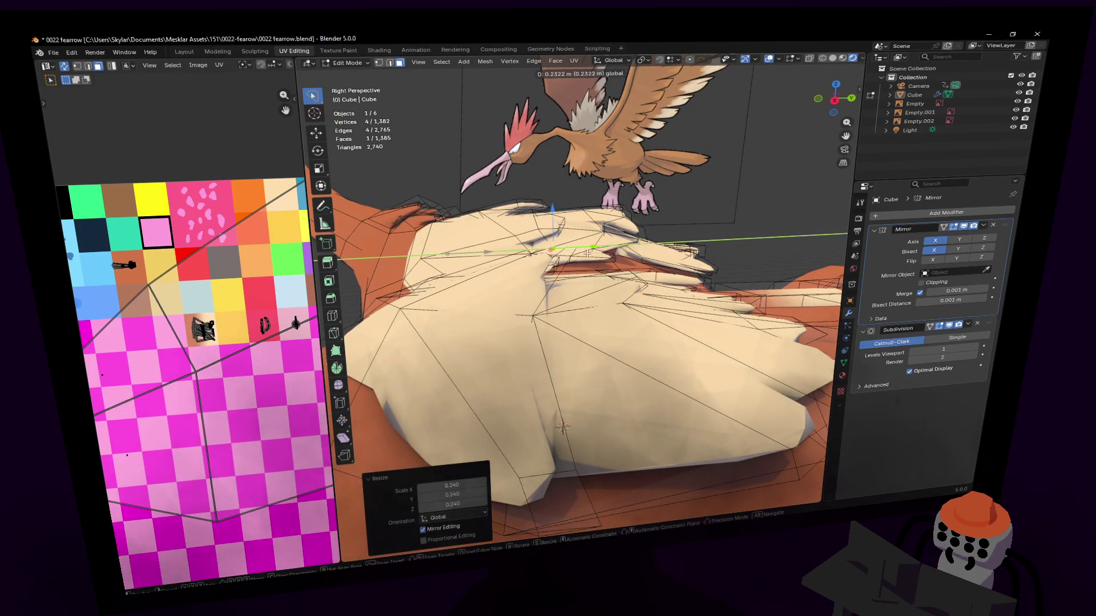
pyautogui.click(552, 249)
pyautogui.press('g')
pyautogui.press('z')
pyautogui.click(550, 239)
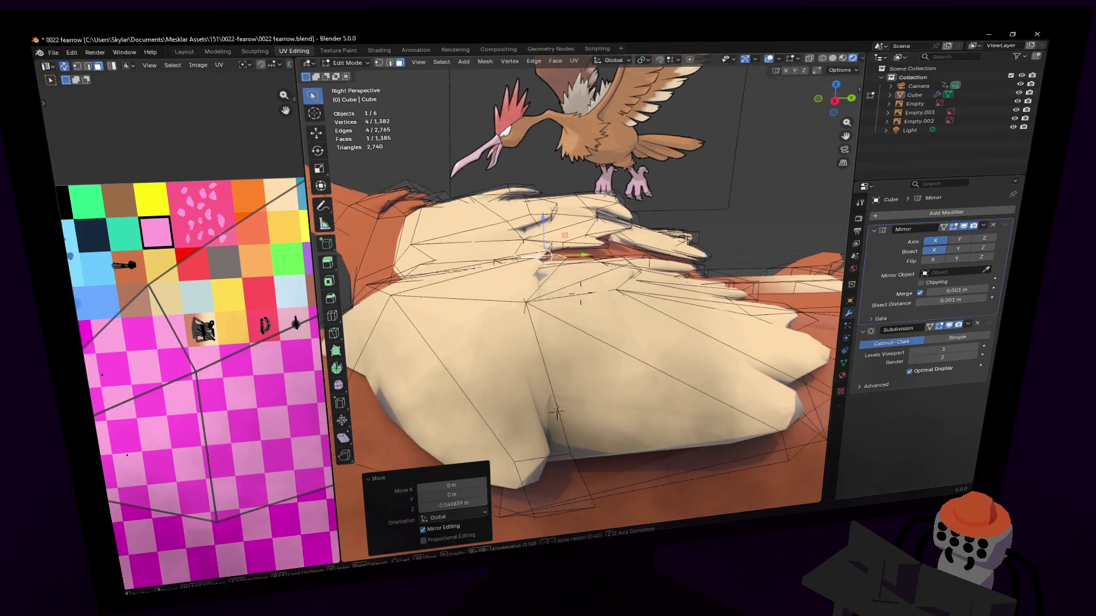
pyautogui.moveTo(550, 239); pyautogui.dragTo(584, 262, button='middle')
pyautogui.press('r')
pyautogui.press('x')
pyautogui.click(584, 262)
pyautogui.press('g')
pyautogui.press('z')
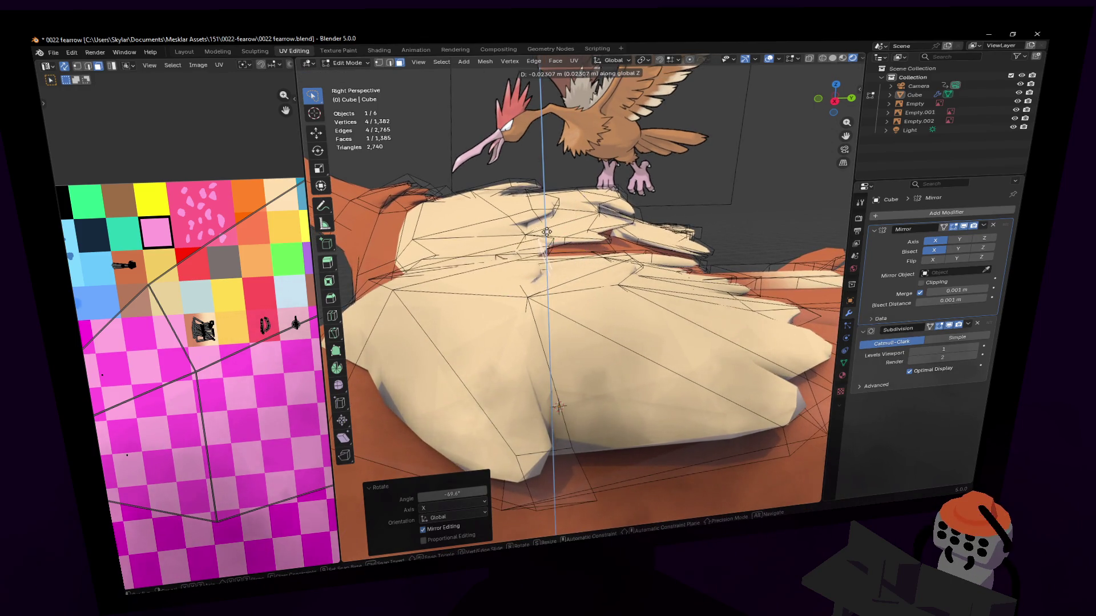
pyautogui.click(561, 403)
pyautogui.scroll(3, 560, 402)
pyautogui.moveTo(561, 403); pyautogui.dragTo(580, 292, button='middle')
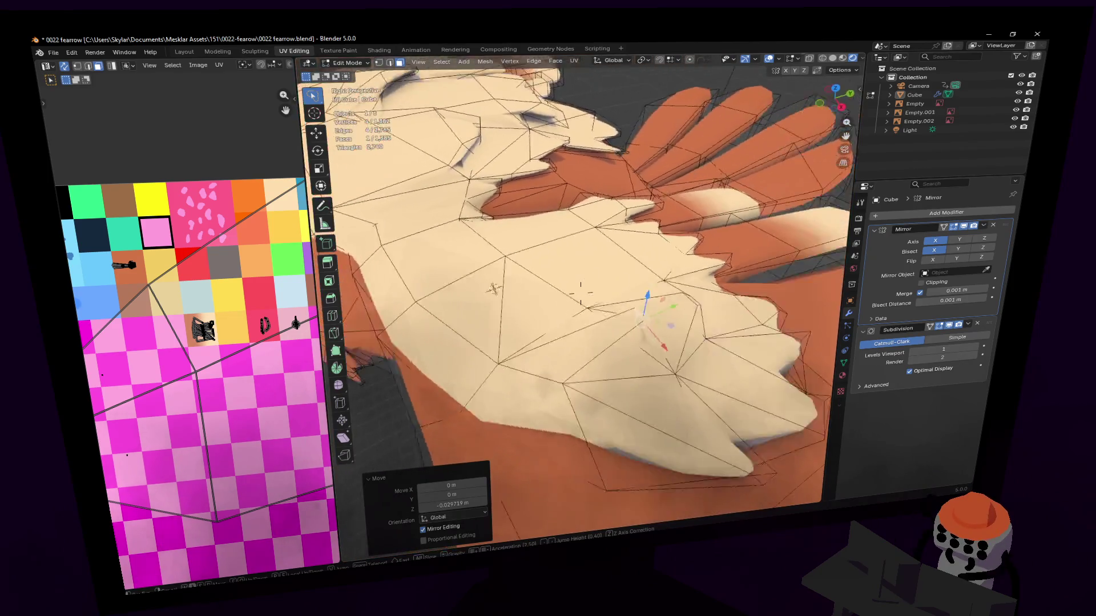
# Nudge bump vertices along X and move a single vertex freely into place.
pyautogui.press('g')
pyautogui.press('x')
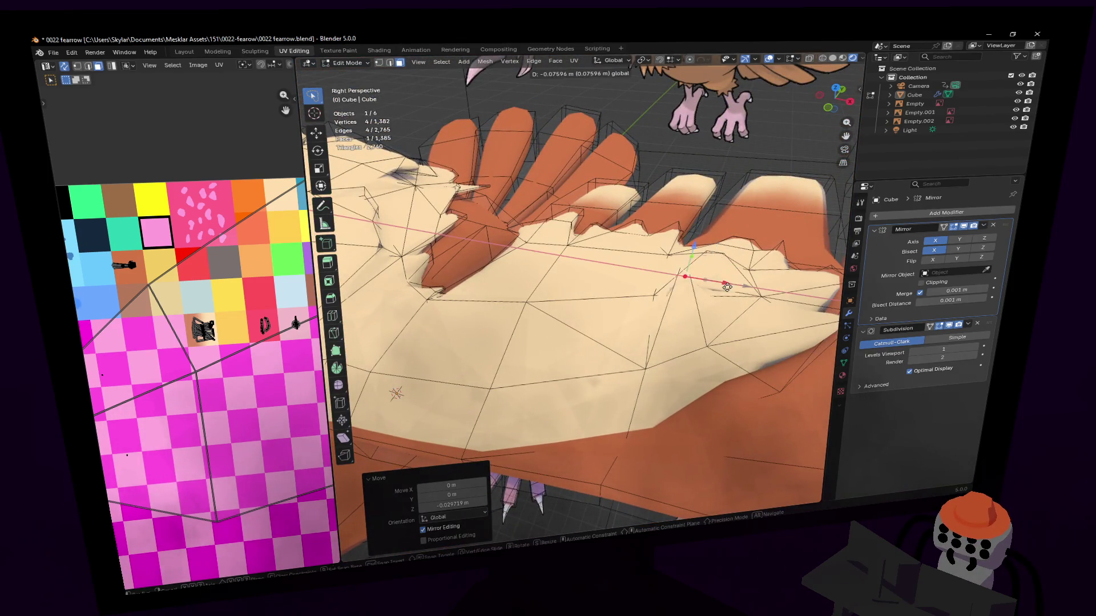
pyautogui.click(730, 288)
pyautogui.moveTo(729, 288); pyautogui.dragTo(733, 279, button='middle')
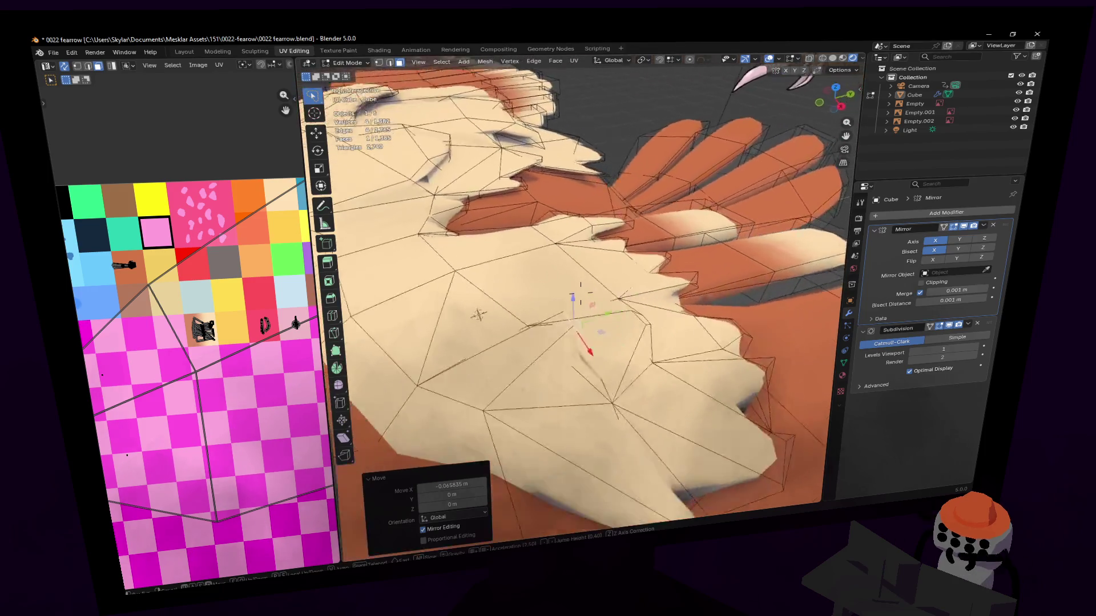
pyautogui.press('g')
pyautogui.press('Escape')
pyautogui.moveTo(580, 293); pyautogui.dragTo(548, 317, button='middle')
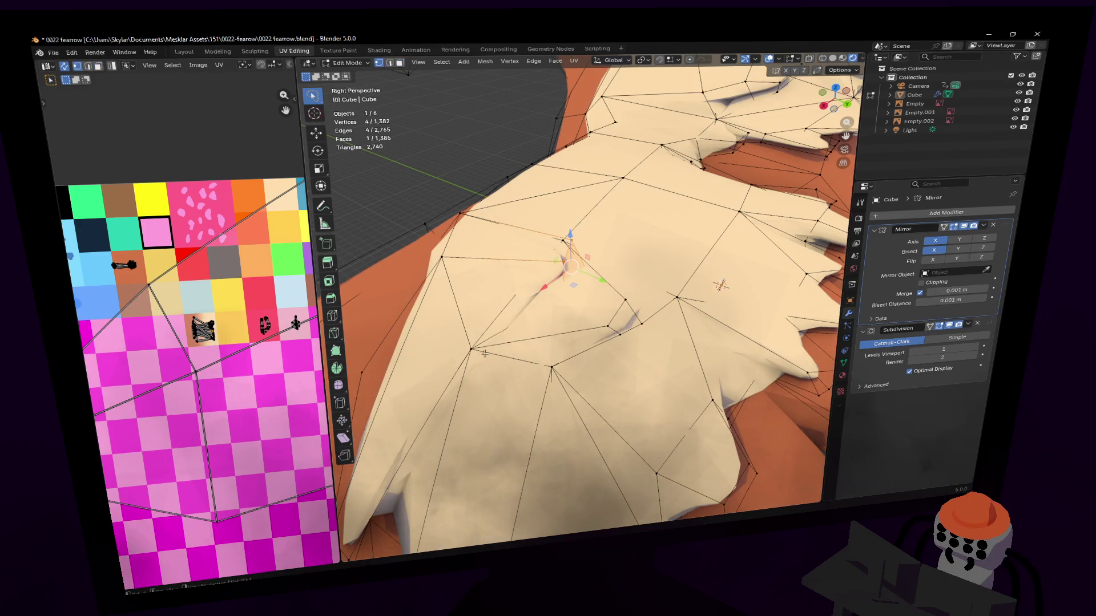
pyautogui.click(505, 343)
pyautogui.press('g')
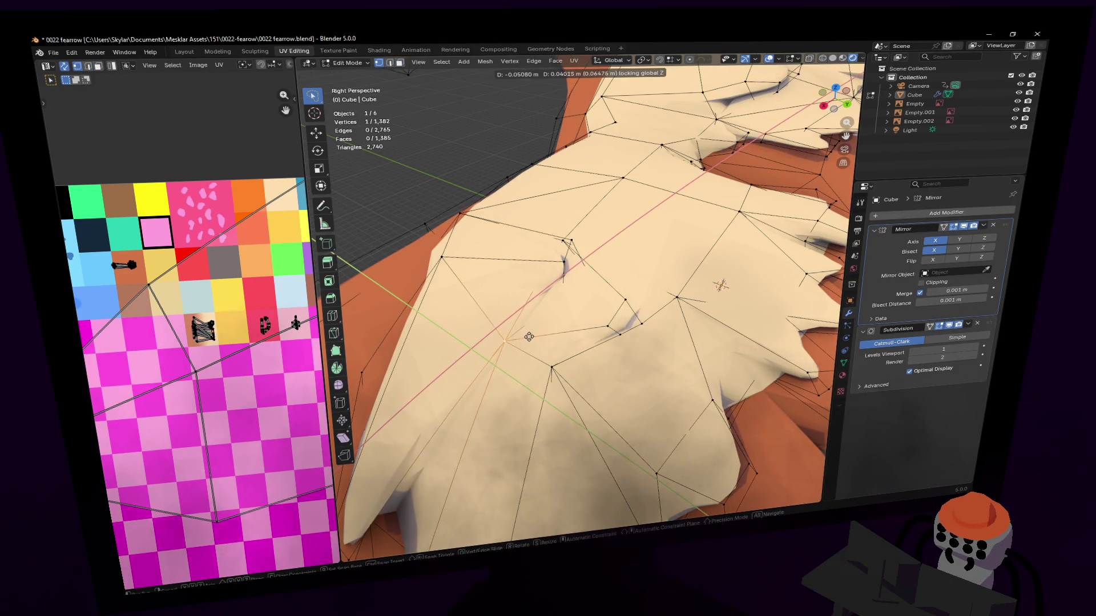
pyautogui.click(517, 336)
# Move the bump's face along Z, Y and X in face-select mode to sharpen its shape.
pyautogui.press('3')
pyautogui.click(580, 252)
pyautogui.press('g')
pyautogui.press('z')
pyautogui.click(580, 252)
pyautogui.press('g')
pyautogui.press('y')
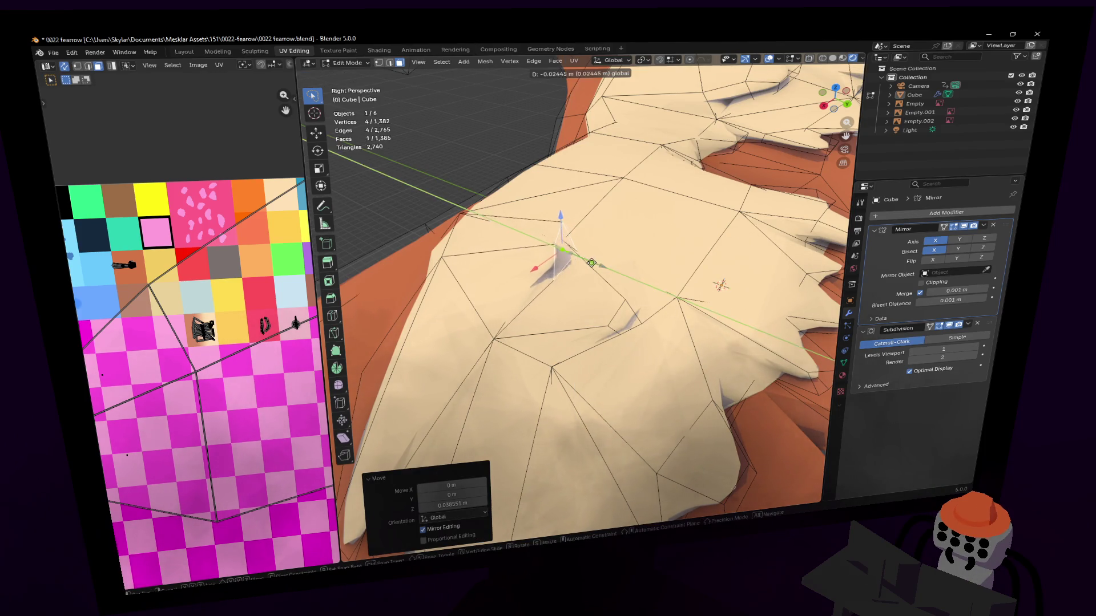
pyautogui.click(588, 262)
pyautogui.press('g')
pyautogui.press('x')
pyautogui.click(581, 268)
pyautogui.moveTo(581, 268)
pyautogui.mouseDown(button='middle')
pyautogui.moveTo(580, 293)
pyautogui.moveTo(631, 349)
pyautogui.moveTo(571, 289)
pyautogui.moveTo(613, 299)
pyautogui.mouseUp(button='middle')
pyautogui.click(568, 310)
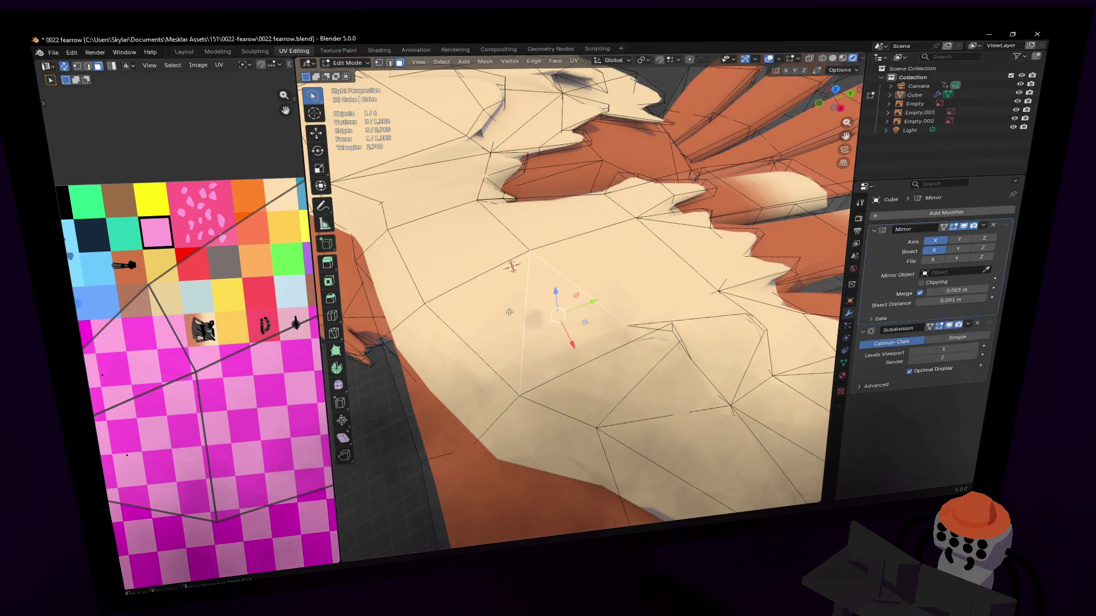
# Dissolve the unneeded edges on the toe surface in edge-select mode.
pyautogui.press('2')
pyautogui.press('x')
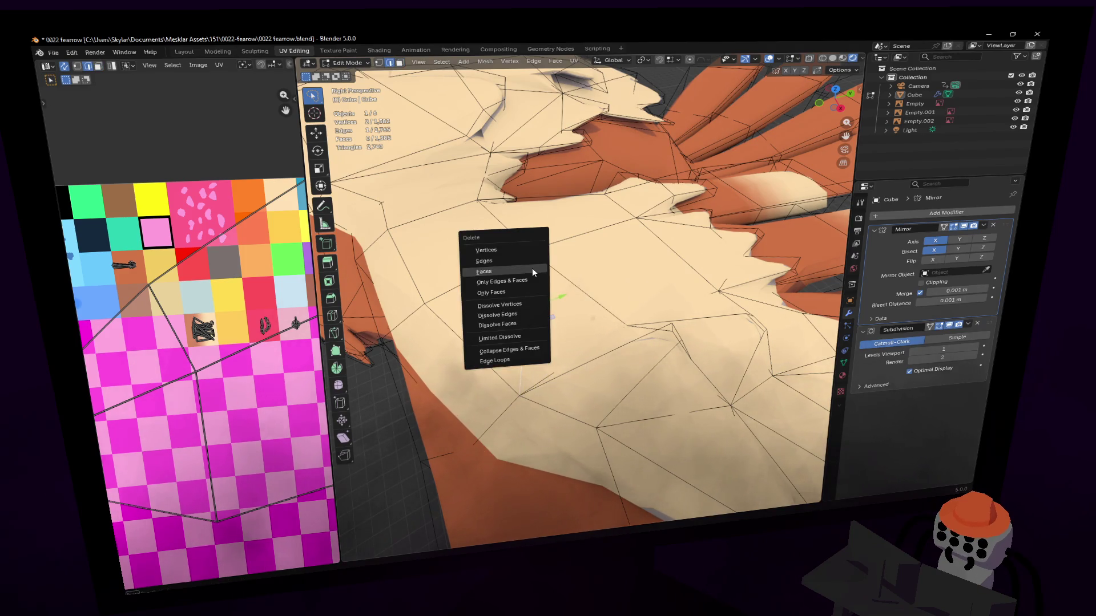
pyautogui.click(541, 315)
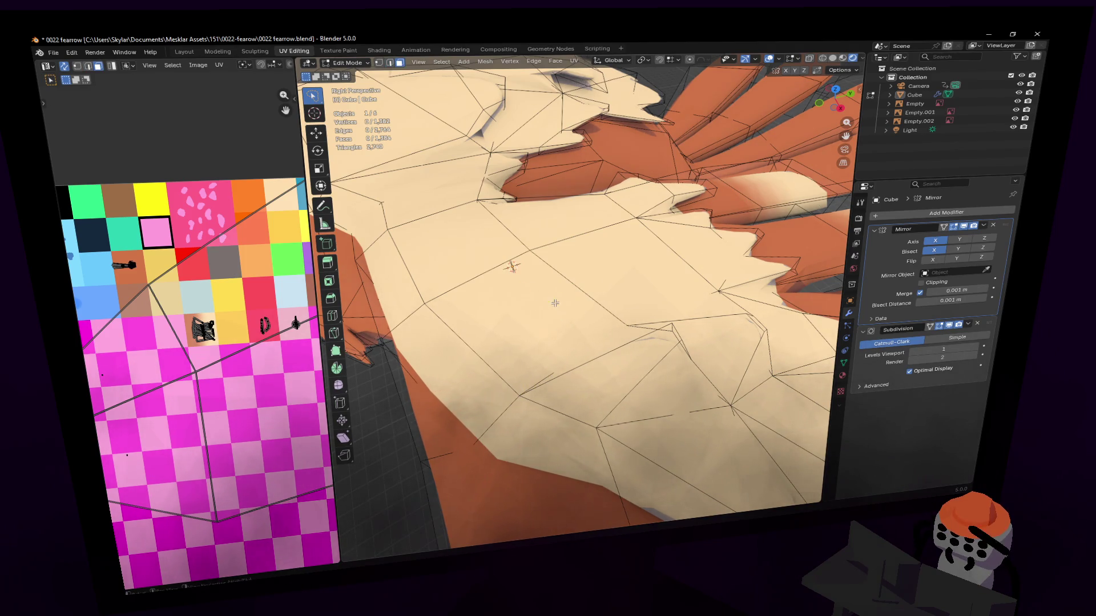
pyautogui.moveTo(499, 318); pyautogui.dragTo(549, 249, button='middle')
# Extrude the toe face into another bump, shrink it, and cancel a further move.
pyautogui.press('e')
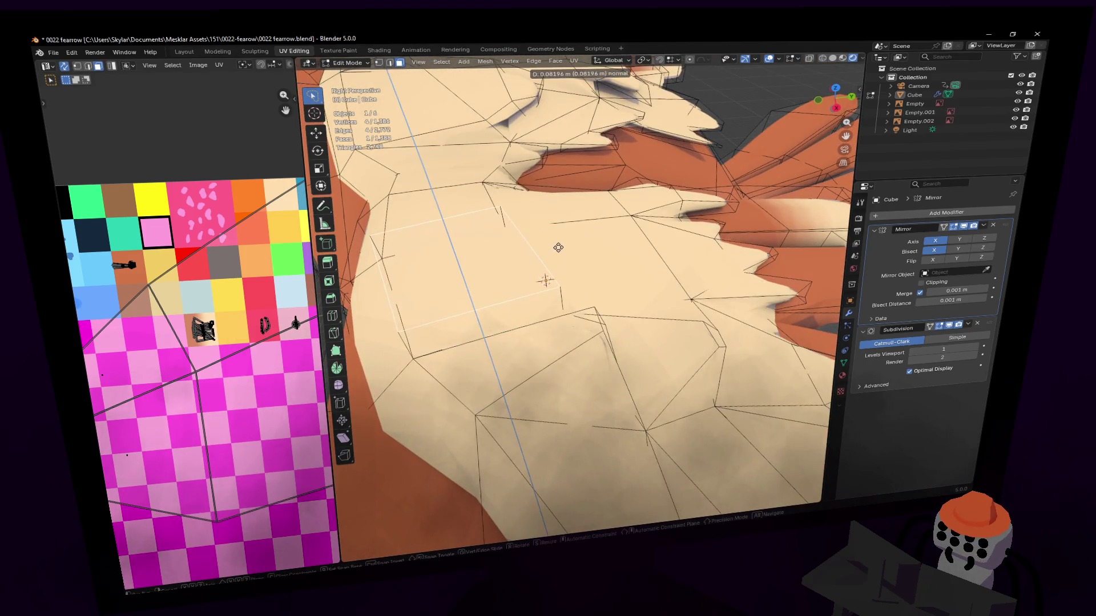
pyautogui.click(558, 248)
pyautogui.press('s')
pyautogui.click(479, 250)
pyautogui.press('Delete')
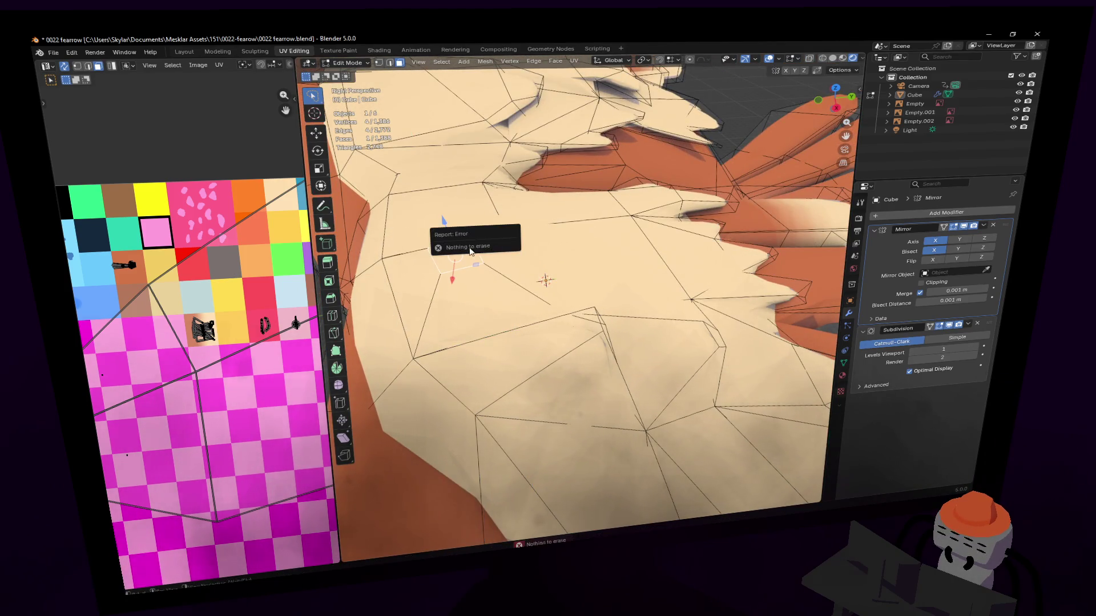
pyautogui.moveTo(576, 202)
pyautogui.mouseDown(button='middle')
pyautogui.moveTo(600, 193)
pyautogui.moveTo(508, 231)
pyautogui.mouseUp(button='middle')
pyautogui.press('g')
pyautogui.press('Escape')
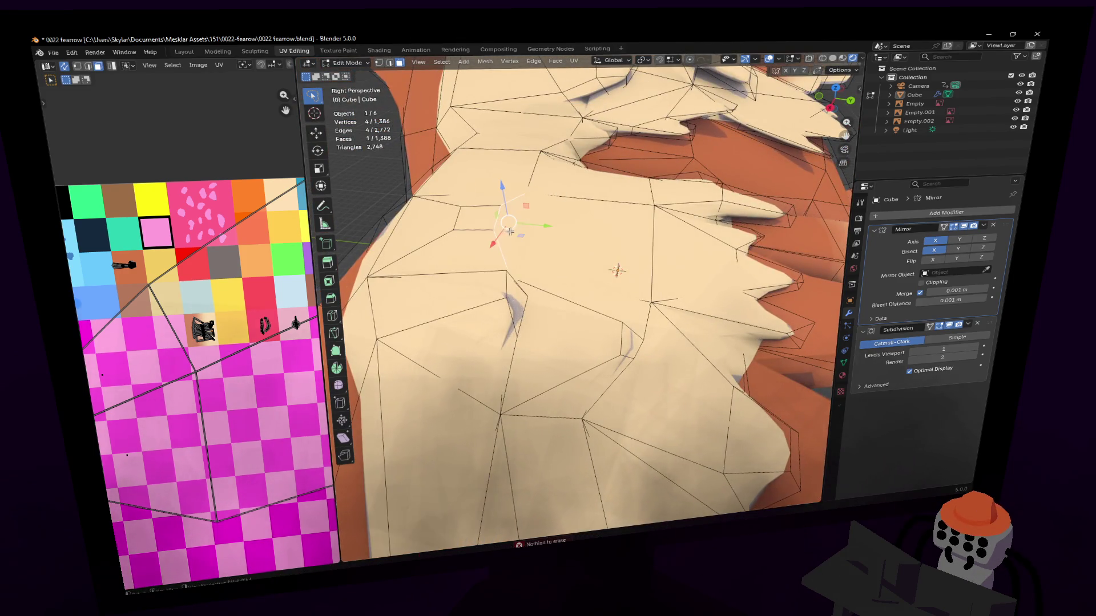
# Extrude a toe face, scale it down and move it into a small knuckle bump.
pyautogui.press('e')
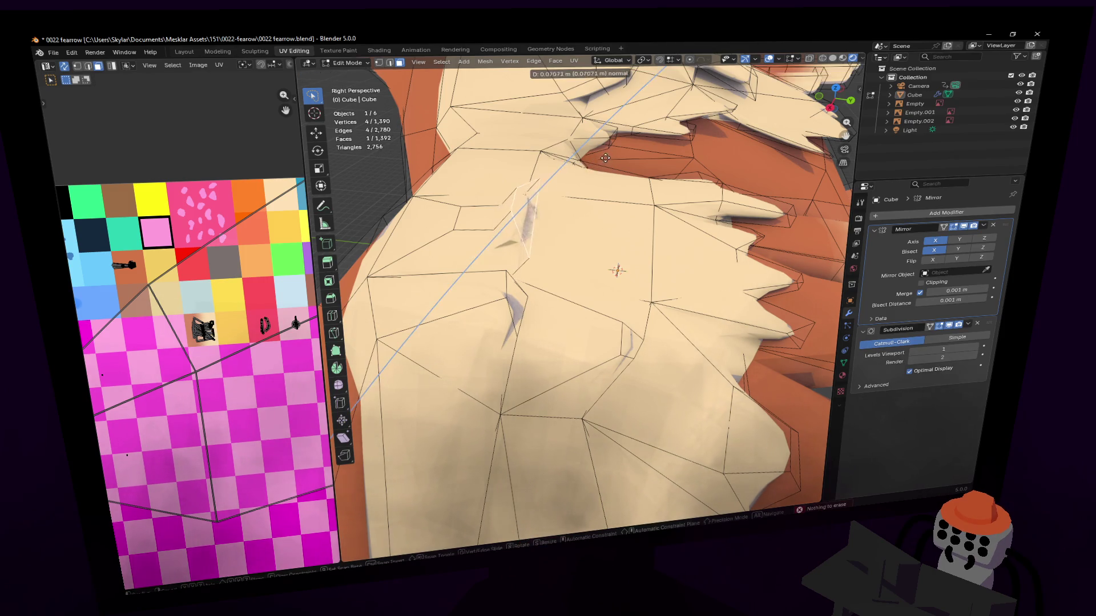
pyautogui.click(612, 161)
pyautogui.press('s')
pyautogui.click(552, 186)
pyautogui.press('g')
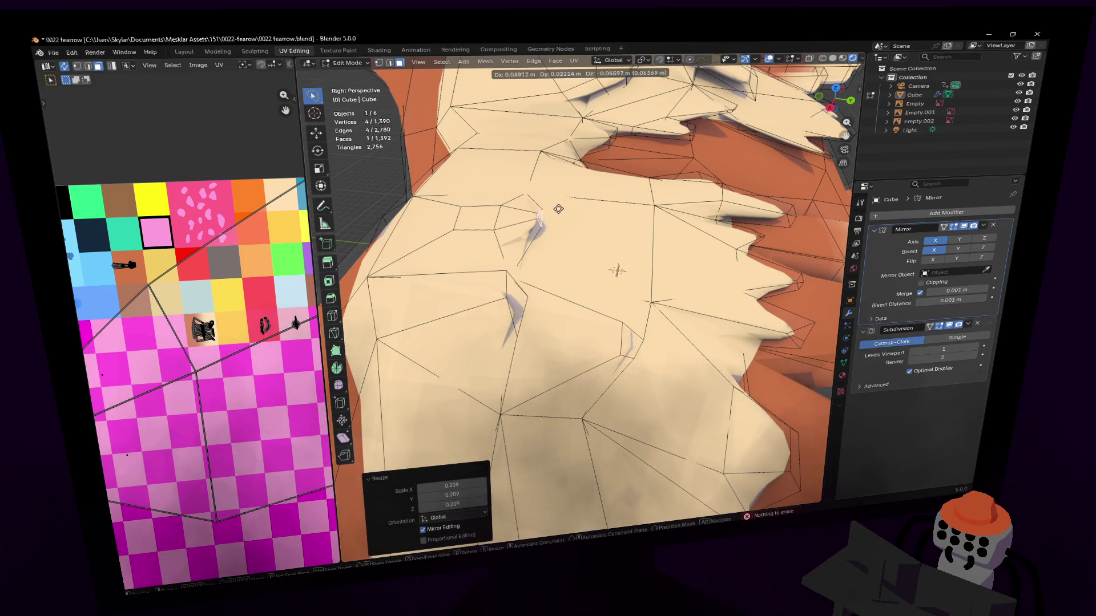
pyautogui.click(558, 209)
pyautogui.hotkey('shift', '`')
# Extrude, shrink and position a second bump on another toe face.
pyautogui.click(580, 294)
pyautogui.press('e')
pyautogui.click(576, 344)
pyautogui.press('s')
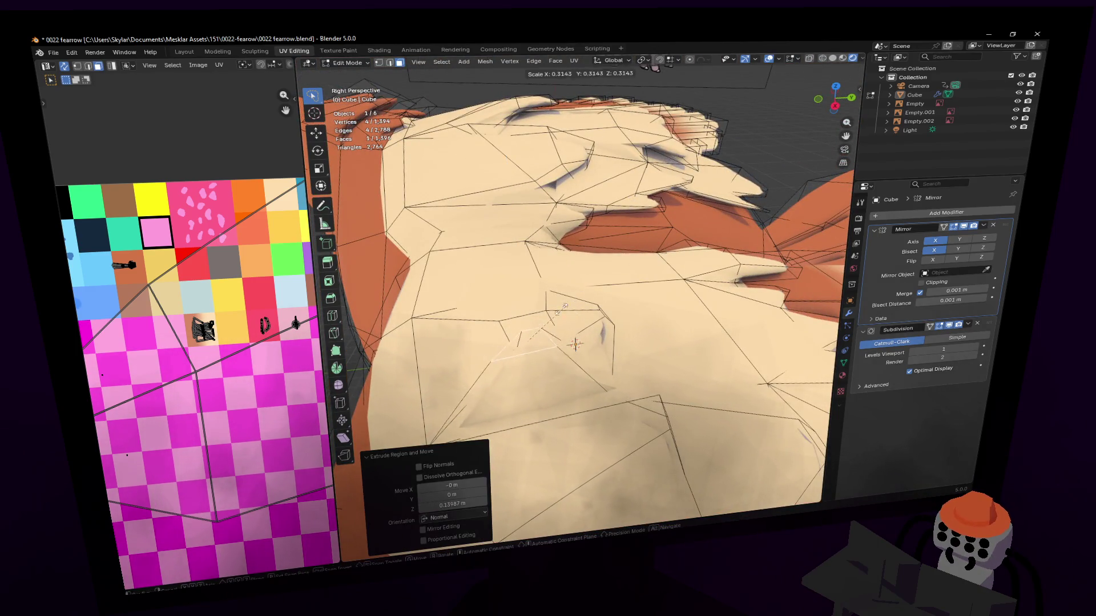
pyautogui.click(575, 345)
pyautogui.press('g')
pyautogui.click(563, 339)
pyautogui.scroll(-5, 563, 339)
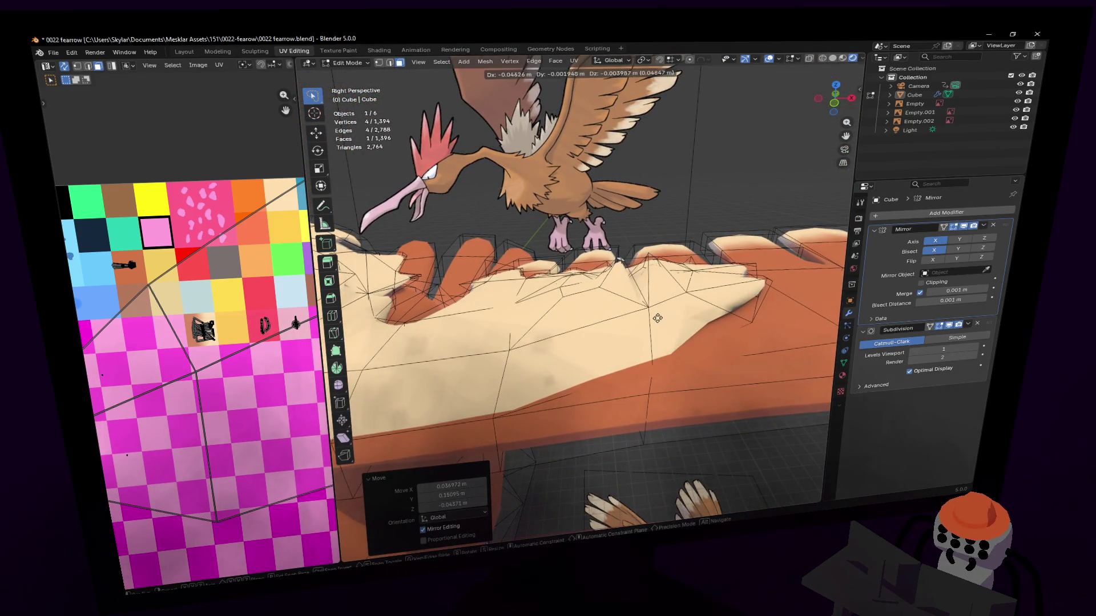
pyautogui.moveTo(655, 320); pyautogui.dragTo(661, 300, button='middle')
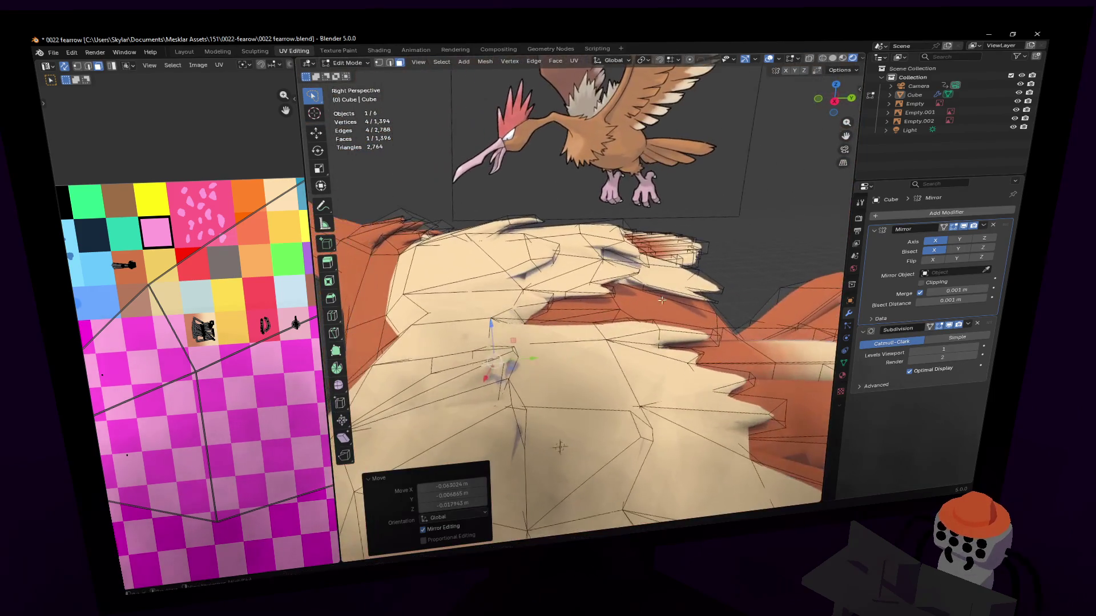
# Scale and shift a toe face, then extrude a third bump, shrink it and lower it.
pyautogui.press('s')
pyautogui.click(533, 411)
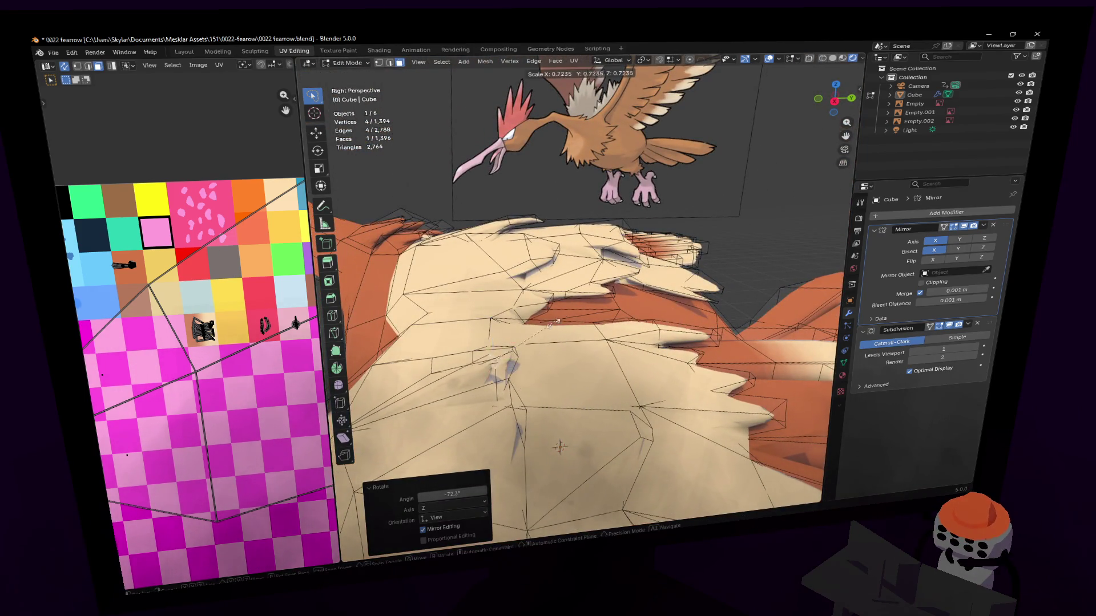
pyautogui.press('g')
pyautogui.click(567, 342)
pyautogui.moveTo(568, 341)
pyautogui.mouseDown(button='middle')
pyautogui.moveTo(559, 370)
pyautogui.moveTo(599, 299)
pyautogui.mouseUp(button='middle')
pyautogui.press('e')
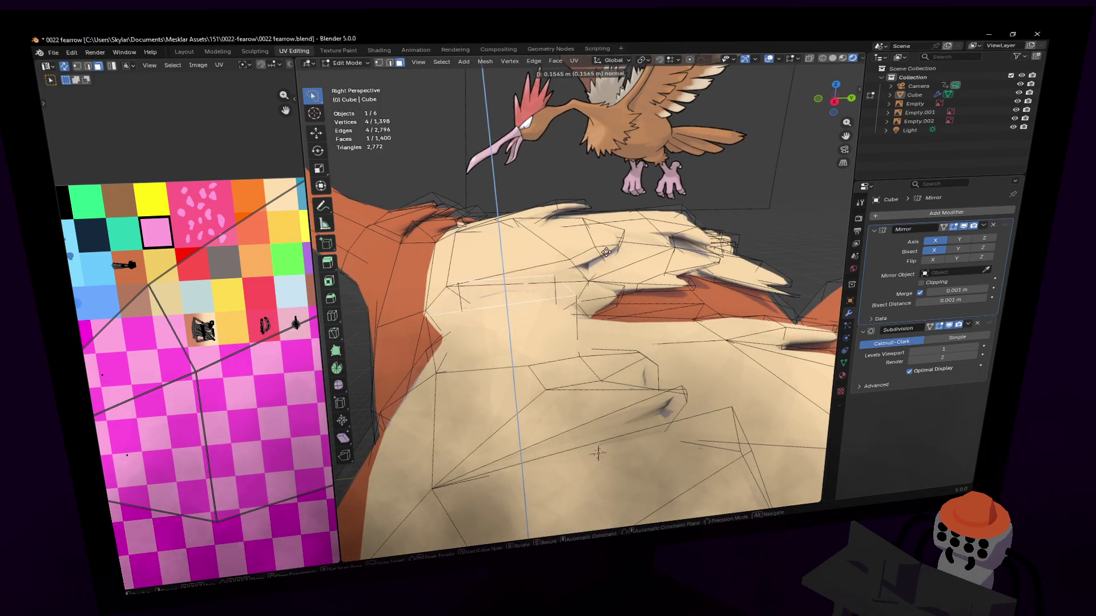
pyautogui.click(647, 233)
pyautogui.press('s')
pyautogui.click(531, 287)
pyautogui.press('g')
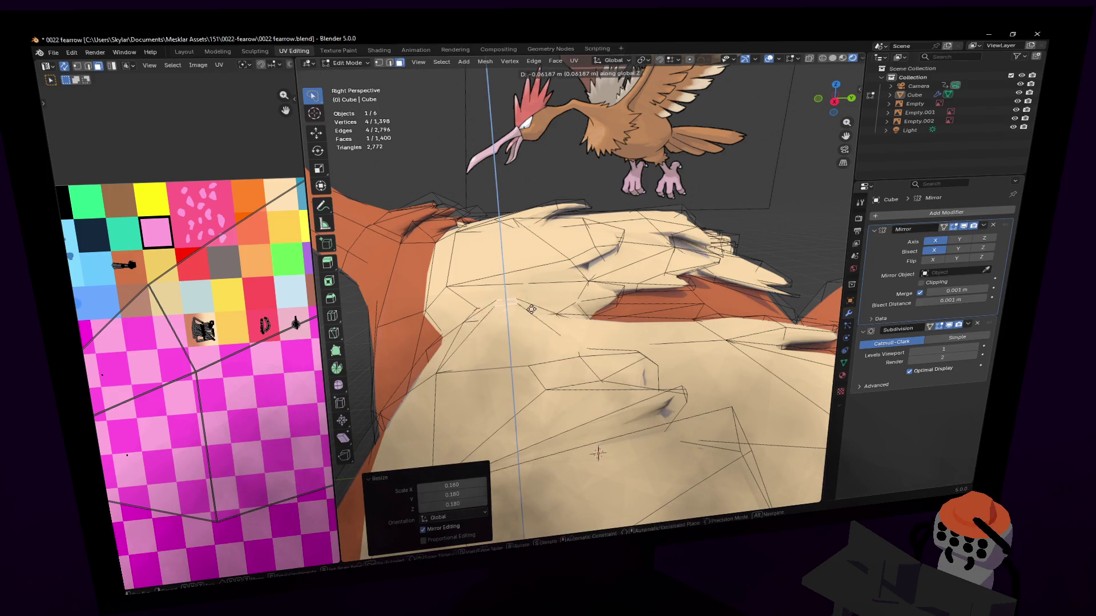
pyautogui.click(534, 325)
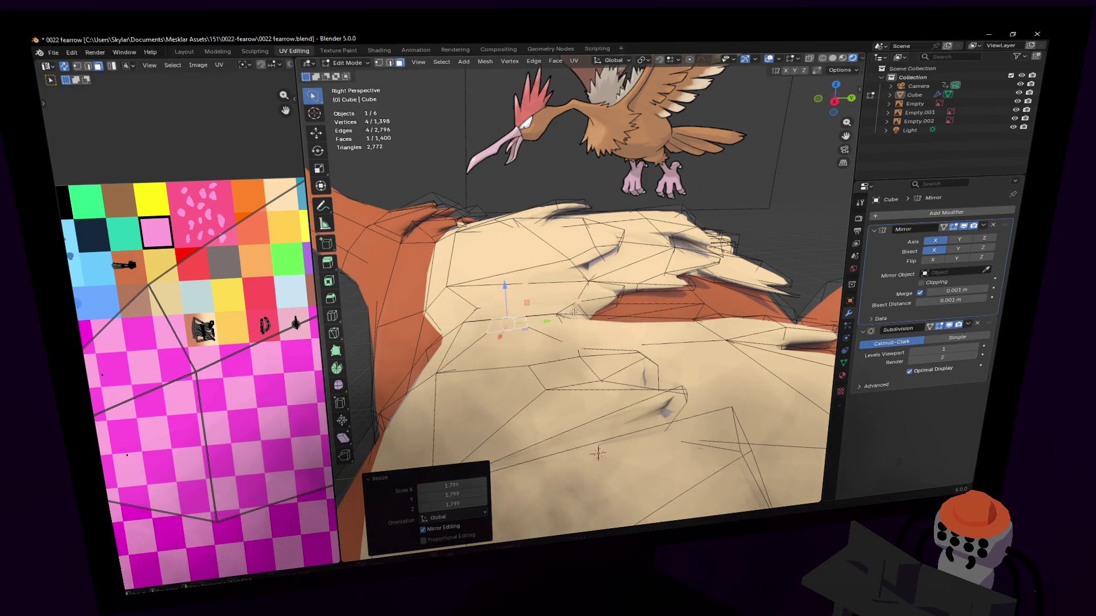
# Extrude the face again and move it up, then undo the misplaced move.
pyautogui.press('Escape')
pyautogui.press('e')
pyautogui.click(569, 291)
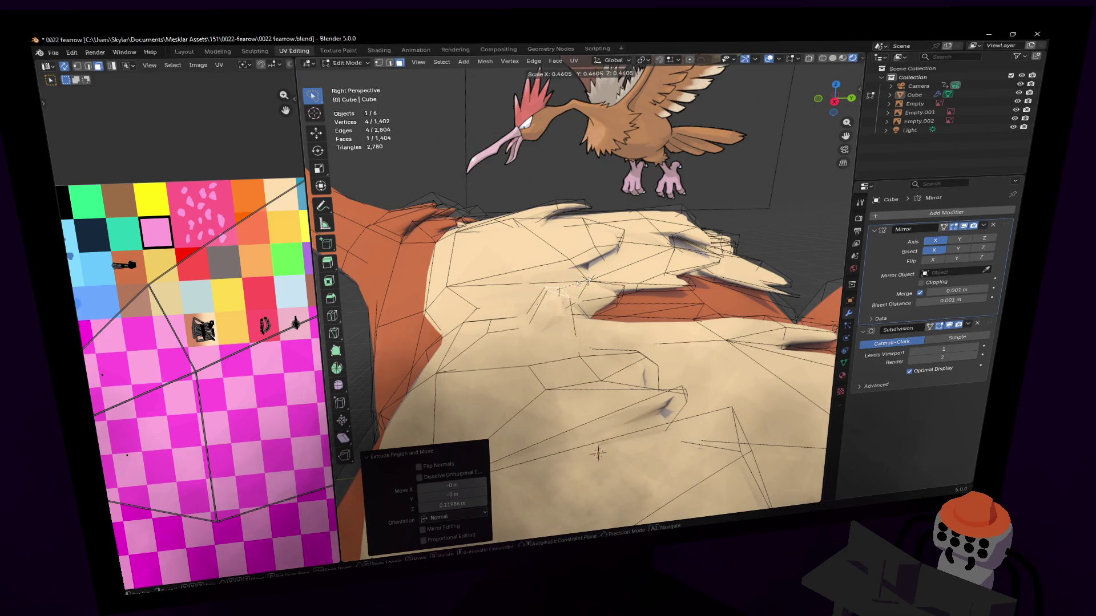
pyautogui.press('g')
pyautogui.click(609, 310)
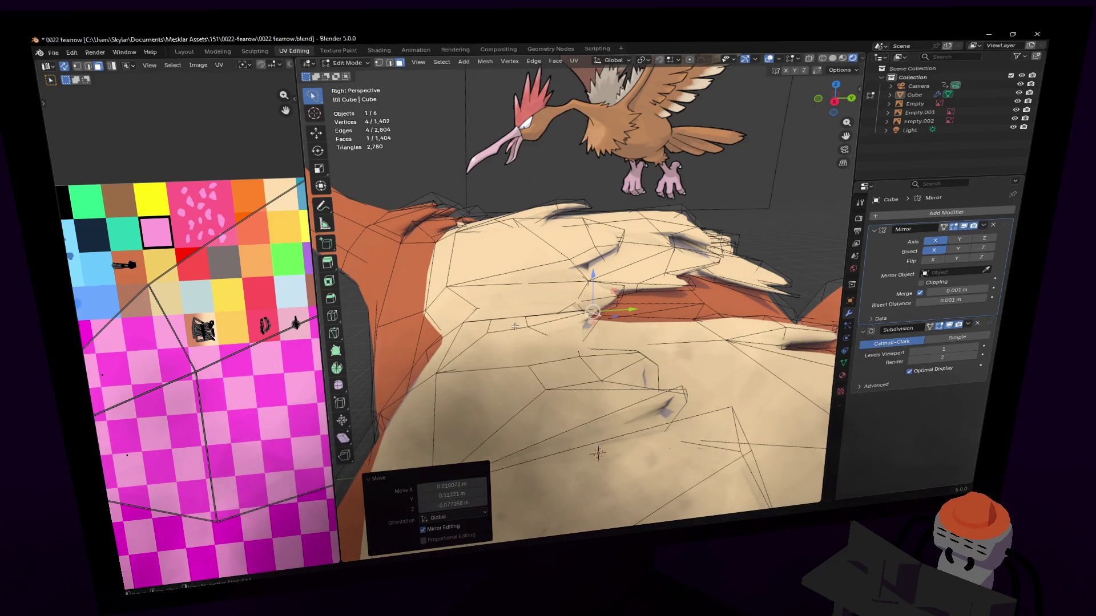
pyautogui.hotkey('ctrl', 'z')
# Extrude one more bump, shrink it and rotate it into place.
pyautogui.press('e')
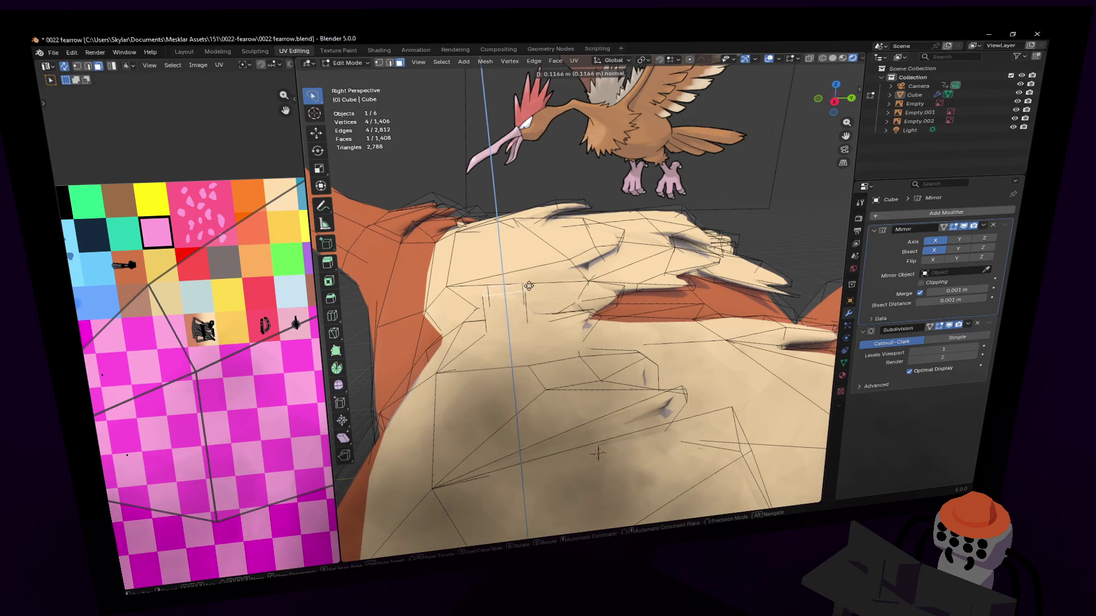
pyautogui.click(539, 278)
pyautogui.press('g')
pyautogui.press('s')
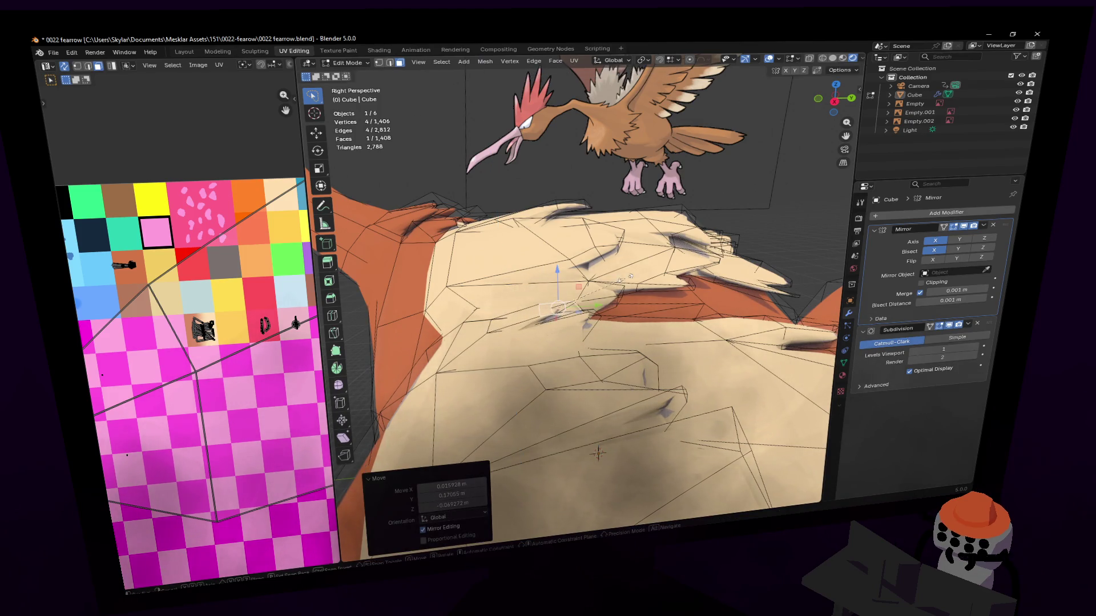
pyautogui.click(591, 303)
pyautogui.press('r')
pyautogui.click(621, 314)
# Rotate and nudge a selected toe face into position before extruding it.
pyautogui.moveTo(835, 96); pyautogui.dragTo(844, 101)
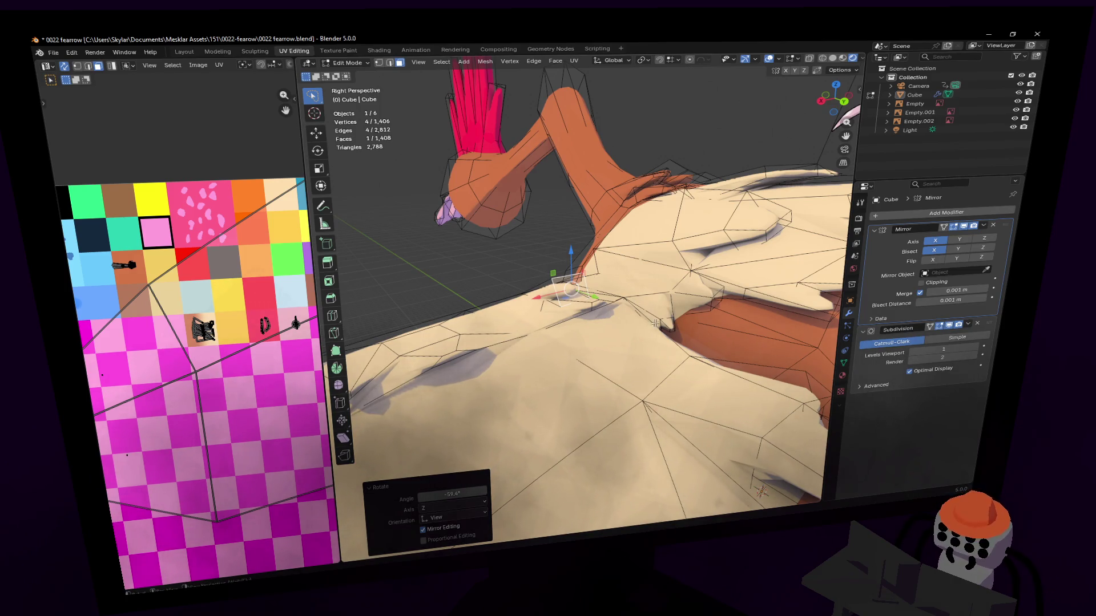
pyautogui.moveTo(617, 361); pyautogui.dragTo(612, 364, button='middle')
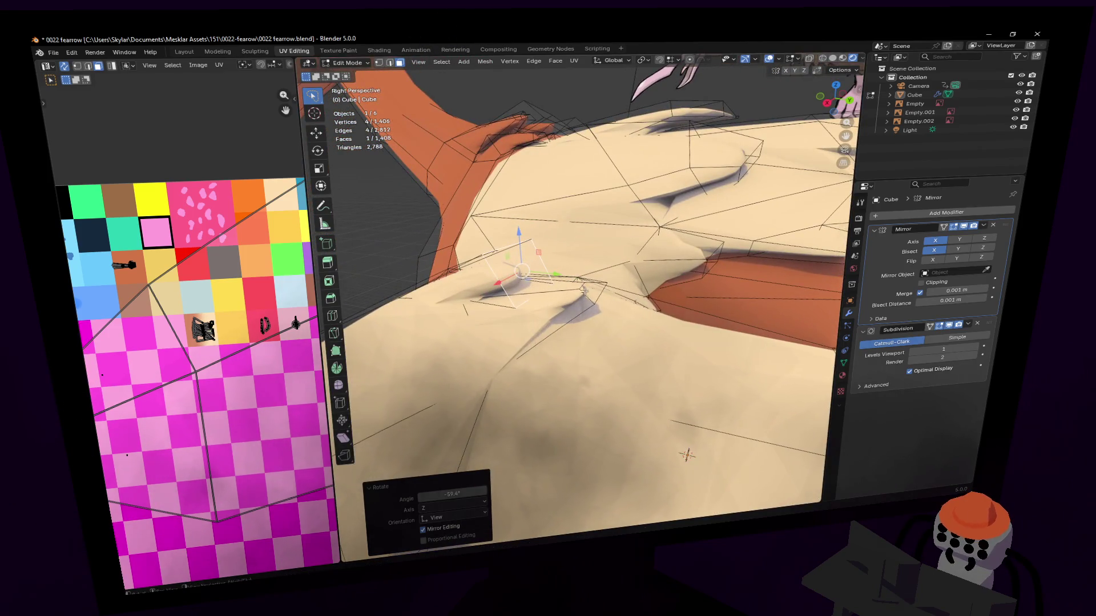
pyautogui.click(630, 245)
pyautogui.press('r')
pyautogui.click(671, 267)
pyautogui.moveTo(672, 268)
pyautogui.mouseDown(button='middle')
pyautogui.moveTo(579, 292)
pyautogui.moveTo(537, 258)
pyautogui.mouseUp(button='middle')
pyautogui.press('g')
pyautogui.click(580, 293)
pyautogui.moveTo(593, 302); pyautogui.dragTo(589, 382, button='middle')
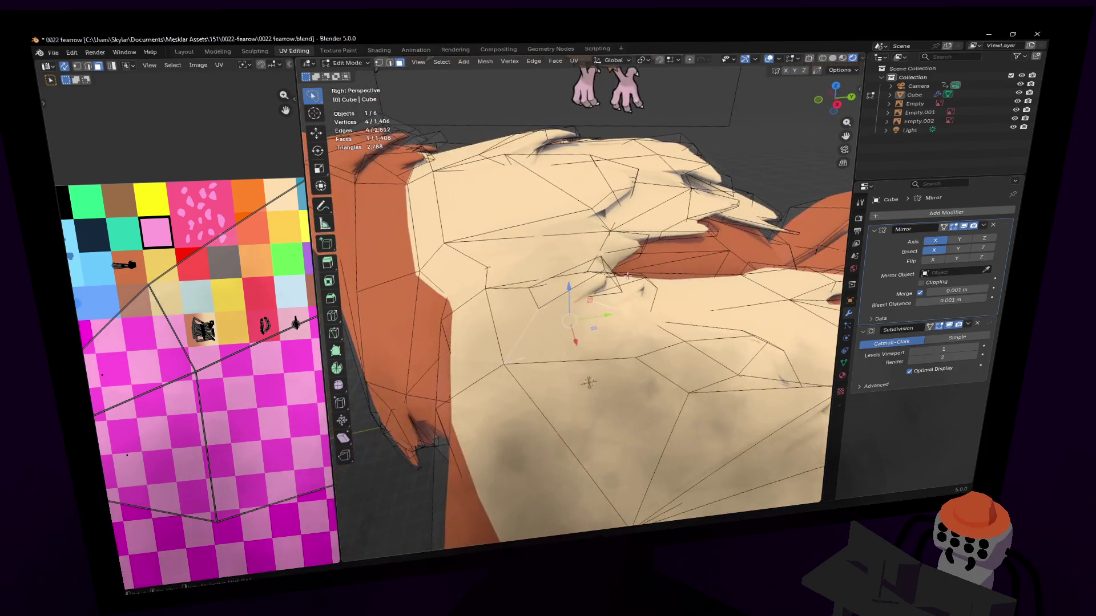
pyautogui.moveTo(607, 323); pyautogui.dragTo(607, 316, button='middle')
# Extrude that face into a knuckle bump, shrink it and lower it slightly along Z.
pyautogui.press('e')
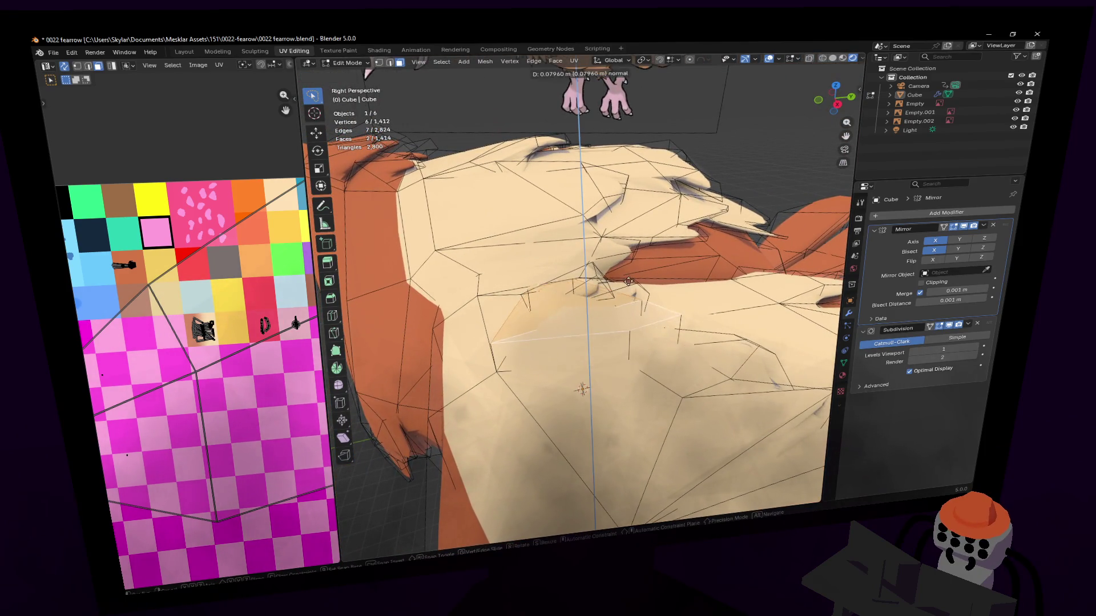
pyautogui.click(613, 289)
pyautogui.press('s')
pyautogui.click(622, 272)
pyautogui.moveTo(622, 272)
pyautogui.mouseDown(button='middle')
pyautogui.moveTo(646, 281)
pyautogui.moveTo(651, 228)
pyautogui.moveTo(685, 162)
pyautogui.mouseUp(button='middle')
pyautogui.press('g')
pyautogui.click(647, 281)
pyautogui.press('g')
pyautogui.click(650, 228)
pyautogui.press('s')
pyautogui.press('Escape')
pyautogui.press('g')
pyautogui.press('z')
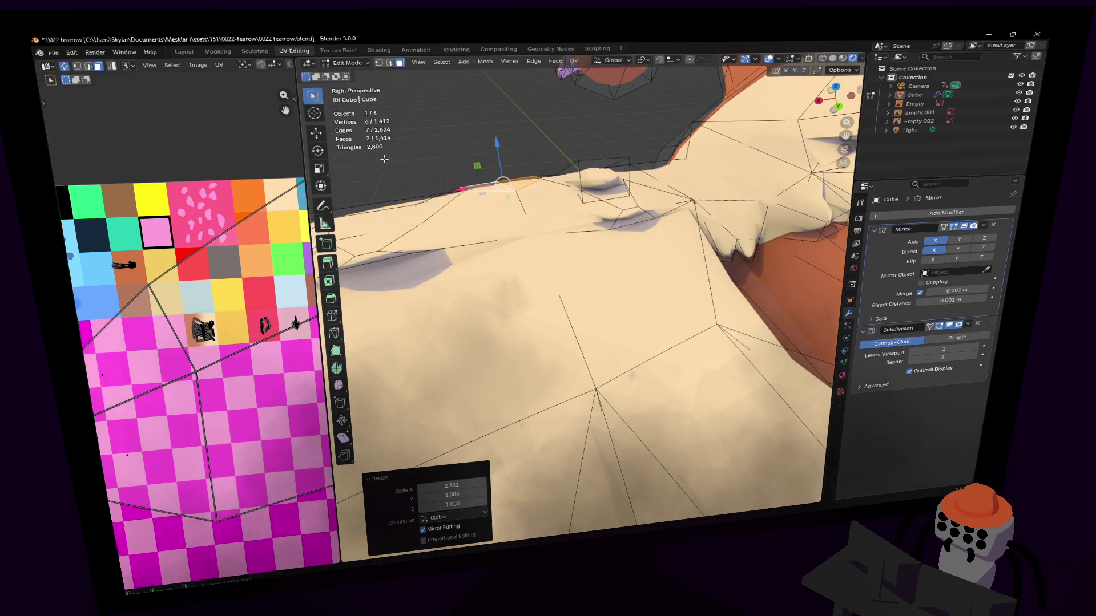
pyautogui.click(529, 195)
# Extrude a second toe face into a bump, shrink and reposition it, then view the whole model.
pyautogui.click(556, 209)
pyautogui.moveTo(555, 208)
pyautogui.mouseDown(button='middle')
pyautogui.moveTo(574, 293)
pyautogui.moveTo(763, 362)
pyautogui.moveTo(758, 377)
pyautogui.mouseUp(button='middle')
pyautogui.press('e')
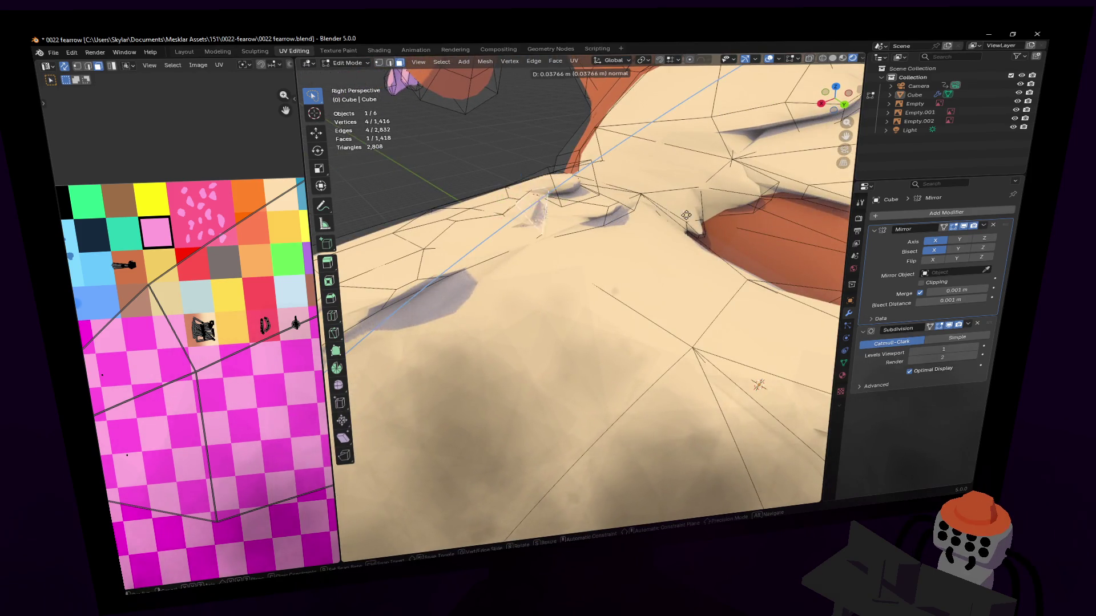
pyautogui.click(758, 386)
pyautogui.moveTo(660, 182); pyautogui.dragTo(617, 256, button='middle')
pyautogui.press('s')
pyautogui.click(580, 293)
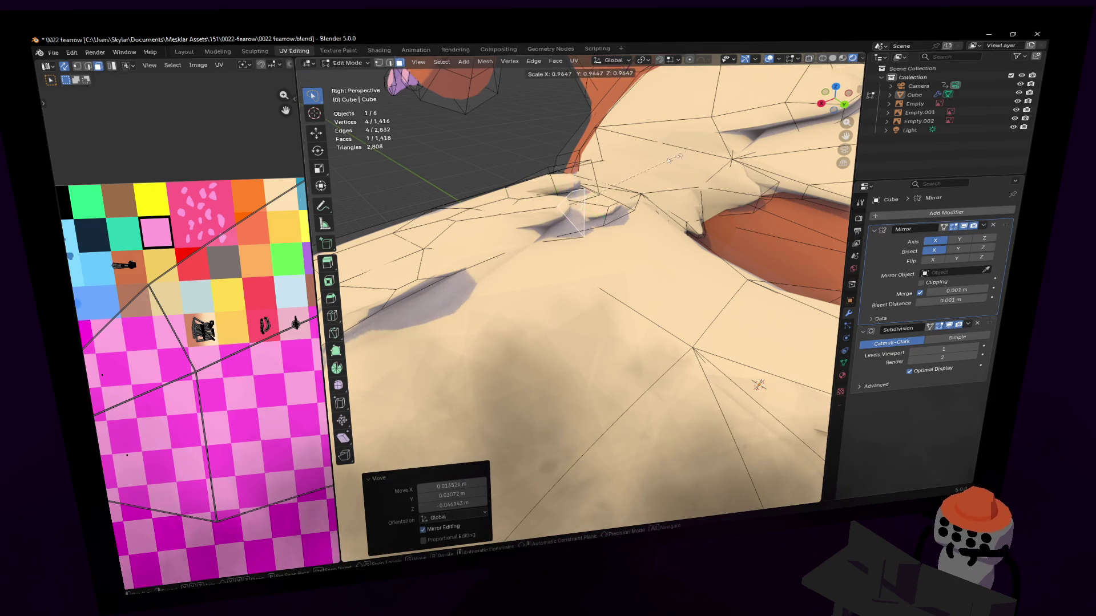
pyautogui.moveTo(580, 293); pyautogui.dragTo(669, 168, button='middle')
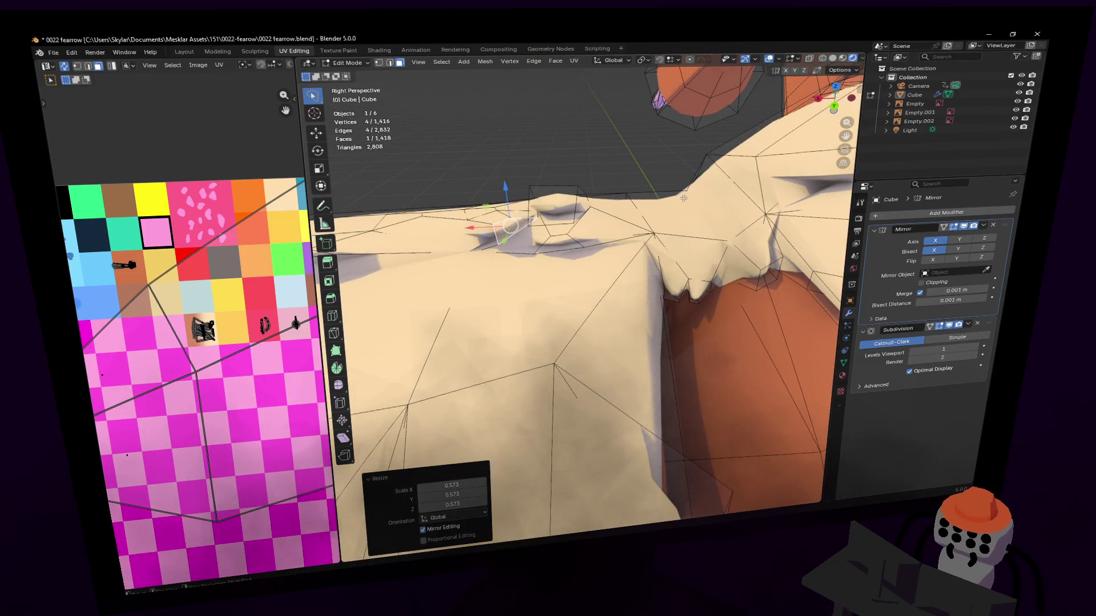
pyautogui.click(683, 218)
pyautogui.press('g')
pyautogui.click(643, 206)
pyautogui.press('g')
pyautogui.click(579, 295)
pyautogui.moveTo(579, 295); pyautogui.dragTo(600, 195, button='middle')
pyautogui.press('Tab')
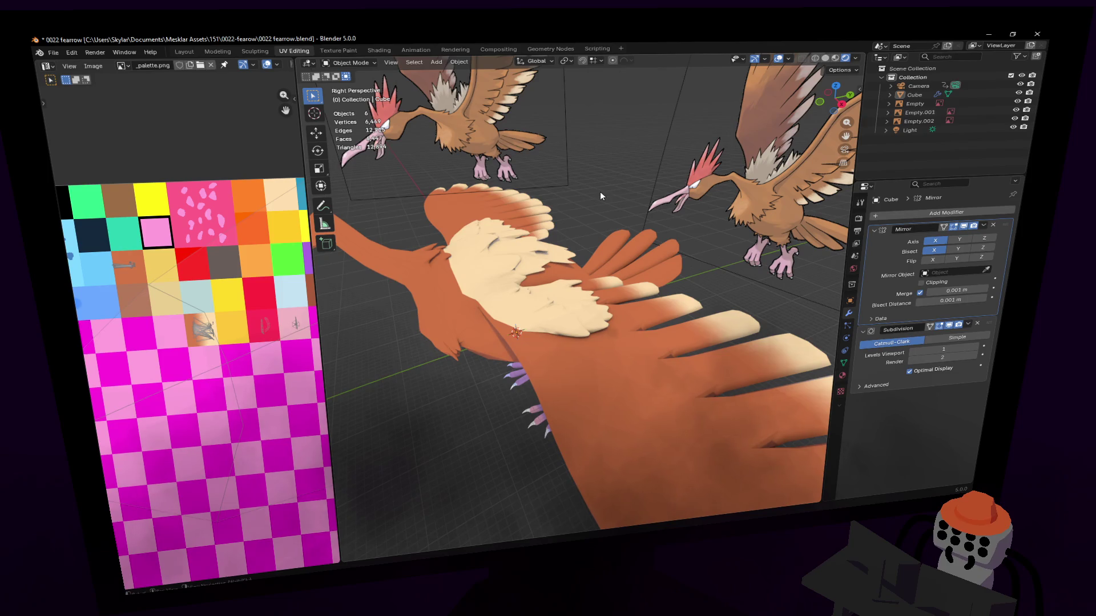
# Back in Edit Mode, extrude a toe face and shrink it into a small bump.
pyautogui.press('Tab')
pyautogui.scroll(3, 599, 198)
pyautogui.scroll(3, 599, 198)
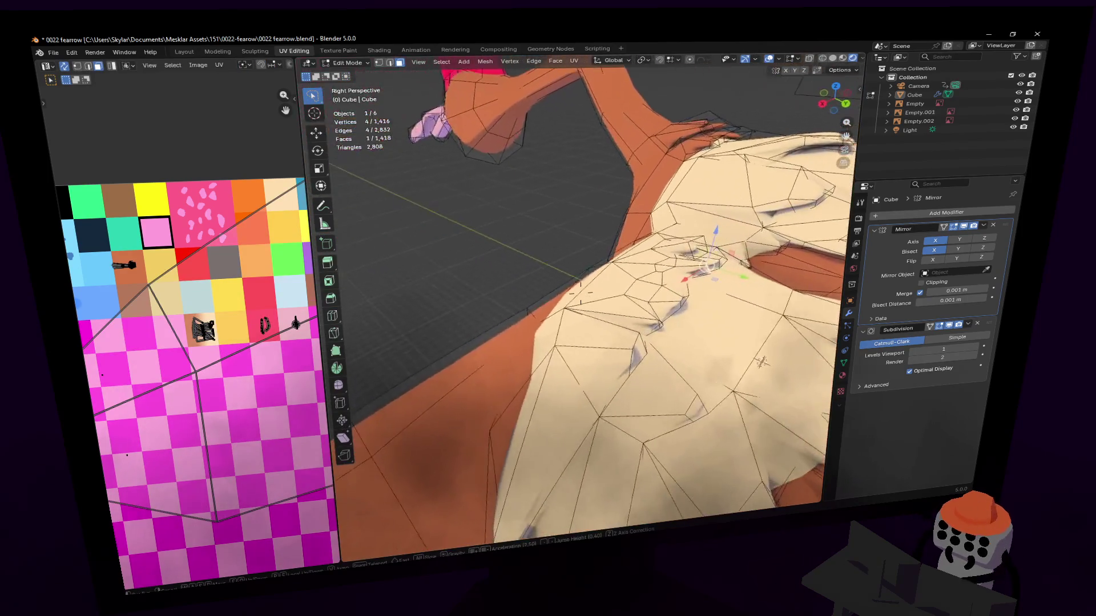
pyautogui.scroll(2, 600, 198)
pyautogui.moveTo(628, 275); pyautogui.dragTo(643, 257, button='middle')
pyautogui.press('e')
pyautogui.click(651, 248)
pyautogui.press('s')
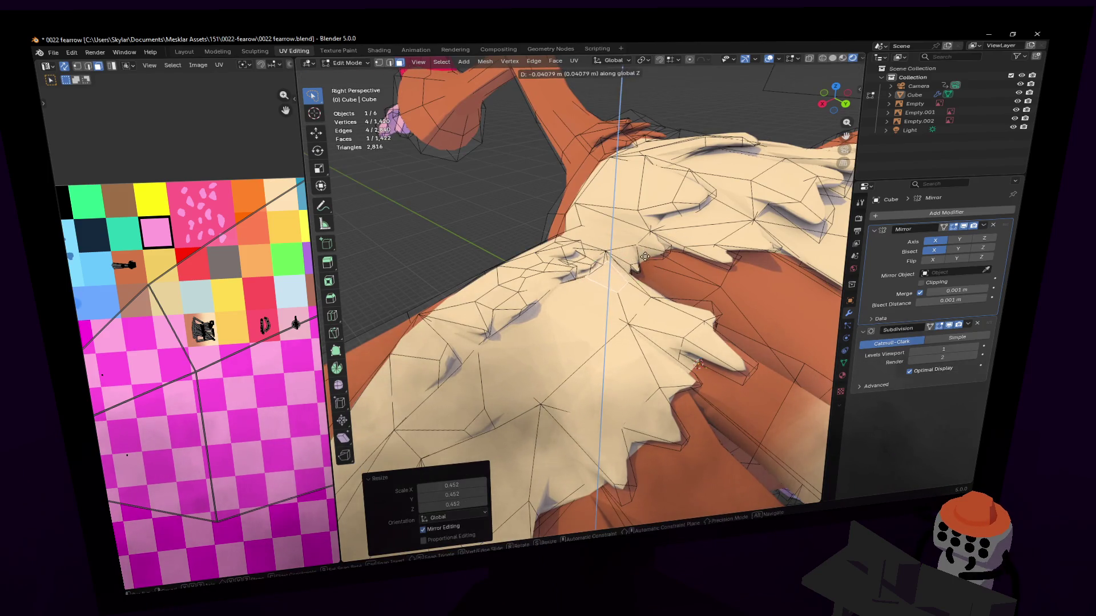
pyautogui.click(644, 248)
pyautogui.moveTo(643, 248)
pyautogui.mouseDown(button='middle')
pyautogui.moveTo(580, 295)
pyautogui.moveTo(657, 288)
pyautogui.mouseUp(button='middle')
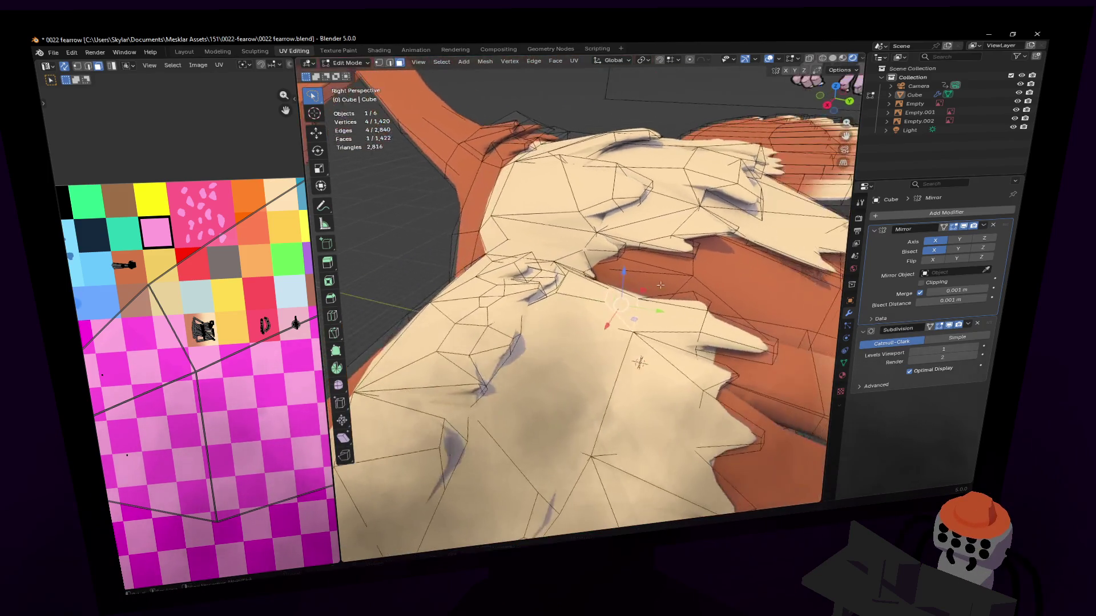
pyautogui.moveTo(639, 364); pyautogui.dragTo(648, 298, button='middle')
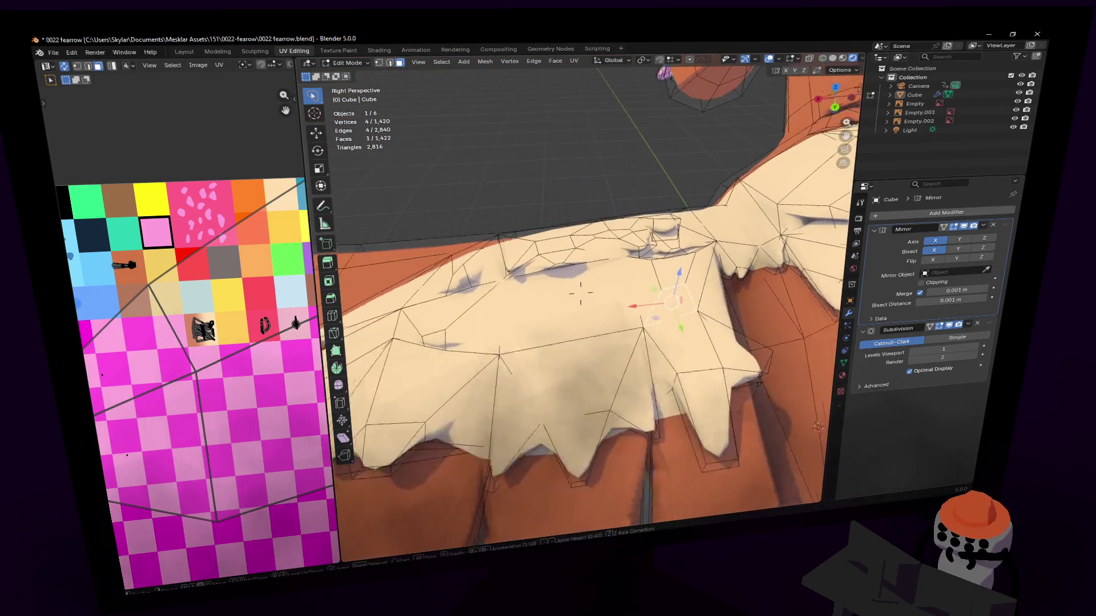
# Extrude and shrink another bump on the next toe.
pyautogui.moveTo(557, 330)
pyautogui.mouseDown(button='middle')
pyautogui.moveTo(645, 273)
pyautogui.moveTo(531, 257)
pyautogui.moveTo(597, 245)
pyautogui.mouseUp(button='middle')
pyautogui.press('e')
pyautogui.click(642, 281)
pyautogui.press('s')
pyautogui.click(641, 283)
# Extrude and shrink a bump on a third toe, offsetting it along Z and Y.
pyautogui.click(530, 244)
pyautogui.press('e')
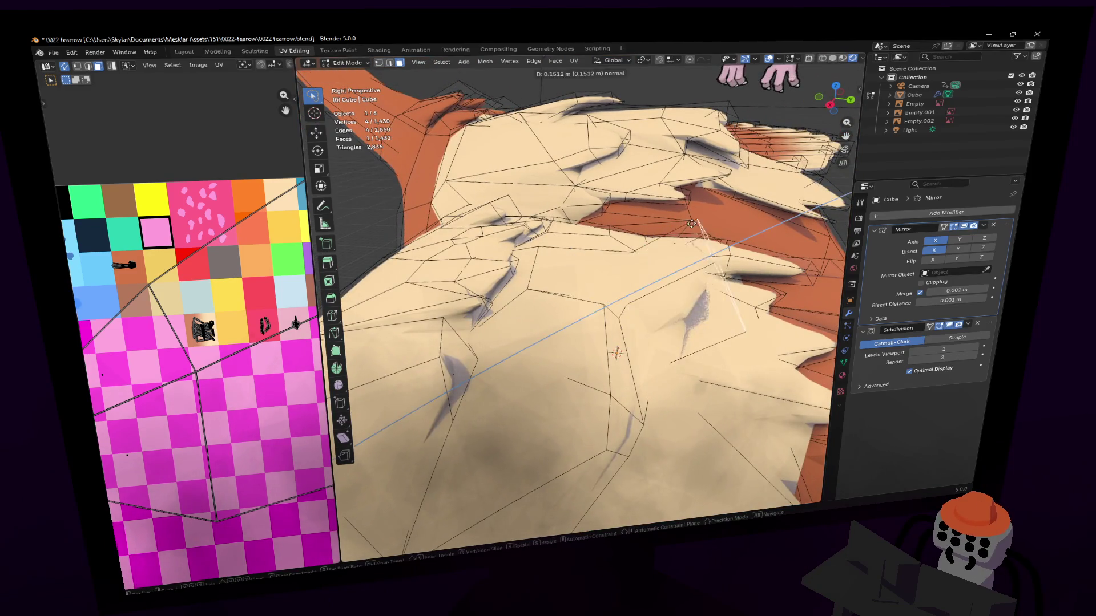
pyautogui.click(736, 245)
pyautogui.press('s')
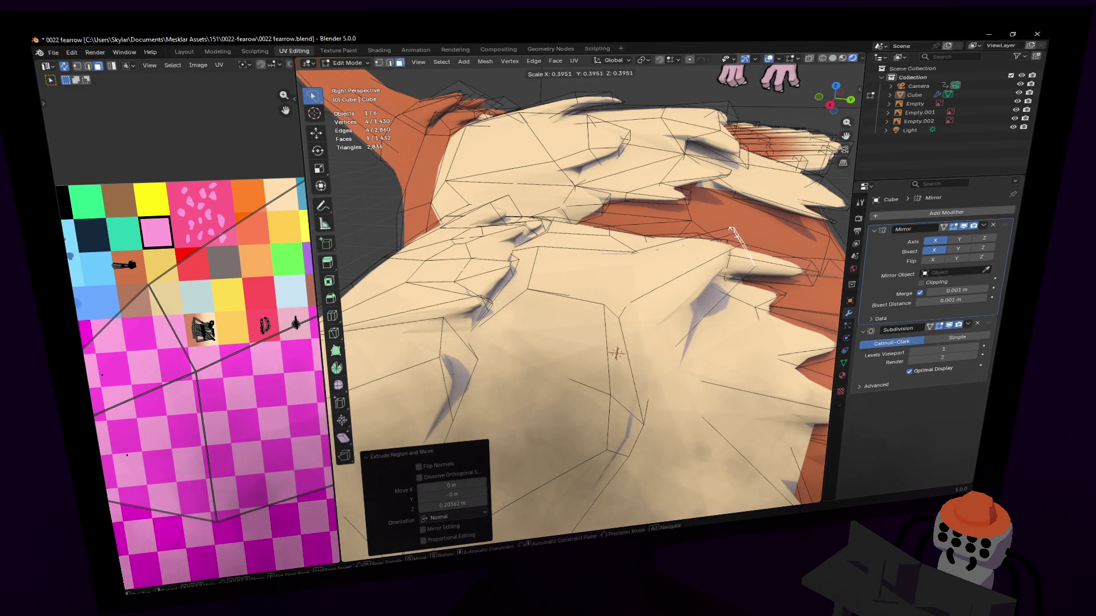
pyautogui.click(740, 238)
pyautogui.press('g')
pyautogui.press('z')
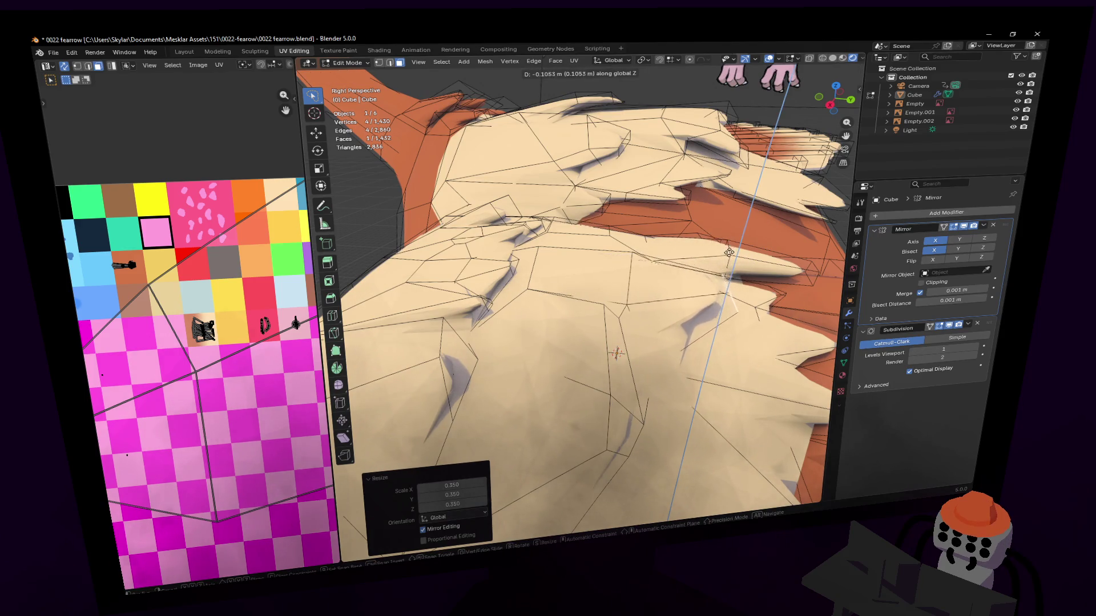
pyautogui.click(730, 257)
pyautogui.press('g')
pyautogui.press('y')
pyautogui.click(703, 295)
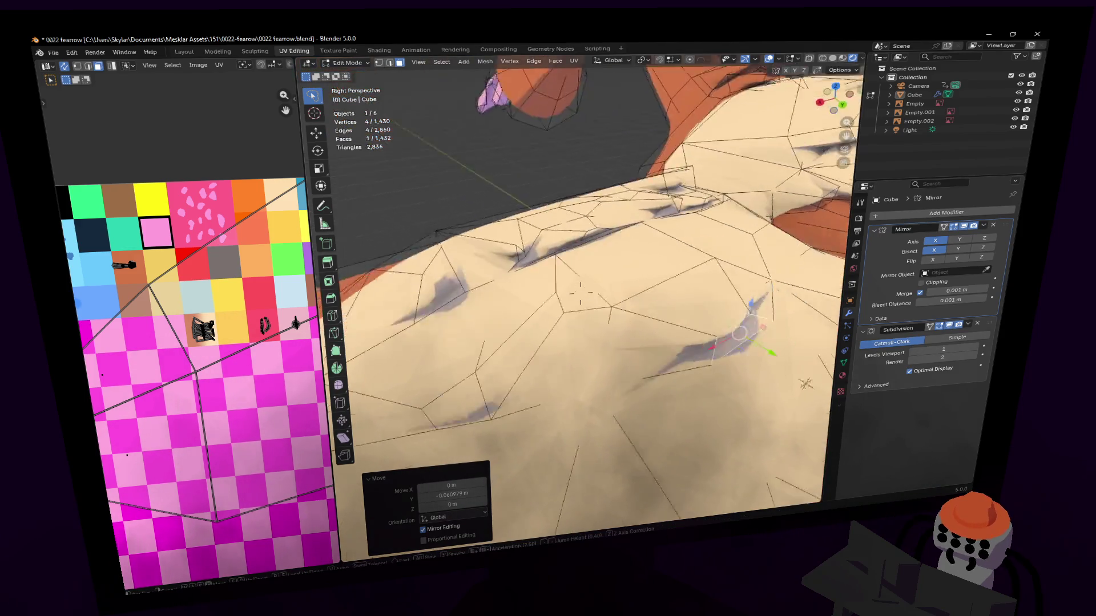
pyautogui.moveTo(702, 296); pyautogui.dragTo(580, 293, button='middle')
pyautogui.press('g')
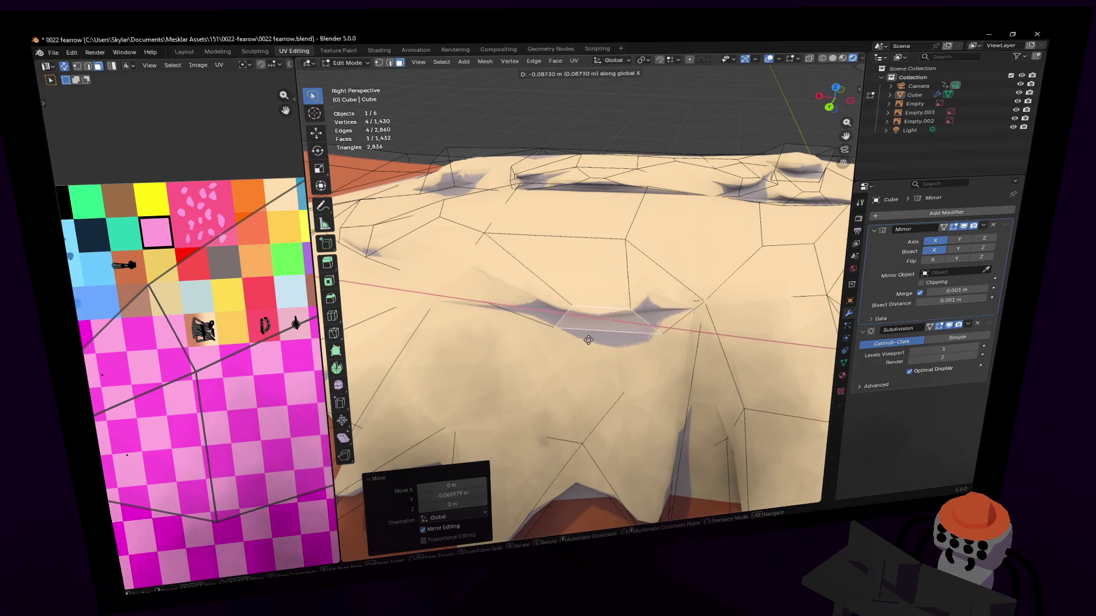
# Cancel the move, then extrude a face, shrink it, push it down along Z and rotate it into a dent.
pyautogui.rightClick(655, 252)
pyautogui.hotkey('ctrl', 'z')
pyautogui.press('e')
pyautogui.click(625, 250)
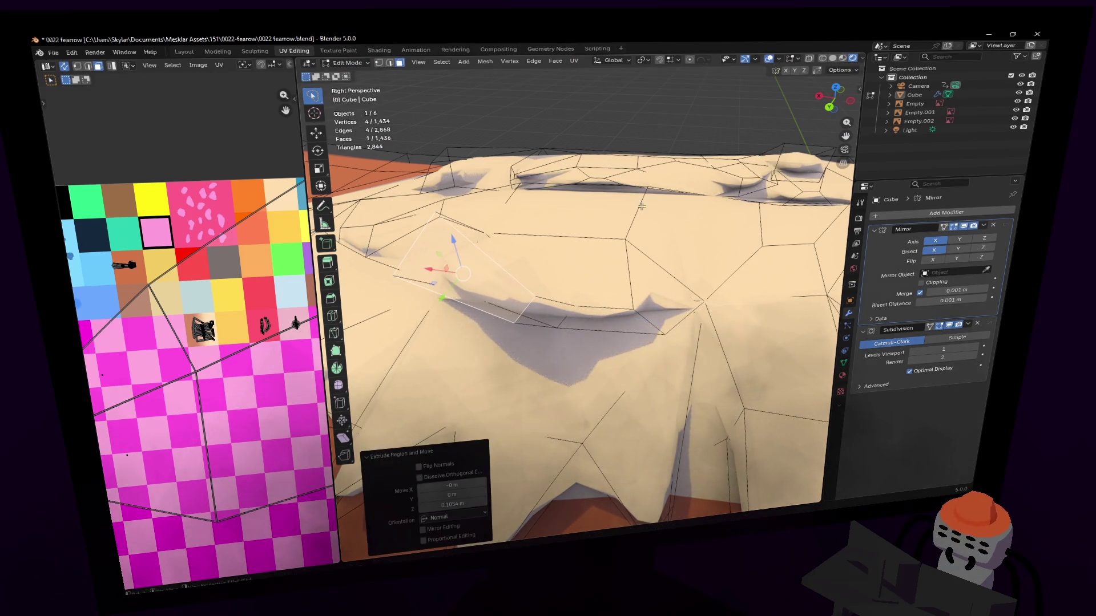
pyautogui.press('s')
pyautogui.click(511, 261)
pyautogui.press('g')
pyautogui.press('z')
pyautogui.click(510, 296)
pyautogui.press('r')
pyautogui.click(572, 208)
# Extrude again and sink the face deeper to form a crease, then adjust its position.
pyautogui.press('e')
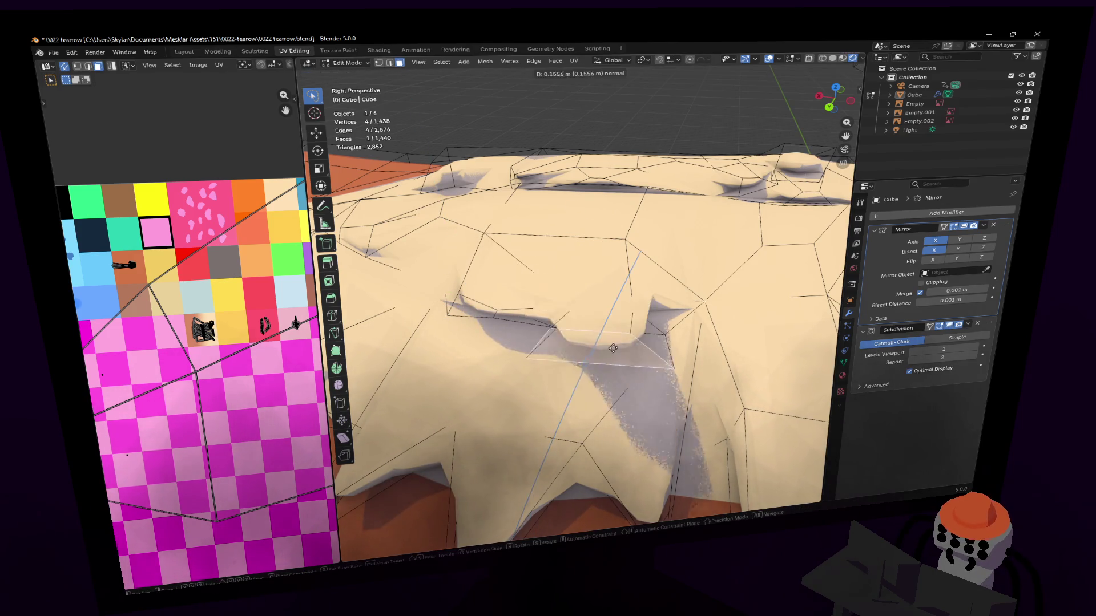
pyautogui.click(689, 310)
pyautogui.press('s')
pyautogui.press('g')
pyautogui.press('z')
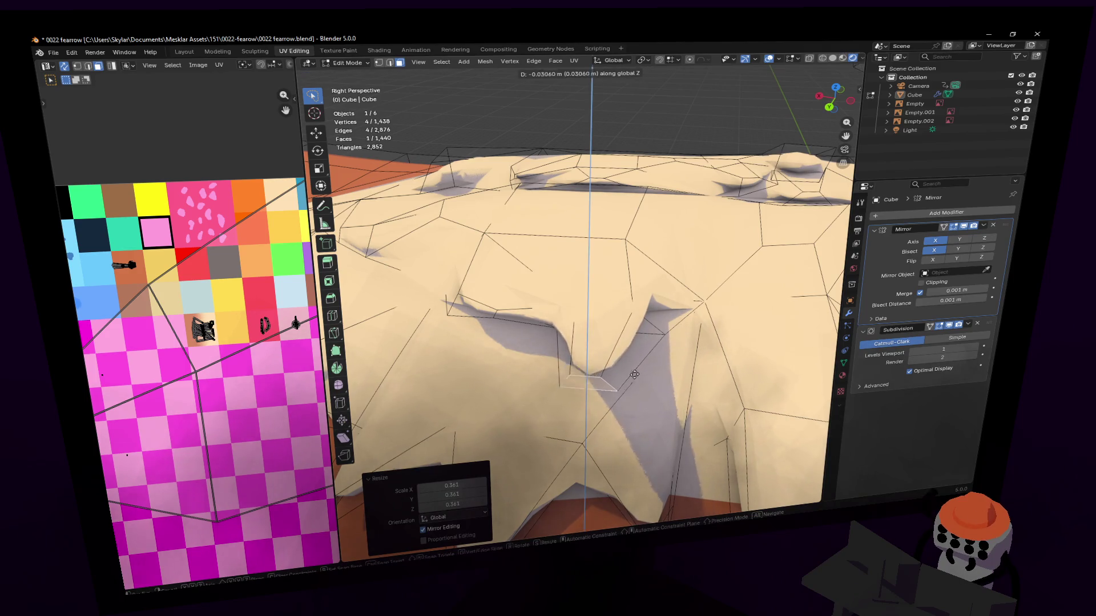
pyautogui.click(637, 435)
pyautogui.moveTo(637, 435); pyautogui.dragTo(579, 296, button='middle')
pyautogui.press('g')
pyautogui.click(694, 398)
pyautogui.moveTo(693, 398)
pyautogui.mouseDown(button='middle')
pyautogui.moveTo(658, 264)
pyautogui.moveTo(683, 272)
pyautogui.mouseUp(button='middle')
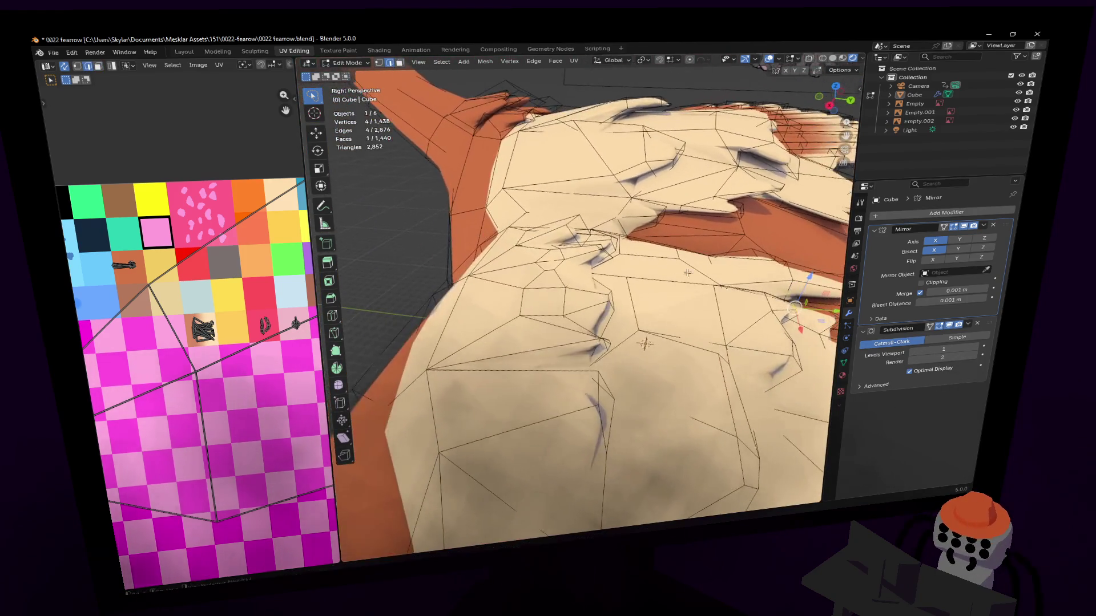
# Lower an edge and reposition a face on the cream wing underside.
pyautogui.click(639, 303)
pyautogui.press('g')
pyautogui.click(657, 285)
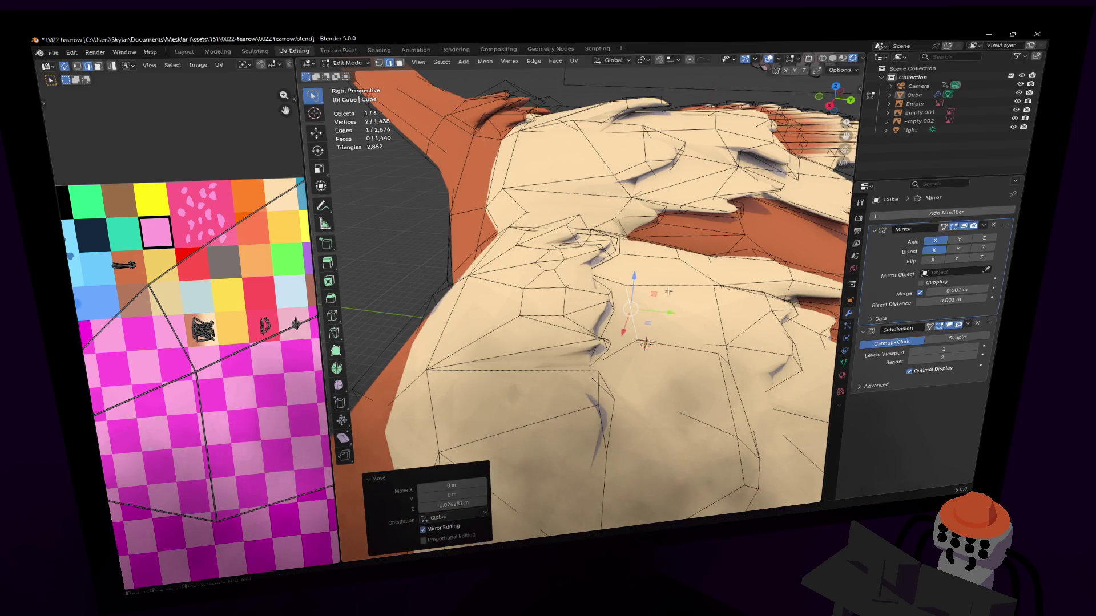
pyautogui.moveTo(656, 285)
pyautogui.mouseDown(button='middle')
pyautogui.moveTo(511, 353)
pyautogui.moveTo(522, 394)
pyautogui.moveTo(580, 291)
pyautogui.moveTo(513, 320)
pyautogui.mouseUp(button='middle')
pyautogui.click(529, 404)
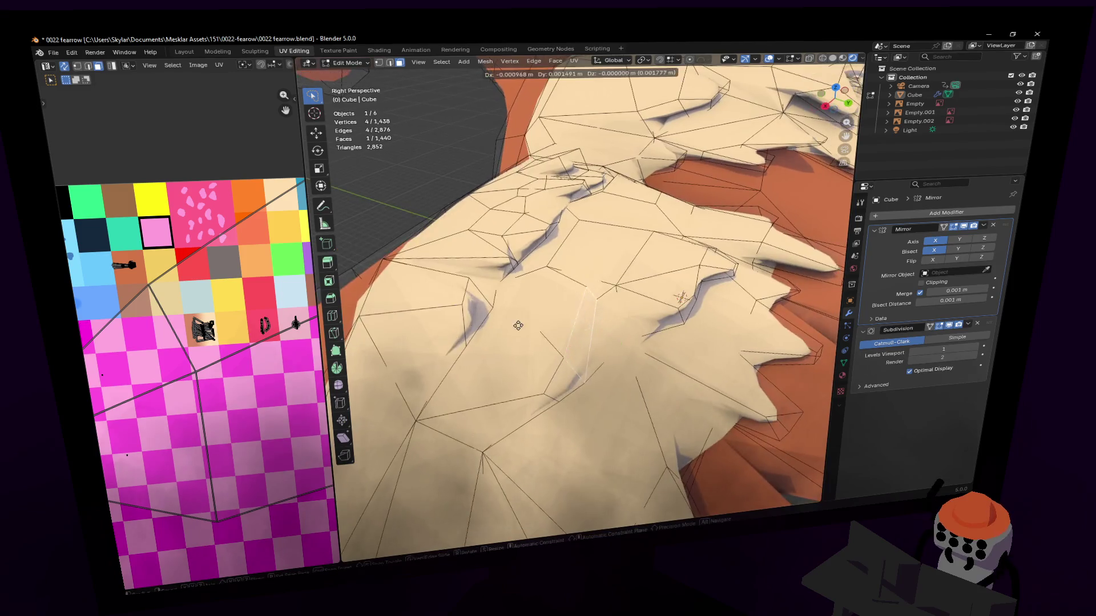
pyautogui.press('g')
pyautogui.click(586, 295)
pyautogui.moveTo(586, 295); pyautogui.dragTo(580, 294, button='middle')
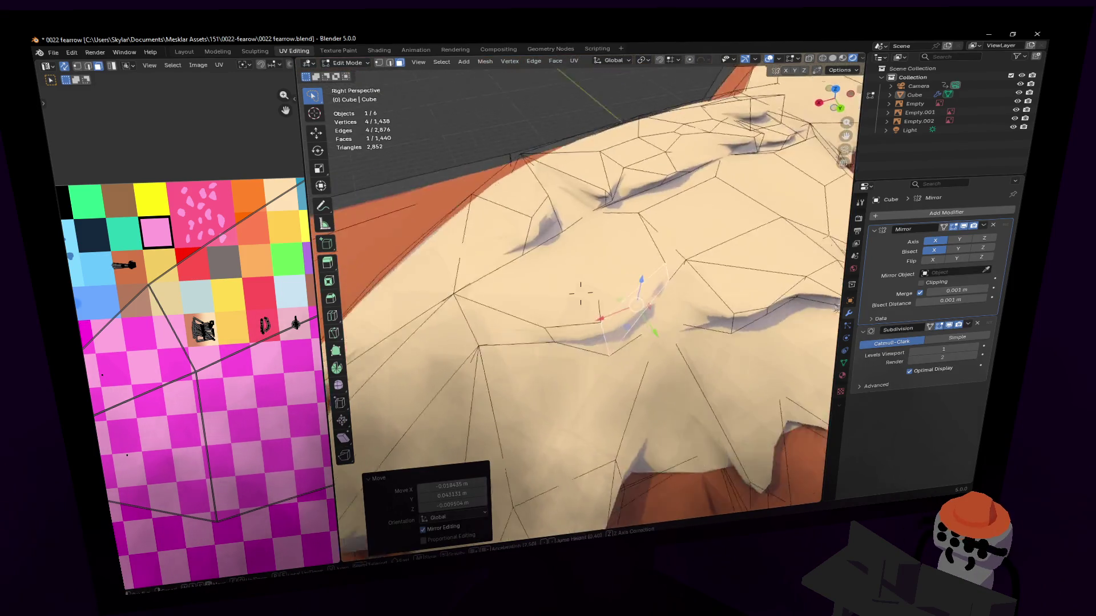
pyautogui.write('s0.6')
# Shrink the face to 0.6, move it vertically, then leave Edit Mode to view the whole bird.
pyautogui.press('Return')
pyautogui.press('g')
pyautogui.press('z')
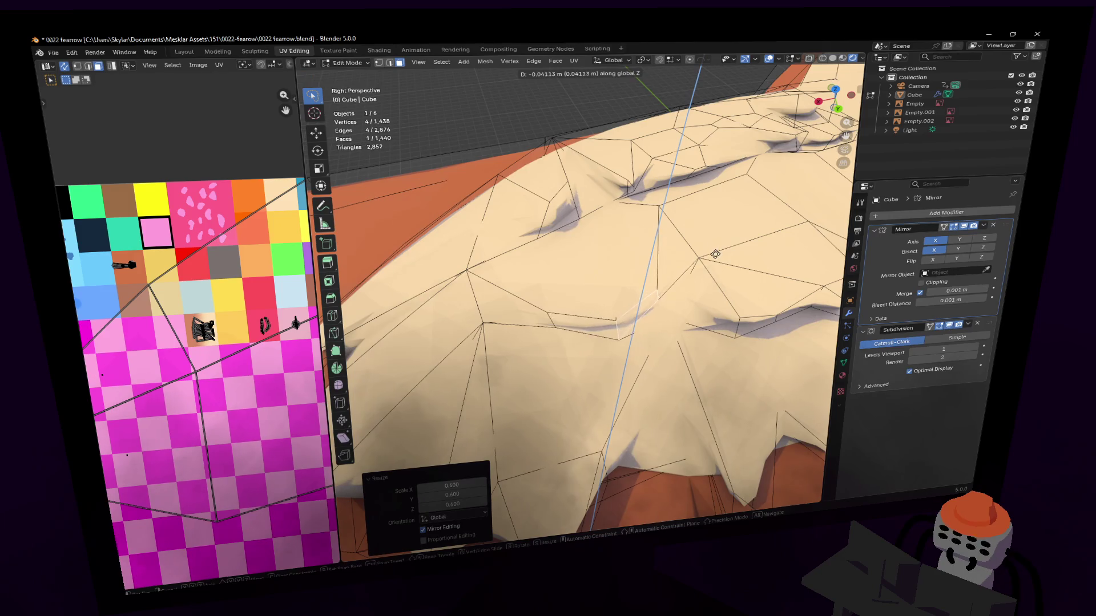
pyautogui.click(728, 241)
pyautogui.moveTo(728, 241)
pyautogui.mouseDown(button='middle')
pyautogui.moveTo(702, 240)
pyautogui.moveTo(580, 295)
pyautogui.moveTo(617, 220)
pyautogui.moveTo(598, 307)
pyautogui.mouseUp(button='middle')
pyautogui.scroll(-3, 696, 240)
pyautogui.press('Tab')
pyautogui.scroll(-3, 695, 241)
pyautogui.scroll(3, 581, 291)
# Extrude a face at the cream patch edge and shrink it to a point, placing the spike tip.
pyautogui.press('Tab')
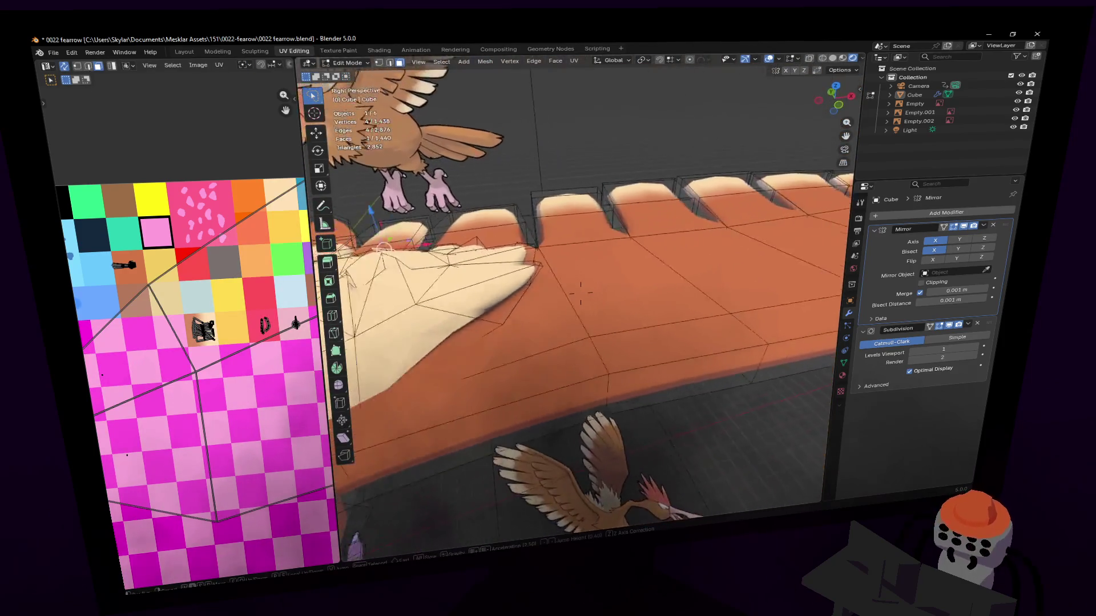
pyautogui.press('e')
pyautogui.click(673, 306)
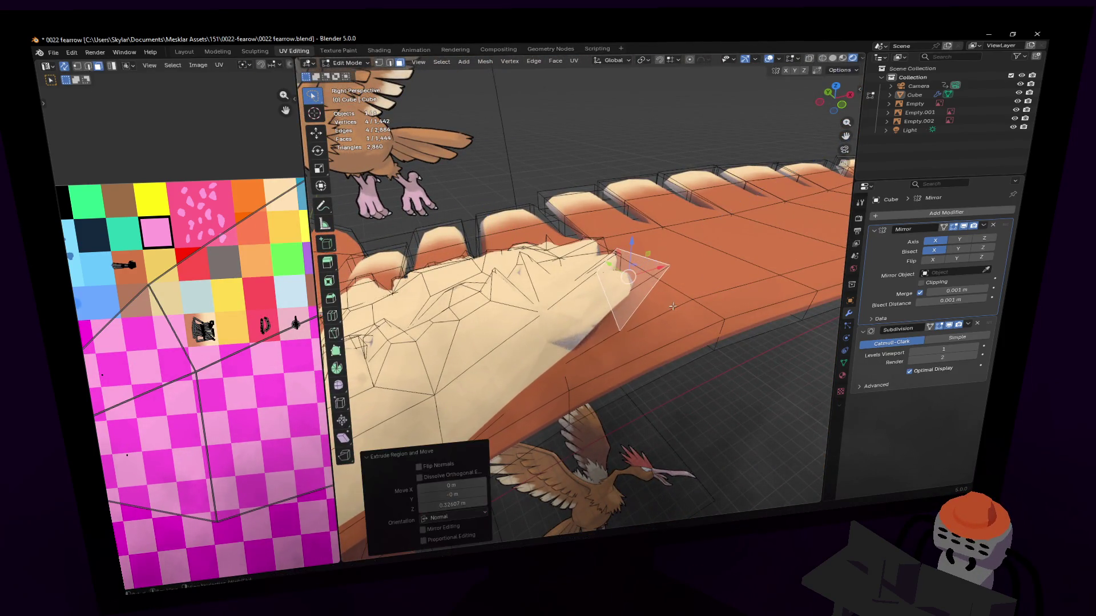
pyautogui.press('s')
pyautogui.click(631, 300)
pyautogui.press('g')
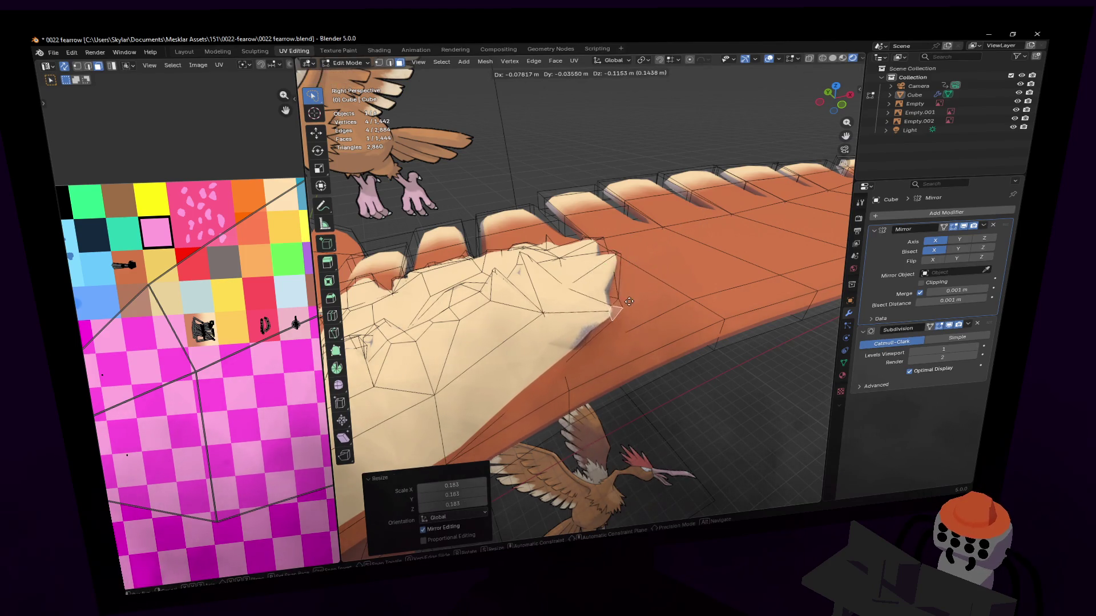
pyautogui.click(629, 324)
pyautogui.moveTo(629, 324)
pyautogui.mouseDown(button='middle')
pyautogui.moveTo(621, 307)
pyautogui.moveTo(577, 293)
pyautogui.mouseUp(button='middle')
pyautogui.press('g')
pyautogui.click(575, 306)
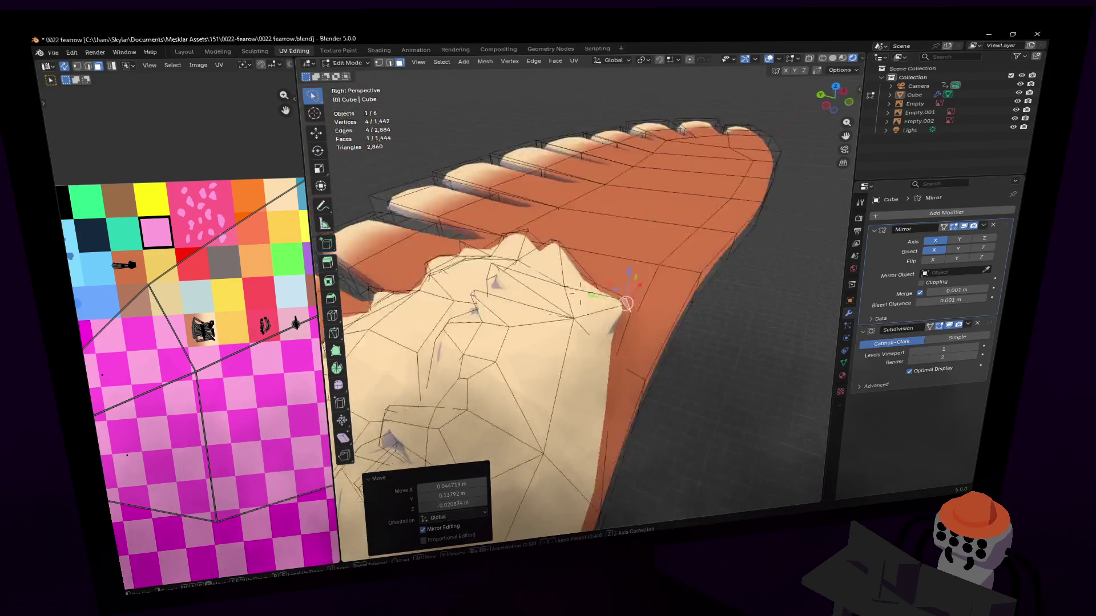
# Try extra extrusions on a cream patch face and undo them, dismissing the UV menu.
pyautogui.click(631, 373)
pyautogui.moveTo(631, 374); pyautogui.dragTo(762, 238, button='middle')
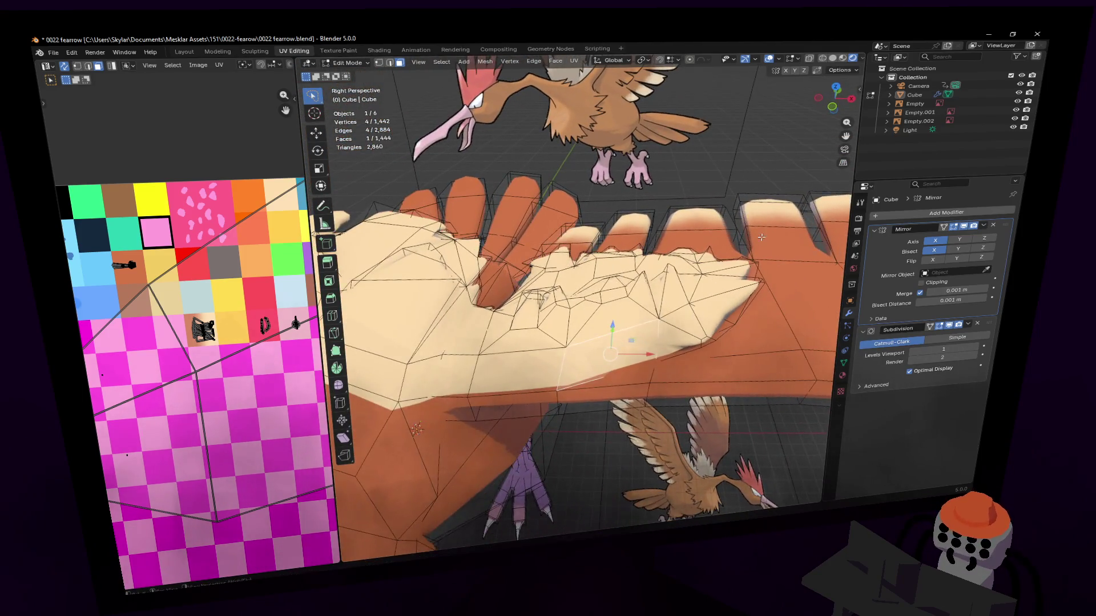
pyautogui.press('e')
pyautogui.press('Escape')
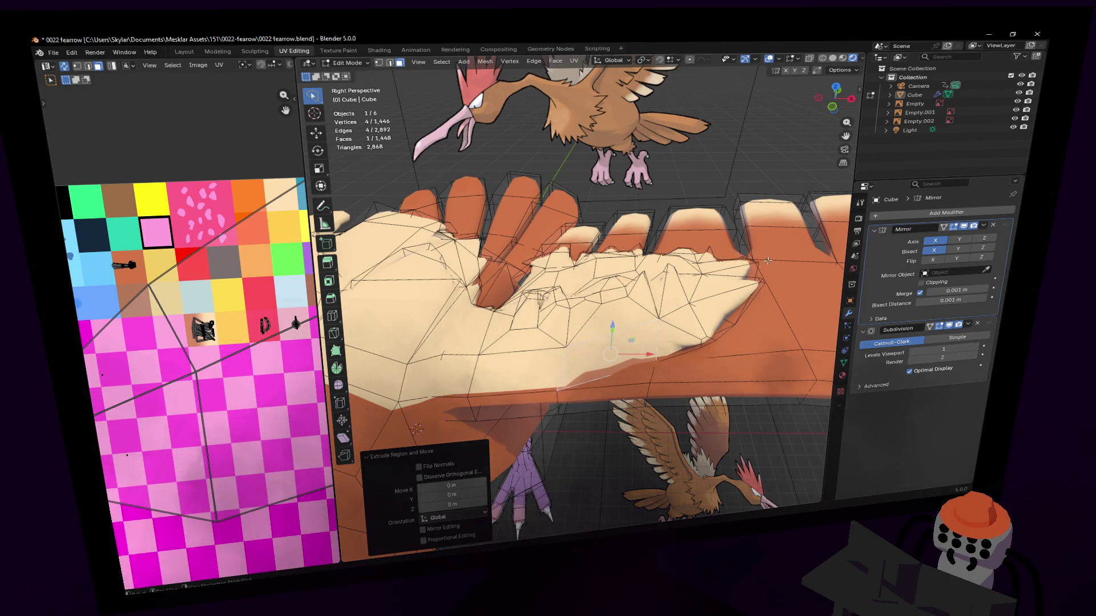
pyautogui.press('e')
pyautogui.press('Escape')
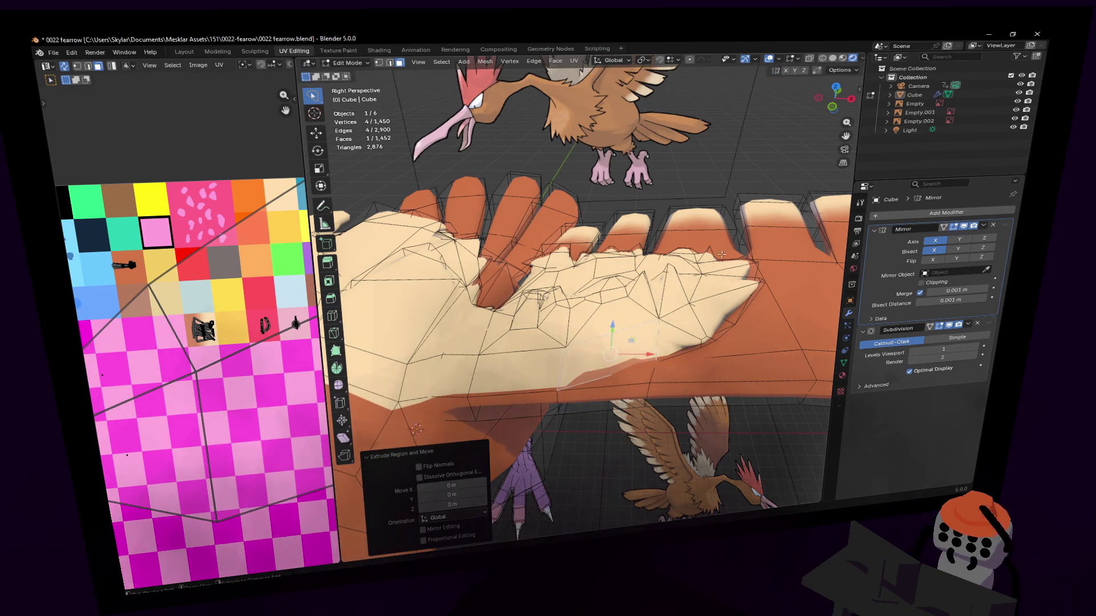
pyautogui.hotkey('ctrl', 'z')
pyautogui.press('u')
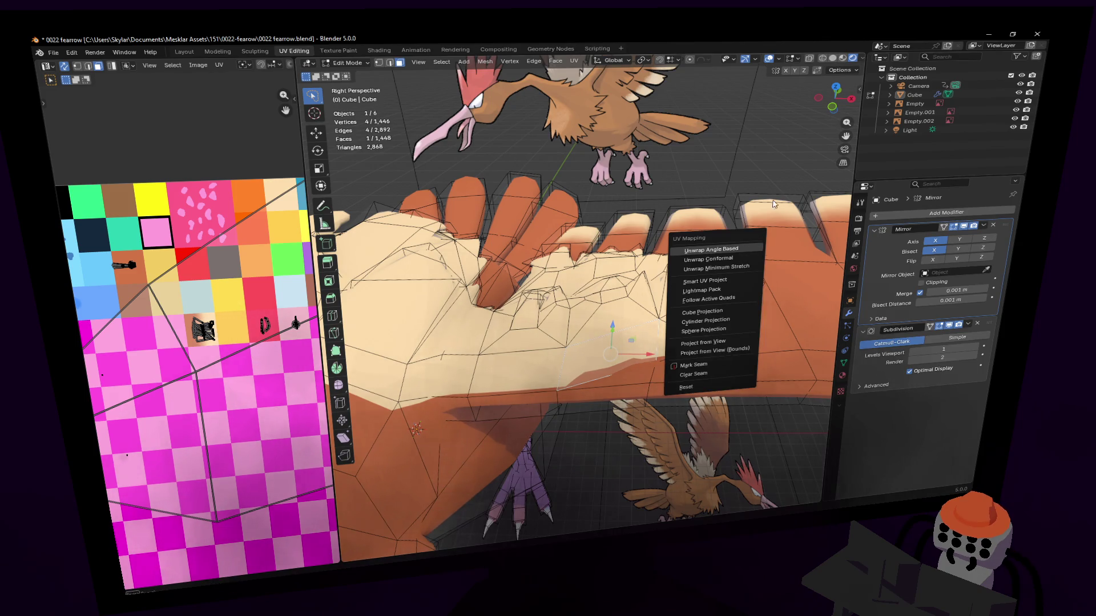
pyautogui.press('Escape')
# Inset the face, move and scale it, undo, then start a fresh inset.
pyautogui.press('i')
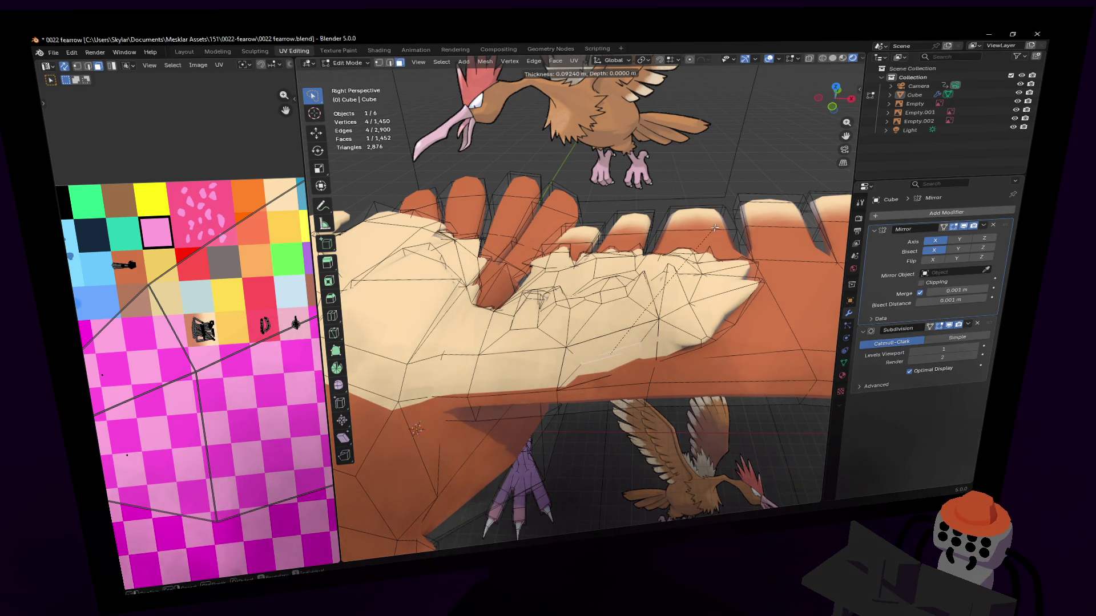
pyautogui.click(726, 225)
pyautogui.press('g')
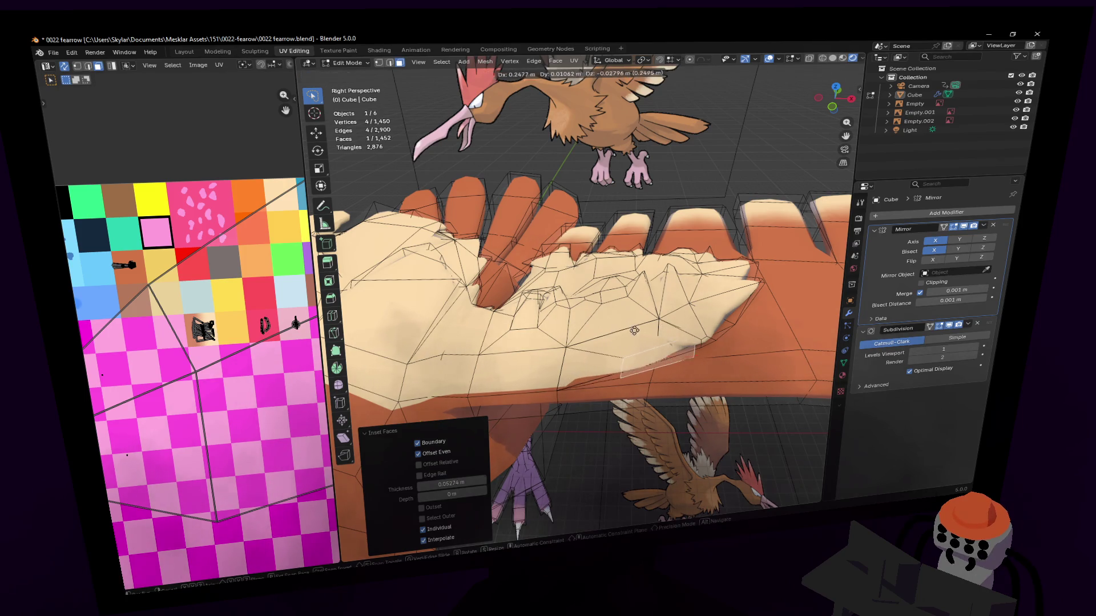
pyautogui.click(783, 276)
pyautogui.press('s')
pyautogui.click(678, 345)
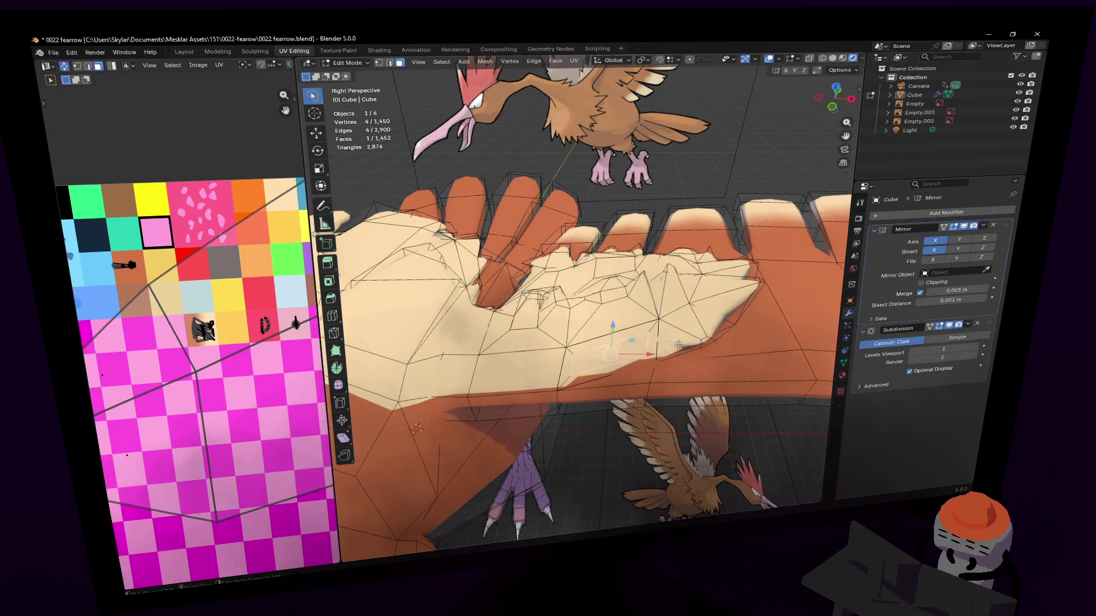
pyautogui.hotkey('ctrl', 'z')
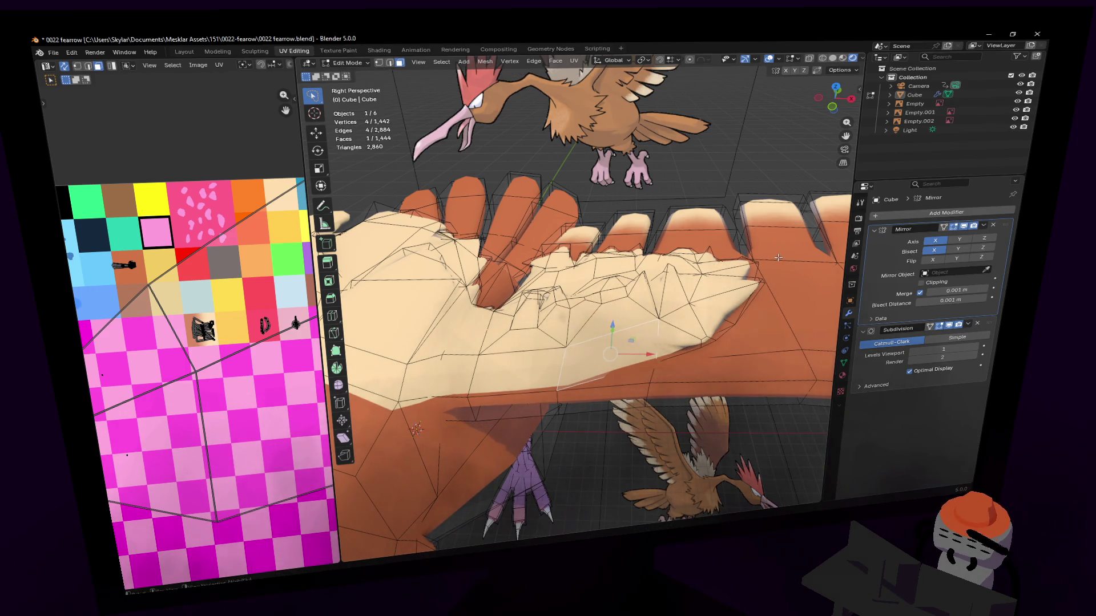
pyautogui.press('i')
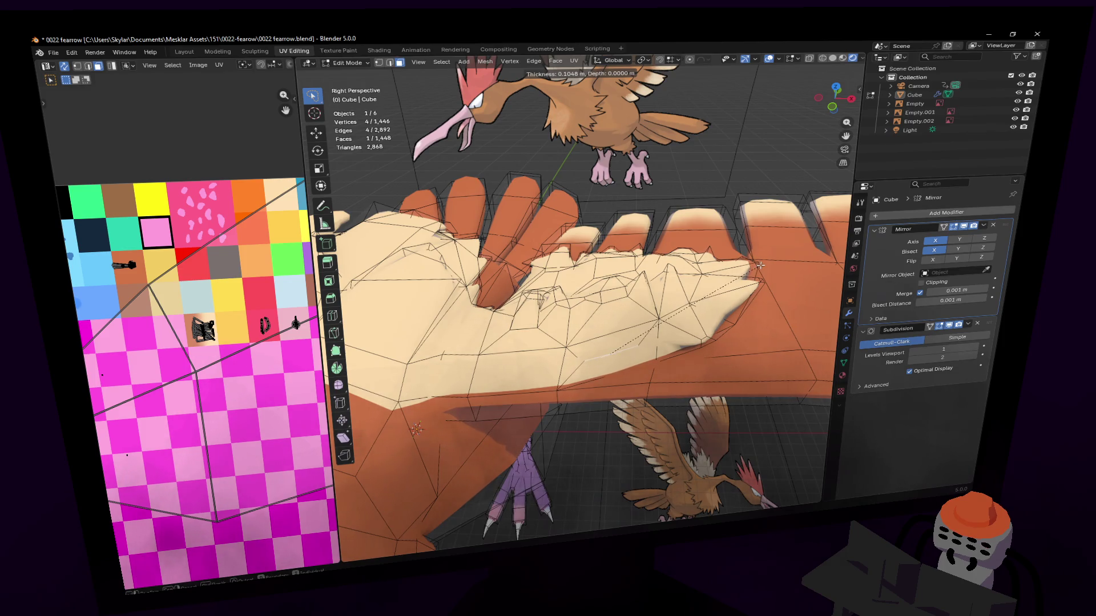
# Narrow the inset cream-patch face along X, then move and rotate its vertices into place.
pyautogui.click(764, 263)
pyautogui.moveTo(764, 263); pyautogui.dragTo(767, 225, button='middle')
pyautogui.press('s')
pyautogui.press('x')
pyautogui.click(670, 261)
pyautogui.press('g')
pyautogui.click(685, 274)
pyautogui.moveTo(685, 274)
pyautogui.mouseDown(button='middle')
pyautogui.moveTo(581, 293)
pyautogui.moveTo(676, 272)
pyautogui.mouseUp(button='middle')
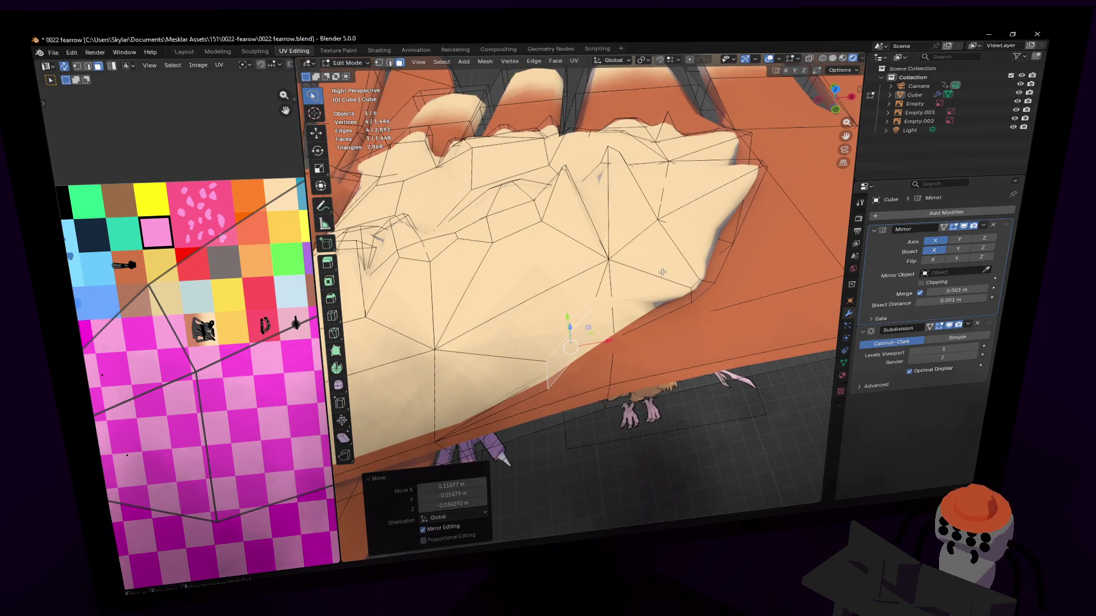
pyautogui.moveTo(631, 287); pyautogui.dragTo(623, 275, button='middle')
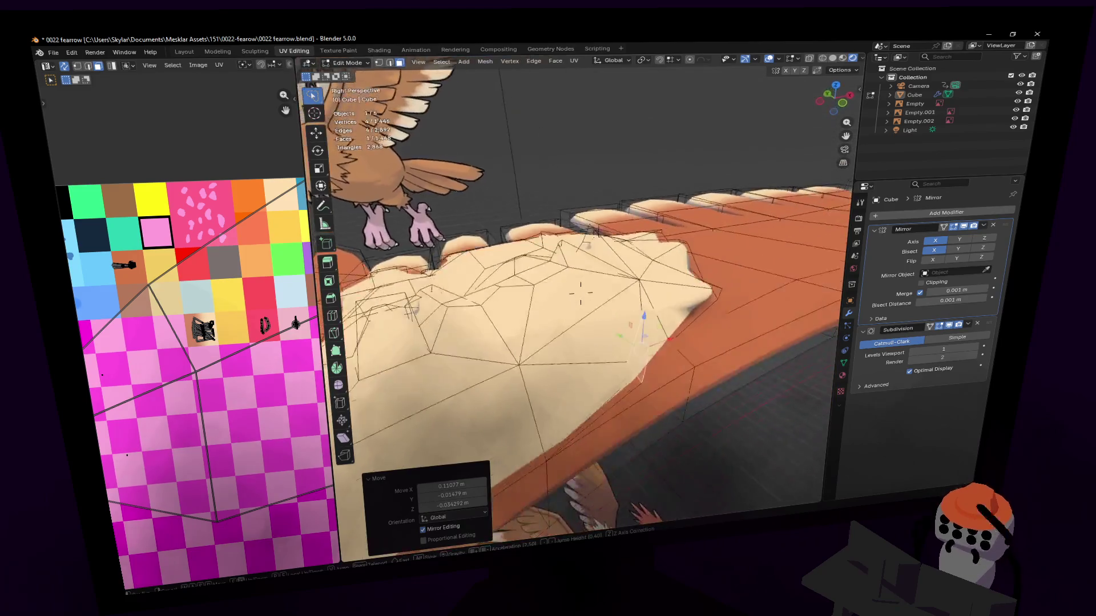
pyautogui.press('g')
pyautogui.click(622, 275)
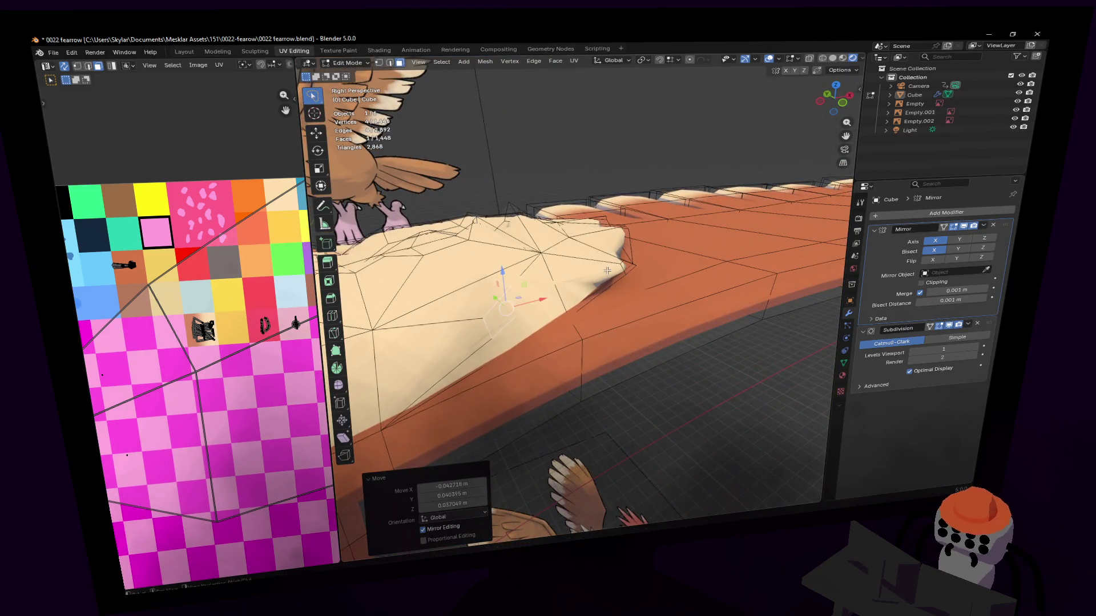
pyautogui.moveTo(623, 275); pyautogui.dragTo(699, 175, button='middle')
pyautogui.press('r')
pyautogui.click(737, 240)
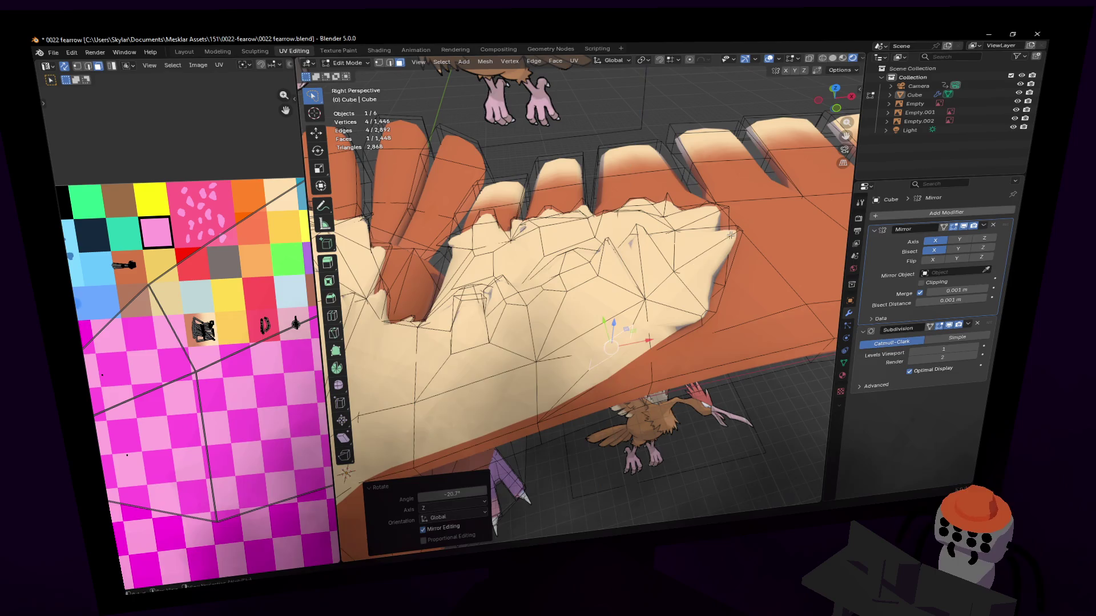
# Extrude the cream face outward, shrink it, lower it along Z and rescale the tip.
pyautogui.press('e')
pyautogui.click(776, 312)
pyautogui.press('s')
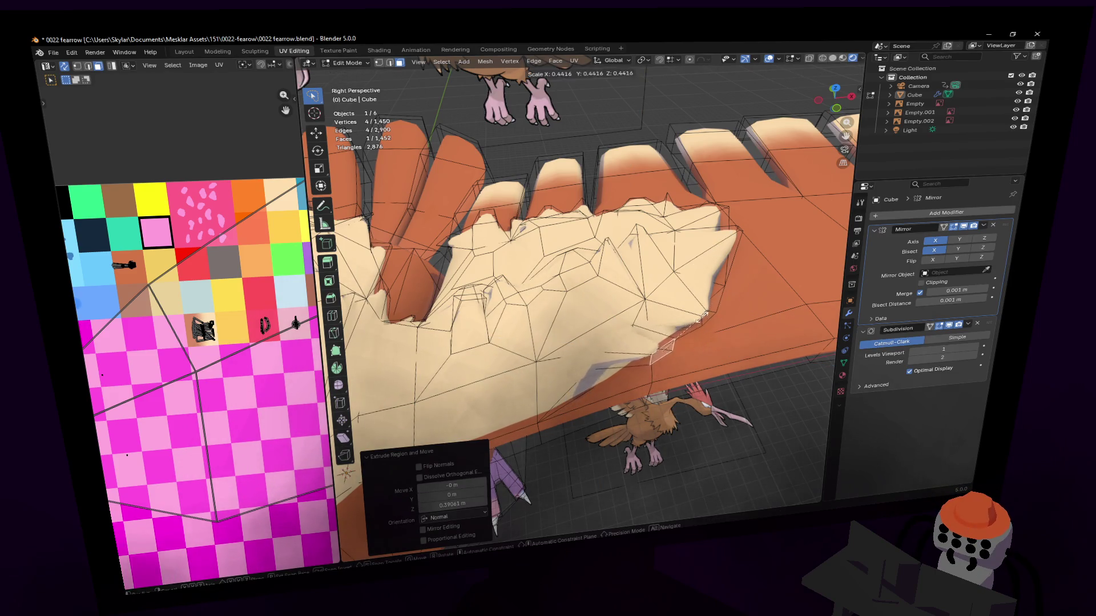
pyautogui.click(677, 352)
pyautogui.press('g')
pyautogui.press('z')
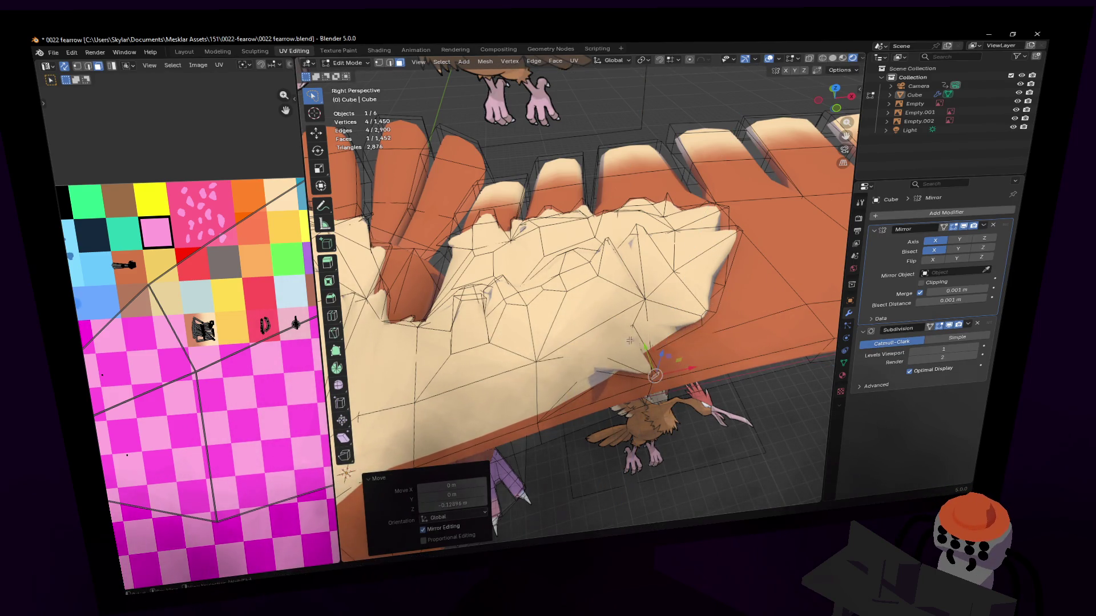
pyautogui.click(675, 291)
pyautogui.press('g')
pyautogui.click(677, 282)
pyautogui.press('s')
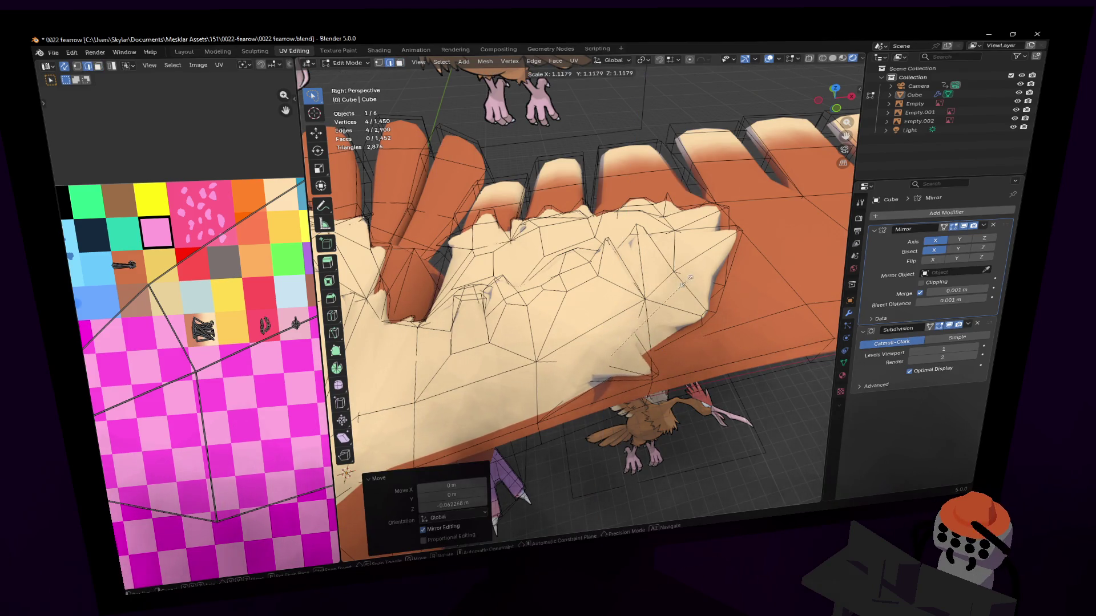
pyautogui.click(700, 273)
pyautogui.moveTo(700, 273)
pyautogui.mouseDown(button='middle')
pyautogui.moveTo(399, 360)
pyautogui.moveTo(464, 278)
pyautogui.mouseUp(button='middle')
# Widen the face under the cream patch along X, then shift and rotate it.
pyautogui.click(464, 278)
pyautogui.click(593, 361)
pyautogui.press('s')
pyautogui.press('x')
pyautogui.click(702, 336)
pyautogui.press('g')
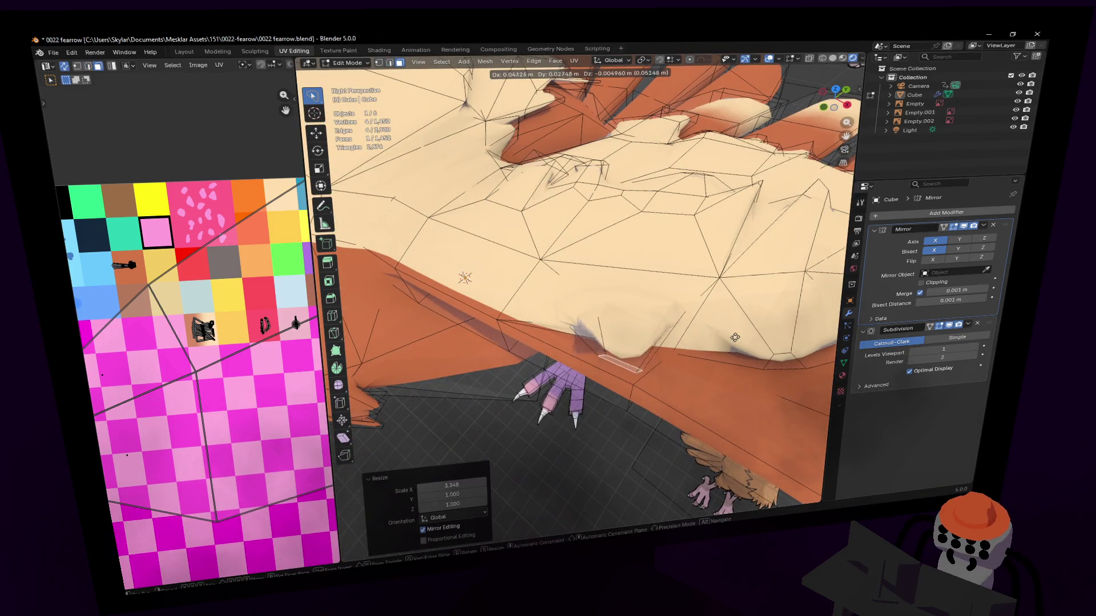
pyautogui.click(732, 338)
pyautogui.press('r')
pyautogui.click(599, 326)
pyautogui.moveTo(599, 325)
pyautogui.mouseDown(button='middle')
pyautogui.moveTo(580, 296)
pyautogui.moveTo(600, 360)
pyautogui.mouseUp(button='middle')
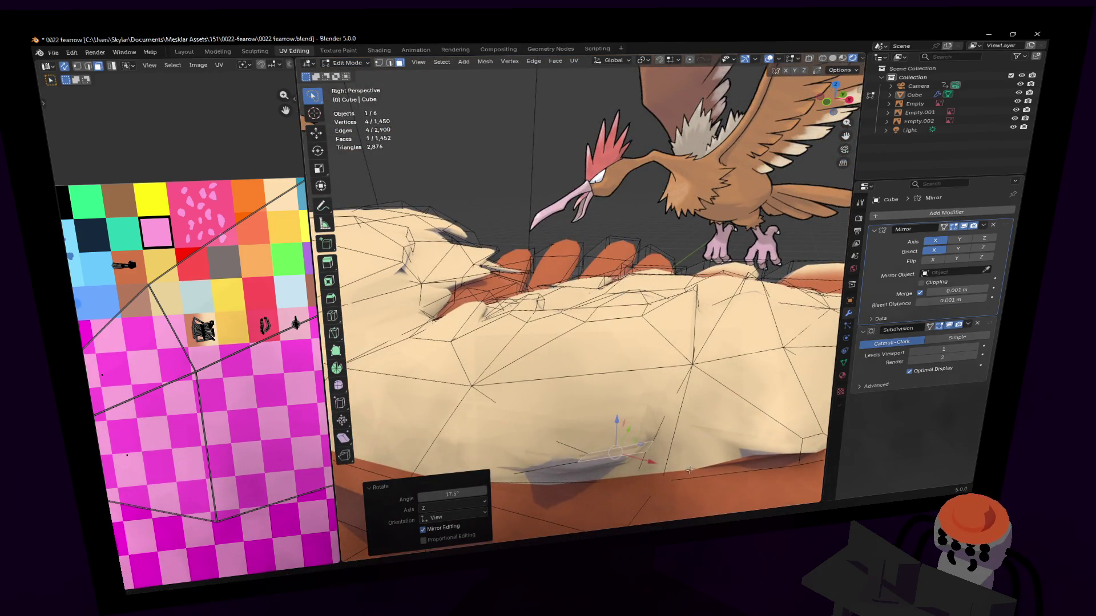
# Lift and push down belly vertices, then slide a selection sideways off the Z axis.
pyautogui.click(586, 457)
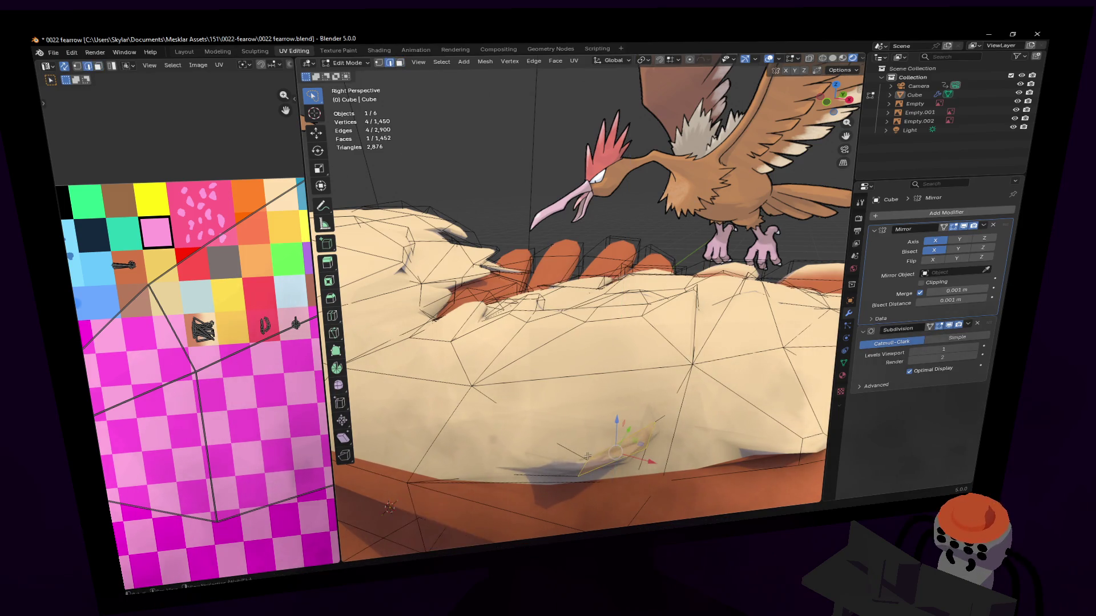
pyautogui.moveTo(616, 428); pyautogui.dragTo(578, 404)
pyautogui.moveTo(579, 405)
pyautogui.mouseDown(button='middle')
pyautogui.moveTo(600, 361)
pyautogui.moveTo(632, 366)
pyautogui.mouseUp(button='middle')
pyautogui.click(599, 359)
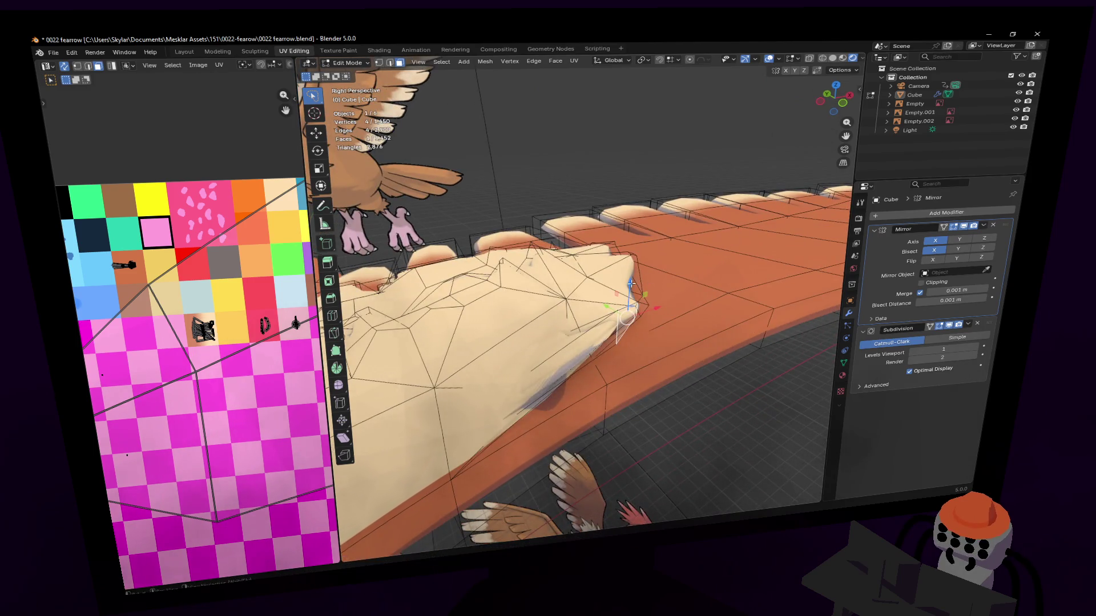
pyautogui.moveTo(631, 283); pyautogui.dragTo(631, 360)
pyautogui.moveTo(631, 359)
pyautogui.mouseDown(button='middle')
pyautogui.moveTo(531, 69)
pyautogui.moveTo(630, 371)
pyautogui.mouseUp(button='middle')
pyautogui.press('g')
pyautogui.hotkey('shift', 'z')
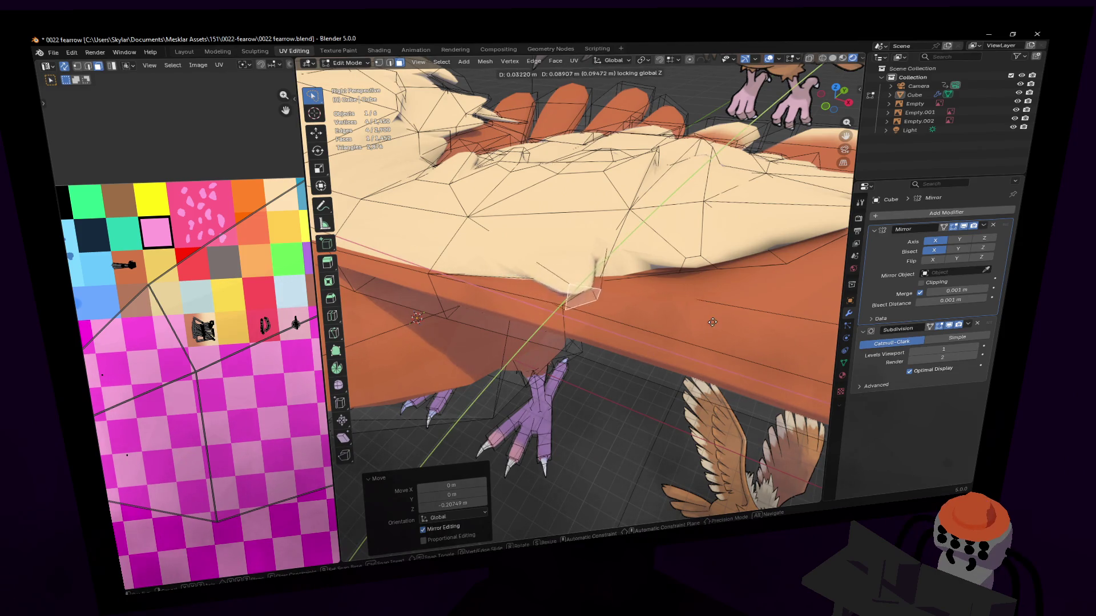
pyautogui.click(693, 323)
# Fly the view forward in walk navigation to close in on the belly face.
pyautogui.hotkey('shift', '`')
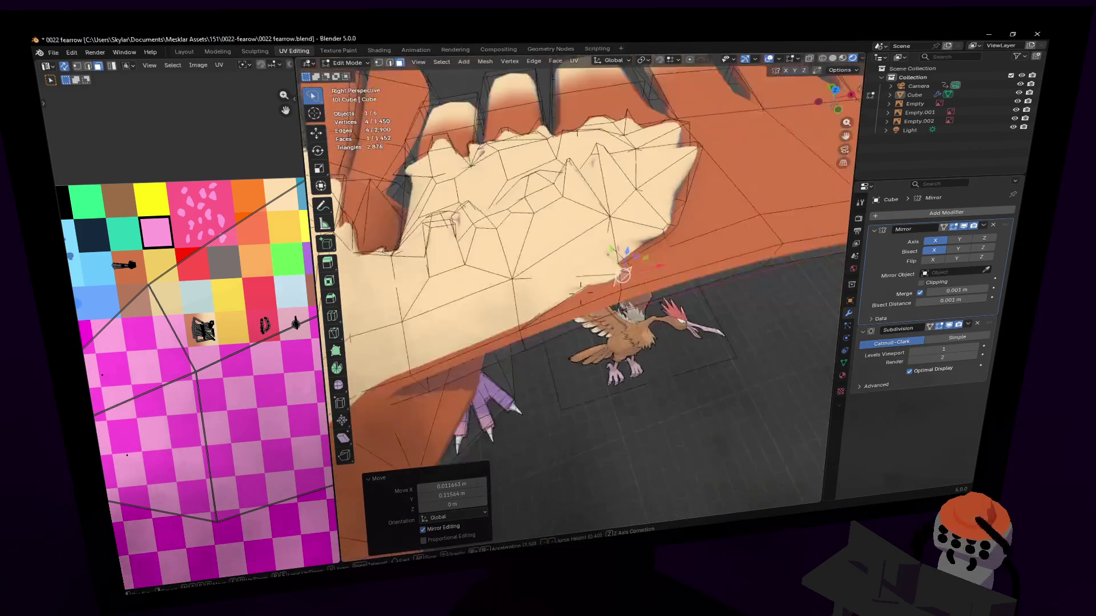
pyautogui.press('w')
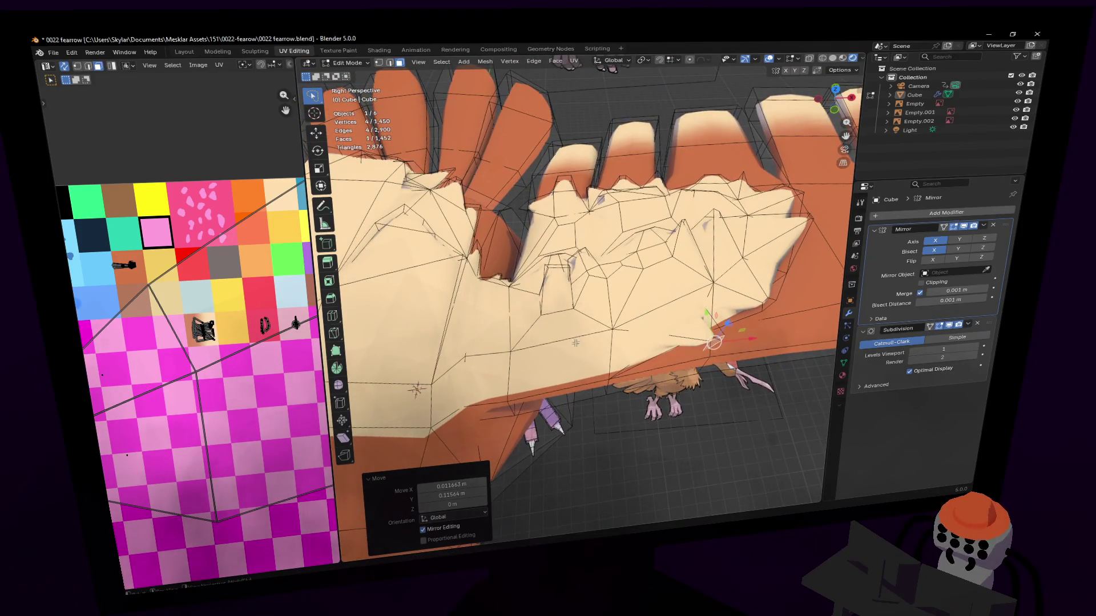
pyautogui.press('w')
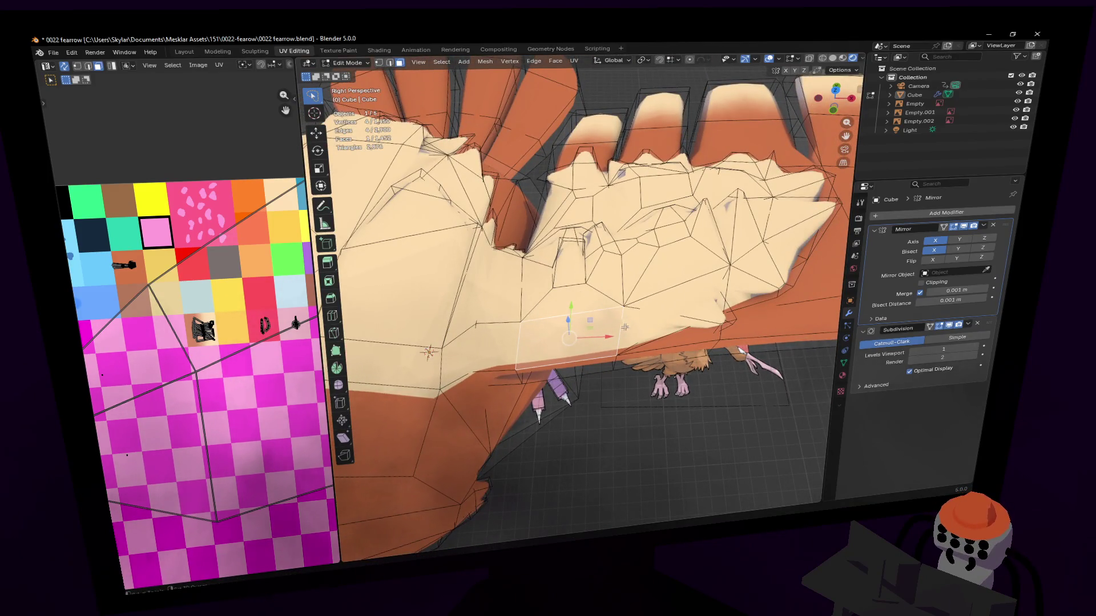
pyautogui.press('w')
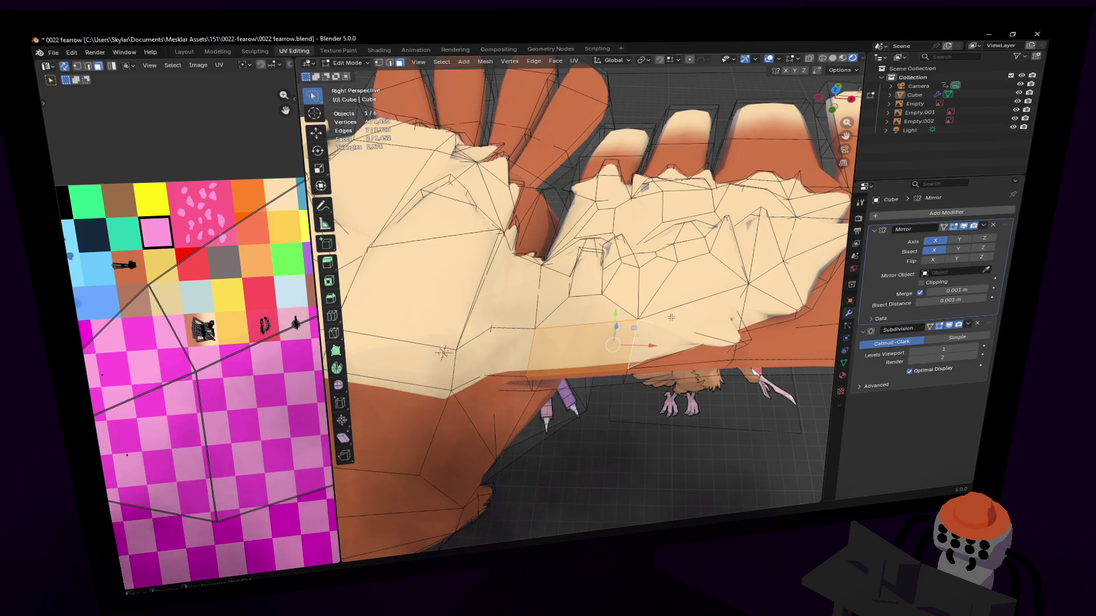
# Inset the selected belly face three times to the chosen thickness.
pyautogui.press('i')
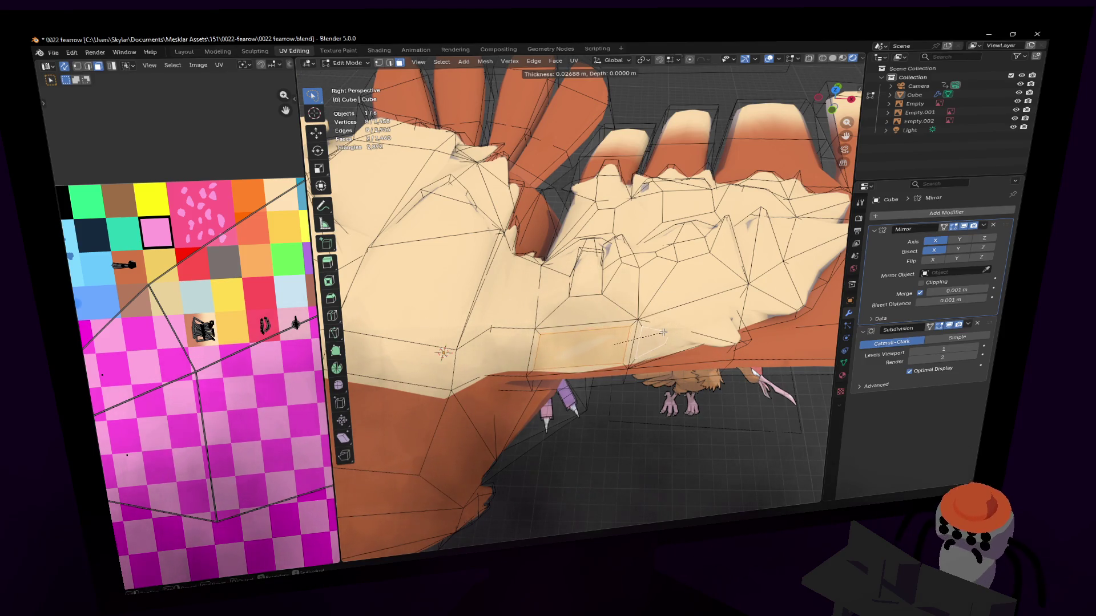
pyautogui.click(664, 332)
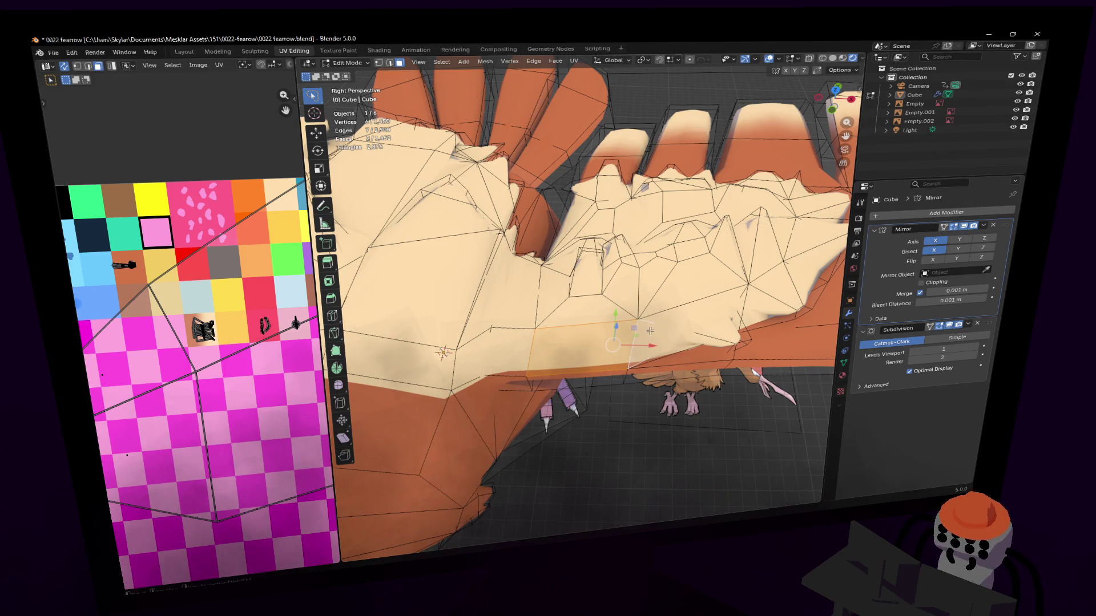
pyautogui.press('i')
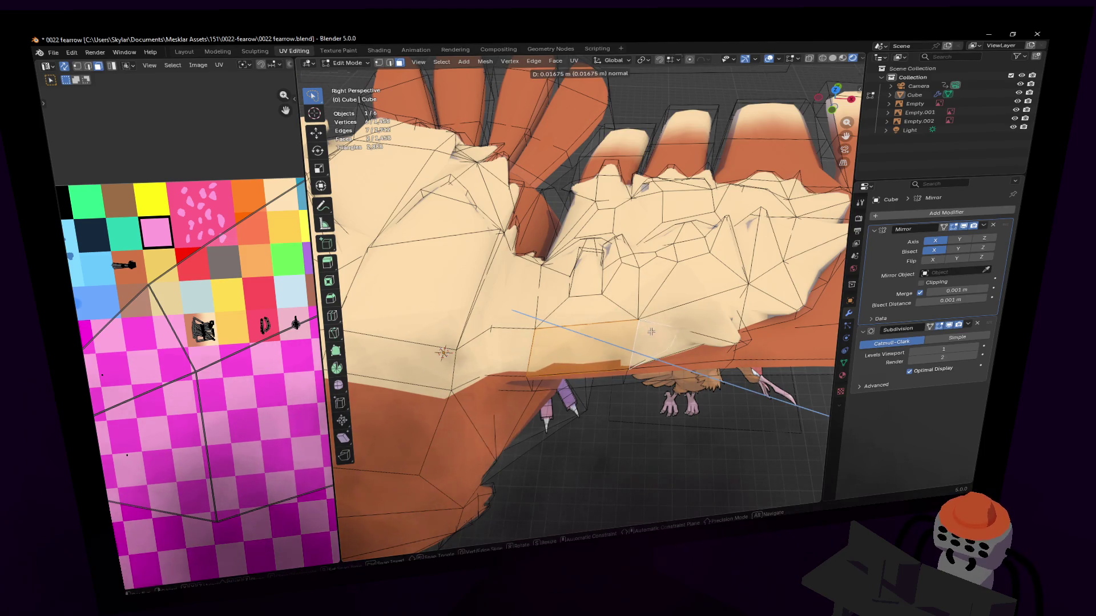
pyautogui.click(661, 333)
pyautogui.press('i')
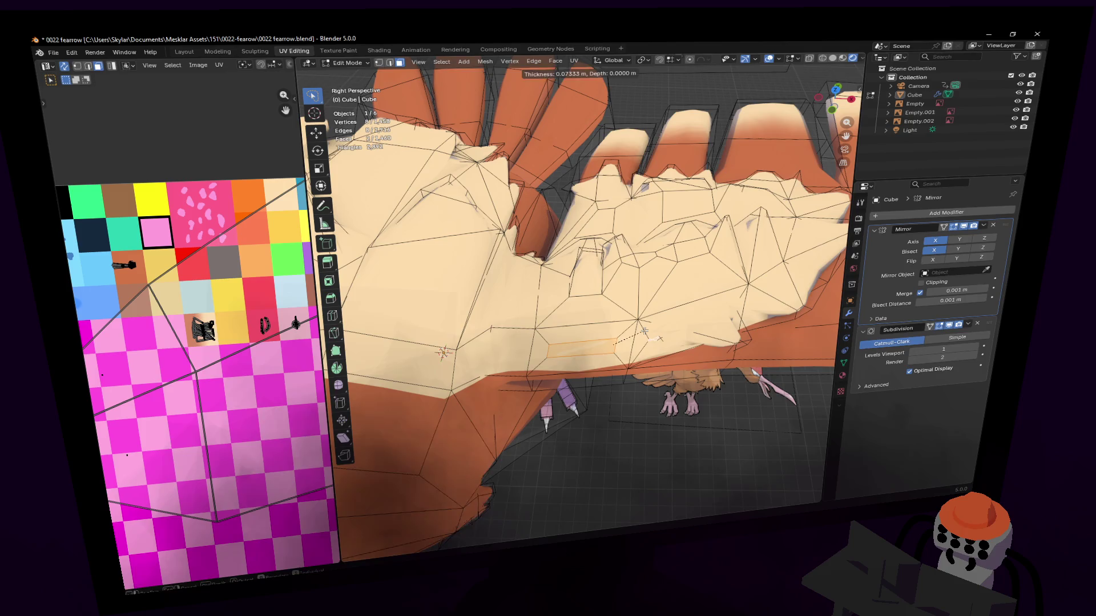
pyautogui.click(660, 338)
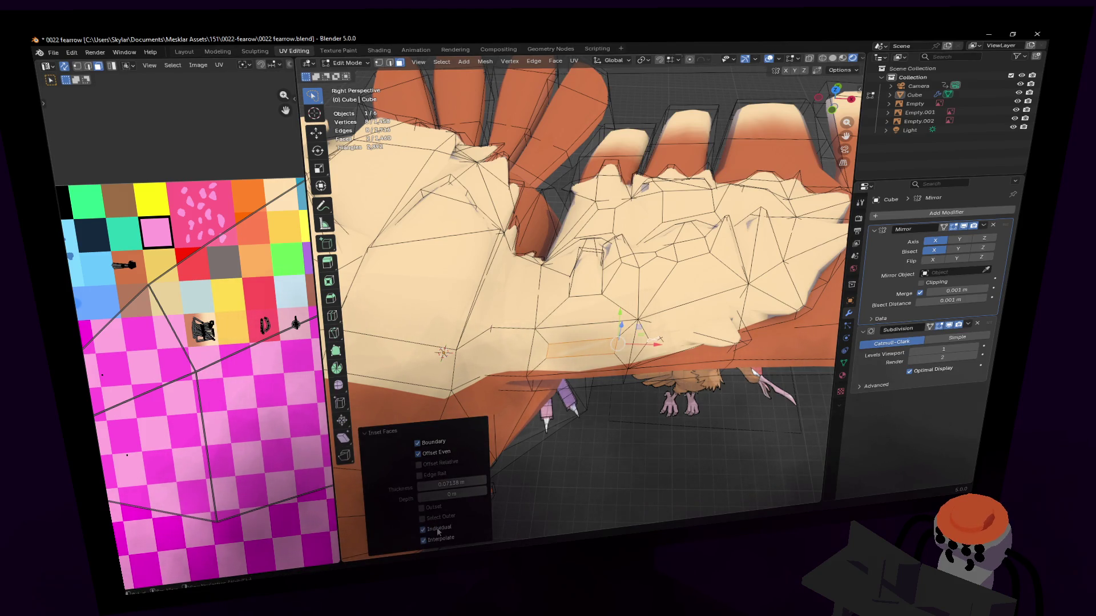
pyautogui.moveTo(445, 507); pyautogui.dragTo(661, 276, button='middle')
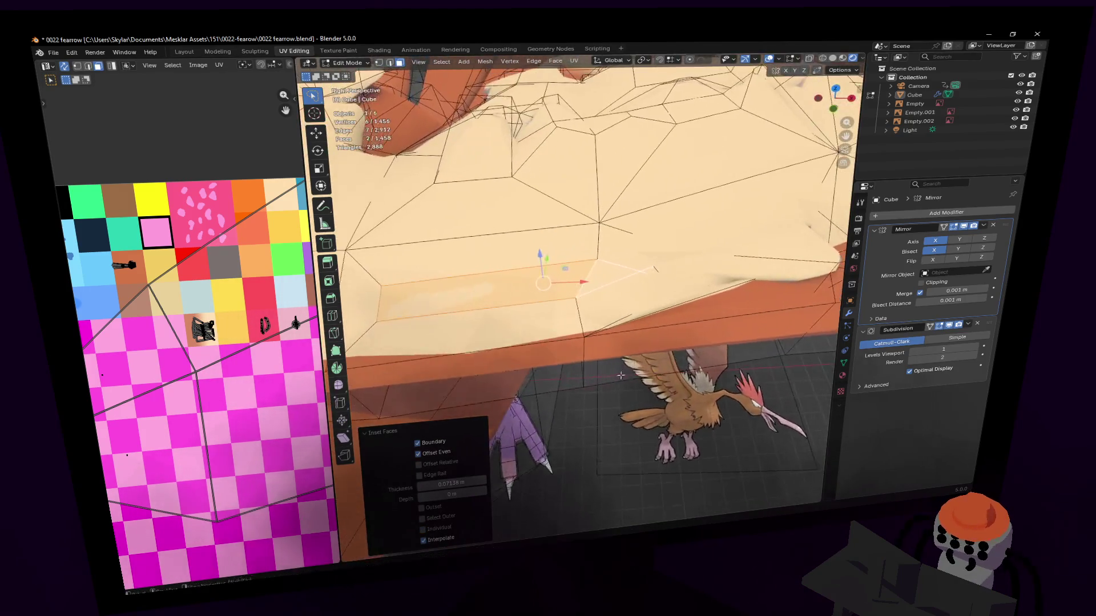
# Nudge one inset vertex into place, then add a second face to the selection.
pyautogui.click(658, 261)
pyautogui.press('g')
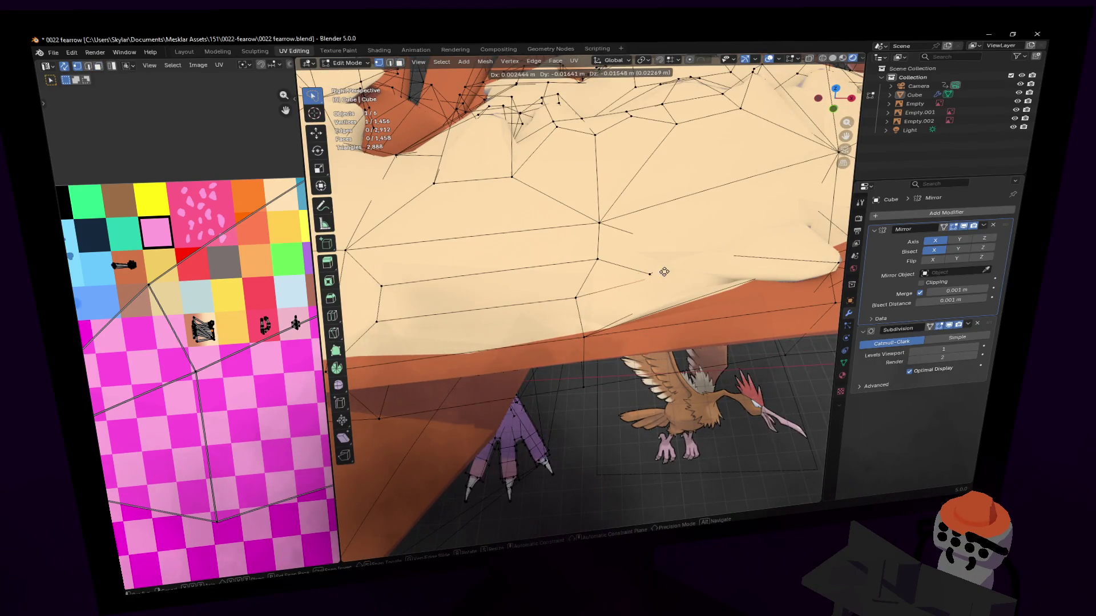
pyautogui.click(655, 261)
pyautogui.press('g')
pyautogui.click(650, 261)
pyautogui.press('3')
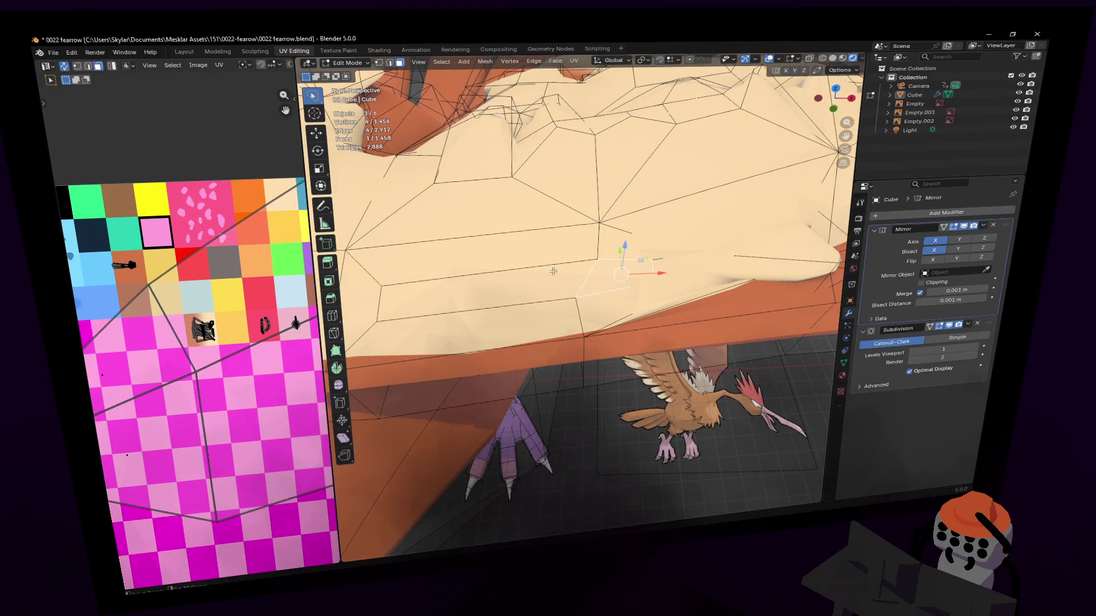
pyautogui.keyDown('shift'); pyautogui.click(551, 271); pyautogui.keyUp('shift')
pyautogui.moveTo(552, 271)
pyautogui.mouseDown(button='middle')
pyautogui.moveTo(582, 285)
pyautogui.moveTo(643, 276)
pyautogui.mouseUp(button='middle')
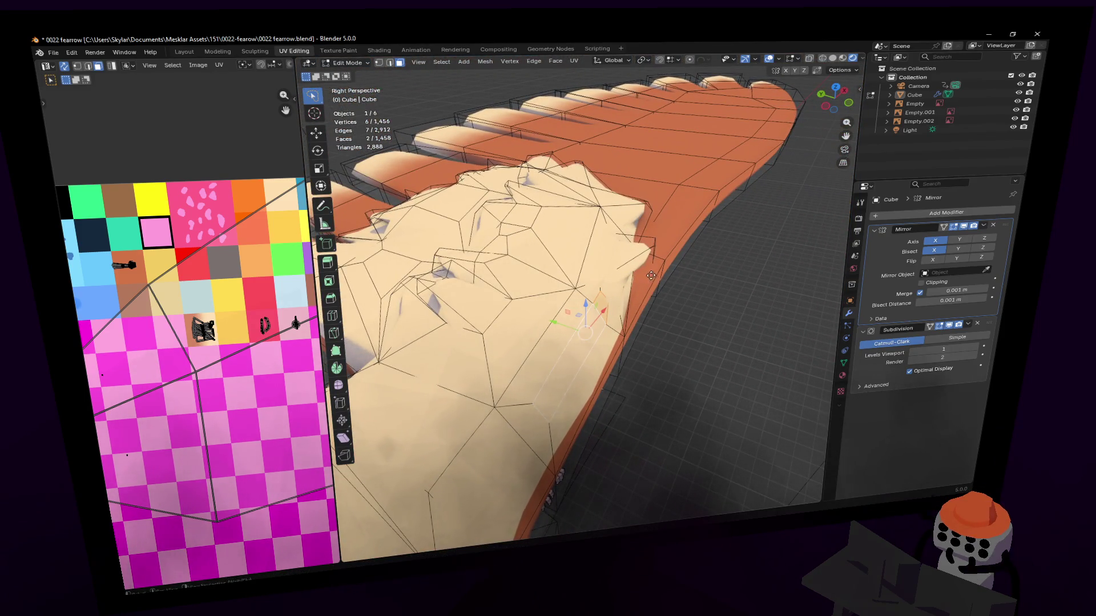
# Extrude and shrink the belly faces, try a Z move and X stretch, then undo it.
pyautogui.press('e')
pyautogui.click(650, 274)
pyautogui.press('s')
pyautogui.click(634, 299)
pyautogui.press('g')
pyautogui.press('z')
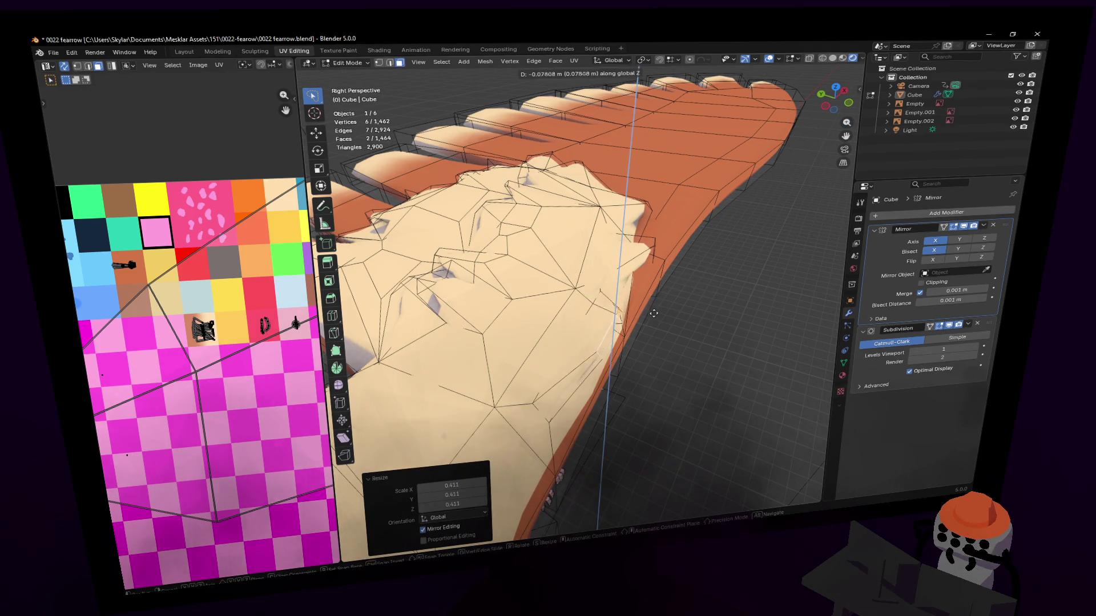
pyautogui.moveTo(654, 312); pyautogui.dragTo(657, 371, button='middle')
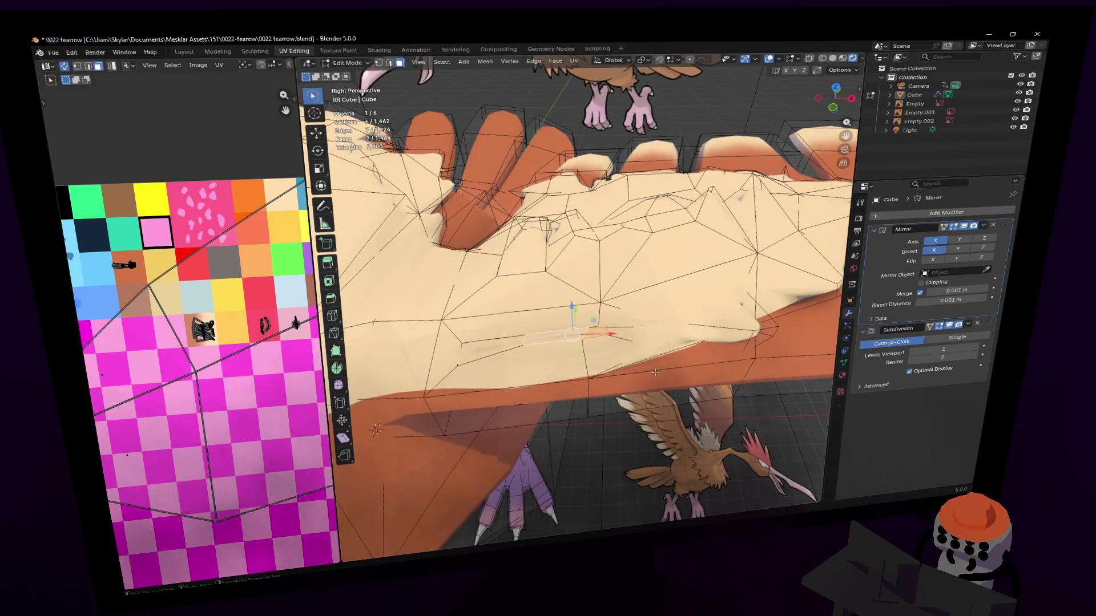
pyautogui.press('s')
pyautogui.press('x')
pyautogui.click(616, 335)
pyautogui.hotkey('ctrl', 'z')
pyautogui.hotkey('ctrl', 'z')
pyautogui.hotkey('ctrl', 'z')
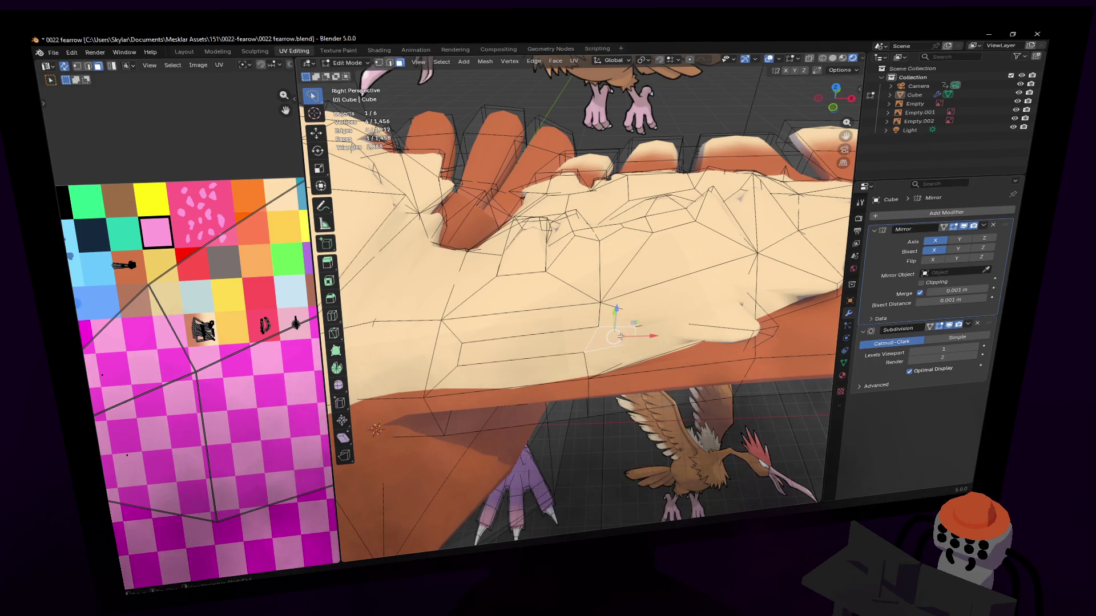
# Retry scaling and extruding the face, cancelling and undoing the failed attempts.
pyautogui.press('s')
pyautogui.click(638, 342)
pyautogui.press('e')
pyautogui.press('Escape')
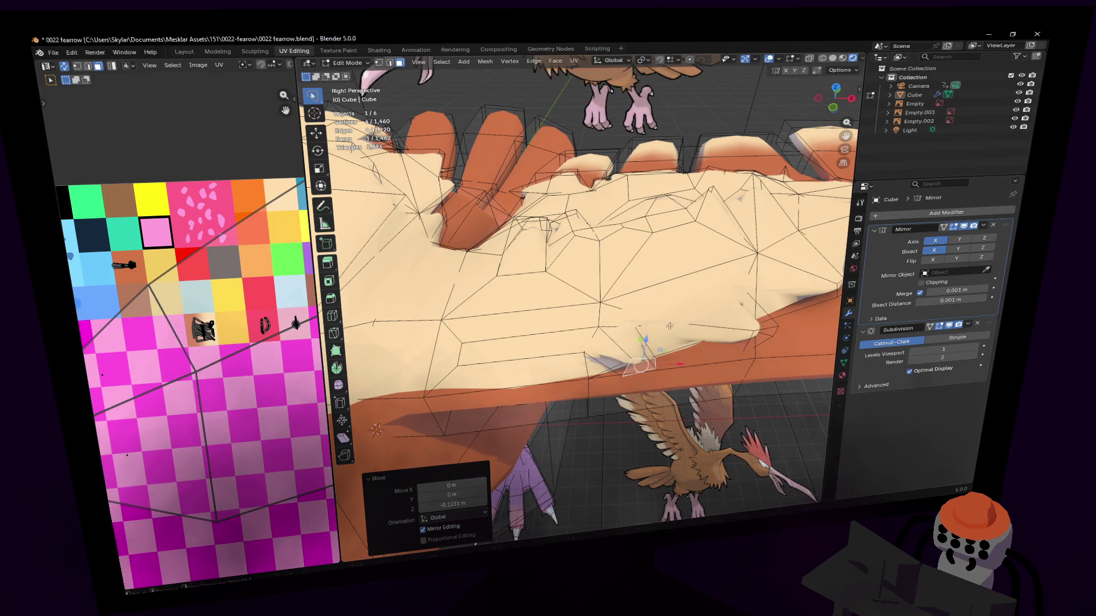
pyautogui.hotkey('ctrl', 'z')
pyautogui.moveTo(524, 346); pyautogui.dragTo(588, 296, button='middle')
pyautogui.press('e')
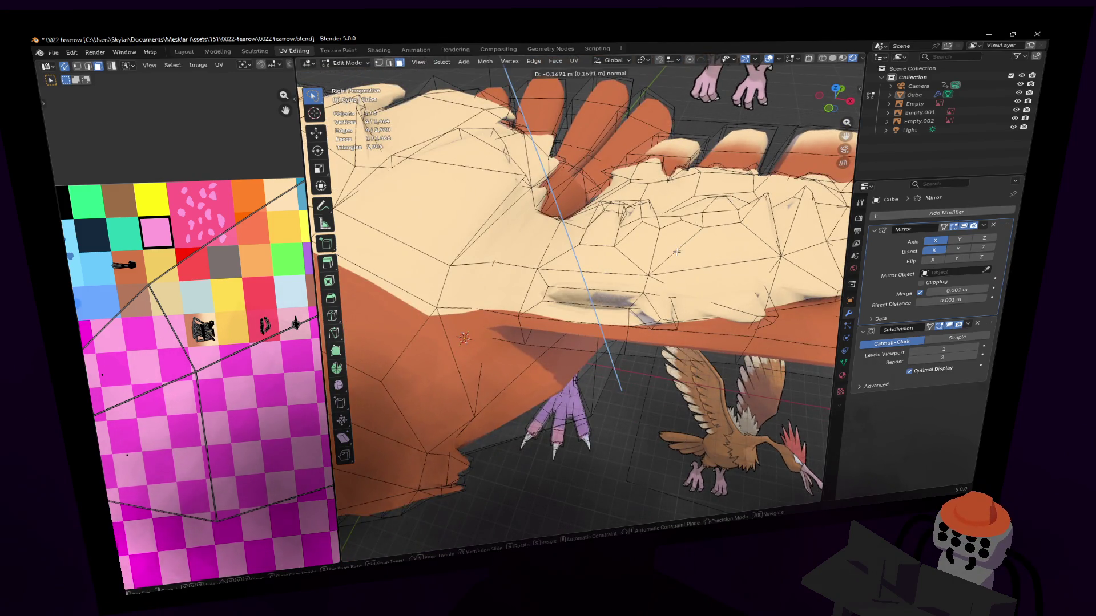
pyautogui.click(690, 248)
pyautogui.moveTo(690, 249); pyautogui.dragTo(747, 272, button='middle')
pyautogui.hotkey('ctrl', 'z')
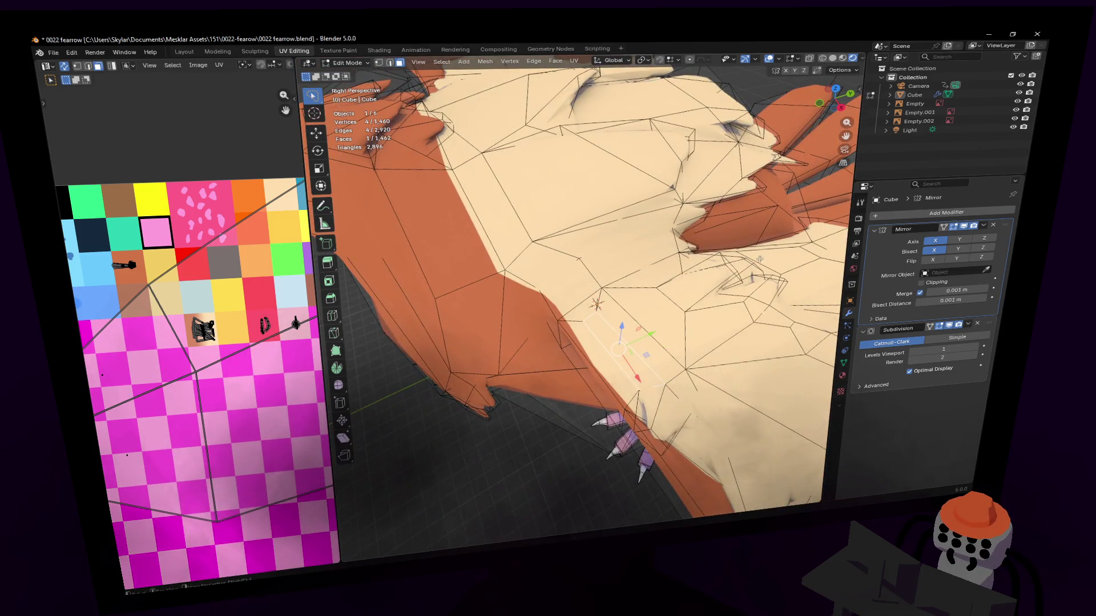
# Extrude the face outward, raise it along Z into a bump, adjust a vertex, and leave Edit Mode.
pyautogui.press('e')
pyautogui.click(677, 256)
pyautogui.press('s')
pyautogui.press('Escape')
pyautogui.press('g')
pyautogui.press('z')
pyautogui.click(604, 388)
pyautogui.press('g')
pyautogui.click(608, 386)
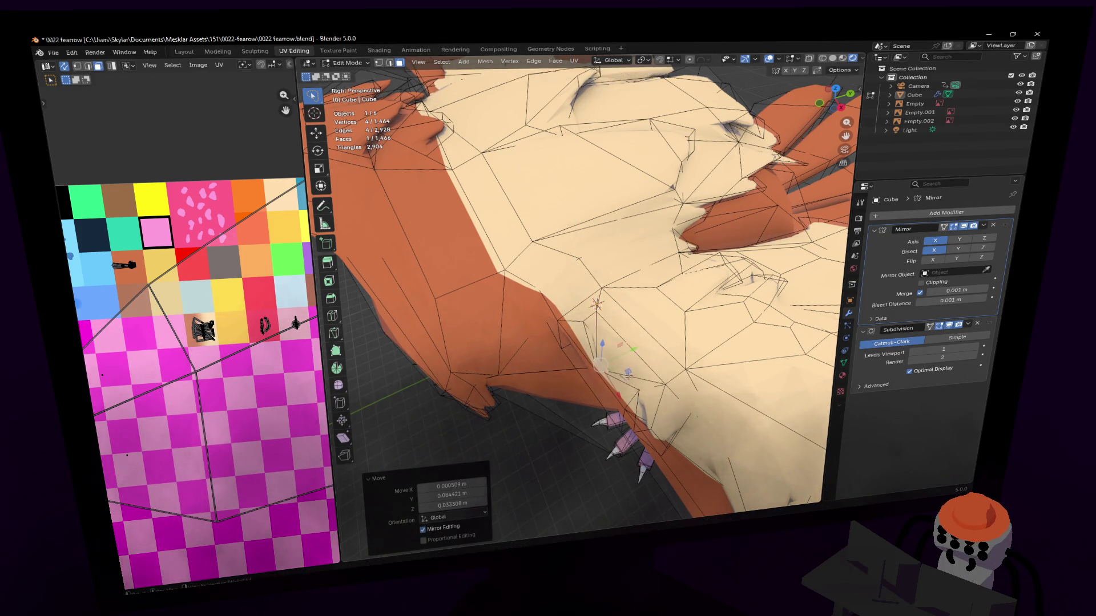
pyautogui.moveTo(608, 386); pyautogui.dragTo(621, 375, button='middle')
pyautogui.press('Tab')
pyautogui.scroll(-5, 621, 375)
pyautogui.scroll(-4, 621, 374)
pyautogui.scroll(-2, 622, 377)
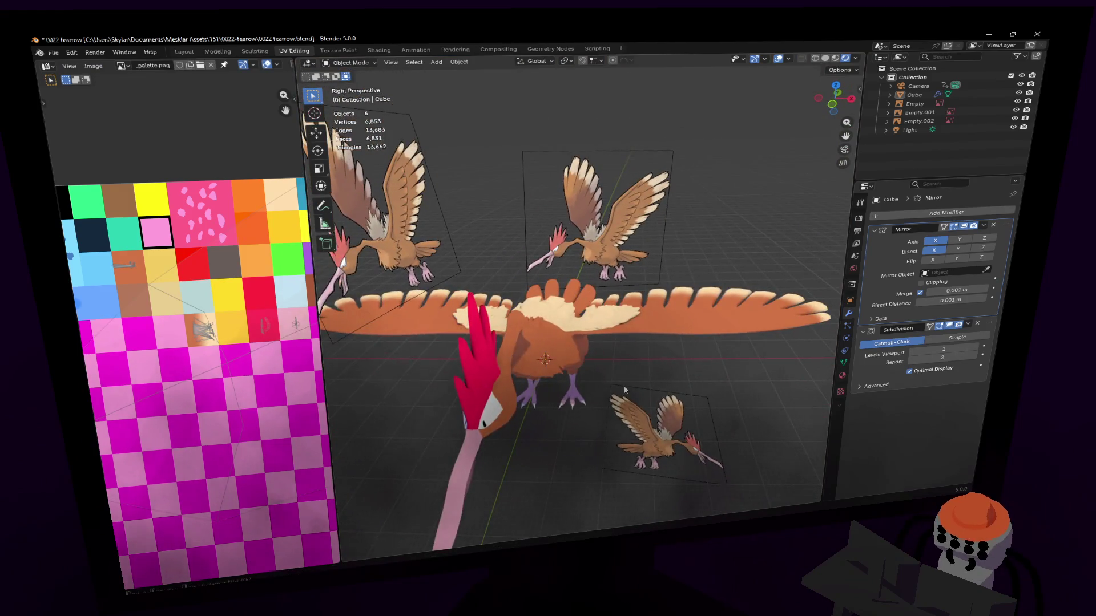
# Toggle between Object and Edit Mode while orbiting in on the belly, ending in Edit Mode.
pyautogui.press('Tab')
pyautogui.moveTo(603, 380); pyautogui.dragTo(583, 360, button='middle')
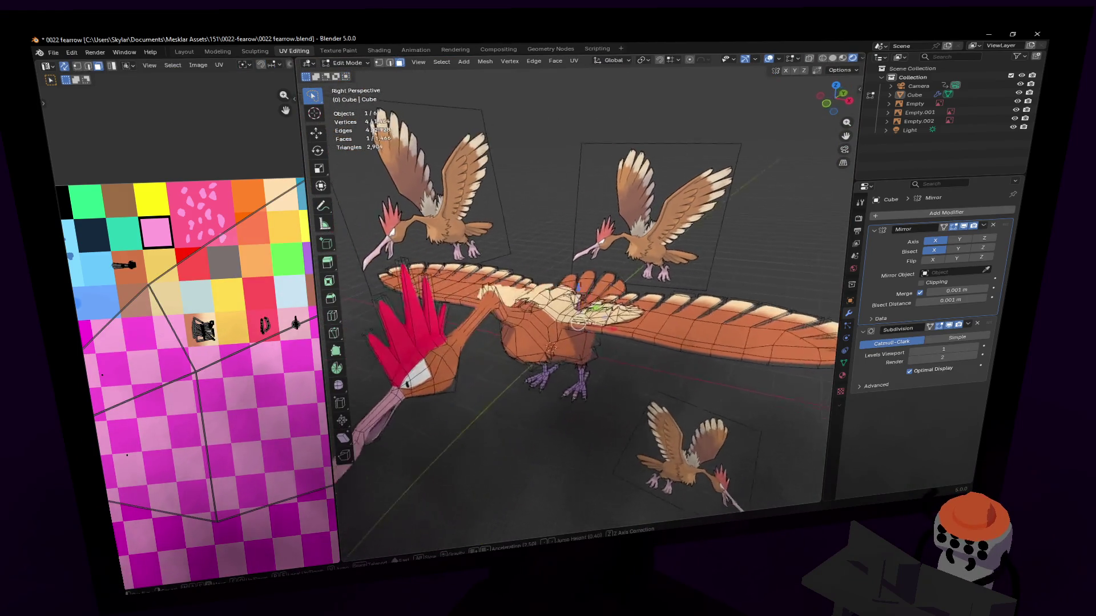
pyautogui.scroll(4, 583, 359)
pyautogui.moveTo(580, 296); pyautogui.dragTo(675, 368, button='middle')
pyautogui.press('Tab')
pyautogui.scroll(3, 580, 294)
pyautogui.scroll(3, 581, 295)
pyautogui.press('Tab')
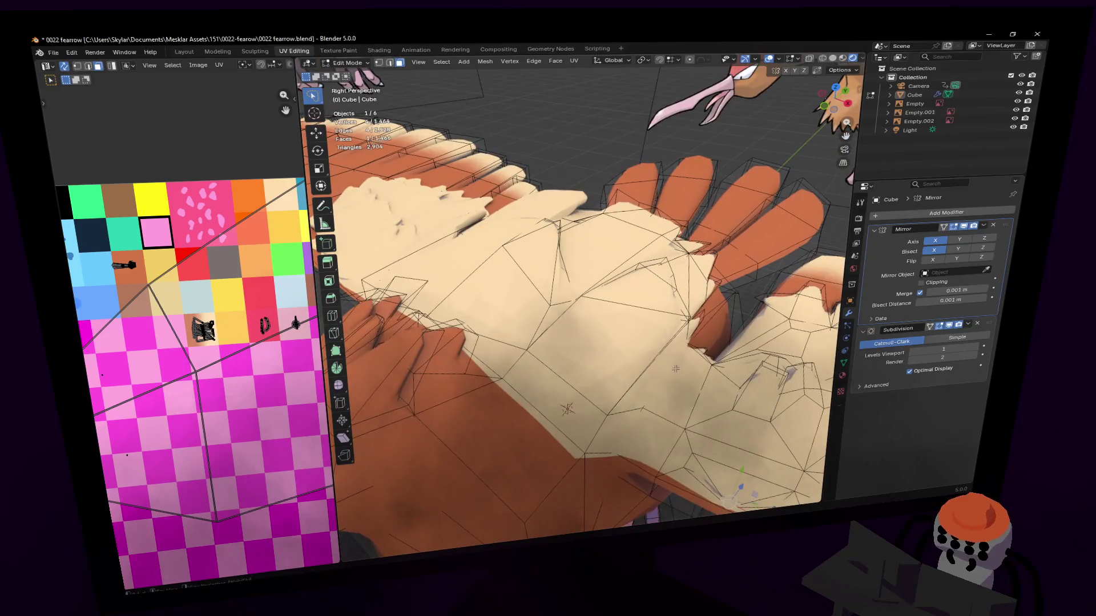
# Select a belly vertex and move it along the Z axis to its new height.
pyautogui.click(543, 403)
pyautogui.moveTo(543, 403); pyautogui.dragTo(464, 362, button='middle')
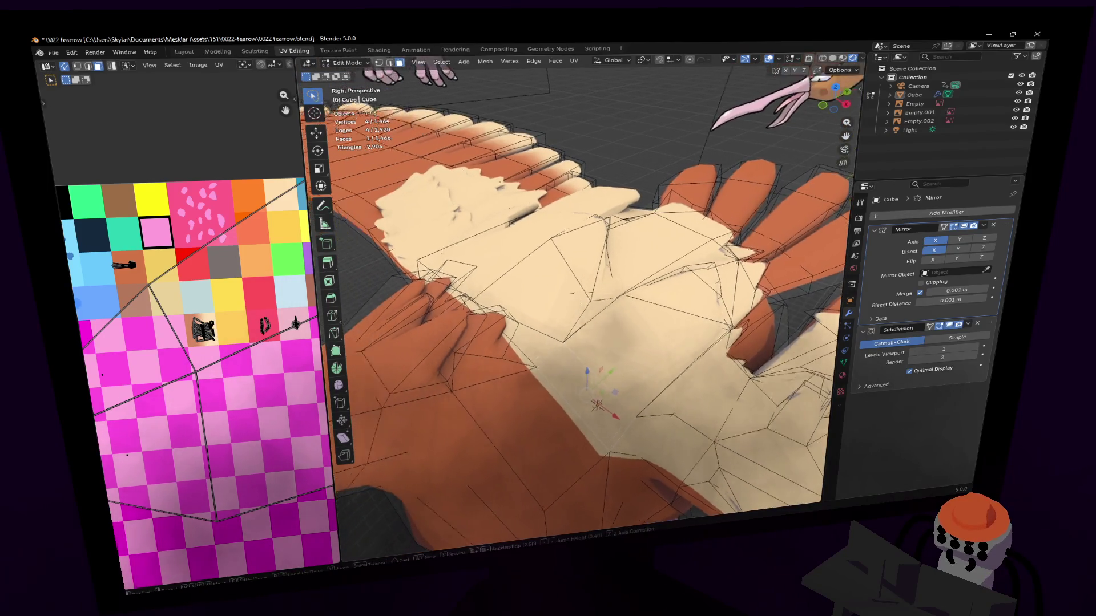
pyautogui.click(578, 318)
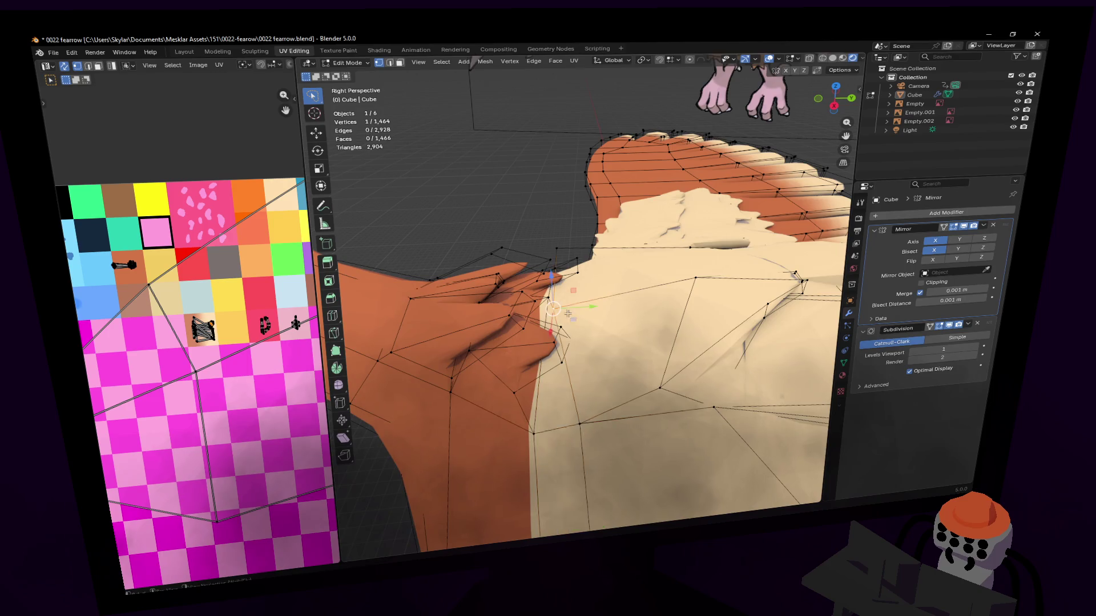
pyautogui.moveTo(578, 317); pyautogui.dragTo(557, 309, button='middle')
pyautogui.press('g')
pyautogui.press('z')
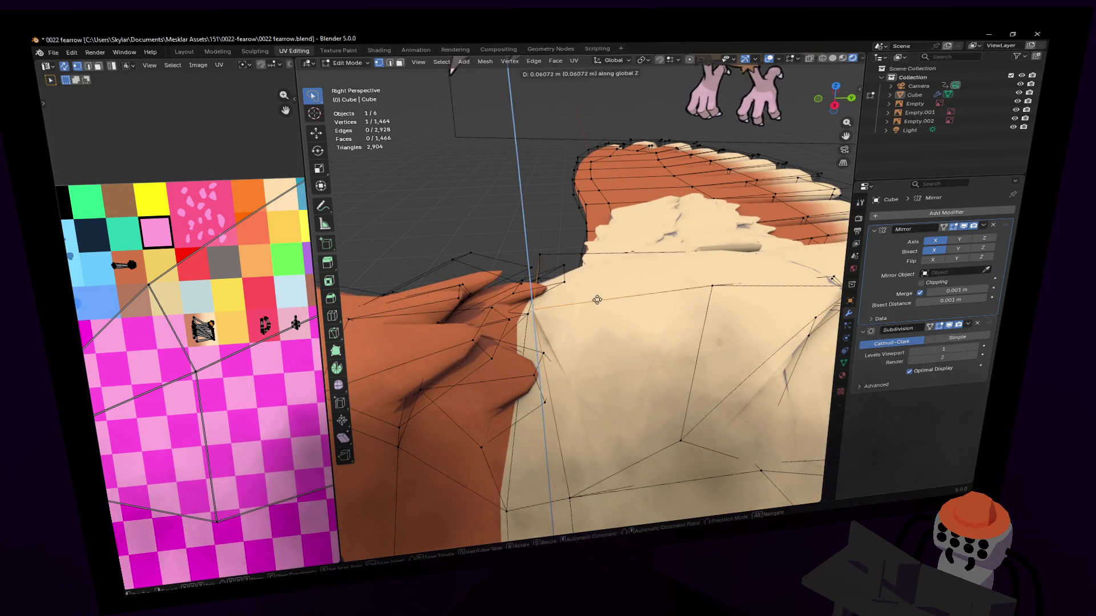
pyautogui.click(589, 306)
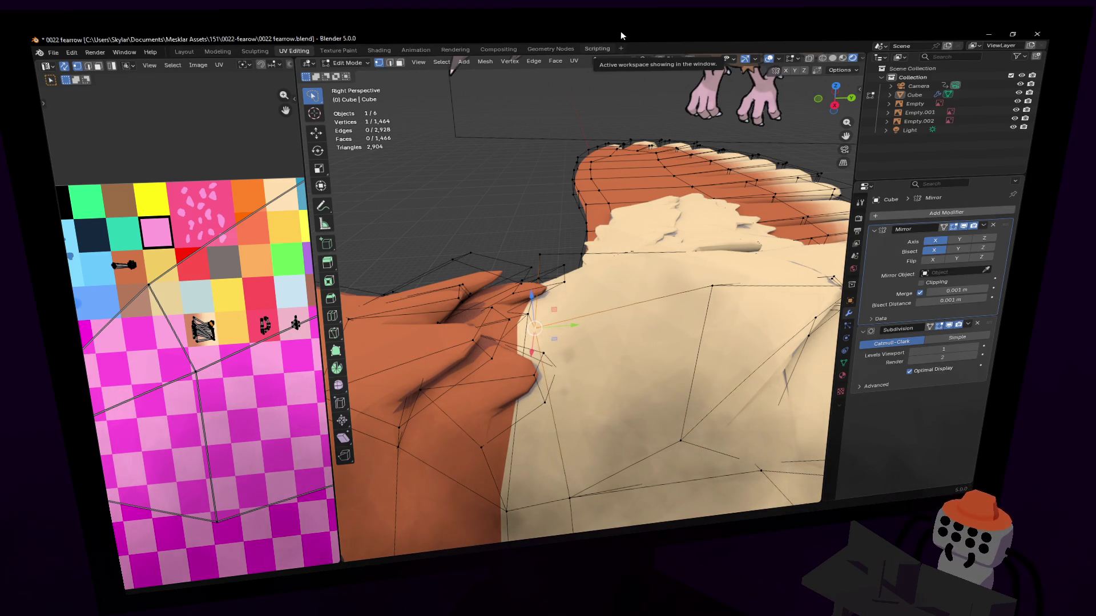
pyautogui.scroll(-3, 581, 293)
pyautogui.scroll(-2, 581, 296)
pyautogui.scroll(5, 581, 300)
pyautogui.scroll(2, 581, 294)
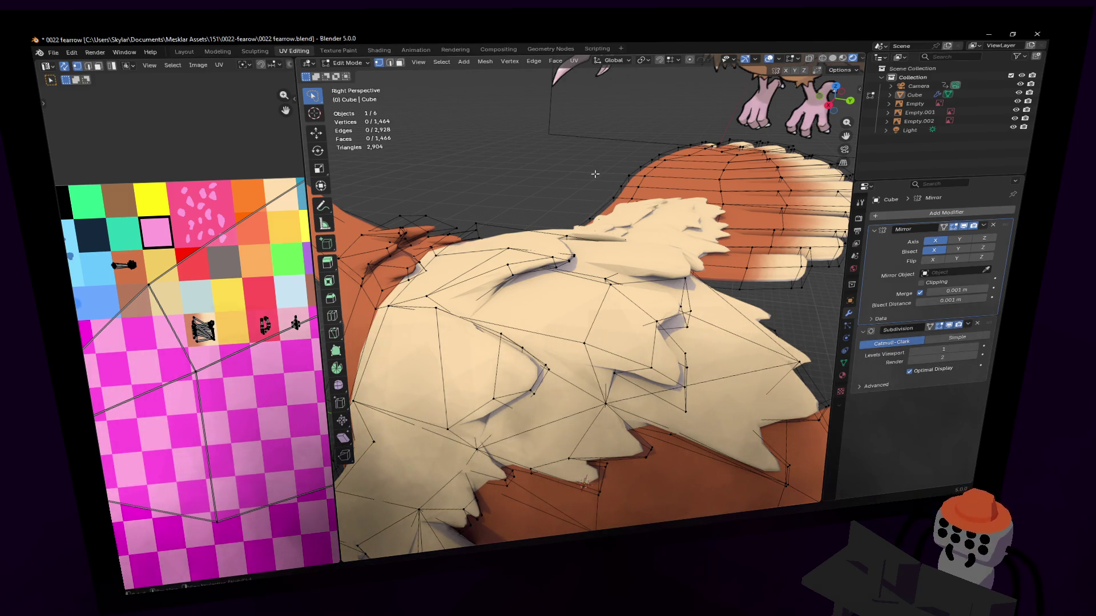
pyautogui.scroll(1, 579, 294)
pyautogui.scroll(2, 580, 293)
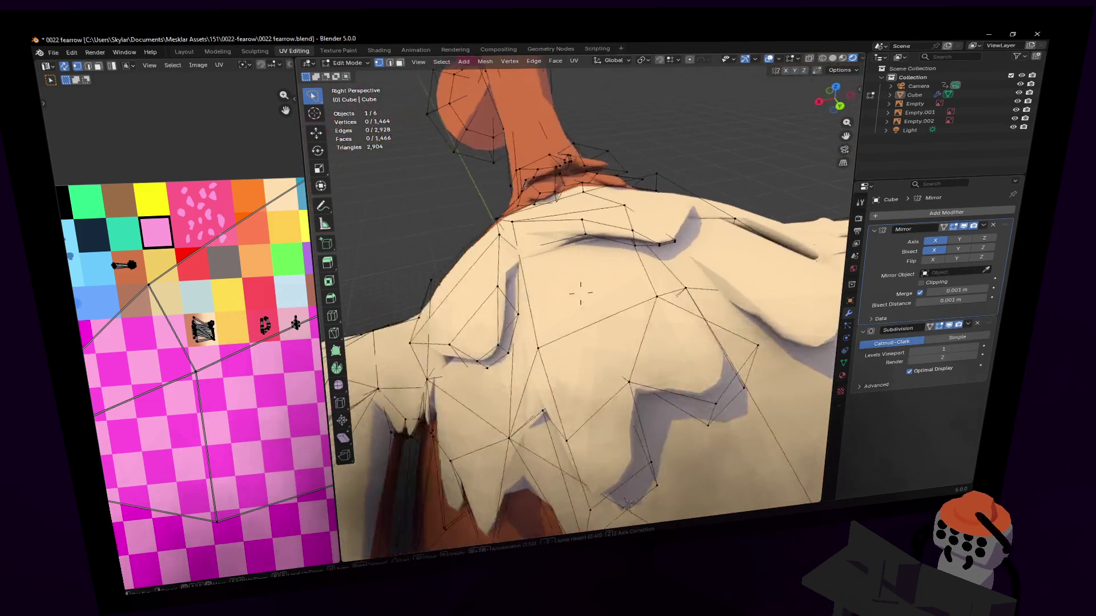
# Try extruding a cream face near the neck, then cancel and undo it.
pyautogui.click(580, 293)
pyautogui.scroll(1, 580, 292)
pyautogui.moveTo(577, 286); pyautogui.dragTo(525, 241, button='middle')
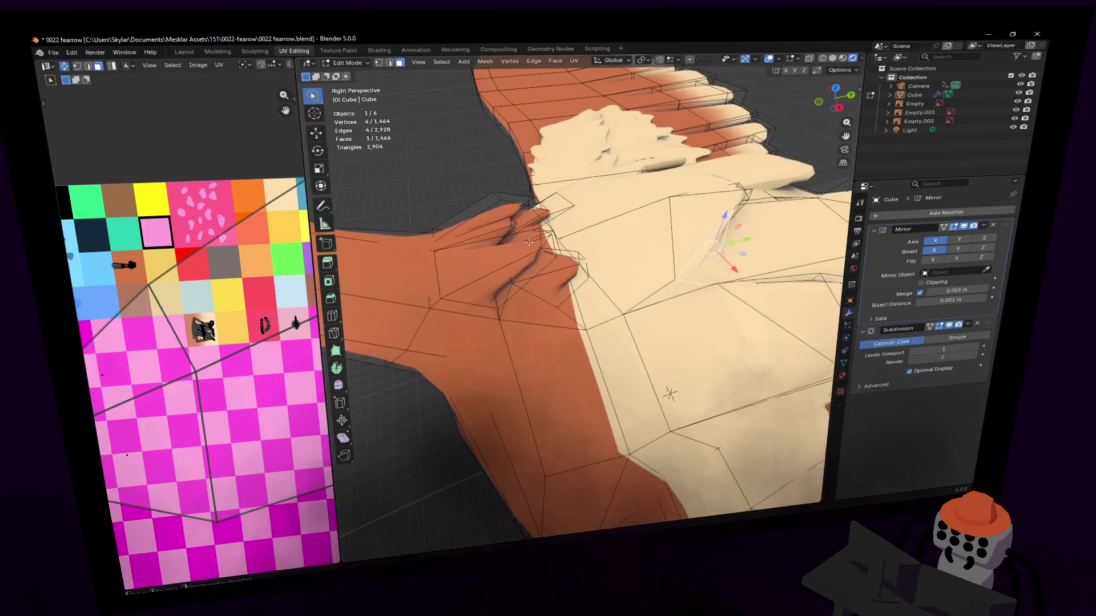
pyautogui.press('e')
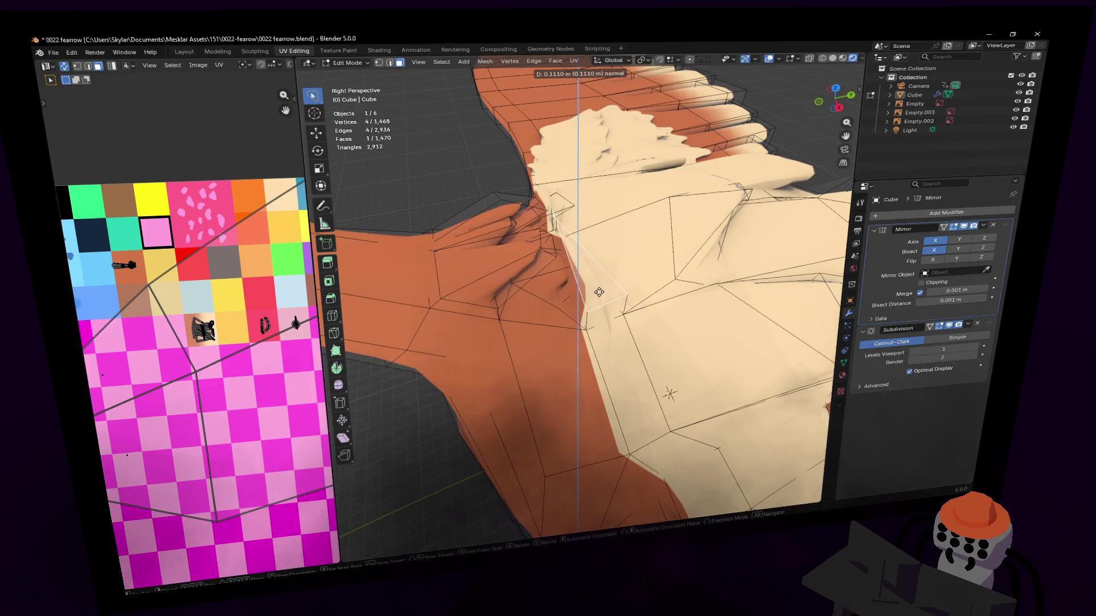
pyautogui.rightClick(600, 292)
pyautogui.hotkey('ctrl', 'z')
pyautogui.moveTo(611, 308)
pyautogui.mouseDown(button='middle')
pyautogui.moveTo(580, 291)
pyautogui.moveTo(597, 327)
pyautogui.mouseUp(button='middle')
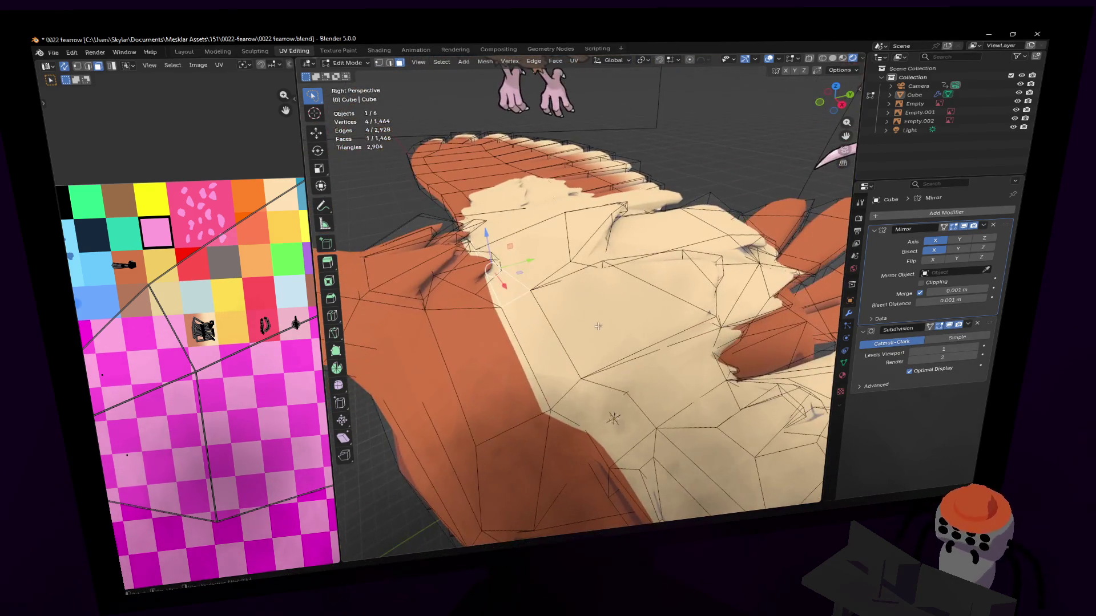
# Inset the cream face, move a neighbouring edge, and begin rotating the selection.
pyautogui.press('i')
pyautogui.click(600, 271)
pyautogui.moveTo(600, 270)
pyautogui.mouseDown(button='middle')
pyautogui.moveTo(505, 338)
pyautogui.moveTo(539, 369)
pyautogui.moveTo(590, 291)
pyautogui.mouseUp(button='middle')
pyautogui.click(539, 368)
pyautogui.press('g')
pyautogui.click(574, 362)
pyautogui.press('r')
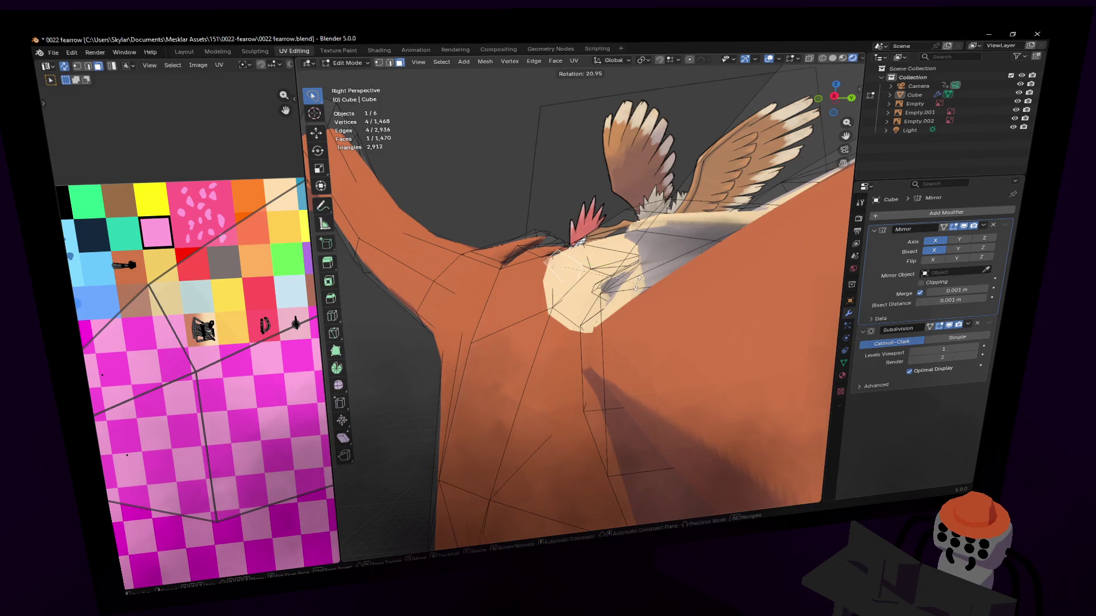
# Extrude the selected face, shrink it and raise it along Z into a small tapered bump.
pyautogui.click(601, 283)
pyautogui.press('e')
pyautogui.click(592, 284)
pyautogui.press('s')
pyautogui.click(572, 276)
pyautogui.press('g')
pyautogui.press('z')
pyautogui.click(570, 274)
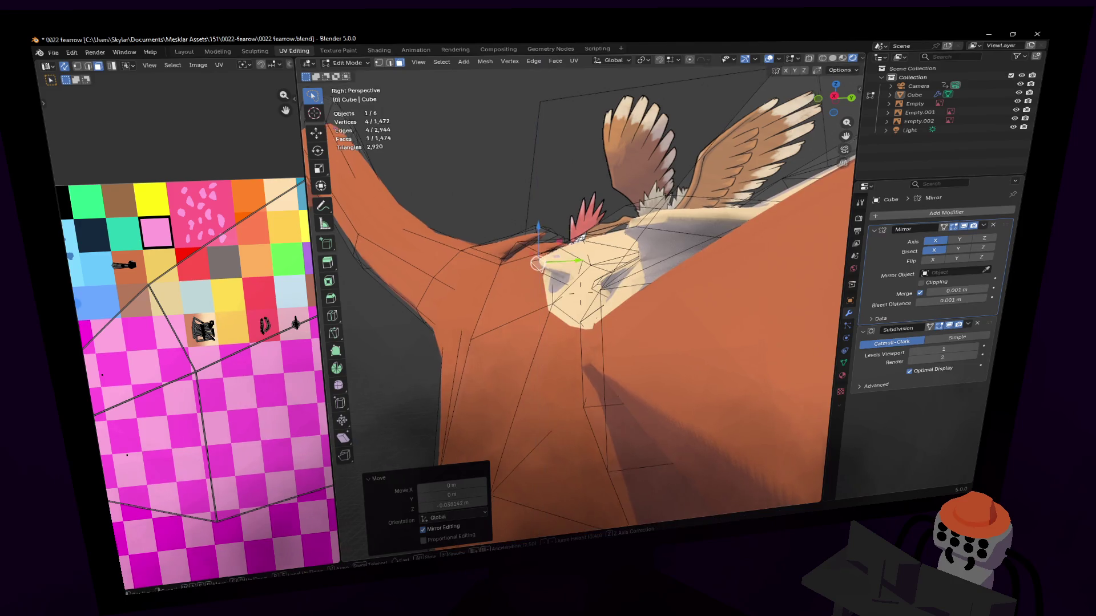
pyautogui.moveTo(570, 274); pyautogui.dragTo(545, 300, button='middle')
# Undo a stray vertical move, then inset the neighbouring face and shift it into place.
pyautogui.press('g')
pyautogui.press('z')
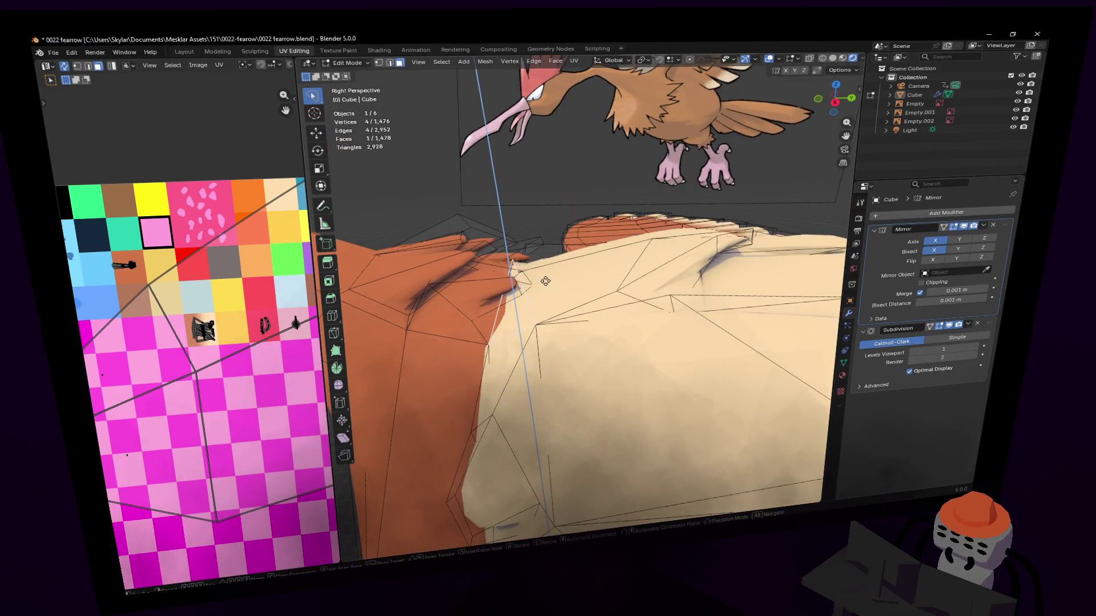
pyautogui.click(566, 285)
pyautogui.hotkey('ctrl', 'z')
pyautogui.press('i')
pyautogui.click(599, 246)
pyautogui.press('g')
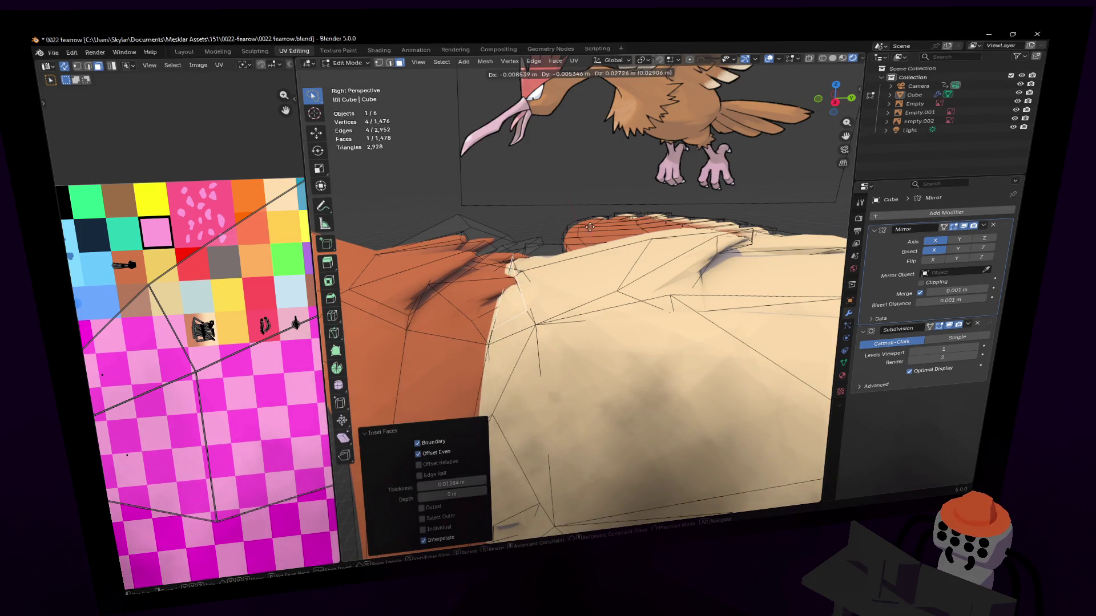
pyautogui.click(590, 213)
# Pull one vertex into place, select a face and begin narrowing it along X.
pyautogui.moveTo(590, 212); pyautogui.dragTo(542, 189, button='middle')
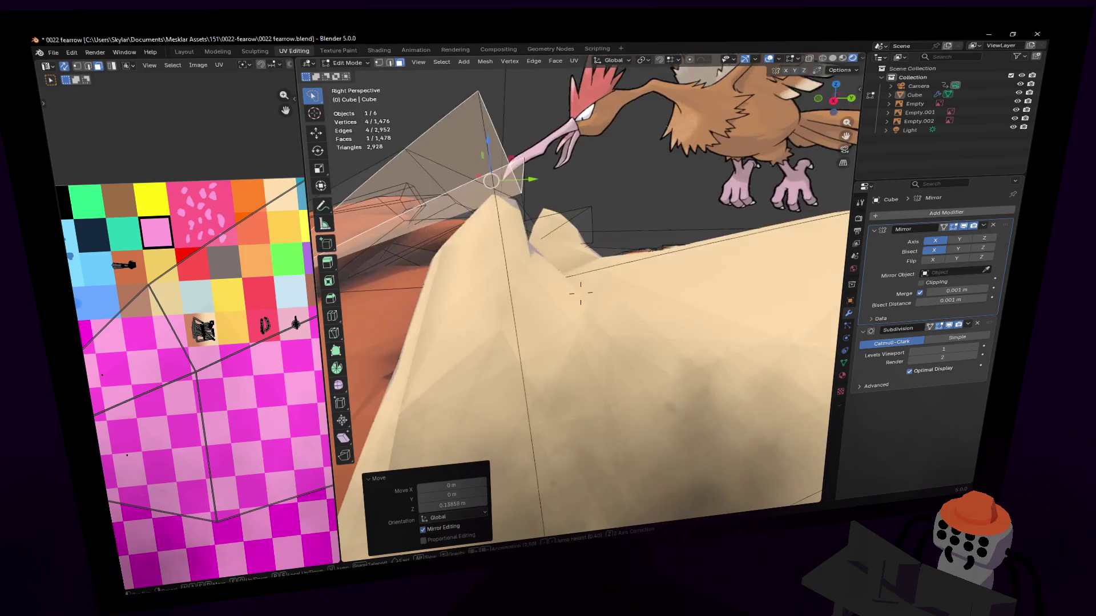
pyautogui.moveTo(542, 190); pyautogui.dragTo(501, 227)
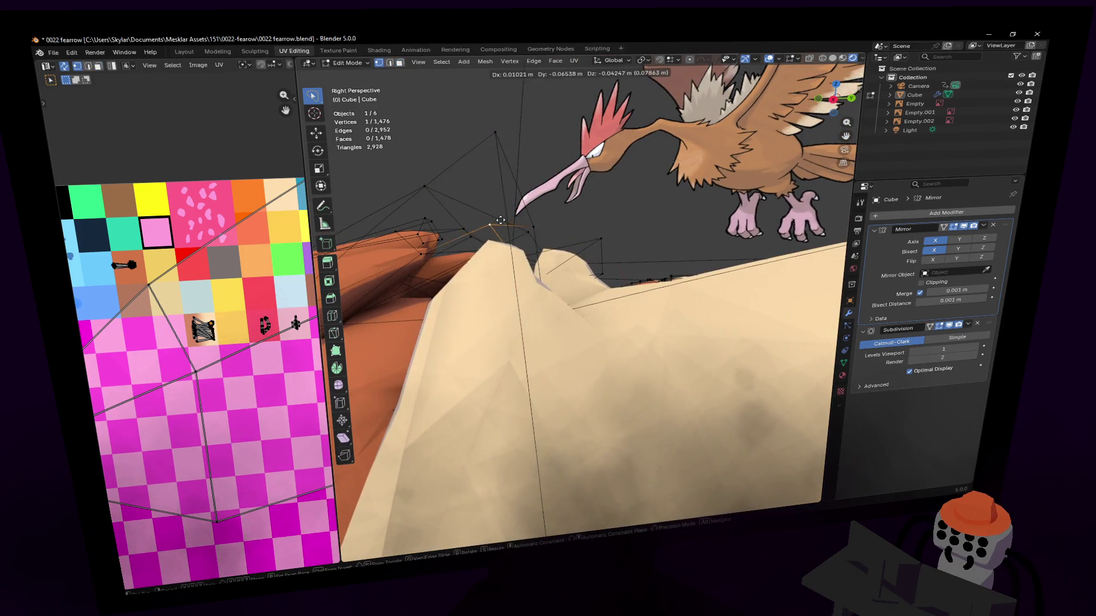
pyautogui.moveTo(485, 221)
pyautogui.mouseDown(button='middle')
pyautogui.moveTo(580, 293)
pyautogui.moveTo(562, 306)
pyautogui.moveTo(569, 287)
pyautogui.mouseUp(button='middle')
pyautogui.press('3')
pyautogui.click(563, 305)
pyautogui.press('s')
pyautogui.press('x')
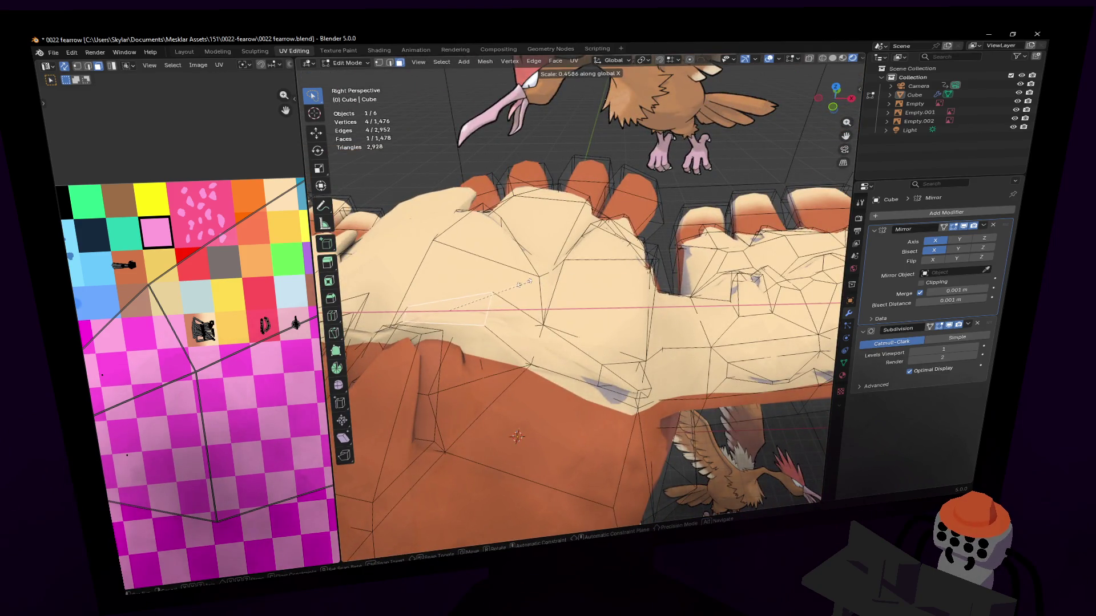
# Confirm the narrower face and reposition it.
pyautogui.click(500, 284)
pyautogui.moveTo(501, 283)
pyautogui.mouseDown(button='middle')
pyautogui.moveTo(501, 299)
pyautogui.moveTo(493, 281)
pyautogui.moveTo(579, 293)
pyautogui.moveTo(583, 257)
pyautogui.mouseUp(button='middle')
pyautogui.press('g')
pyautogui.click(510, 308)
# Rotate the selection around Z and lower it vertically.
pyautogui.press('r')
pyautogui.press('z')
pyautogui.click(583, 247)
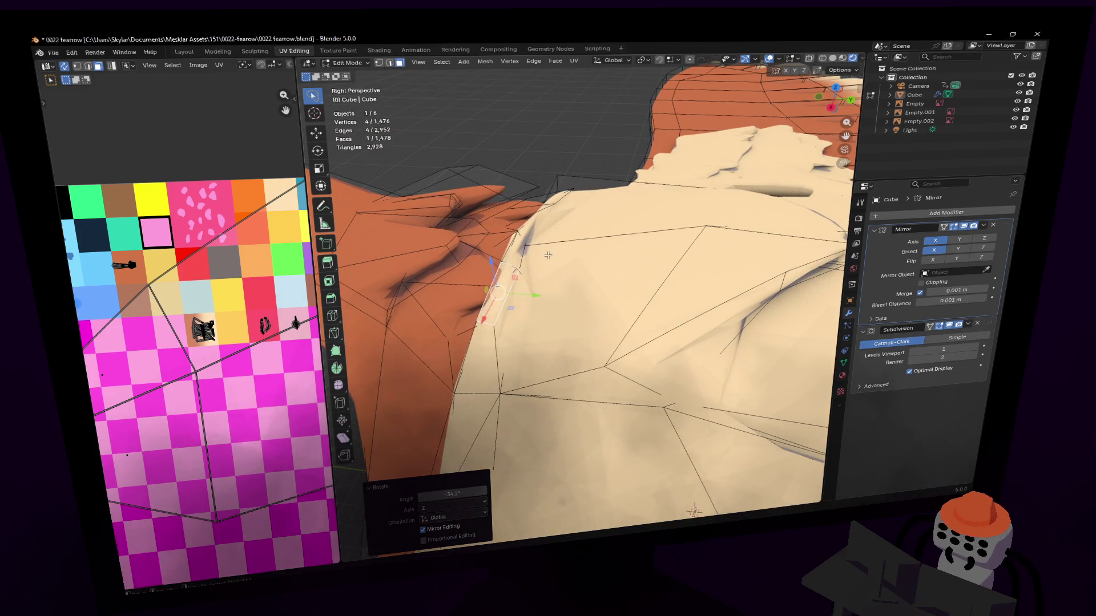
pyautogui.press('g')
pyautogui.press('z')
pyautogui.rightClick(550, 267)
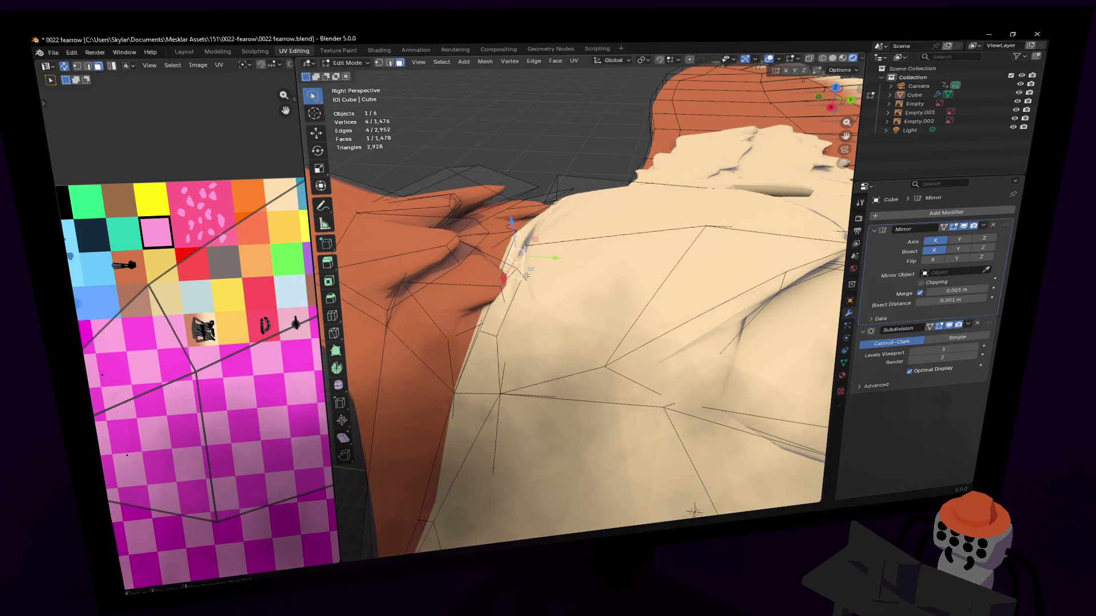
pyautogui.press('g')
pyautogui.press('z')
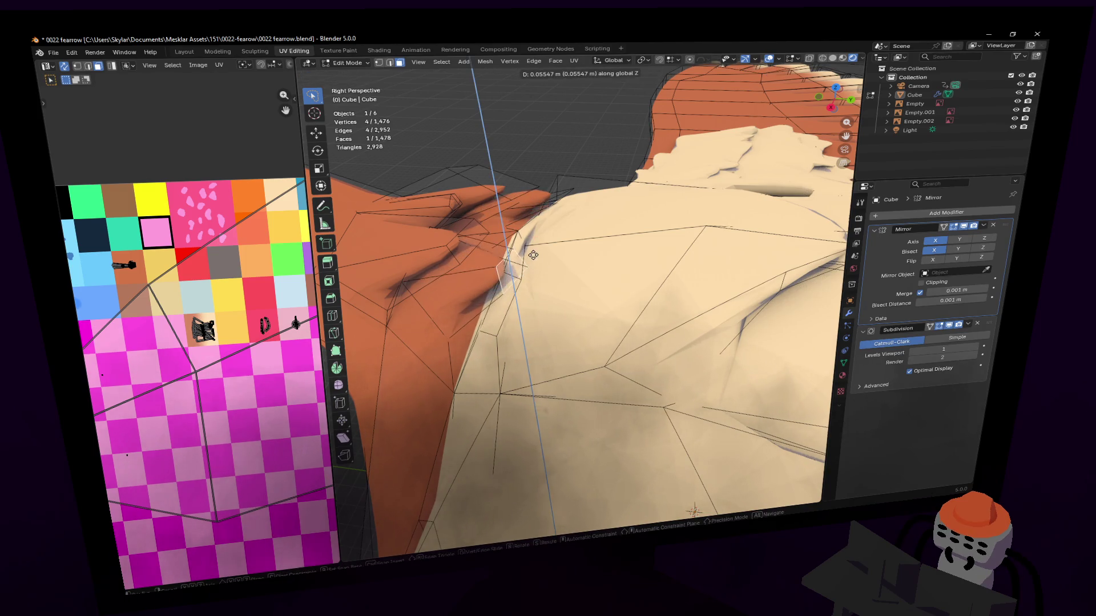
pyautogui.click(540, 312)
# Extrude the face, shrink it and raise it along Z to form another tapered bump.
pyautogui.press('e')
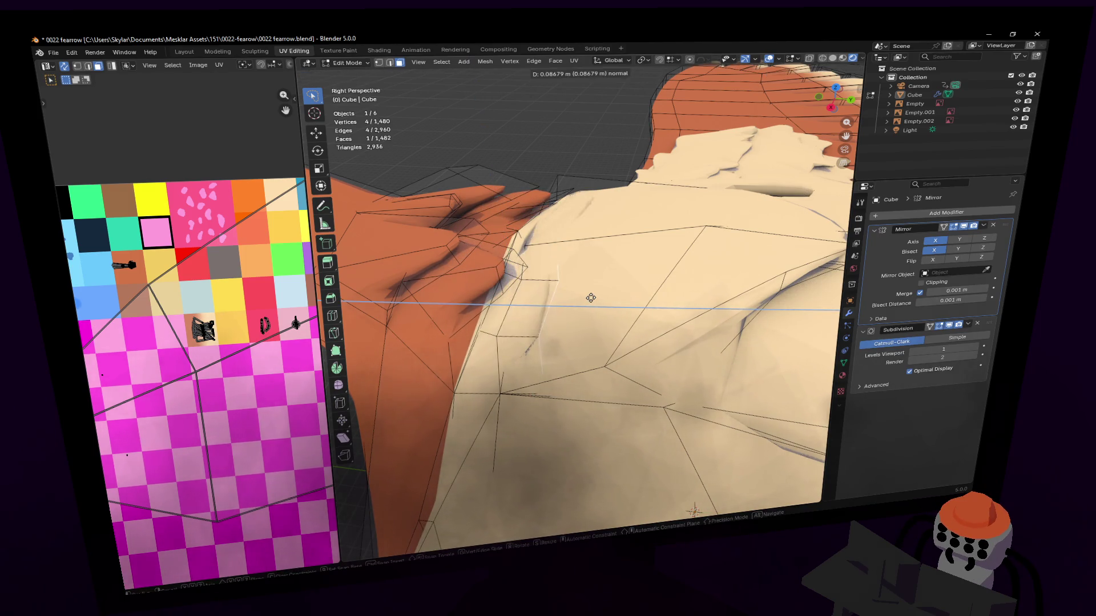
pyautogui.click(590, 298)
pyautogui.press('s')
pyautogui.click(588, 251)
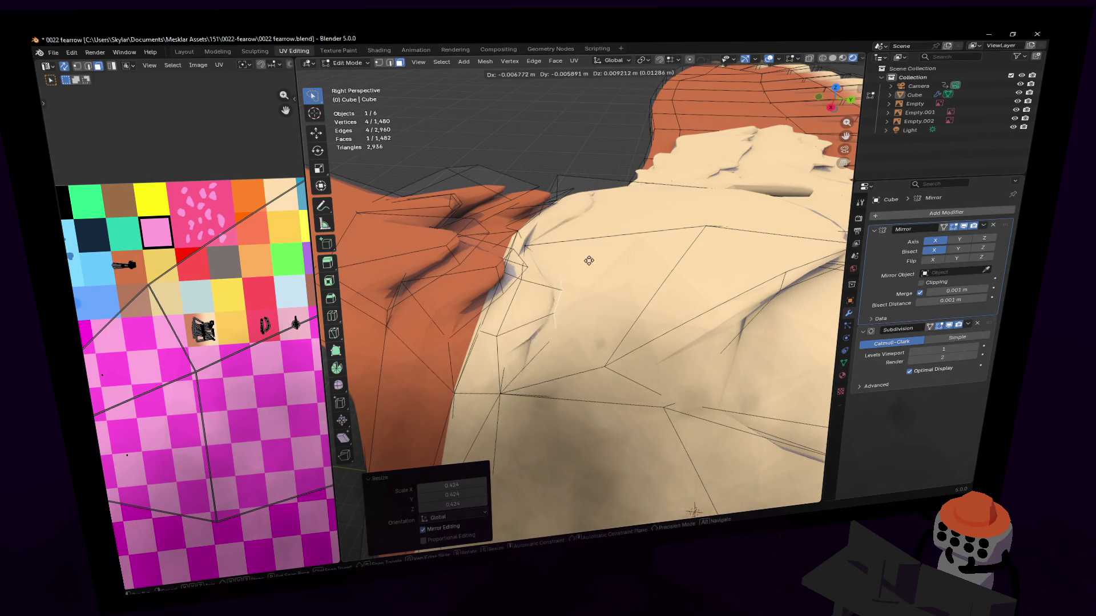
pyautogui.press('g')
pyautogui.press('z')
pyautogui.click(604, 249)
pyautogui.moveTo(605, 249)
pyautogui.mouseDown(button='middle')
pyautogui.moveTo(582, 277)
pyautogui.moveTo(582, 309)
pyautogui.mouseUp(button='middle')
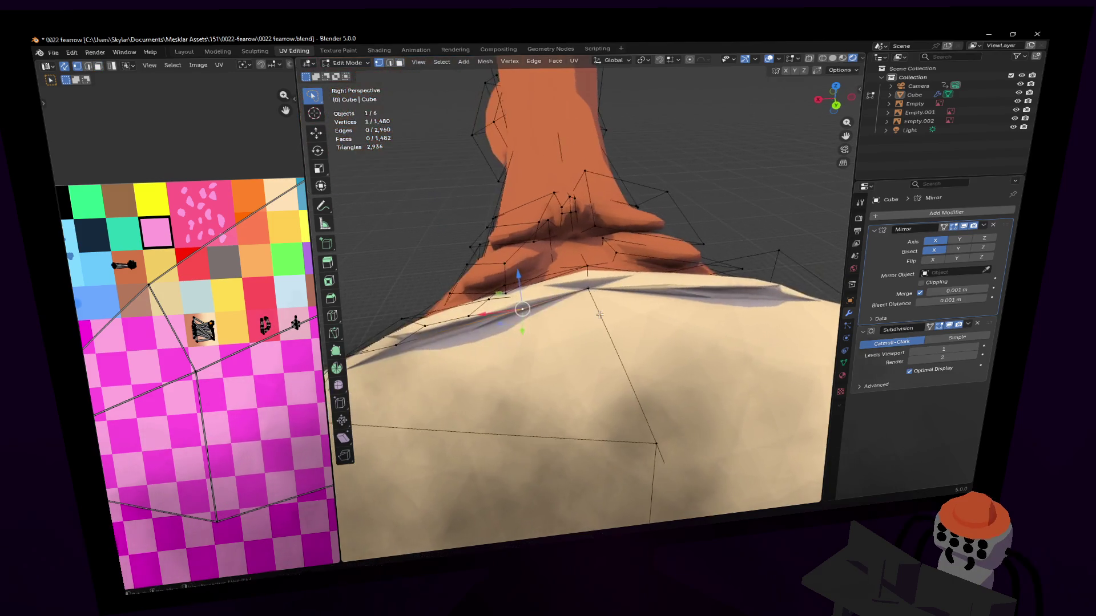
# Nudge nearby vertices sideways and vertically to shape the bump, then clear the selection.
pyautogui.click(565, 326)
pyautogui.press('g')
pyautogui.click(545, 345)
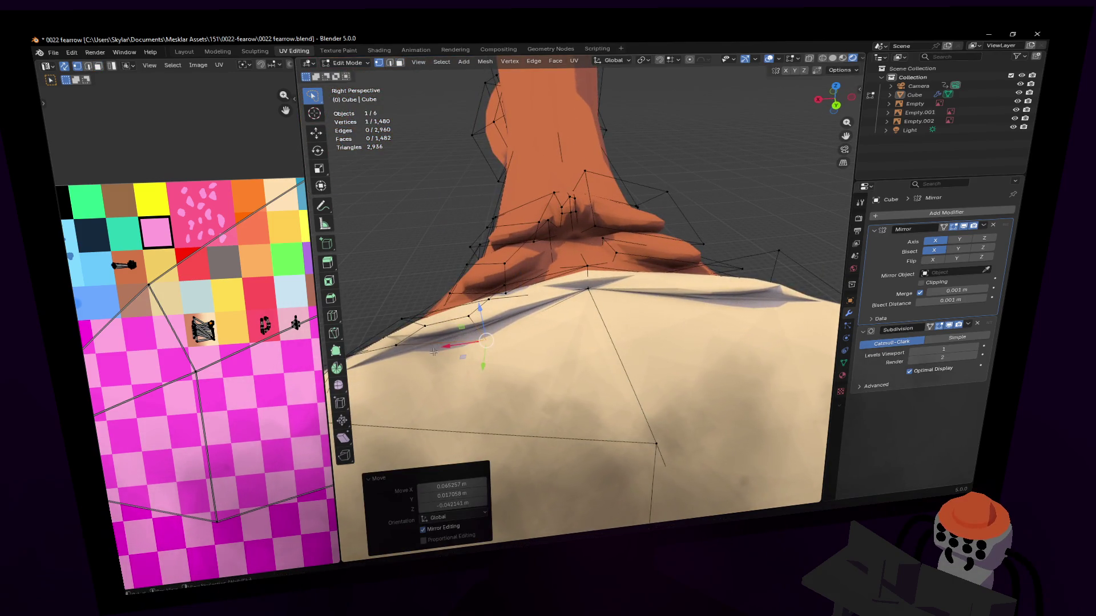
pyautogui.press('g')
pyautogui.click(411, 347)
pyautogui.moveTo(411, 347)
pyautogui.mouseDown(button='middle')
pyautogui.moveTo(580, 292)
pyautogui.moveTo(606, 344)
pyautogui.moveTo(683, 209)
pyautogui.moveTo(666, 265)
pyautogui.moveTo(611, 294)
pyautogui.moveTo(565, 358)
pyautogui.mouseUp(button='middle')
pyautogui.hotkey('alt', 'a')
pyautogui.press('g')
pyautogui.press('z')
pyautogui.click(616, 341)
pyautogui.press('g')
pyautogui.click(652, 275)
pyautogui.hotkey('alt', 'a')
# Extrude one more face and nudge it outward as a small tuft.
pyautogui.moveTo(600, 302); pyautogui.dragTo(622, 267, button='middle')
pyautogui.press('e')
pyautogui.click(628, 241)
pyautogui.press('g')
pyautogui.click(620, 257)
# Select a face, extrude it outward (redoing a stray extrusion) and shrink the top.
pyautogui.moveTo(615, 326); pyautogui.dragTo(605, 278, button='middle')
pyautogui.press('e')
pyautogui.click(584, 260)
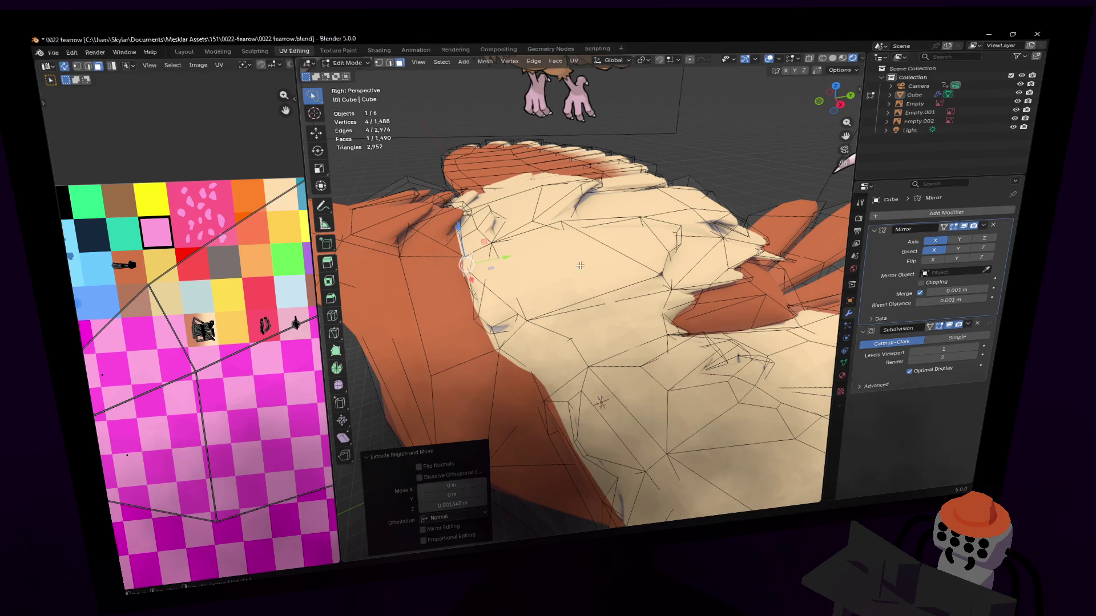
pyautogui.hotkey('ctrl', 'z')
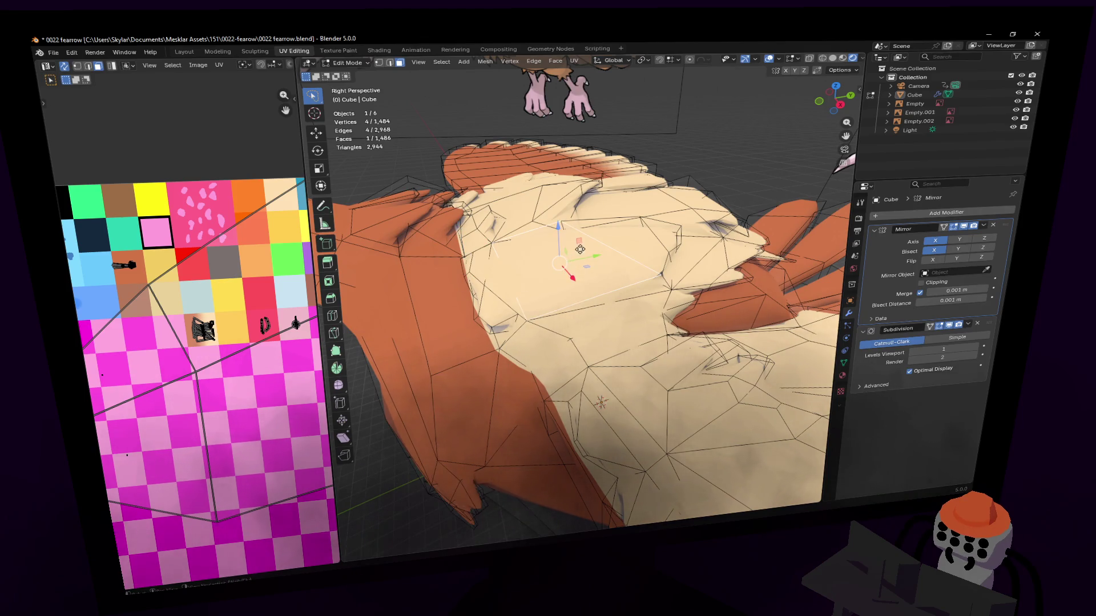
pyautogui.press('e')
pyautogui.click(590, 231)
pyautogui.press('s')
pyautogui.click(588, 233)
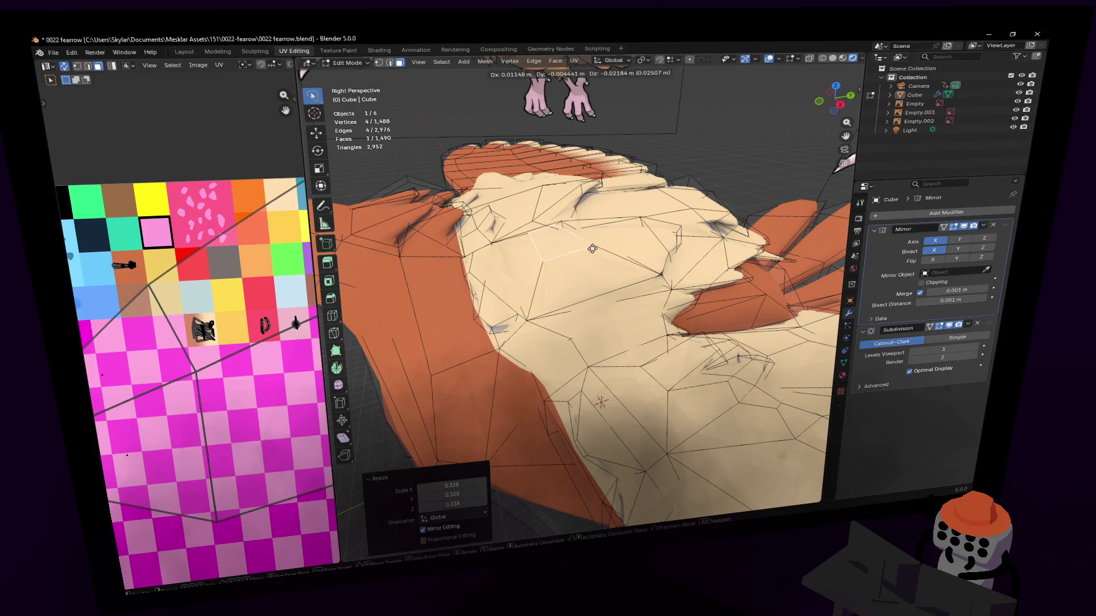
# Stack two more shrinking extrusions on the bump, raising it along Z.
pyautogui.press('e')
pyautogui.click(615, 230)
pyautogui.press('s')
pyautogui.click(616, 234)
pyautogui.press('g')
pyautogui.press('z')
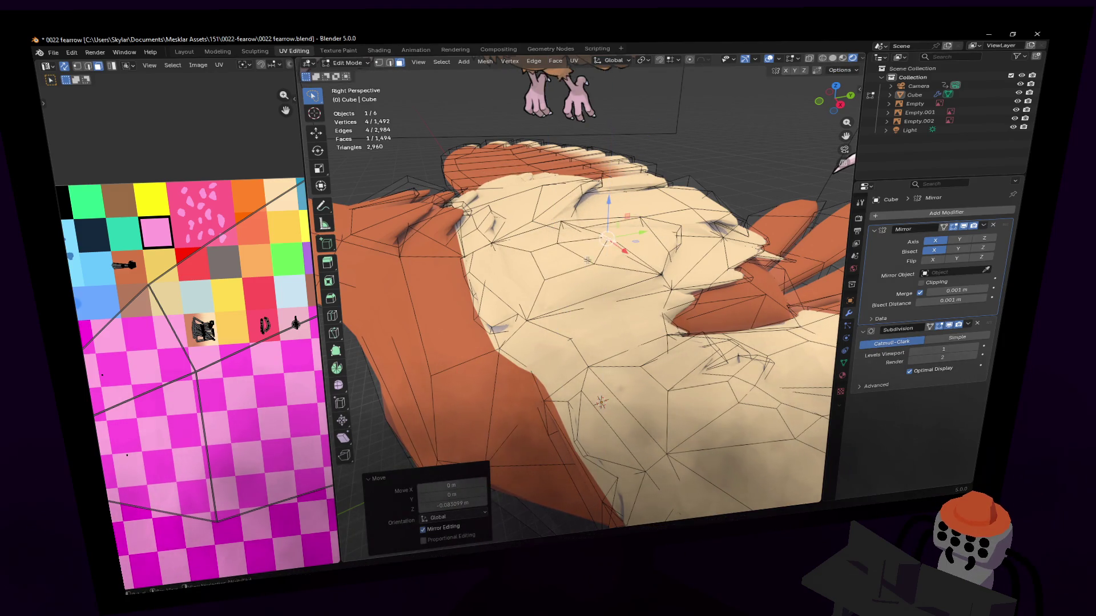
pyautogui.click(599, 242)
pyautogui.press('e')
pyautogui.click(609, 224)
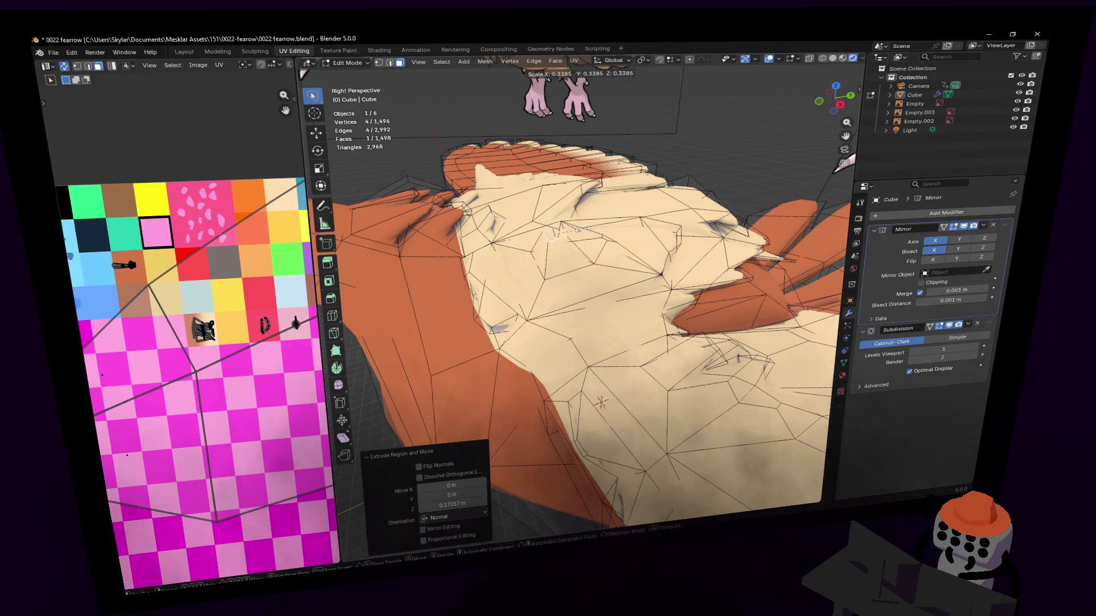
# Back out a stray extrusion, then extrude the selected faces and shrink them.
pyautogui.press('s')
pyautogui.click(599, 249)
pyautogui.press('g')
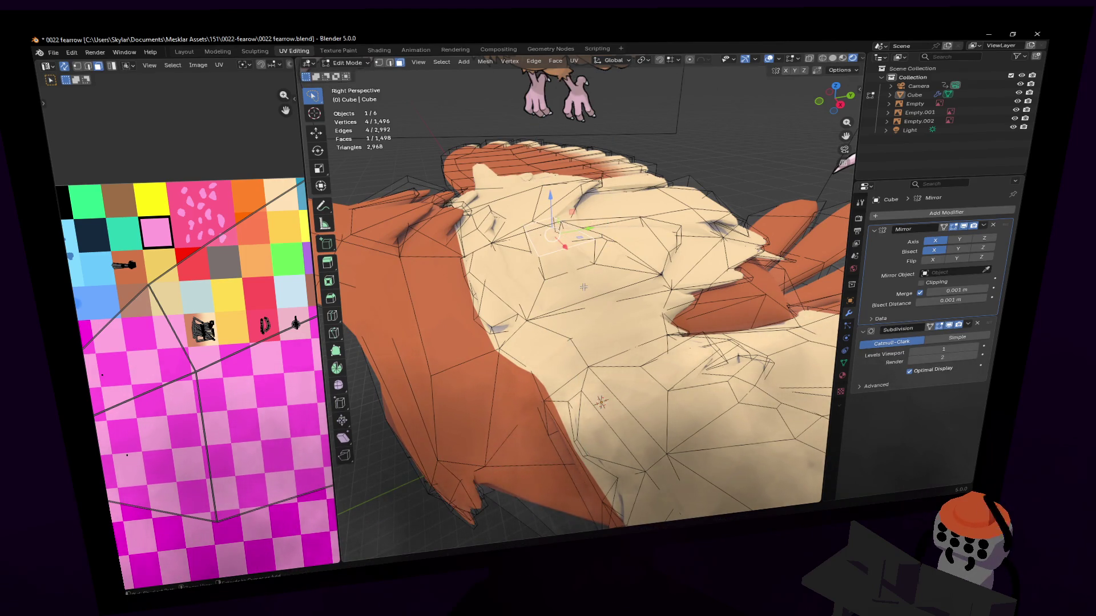
pyautogui.press('e')
pyautogui.click(637, 240)
pyautogui.press('s')
pyautogui.click(620, 267)
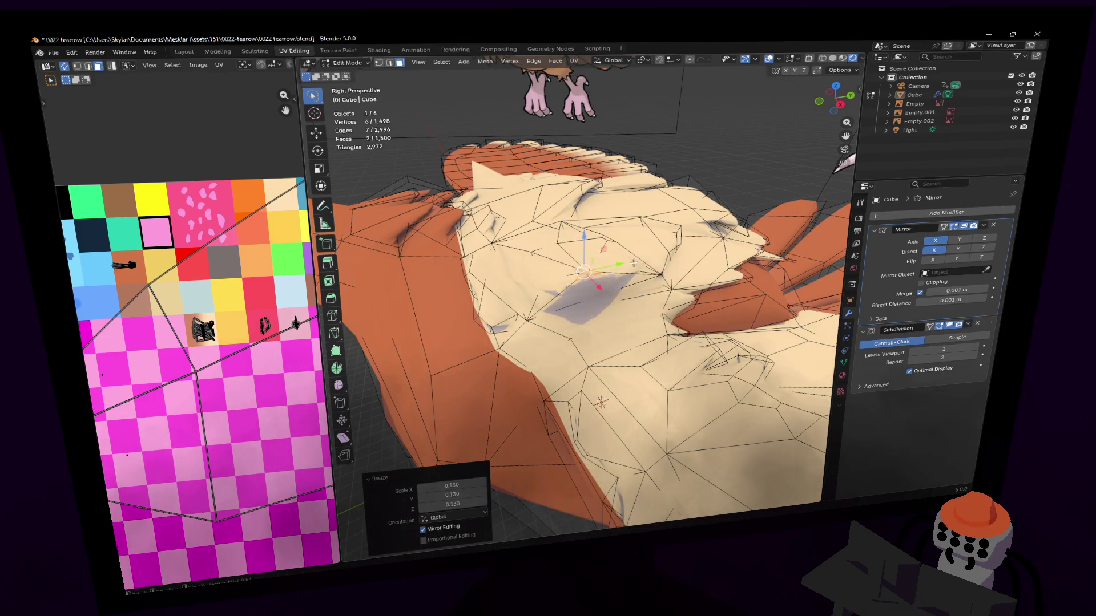
# Round the selected loop into a circle with LoopTools > Circle.
pyautogui.rightClick(644, 257)
pyautogui.moveTo(610, 246)
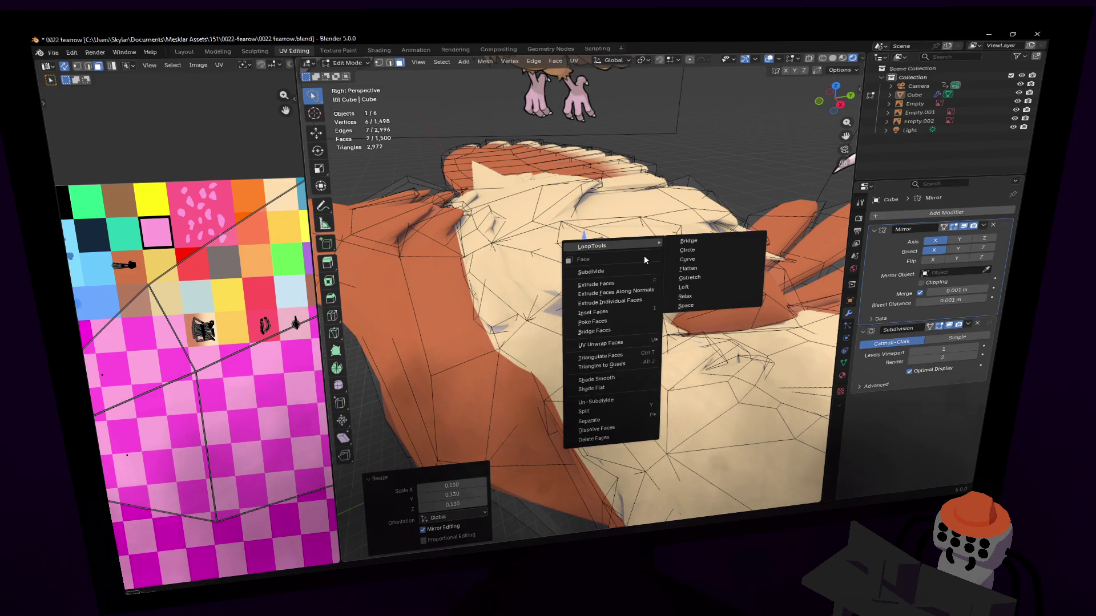
pyautogui.click(688, 250)
pyautogui.moveTo(687, 249); pyautogui.dragTo(581, 302, button='middle')
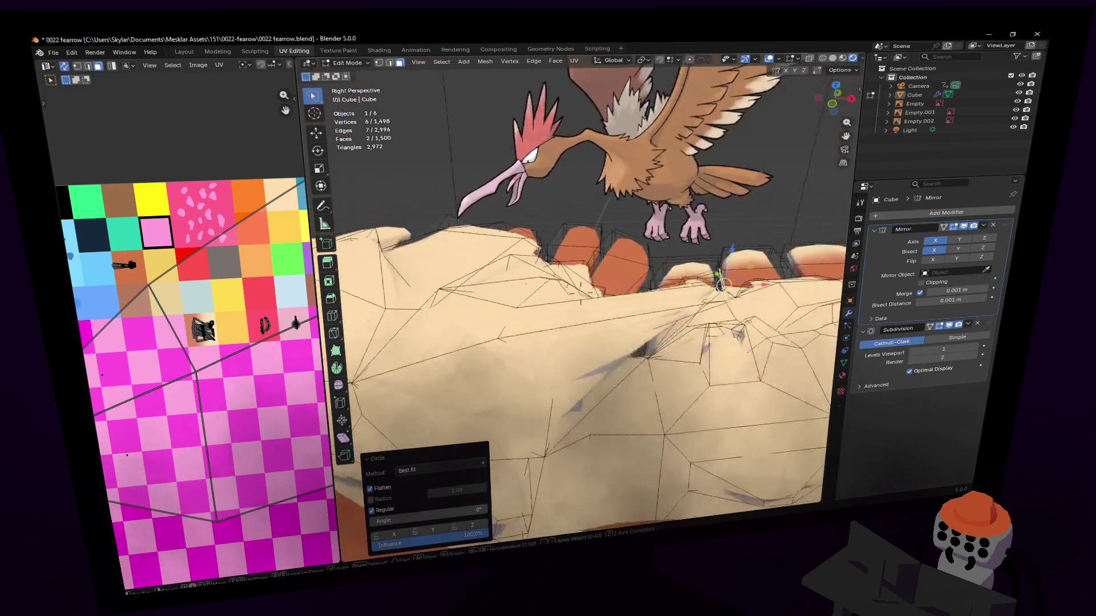
pyautogui.scroll(4, 590, 287)
pyautogui.scroll(2, 603, 271)
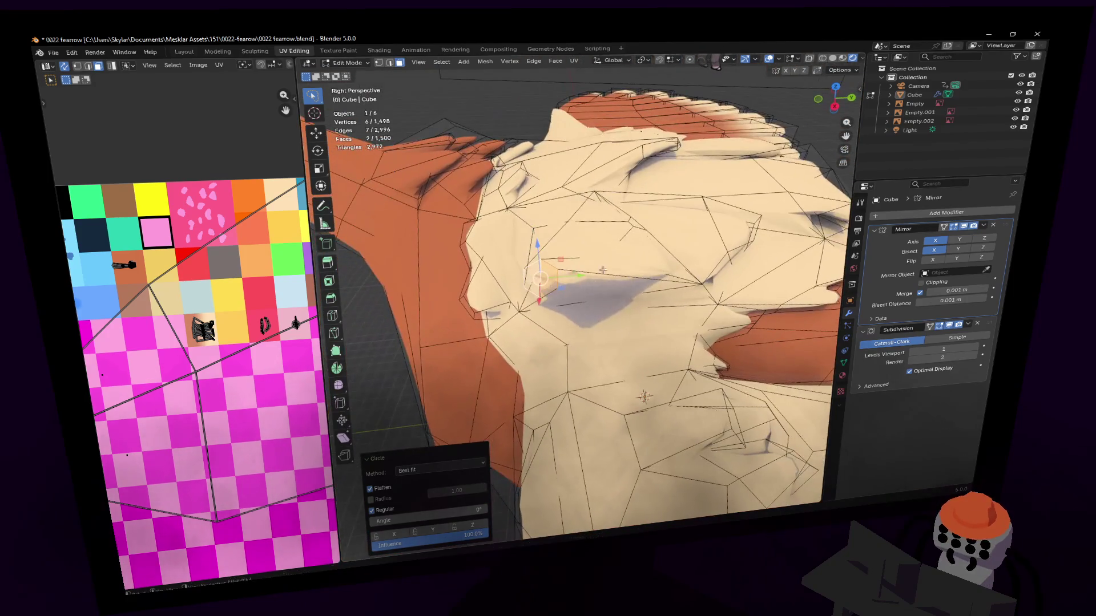
# Shift the circled faces into position with a couple of moves.
pyautogui.press('r')
pyautogui.click(581, 293)
pyautogui.moveTo(581, 291); pyautogui.dragTo(580, 292, button='middle')
pyautogui.press('g')
pyautogui.click(580, 295)
pyautogui.scroll(1, 580, 296)
pyautogui.press('g')
pyautogui.click(581, 294)
pyautogui.scroll(-1, 581, 294)
# Rotate the faces freely and around Z, then move them to refine the bump's angle.
pyautogui.press('g')
pyautogui.click(580, 293)
pyautogui.press('r')
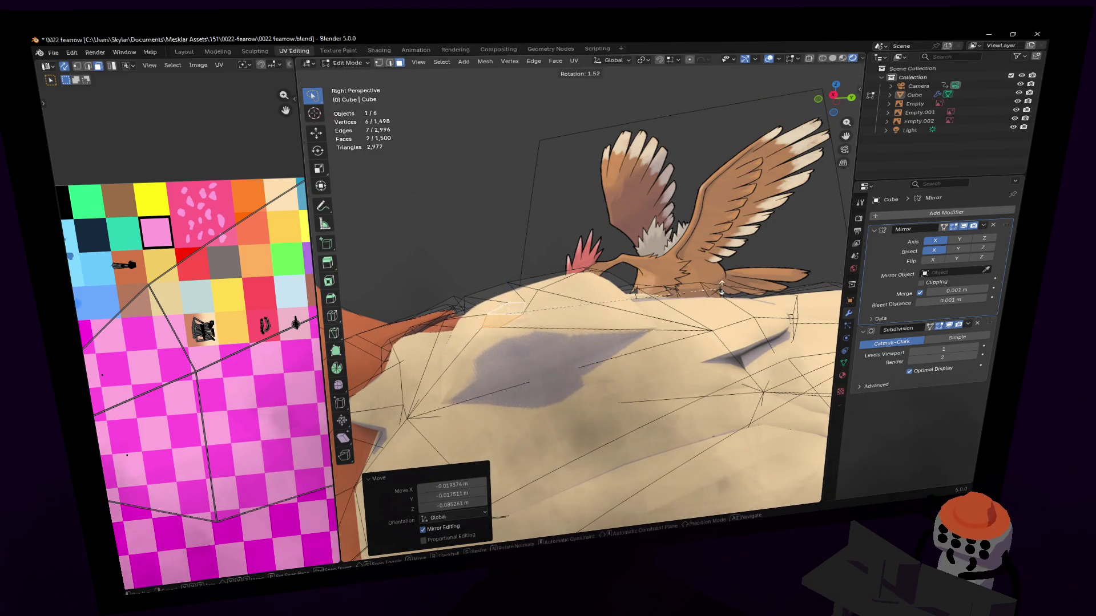
pyautogui.click(589, 441)
pyautogui.press('r')
pyautogui.press('z')
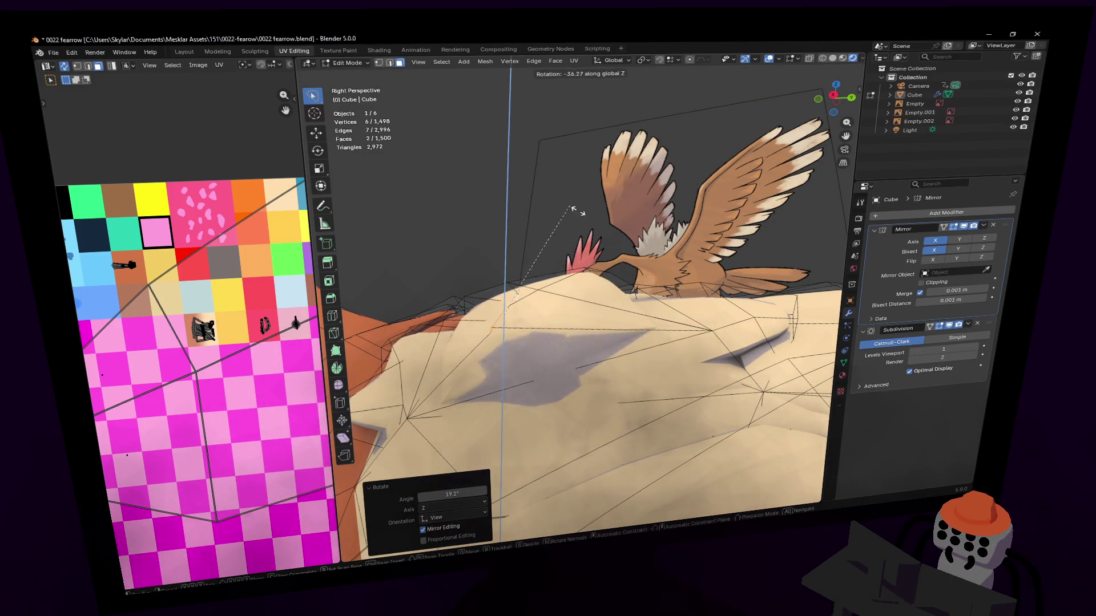
pyautogui.scroll(3, 736, 231)
pyautogui.scroll(3, 703, 181)
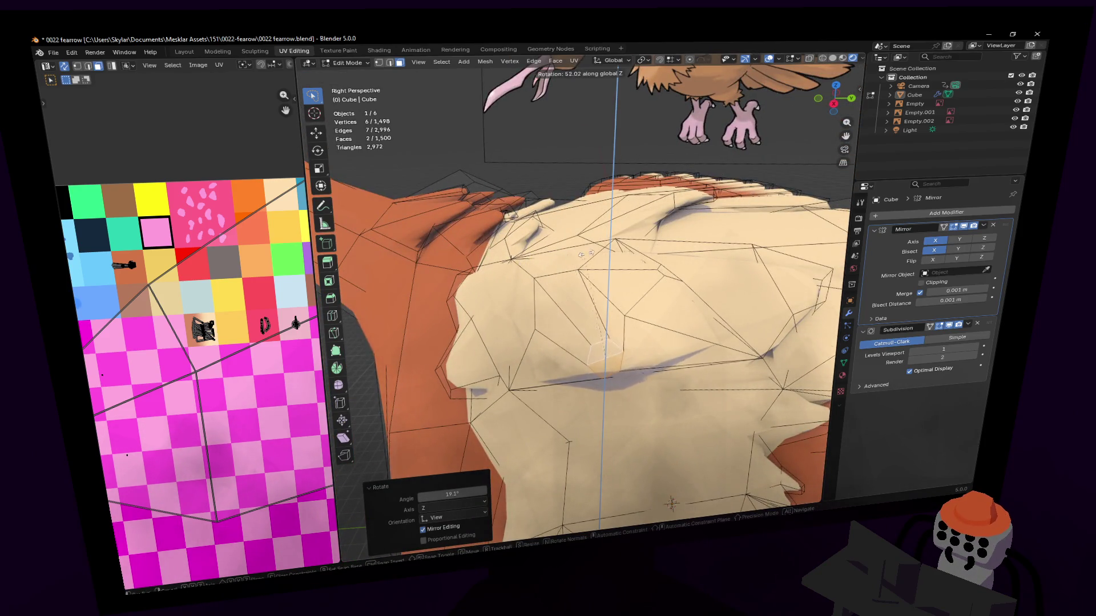
pyautogui.click(604, 262)
pyautogui.scroll(-3, 604, 260)
pyautogui.moveTo(604, 261)
pyautogui.mouseDown(button='middle')
pyautogui.moveTo(659, 231)
pyautogui.moveTo(573, 185)
pyautogui.mouseUp(button='middle')
pyautogui.press('g')
pyautogui.click(673, 218)
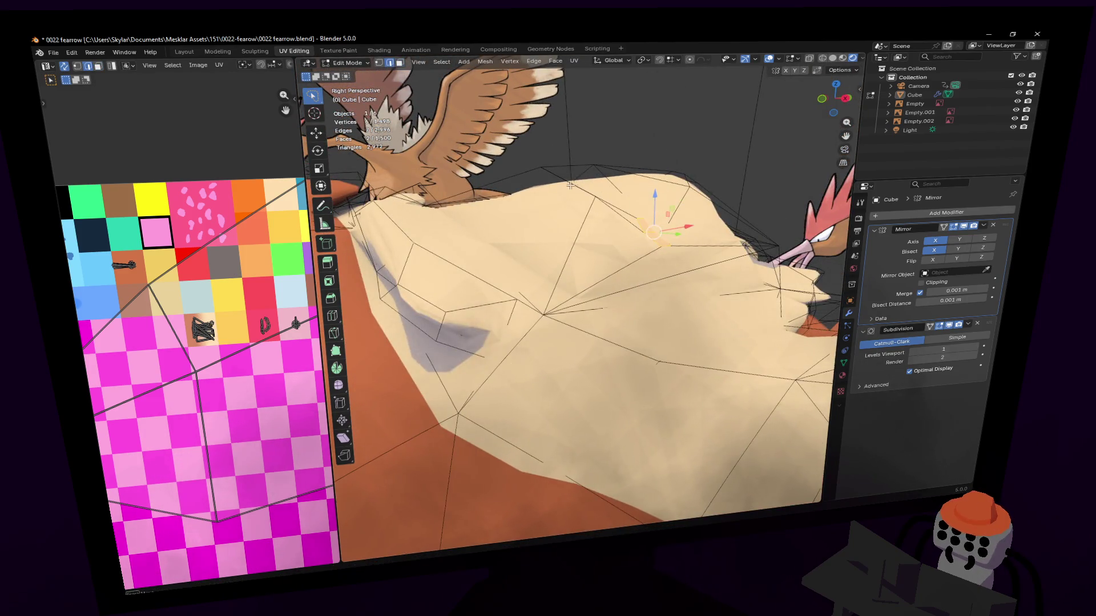
# Move the selected feather-patch vertex to a better spot in two nudges.
pyautogui.press('g')
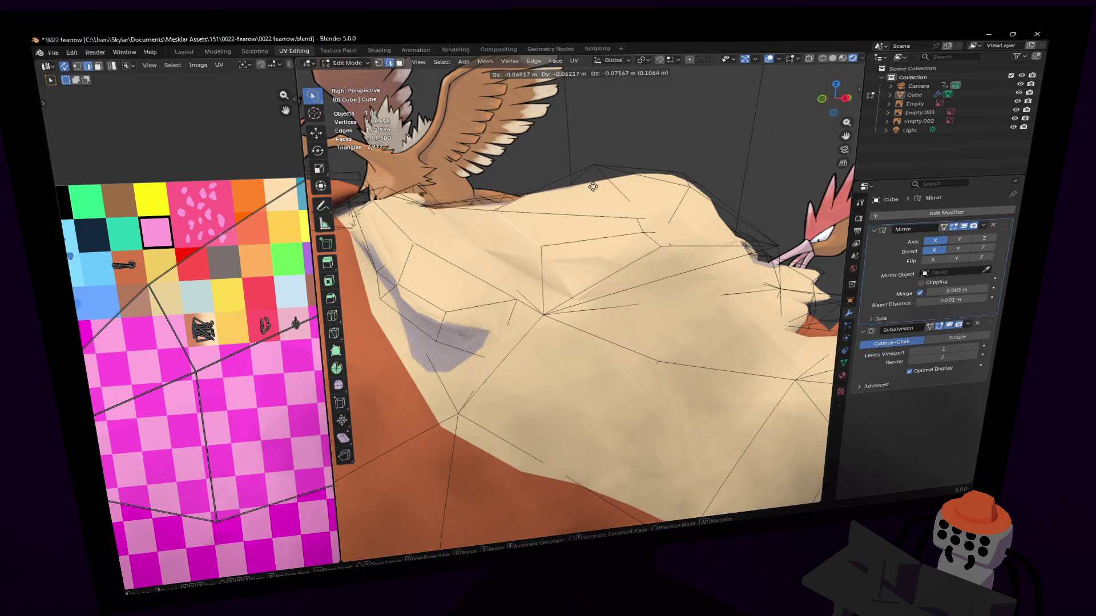
pyautogui.click(590, 258)
pyautogui.moveTo(590, 256)
pyautogui.mouseDown(button='middle')
pyautogui.moveTo(581, 291)
pyautogui.moveTo(605, 193)
pyautogui.mouseUp(button='middle')
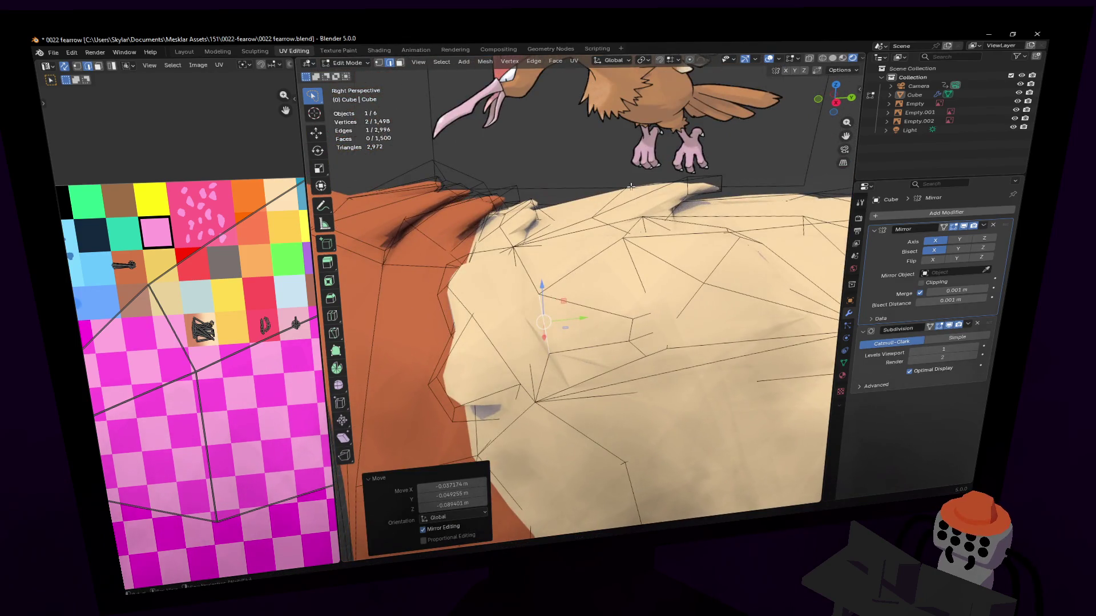
pyautogui.press('g')
pyautogui.click(658, 247)
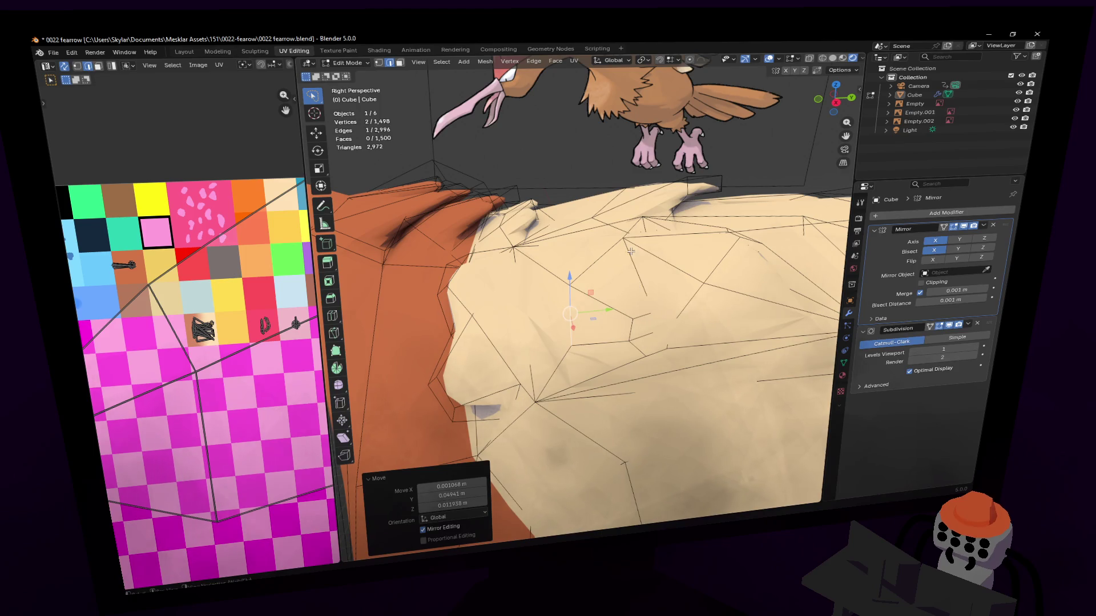
# Raise another vertex along Z and drop it at a new spot.
pyautogui.click(631, 251)
pyautogui.press('g')
pyautogui.press('z')
pyautogui.click(632, 257)
pyautogui.moveTo(631, 257); pyautogui.dragTo(632, 267, button='middle')
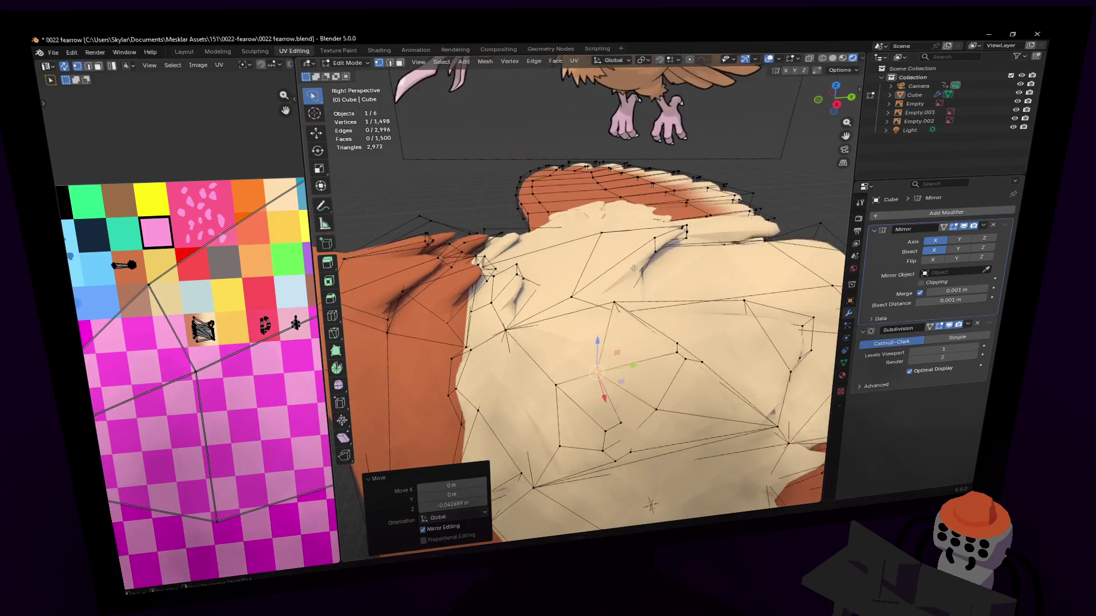
pyautogui.press('g')
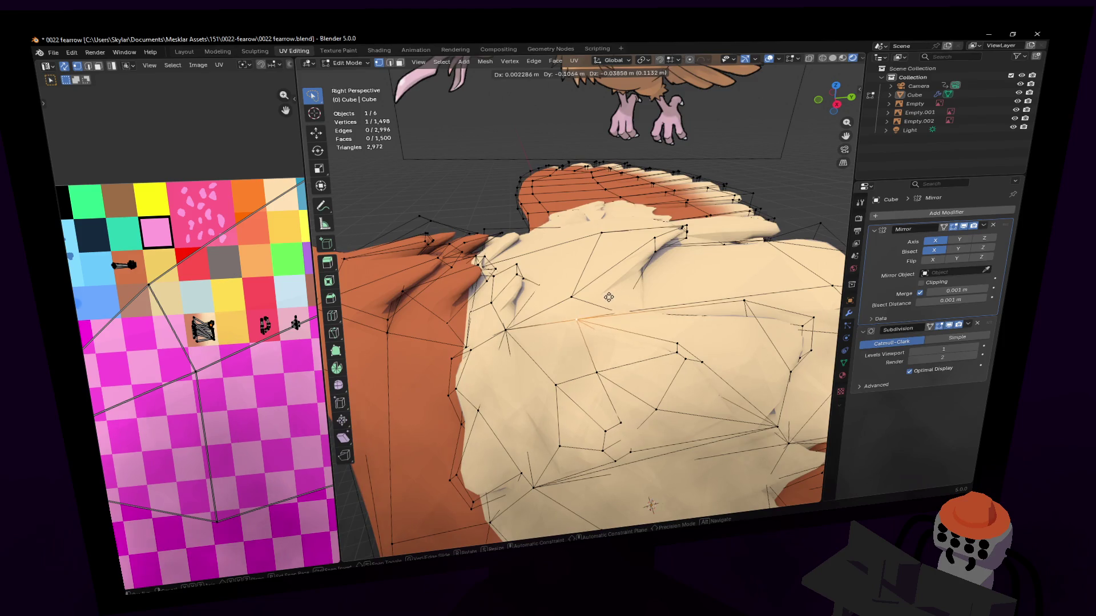
pyautogui.click(608, 297)
# Switch to face selection and orbit out to see the whole bird.
pyautogui.press('3')
pyautogui.moveTo(682, 340); pyautogui.dragTo(509, 315, button='middle')
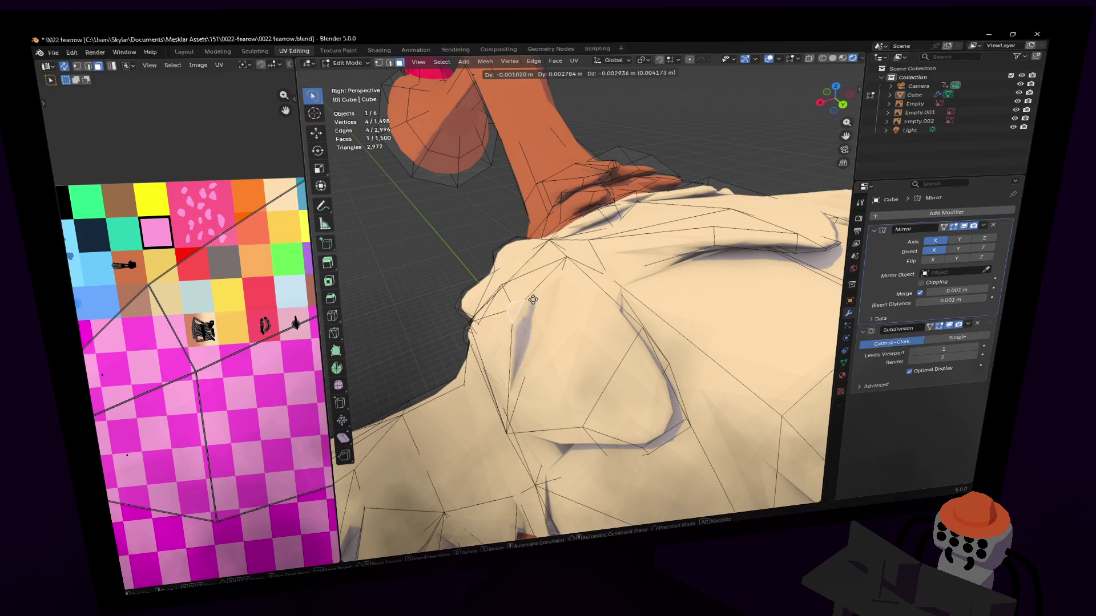
pyautogui.moveTo(532, 297); pyautogui.dragTo(543, 308, button='middle')
# Leave Edit Mode and fly the view around the bird, then return to editing.
pyautogui.press('Tab')
pyautogui.scroll(-5, 548, 311)
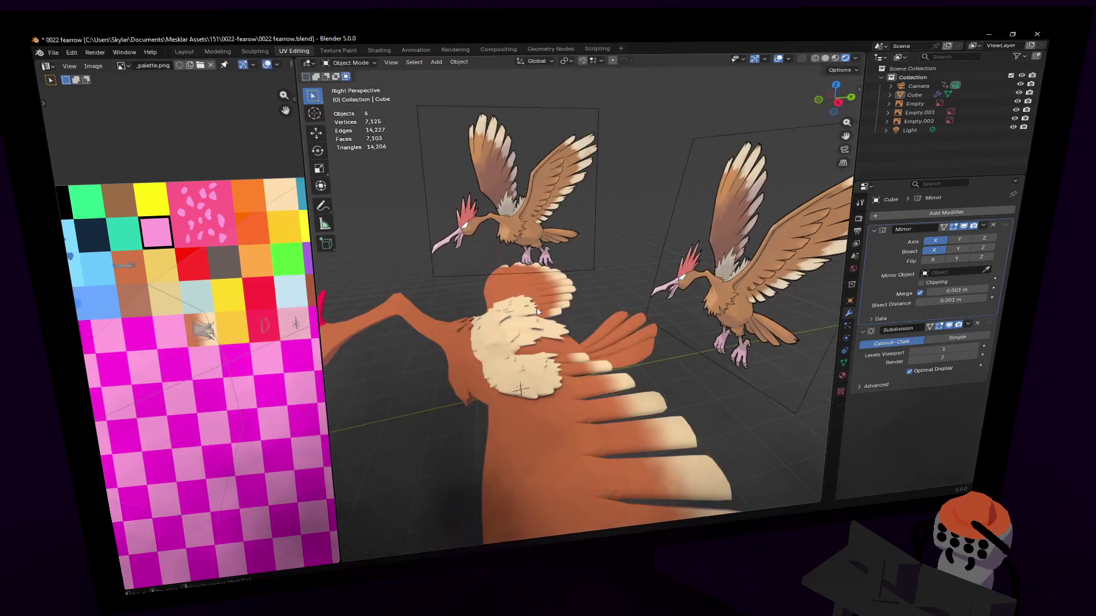
pyautogui.hotkey('shift', '`')
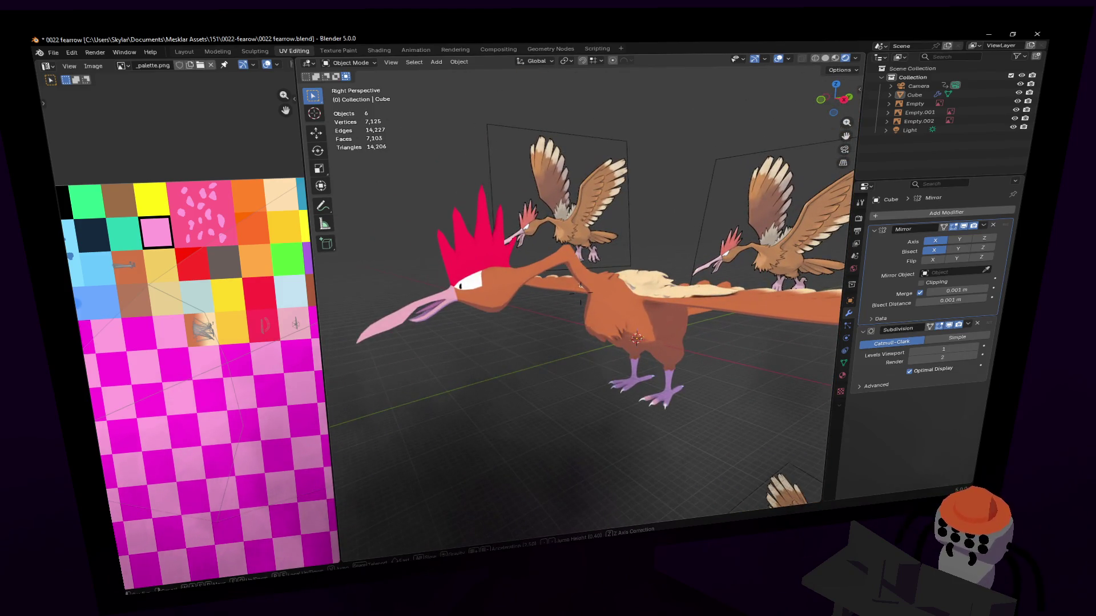
pyautogui.scroll(5, 560, 327)
pyautogui.press('Tab')
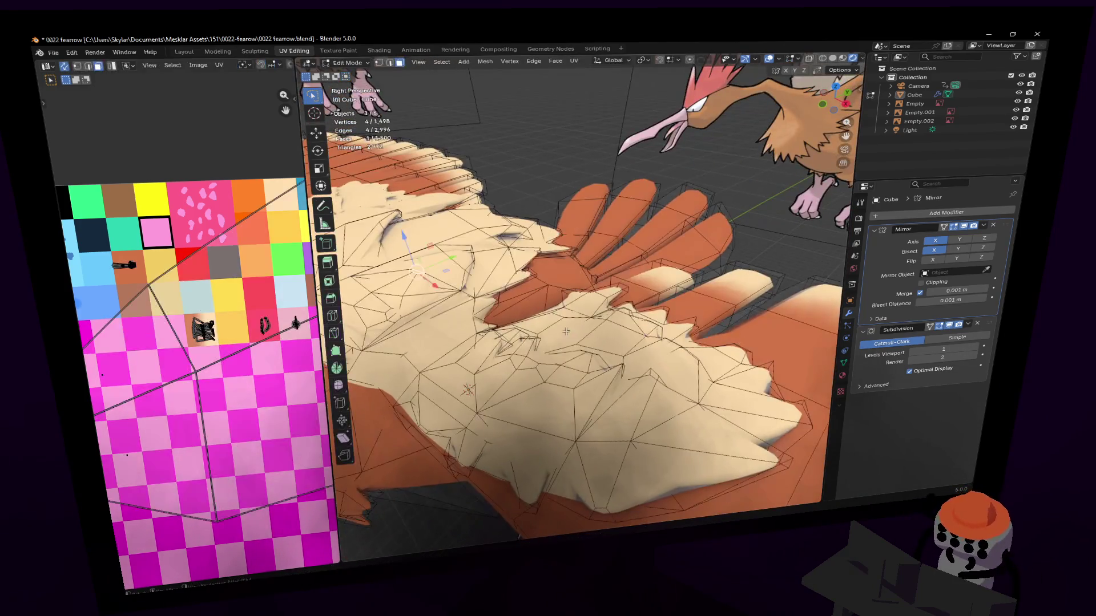
pyautogui.click(582, 286)
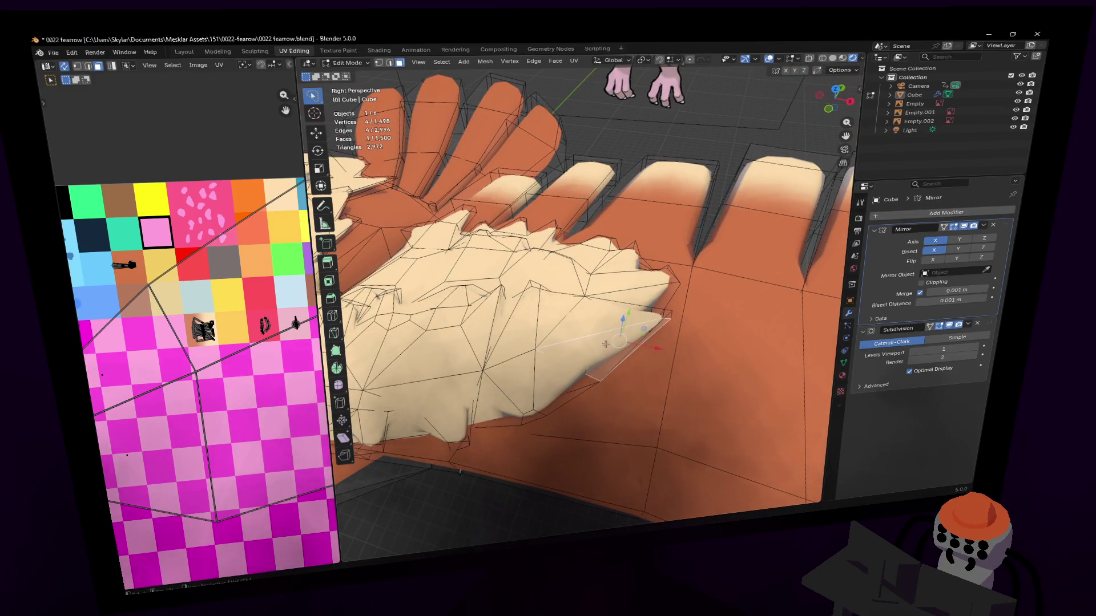
# Inset the wing-edge face with thickness 0, then return to Object Mode to view the bird.
pyautogui.press('i')
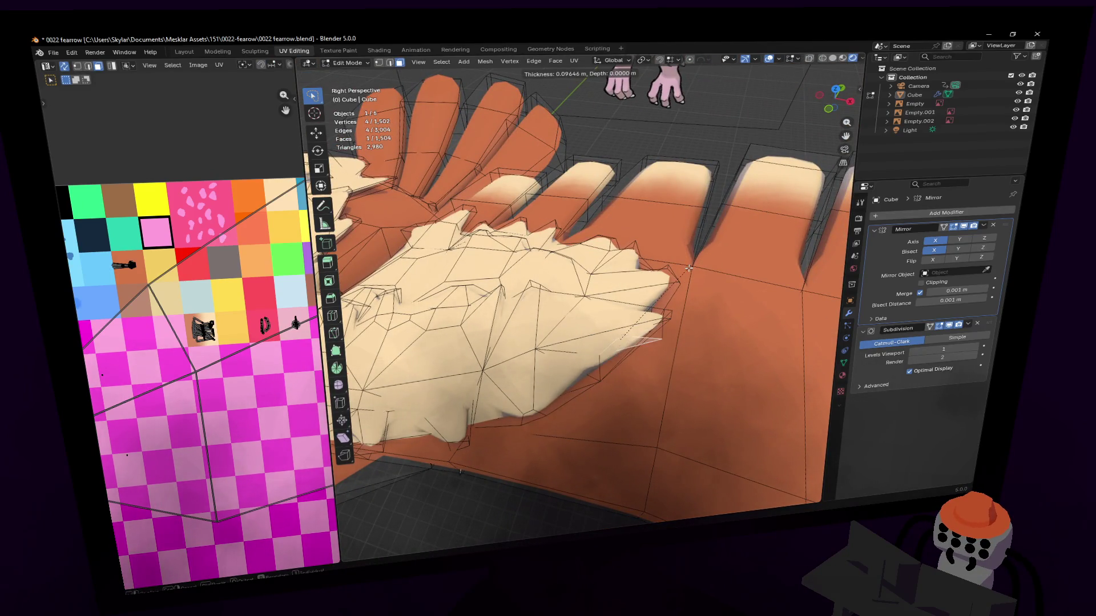
pyautogui.press('0')
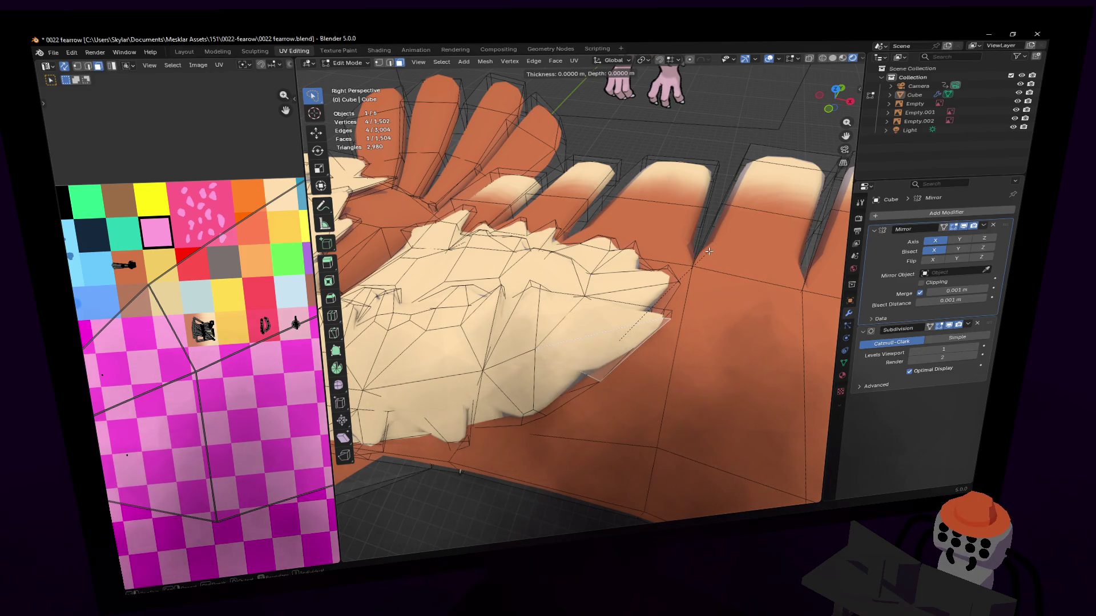
pyautogui.press('Return')
pyautogui.scroll(-5, 650, 274)
pyautogui.press('Tab')
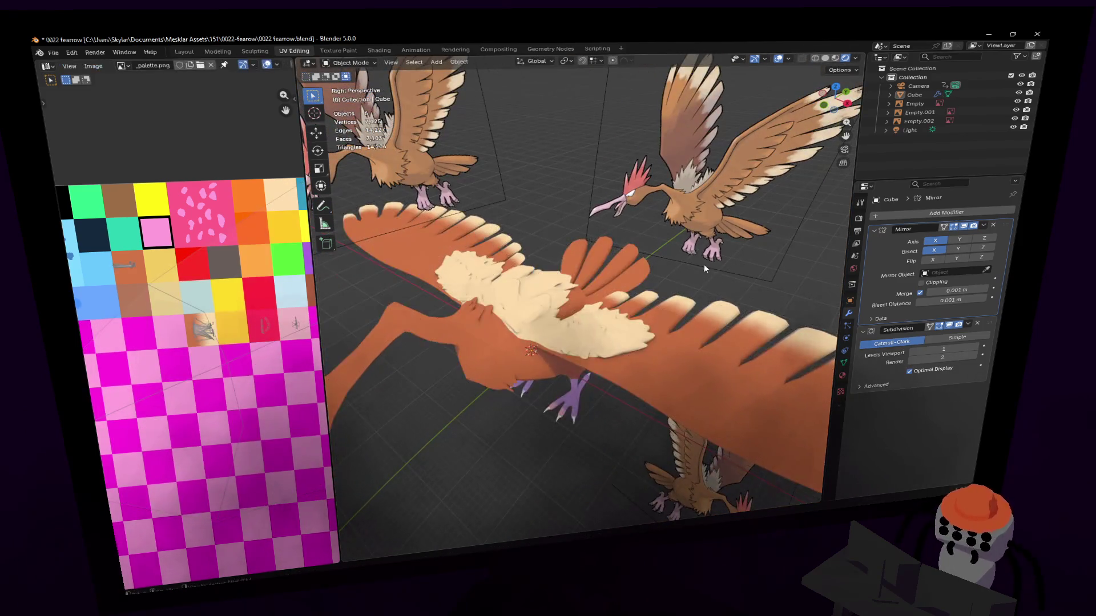
pyautogui.moveTo(582, 285); pyautogui.dragTo(580, 290, button='middle')
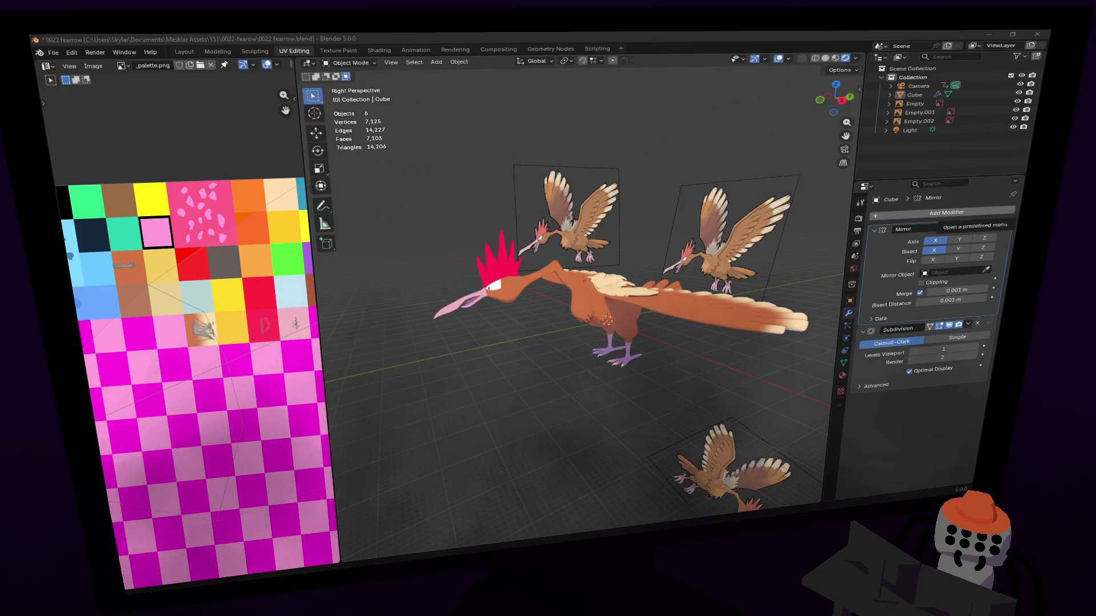
pyautogui.hotkey('alt', 'Tab')
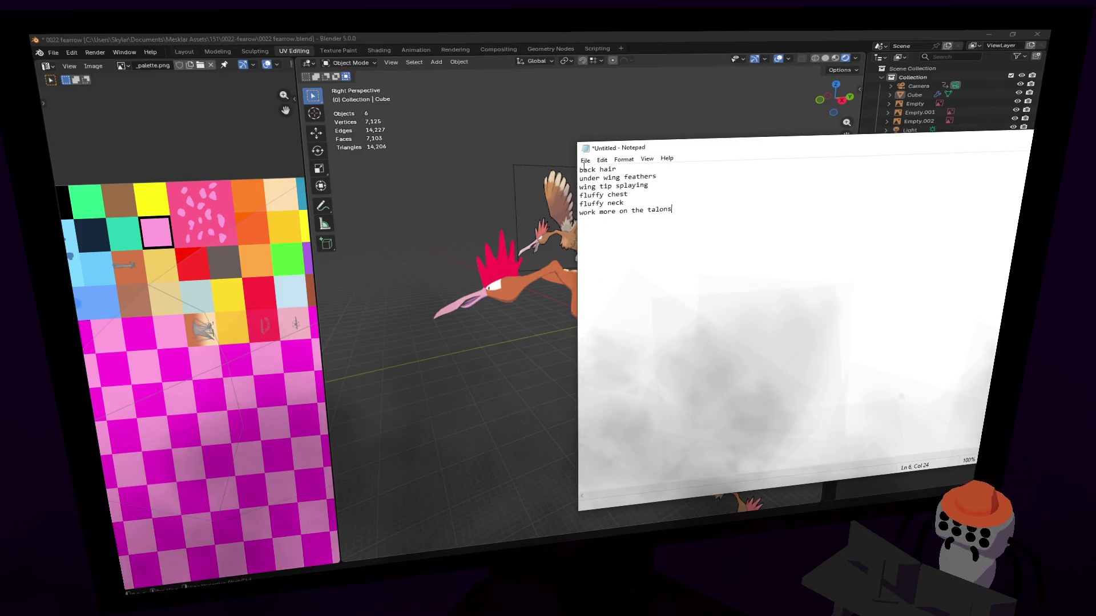
# Indent the finished feature lines in Notepad, move the window aside and hide it.
pyautogui.press('Tab')
pyautogui.press('Tab')
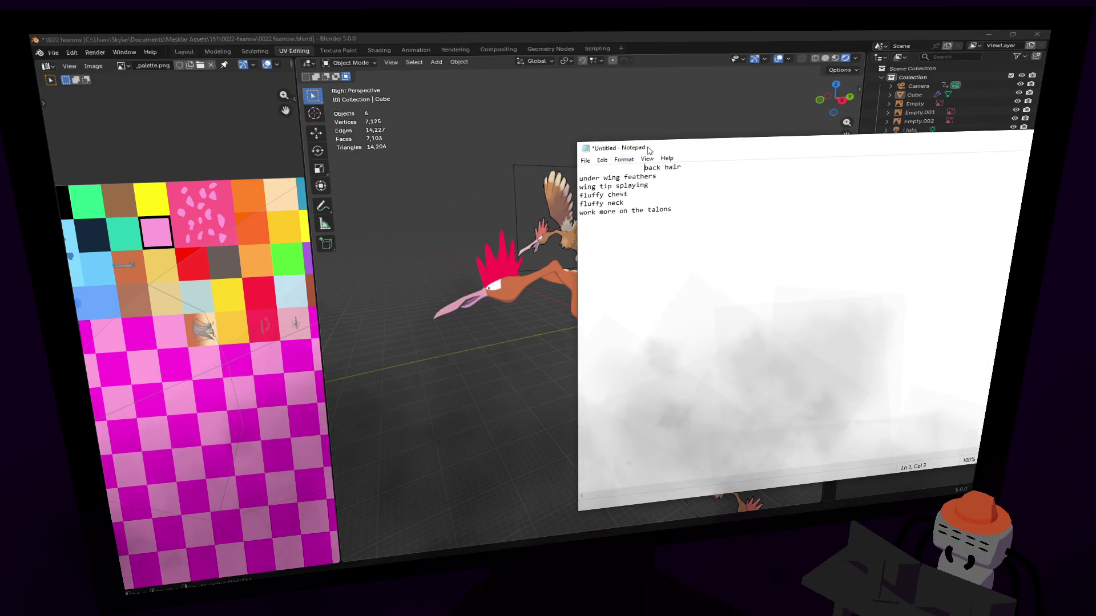
pyautogui.moveTo(657, 149); pyautogui.dragTo(620, 143)
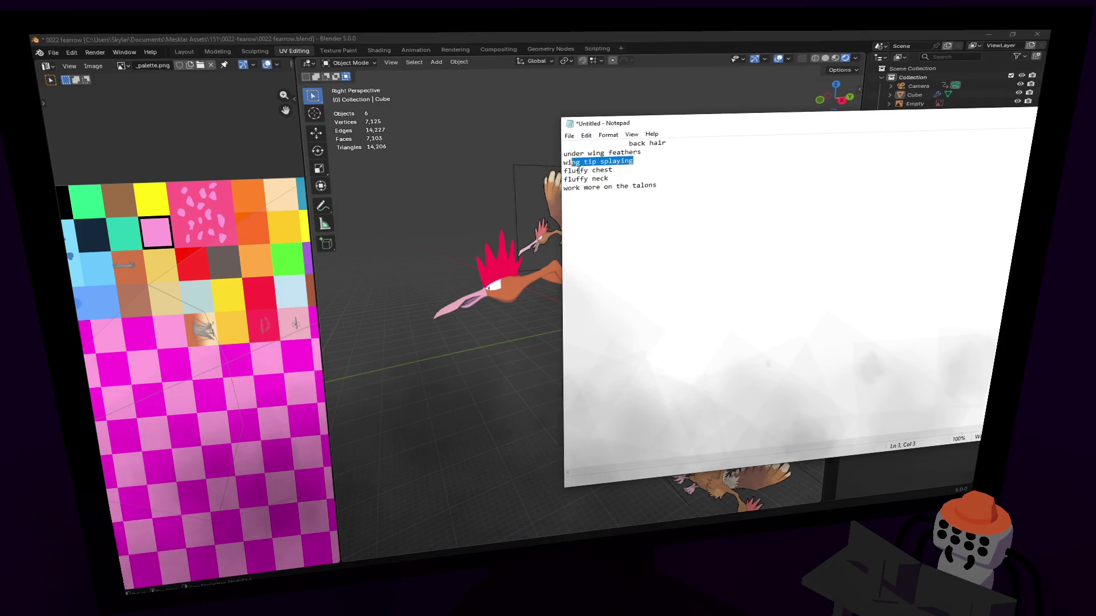
pyautogui.moveTo(634, 120); pyautogui.dragTo(633, 120)
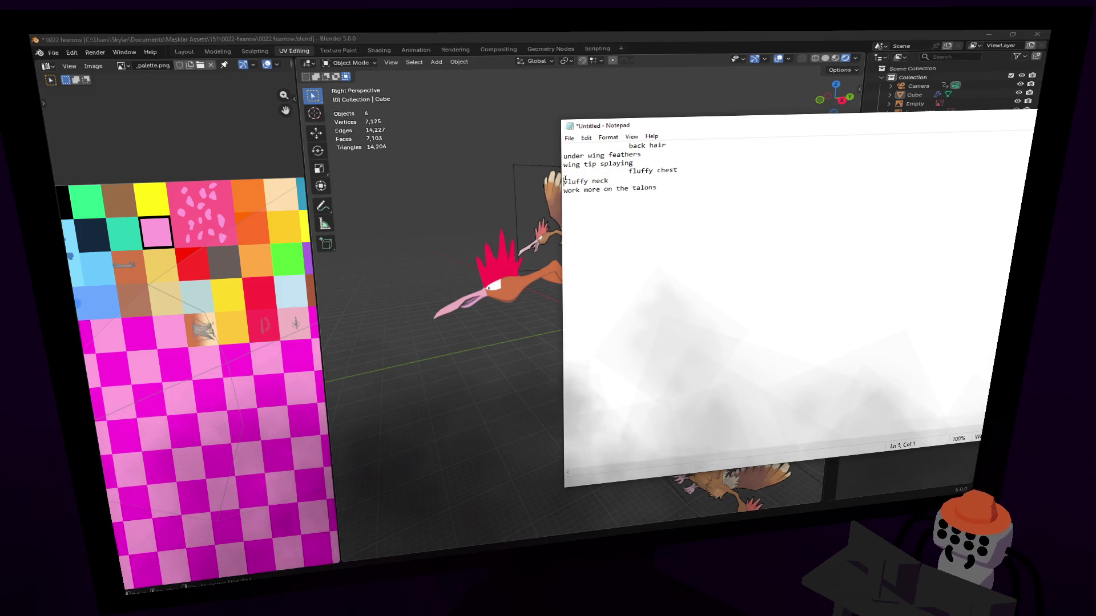
pyautogui.moveTo(592, 128); pyautogui.dragTo(797, 103)
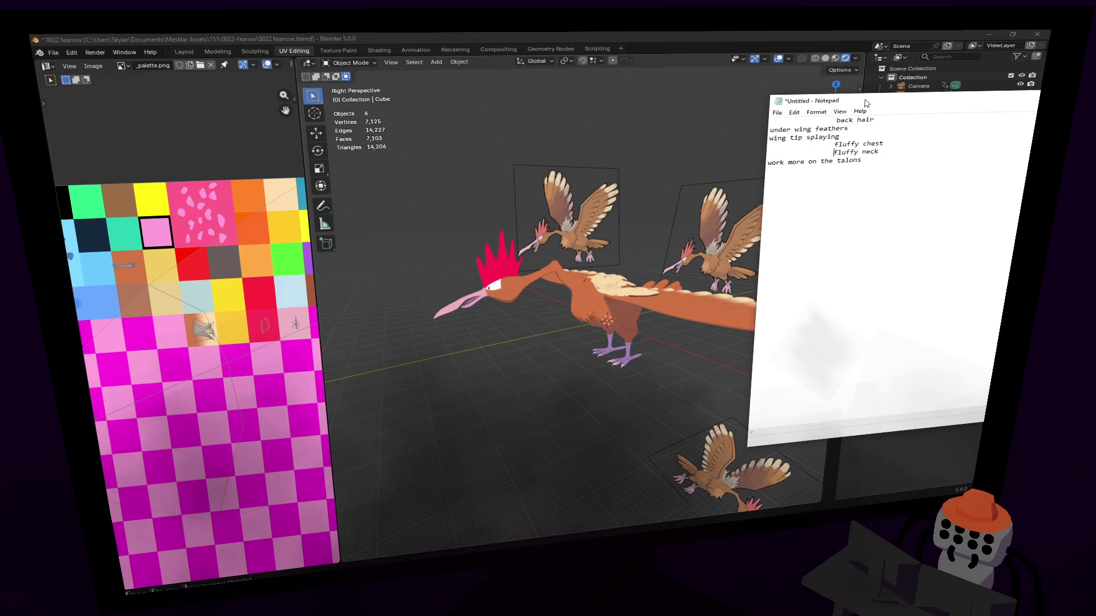
pyautogui.hotkey('alt', 'Tab')
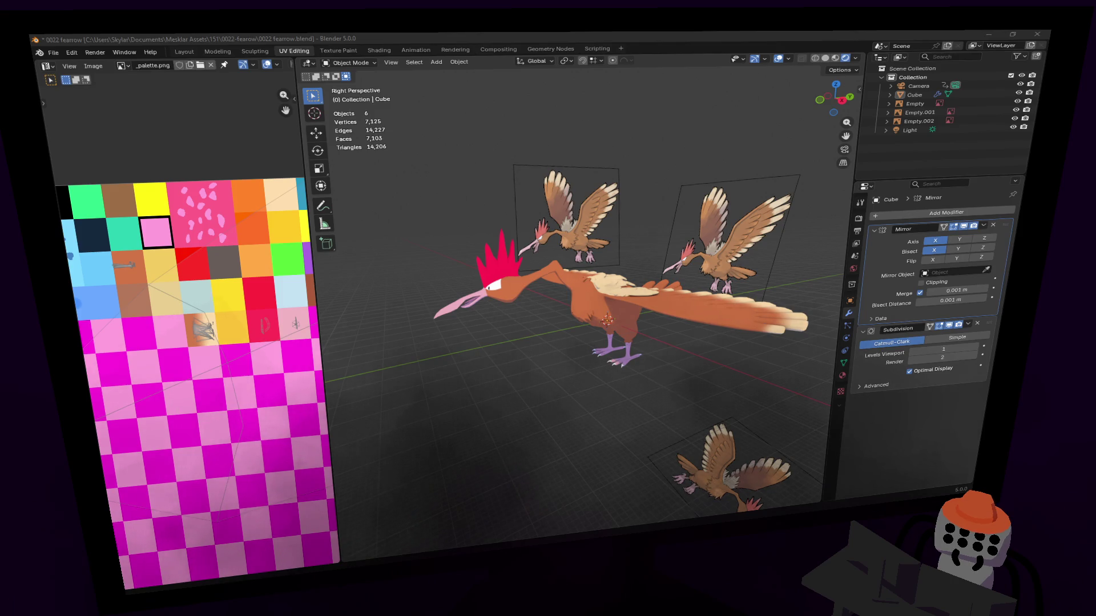
# Orbit to view the bird from below.
pyautogui.moveTo(626, 247)
pyautogui.mouseDown(button='middle')
pyautogui.moveTo(581, 302)
pyautogui.moveTo(850, 299)
pyautogui.mouseUp(button='middle')
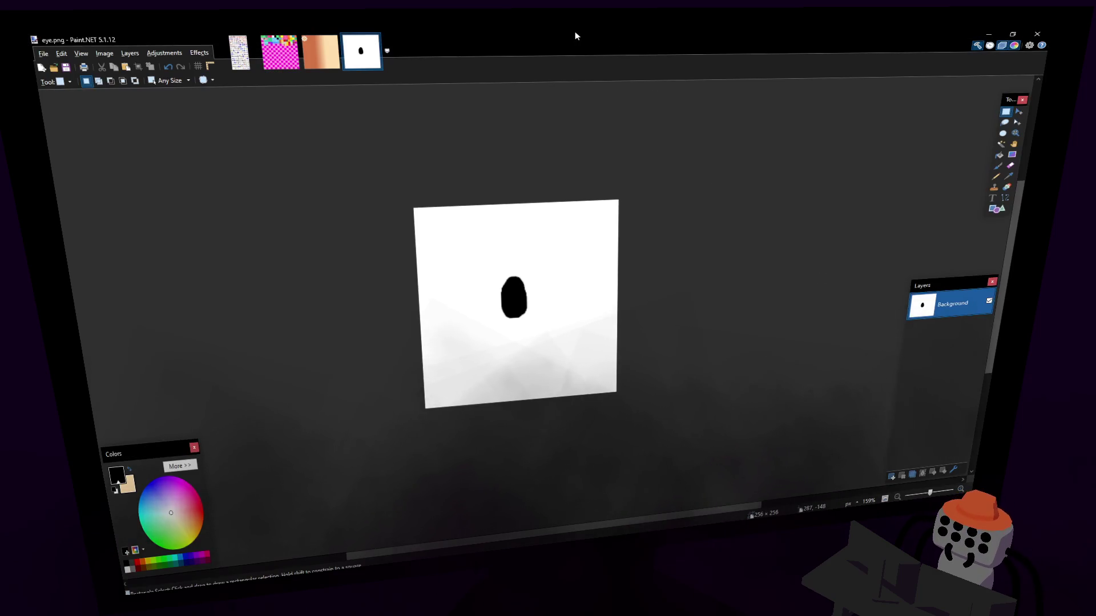
# In Paint.NET, activate Layer 3, enlarge the paintbrush and circle Ekans in red on the checklist.
pyautogui.click(231, 60)
pyautogui.keyDown('ctrl'); pyautogui.scroll(-3, 647, 359); pyautogui.keyUp('ctrl')
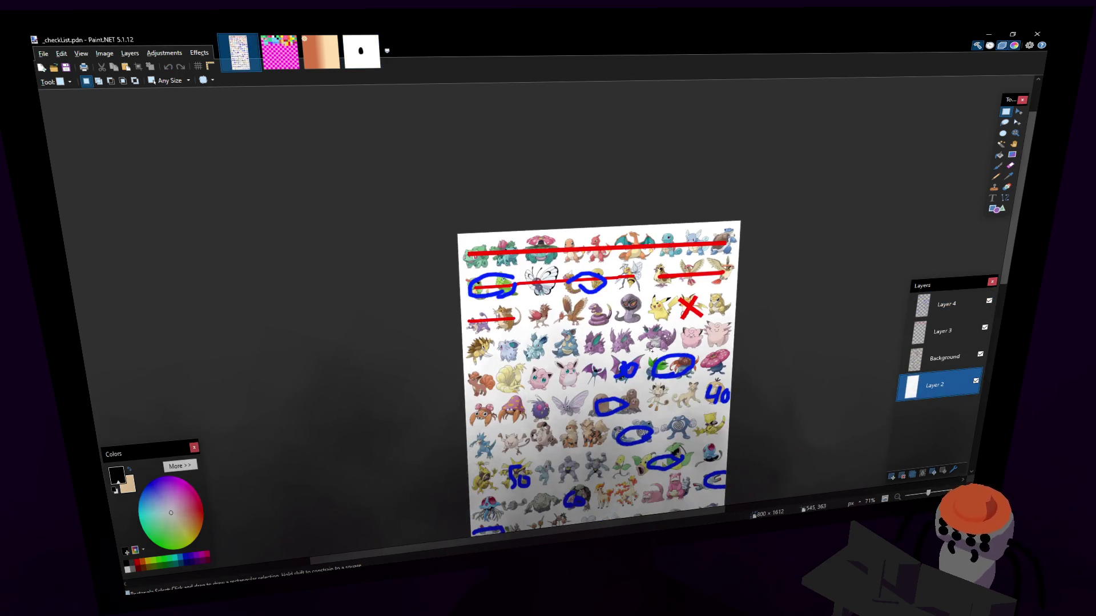
pyautogui.keyDown('ctrl'); pyautogui.scroll(1, 642, 326); pyautogui.keyUp('ctrl')
pyautogui.scroll(-2, 635, 252)
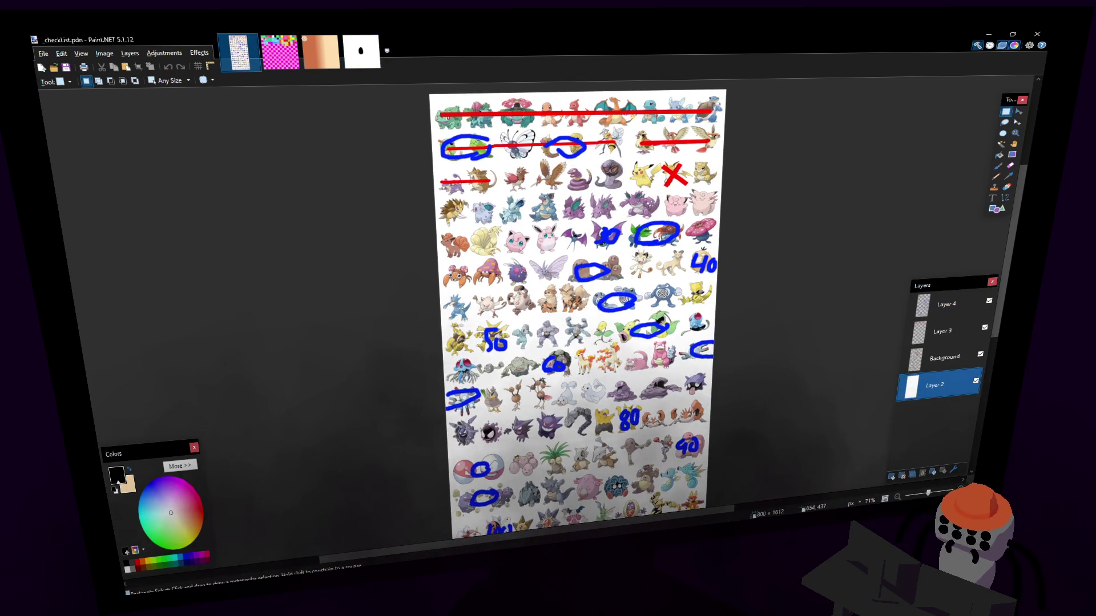
pyautogui.scroll(2, 666, 237)
pyautogui.keyDown('ctrl'); pyautogui.scroll(1, 644, 300); pyautogui.keyUp('ctrl')
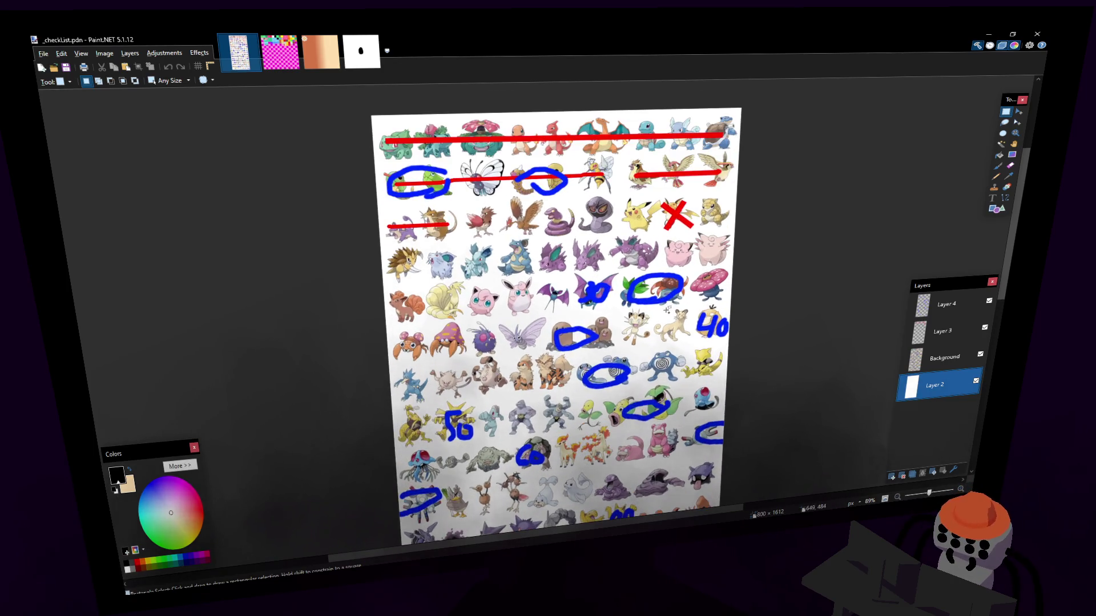
pyautogui.keyDown('ctrl'); pyautogui.scroll(1, 676, 319); pyautogui.keyUp('ctrl')
pyautogui.scroll(2, 673, 321)
pyautogui.keyDown('ctrl'); pyautogui.scroll(-1, 633, 334); pyautogui.keyUp('ctrl')
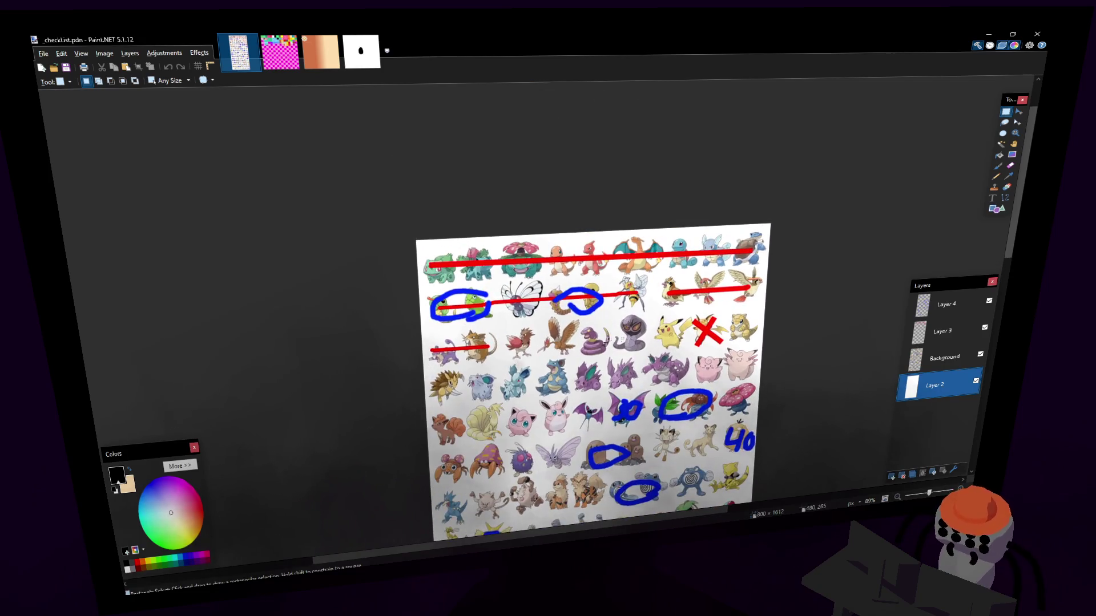
pyautogui.keyDown('ctrl'); pyautogui.scroll(2, 589, 348); pyautogui.keyUp('ctrl')
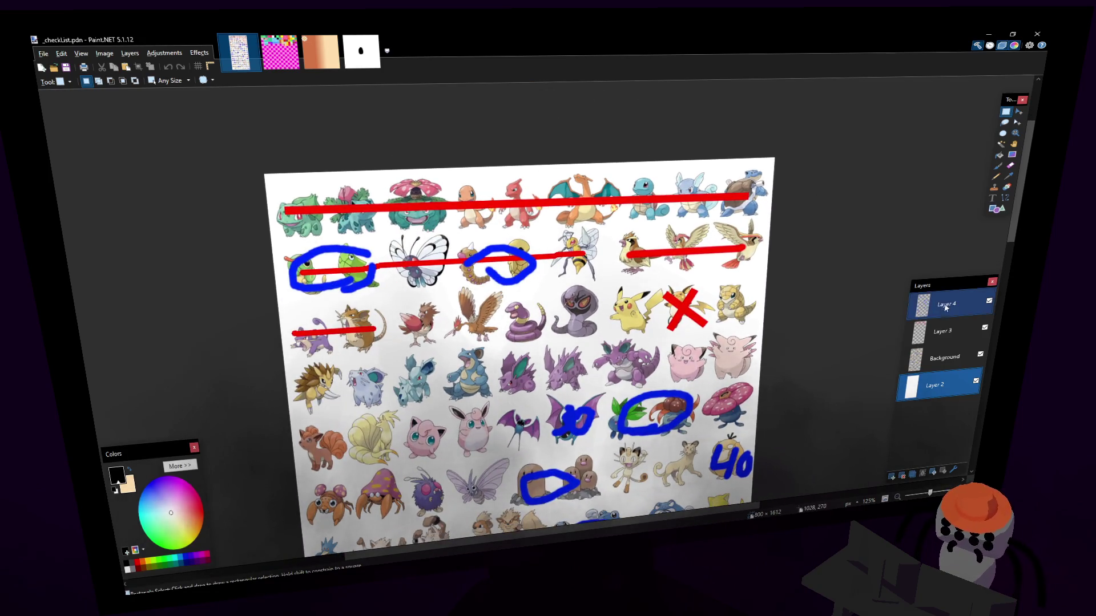
pyautogui.click(946, 304)
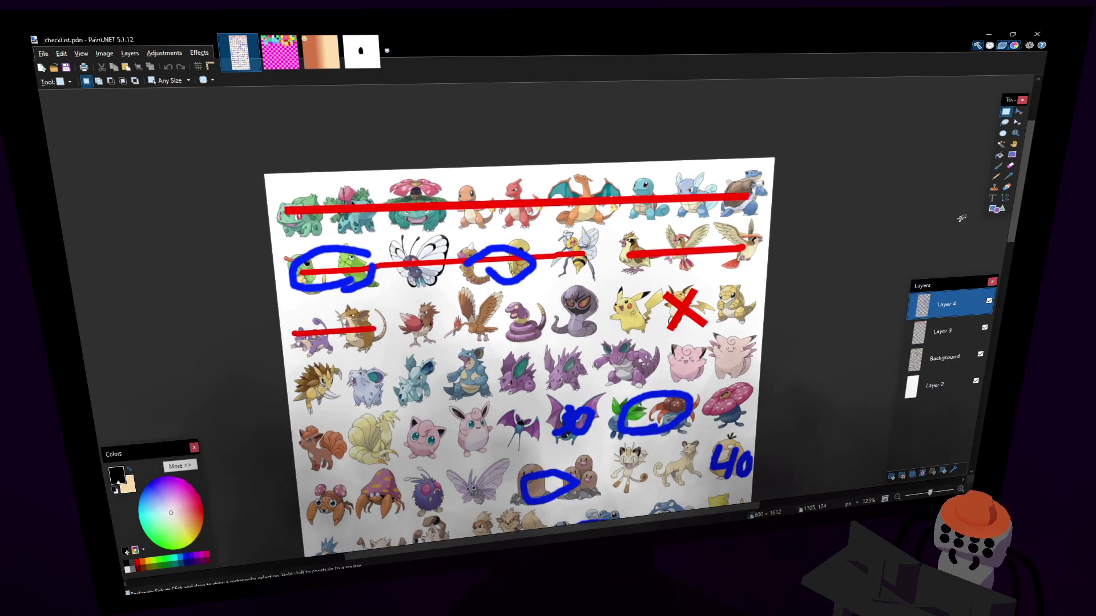
pyautogui.click(990, 302)
pyautogui.click(976, 329)
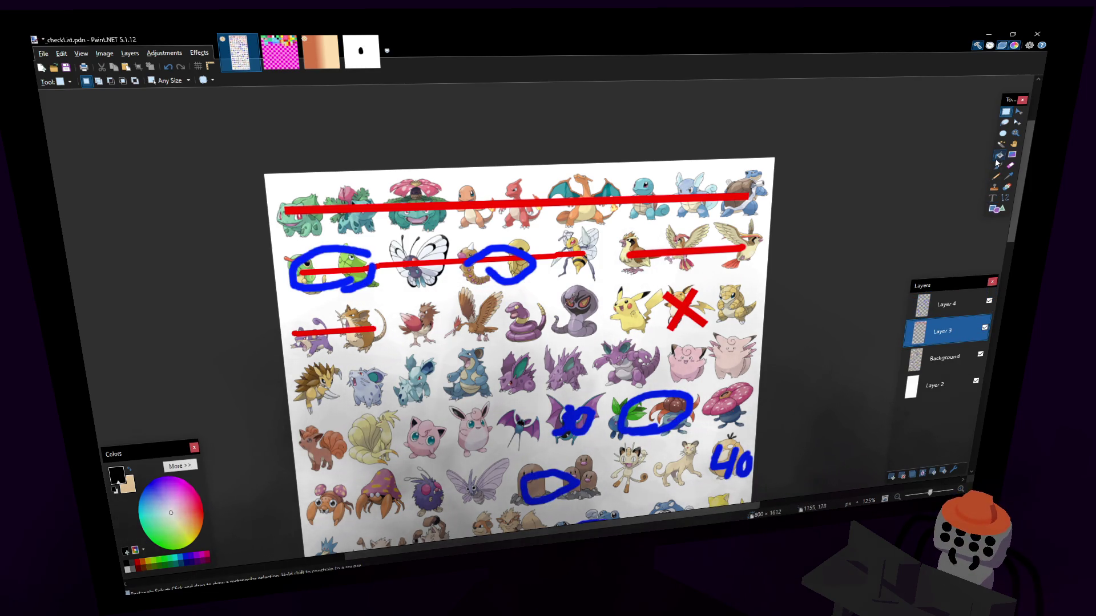
pyautogui.press('b')
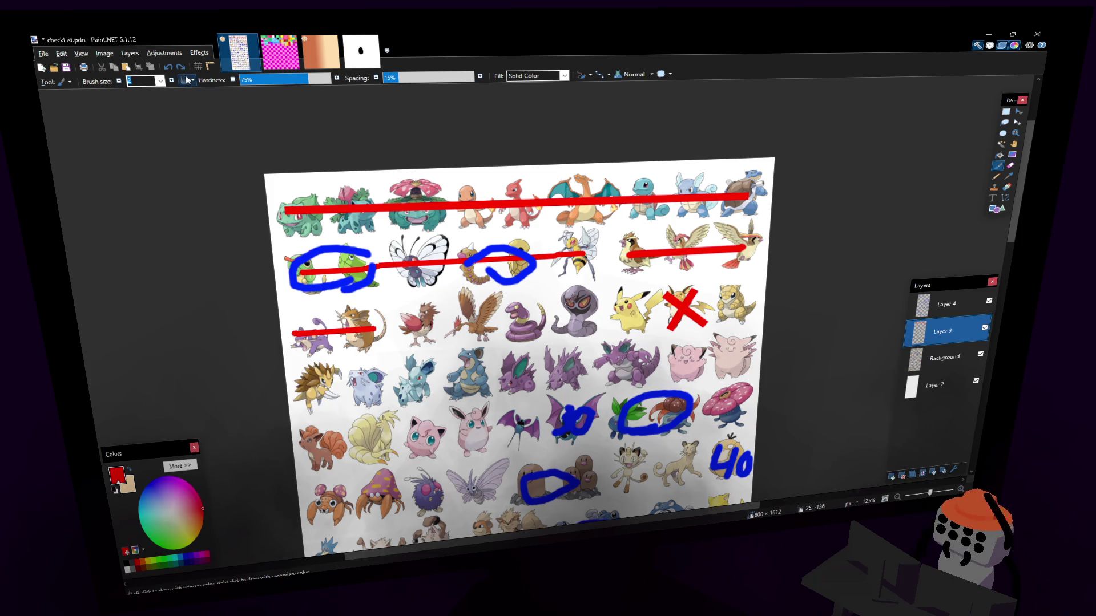
pyautogui.press(']')
pyautogui.press(']')
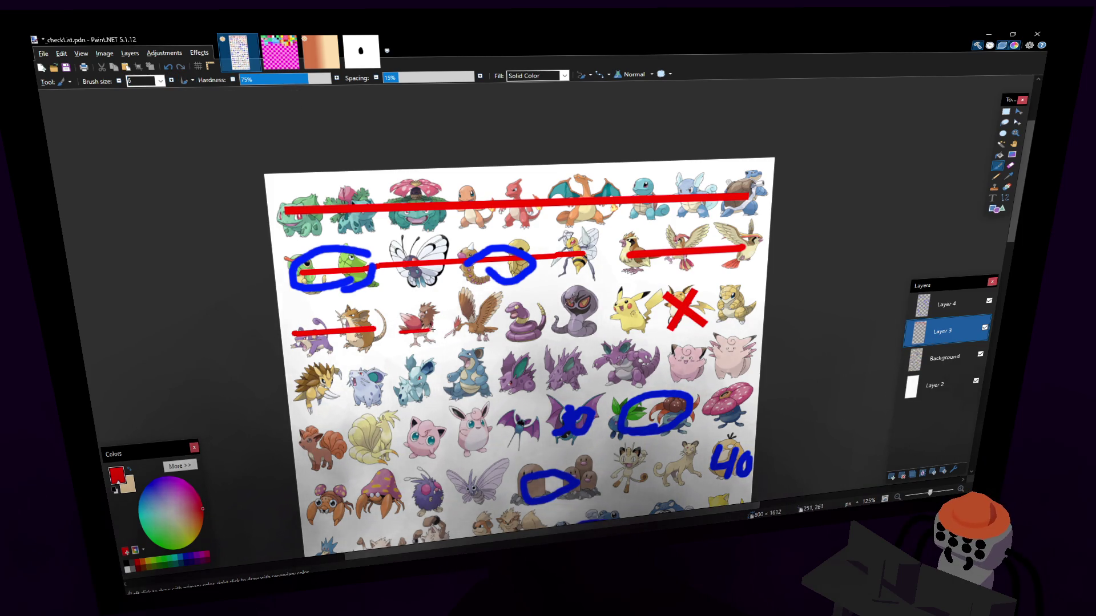
pyautogui.scroll(-2, 433, 329)
pyautogui.scroll(-2, 432, 329)
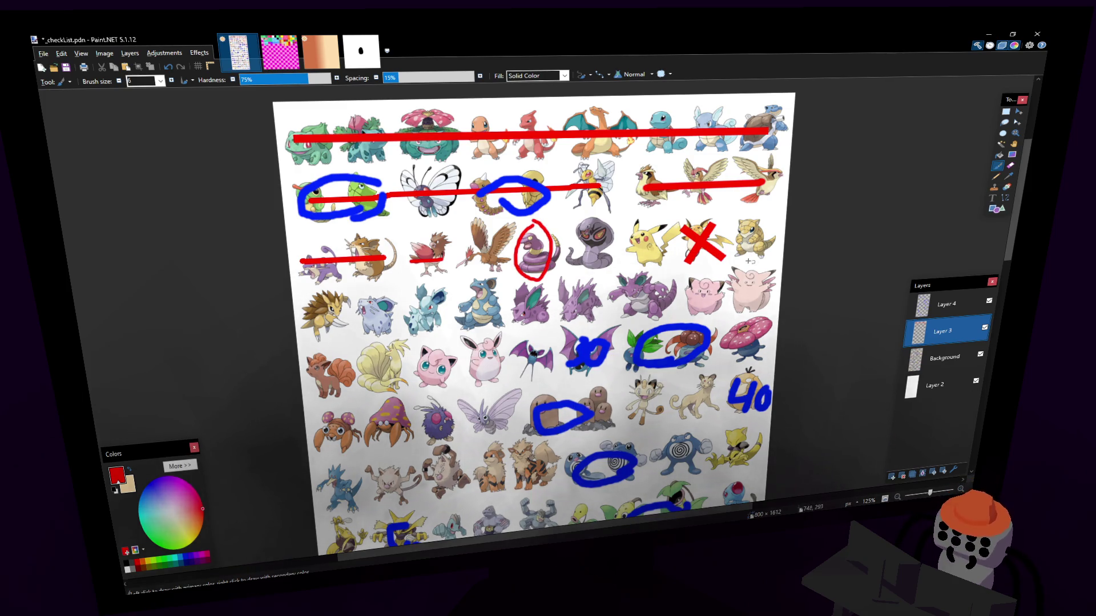
pyautogui.hotkey('ctrl', 'z')
pyautogui.scroll(1, 591, 223)
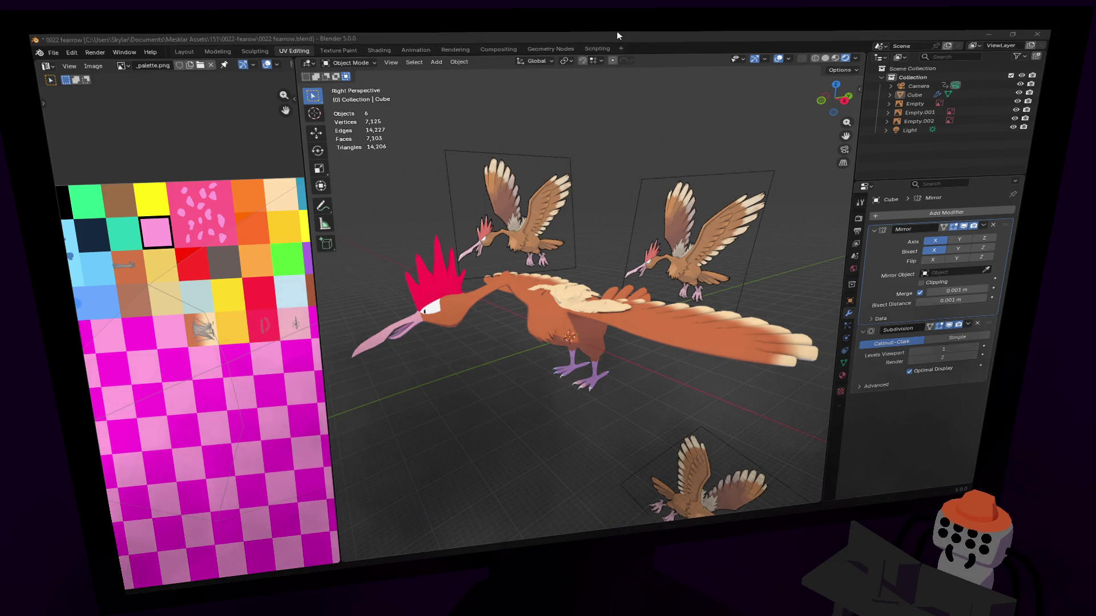
# Fly the viewport in close to the large Fearow model.
pyautogui.hotkey('shift', '`')
pyautogui.click(673, 235)
pyautogui.hotkey('shift', '`')
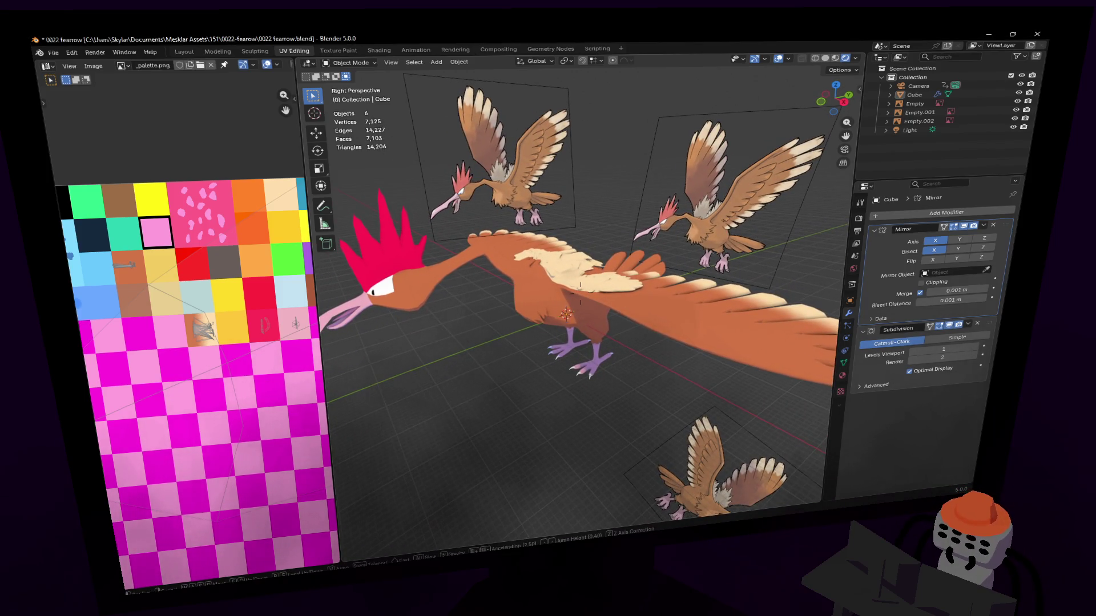
pyautogui.click(693, 221)
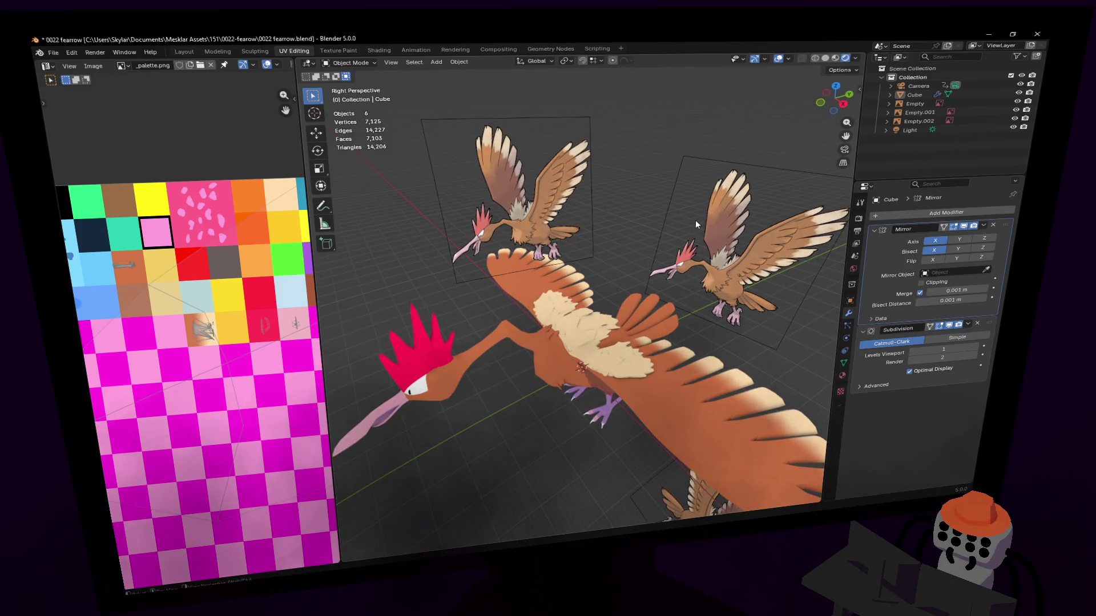
pyautogui.hotkey('shift', '`')
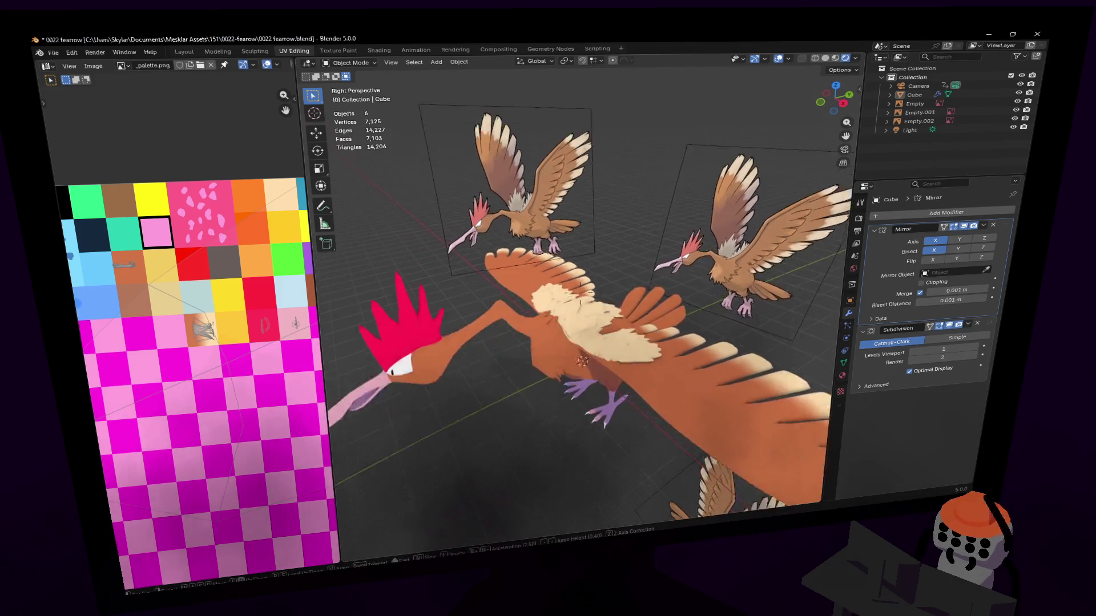
pyautogui.click(677, 246)
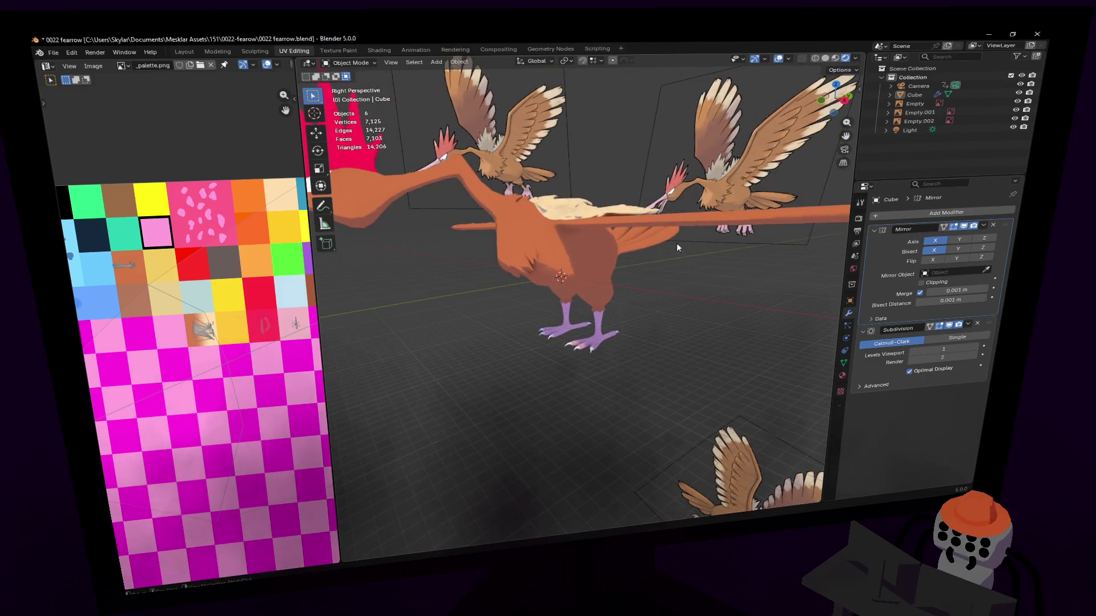
# In Edit Mode, select the whole mesh and move it straight up a first time.
pyautogui.press('Tab')
pyautogui.press('Tab')
pyautogui.press('Tab')
pyautogui.hotkey('shift', '`')
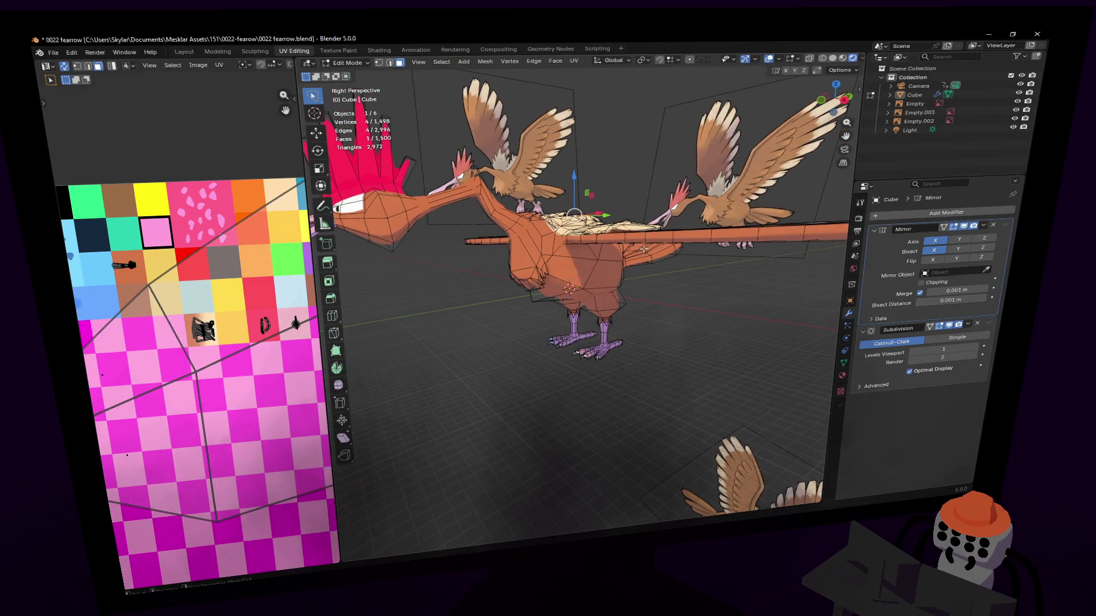
pyautogui.press('a')
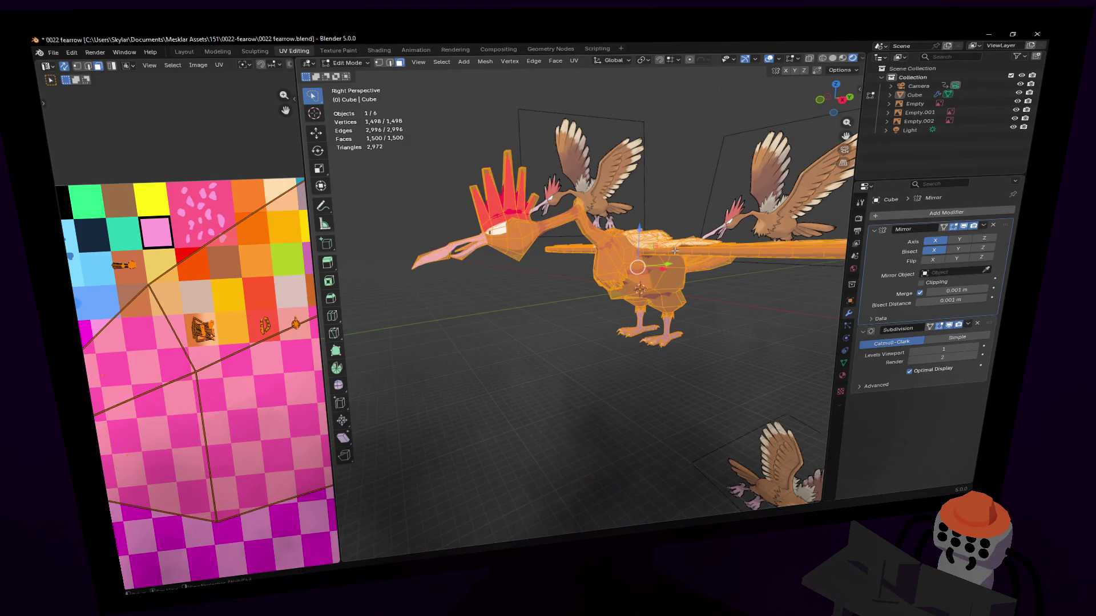
pyautogui.press('g')
pyautogui.press('z')
pyautogui.click(675, 240)
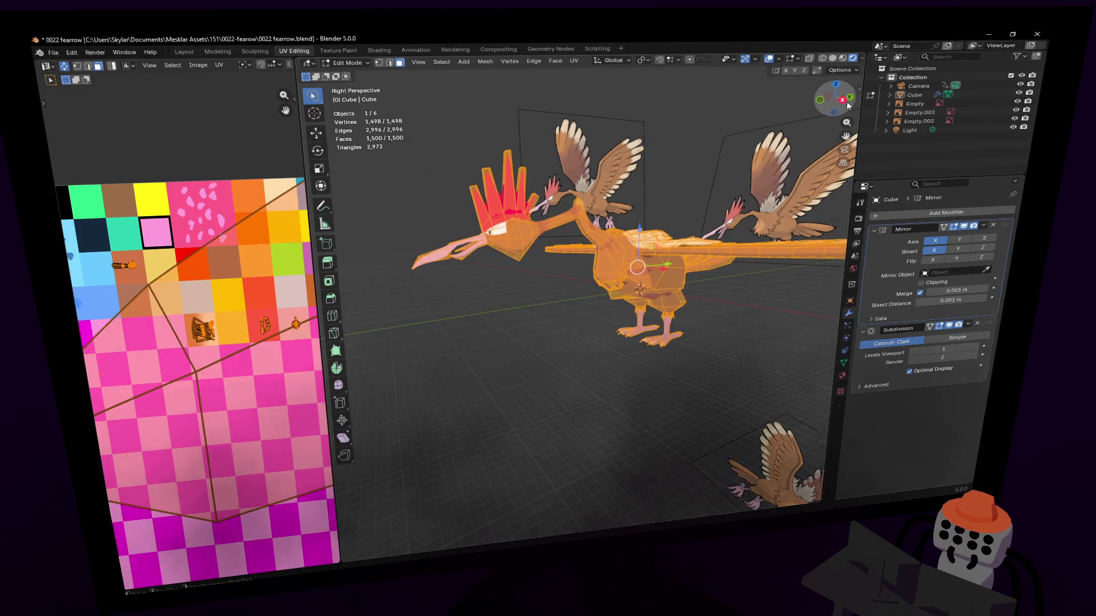
# From Right Ortho view, move the mesh up until the talons rest on the ground line, then return to Object Mode.
pyautogui.press('KP_3')
pyautogui.scroll(3, 675, 264)
pyautogui.scroll(-3, 675, 264)
pyautogui.scroll(3, 674, 263)
pyautogui.press('g')
pyautogui.press('z')
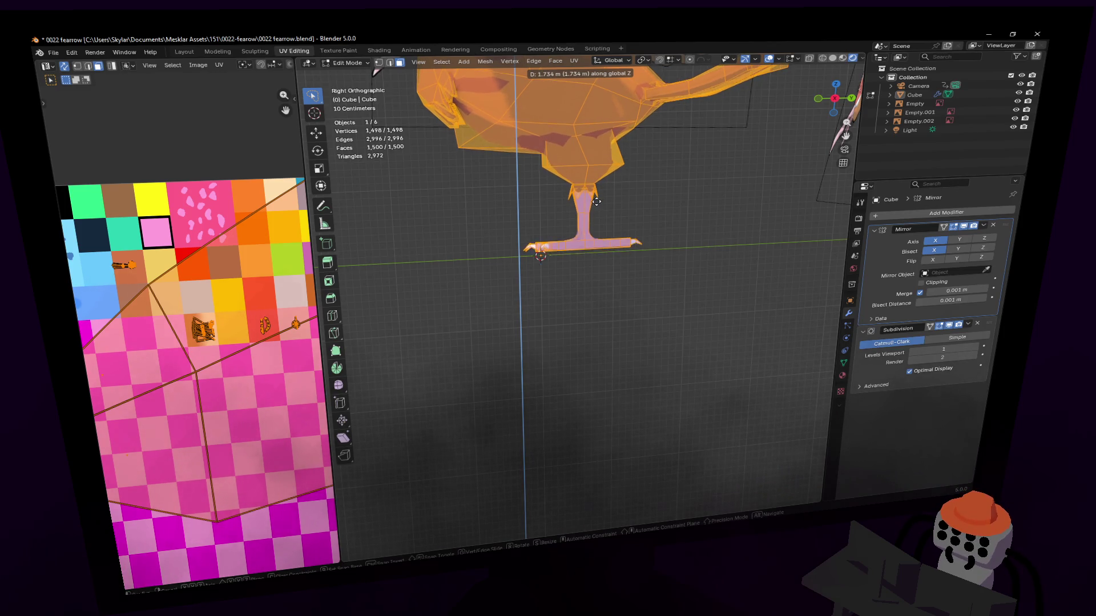
pyautogui.click(595, 202)
pyautogui.moveTo(595, 202)
pyautogui.mouseDown(button='middle')
pyautogui.moveTo(580, 294)
pyautogui.moveTo(594, 210)
pyautogui.mouseUp(button='middle')
pyautogui.scroll(3, 595, 205)
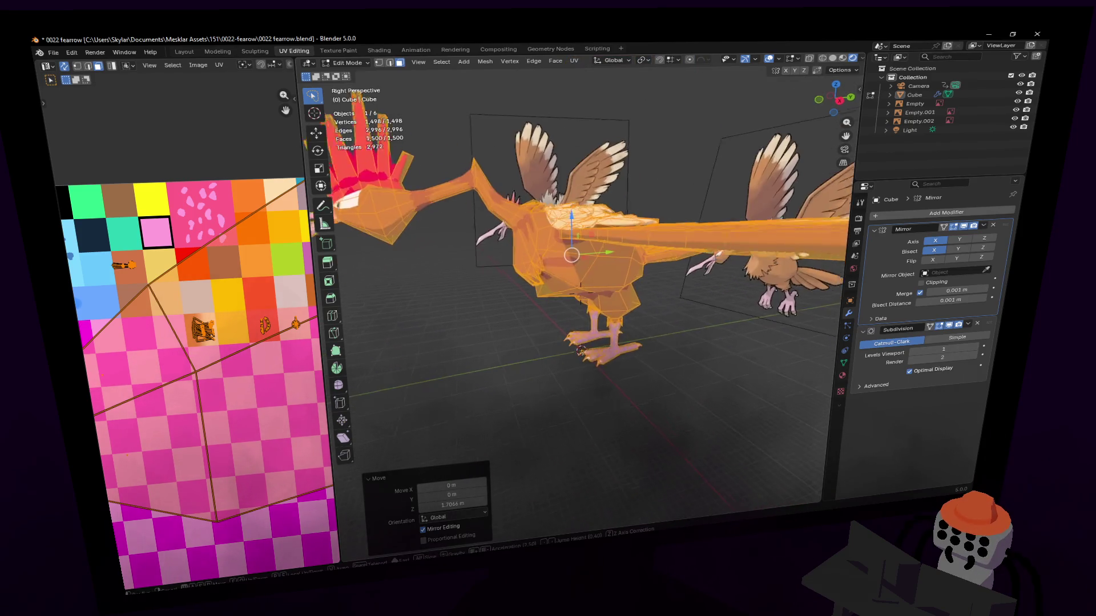
pyautogui.press('Tab')
pyautogui.moveTo(622, 208); pyautogui.dragTo(581, 291, button='middle')
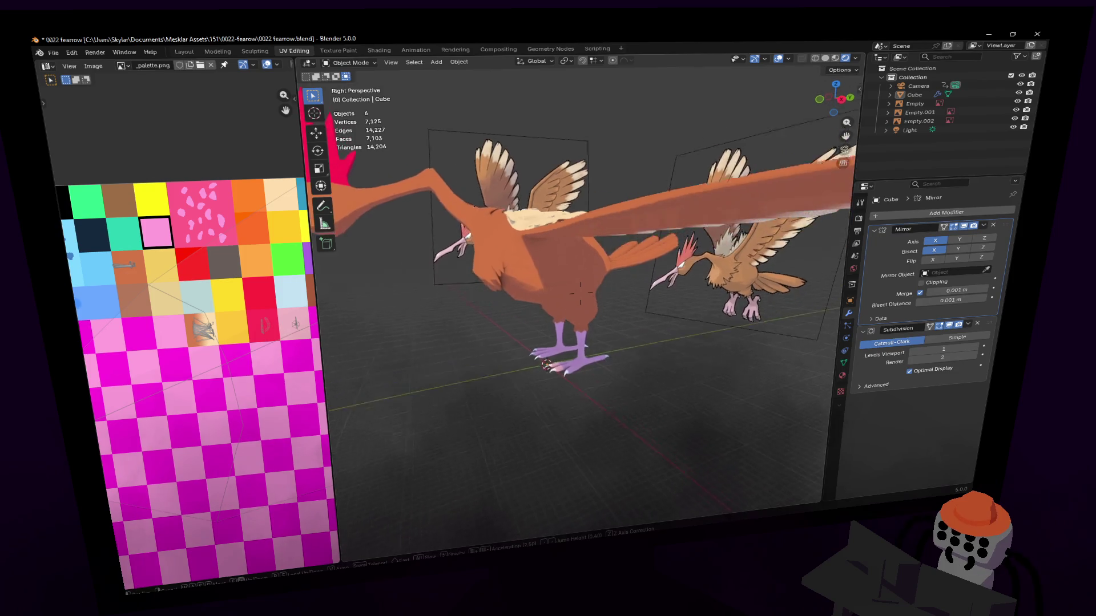
pyautogui.scroll(3, 580, 294)
pyautogui.scroll(3, 580, 293)
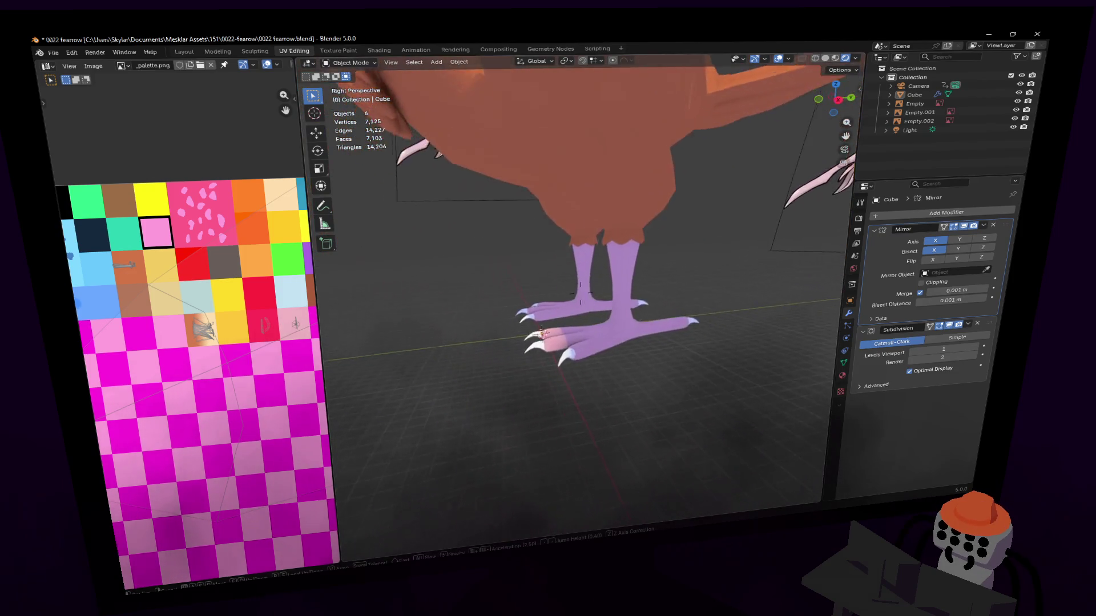
pyautogui.scroll(2, 580, 293)
# Raise edge loops on the lower and middle toes vertically into knuckle bumps.
pyautogui.press('Tab')
pyautogui.scroll(2, 580, 294)
pyautogui.scroll(1, 552, 315)
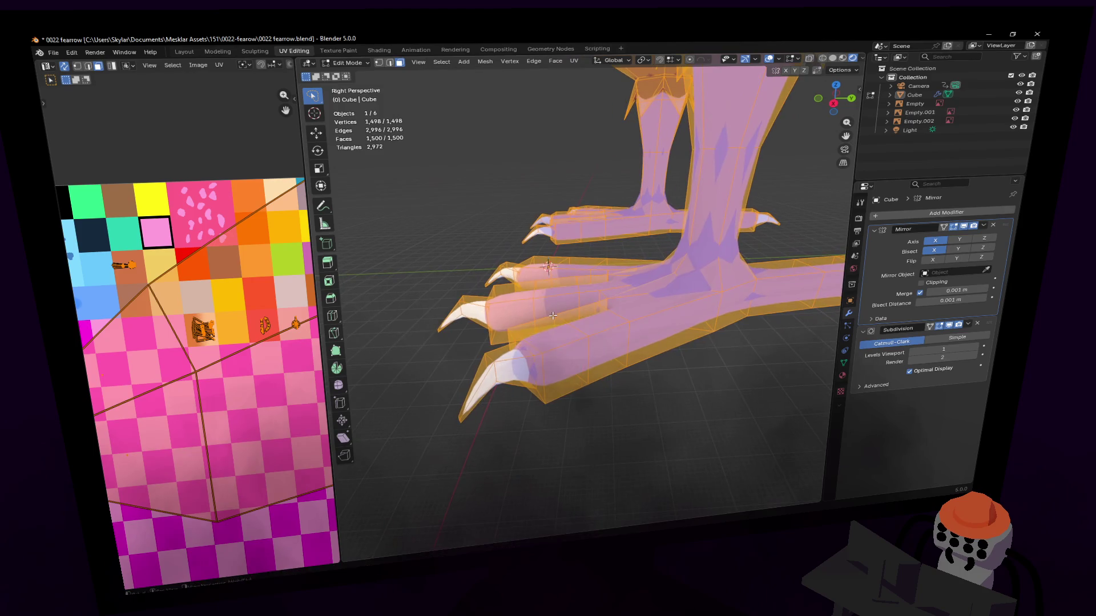
pyautogui.click(571, 326)
pyautogui.moveTo(571, 326)
pyautogui.mouseDown(button='middle')
pyautogui.moveTo(580, 302)
pyautogui.moveTo(572, 343)
pyautogui.mouseUp(button='middle')
pyautogui.keyDown('alt'); pyautogui.click(581, 345); pyautogui.keyUp('alt')
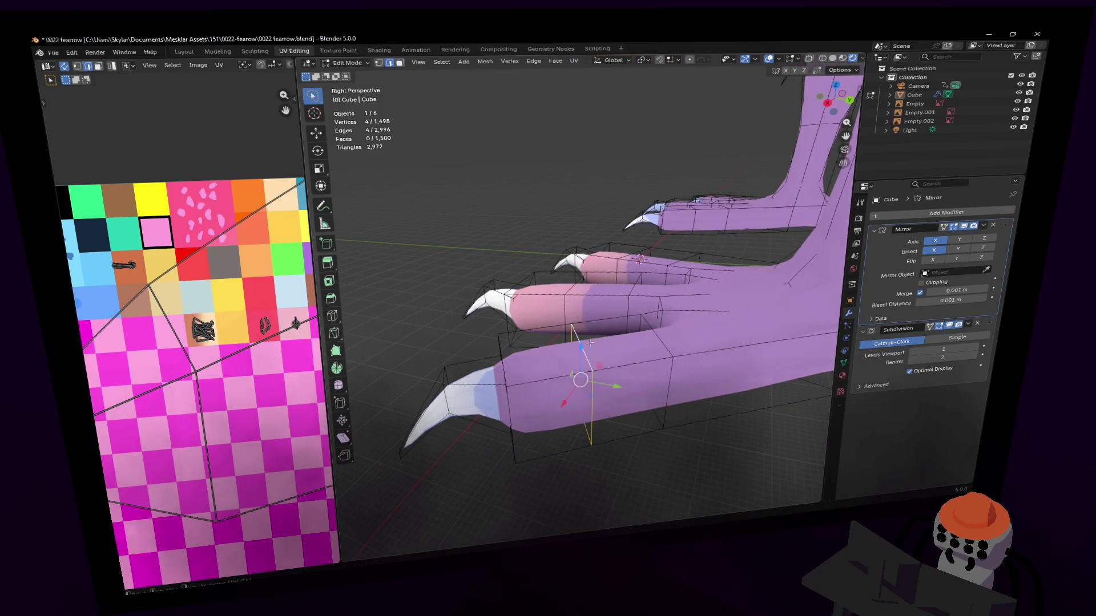
pyautogui.press('g')
pyautogui.press('z')
pyautogui.press('Return')
pyautogui.scroll(2, 580, 345)
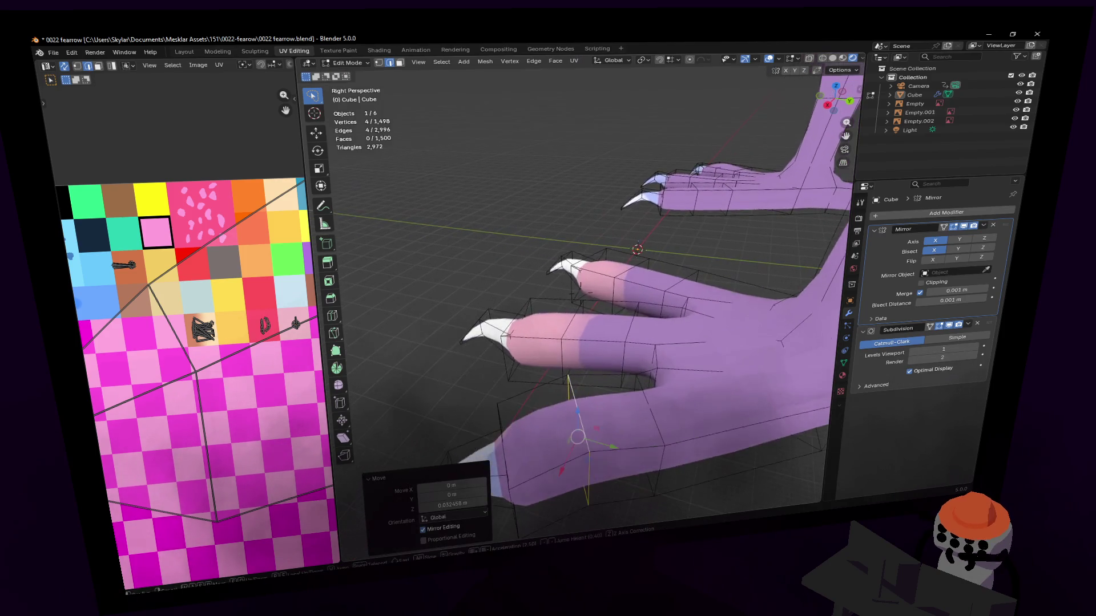
pyautogui.keyDown('alt'); pyautogui.click(572, 334); pyautogui.keyUp('alt')
pyautogui.press('g')
pyautogui.press('z')
pyautogui.press('Return')
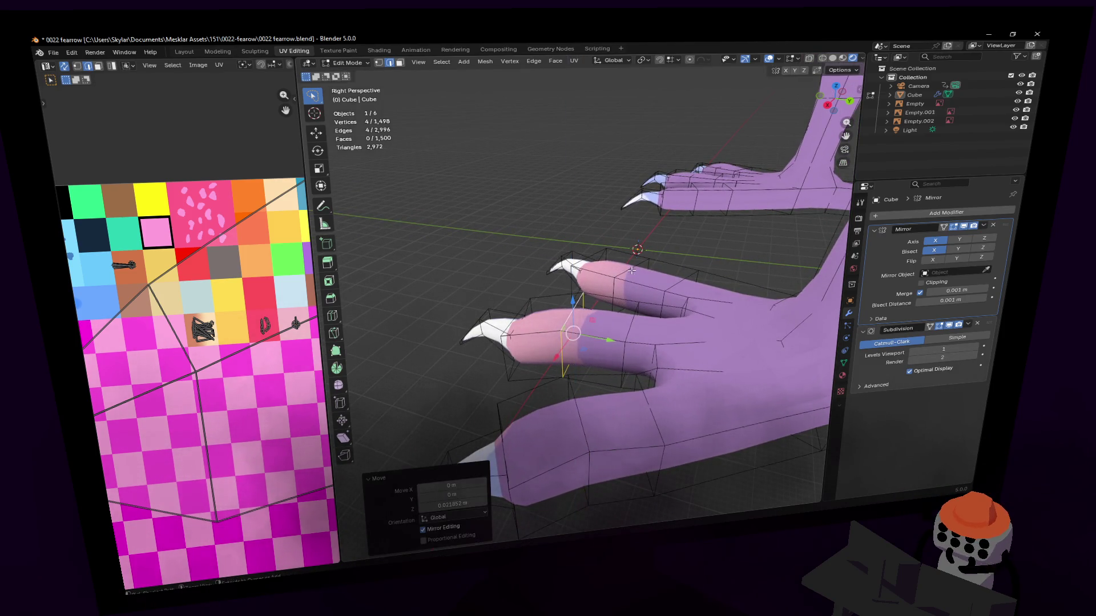
pyautogui.hotkey('ctrl', 'z')
pyautogui.press('g')
pyautogui.press('z')
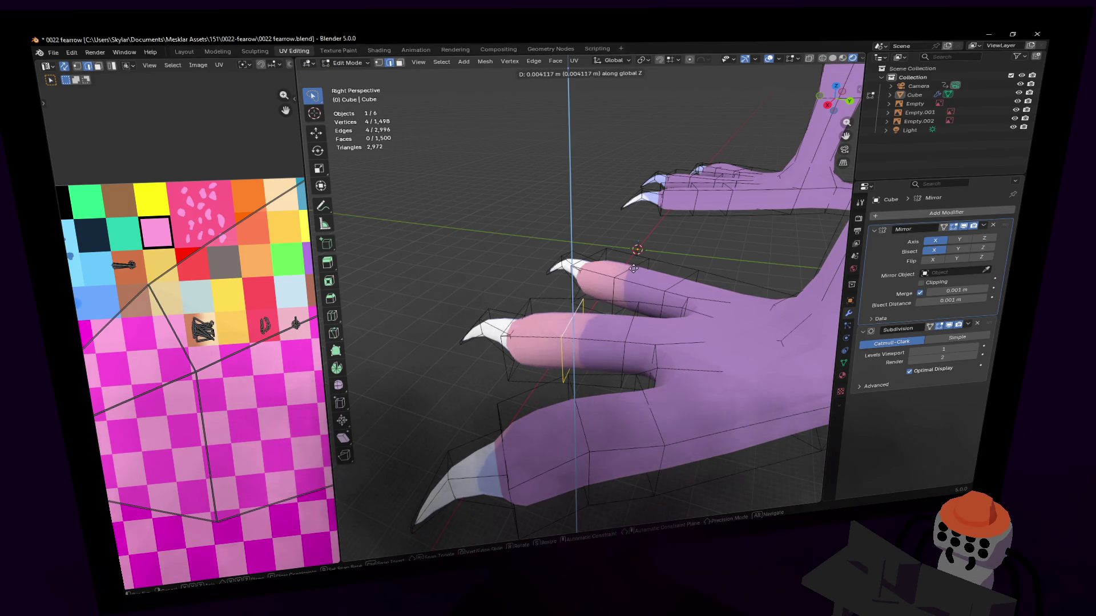
pyautogui.press('Return')
# Raise an edge loop on the upper toe into a knuckle bump.
pyautogui.keyDown('alt'); pyautogui.click(636, 262); pyautogui.keyUp('alt')
pyautogui.press('g')
pyautogui.press('z')
pyautogui.press('Return')
pyautogui.moveTo(636, 261); pyautogui.dragTo(580, 291, button='middle')
# Add loop cuts along the upper and lower toes and slide each into position.
pyautogui.hotkey('ctrl', 'r')
pyautogui.click(621, 272)
pyautogui.hotkey('ctrl', 'r')
pyautogui.click(625, 272)
pyautogui.click(622, 269)
pyautogui.hotkey('ctrl', 'r')
pyautogui.click(546, 384)
pyautogui.click(570, 383)
pyautogui.hotkey('ctrl', 'r')
pyautogui.click(652, 341)
pyautogui.moveTo(663, 342)
pyautogui.mouseDown(button='middle')
pyautogui.moveTo(580, 295)
pyautogui.moveTo(560, 390)
pyautogui.mouseUp(button='middle')
pyautogui.hotkey('ctrl', 'r')
pyautogui.click(561, 389)
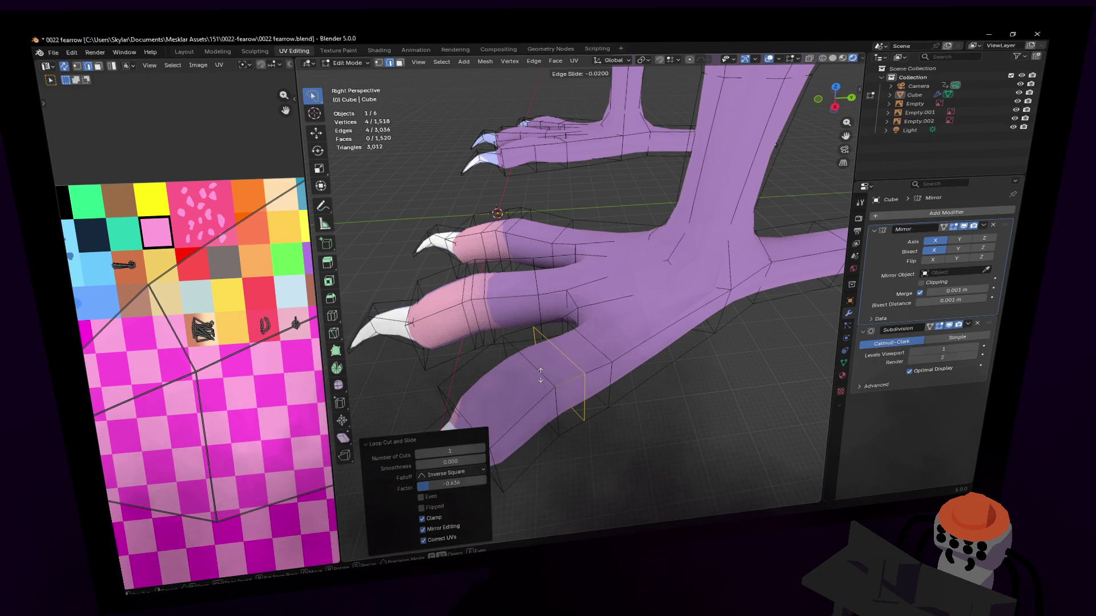
# Redo the lower-toe loop cut and slide the new loop into place.
pyautogui.rightClick(555, 369)
pyautogui.moveTo(639, 257); pyautogui.dragTo(596, 346, button='middle')
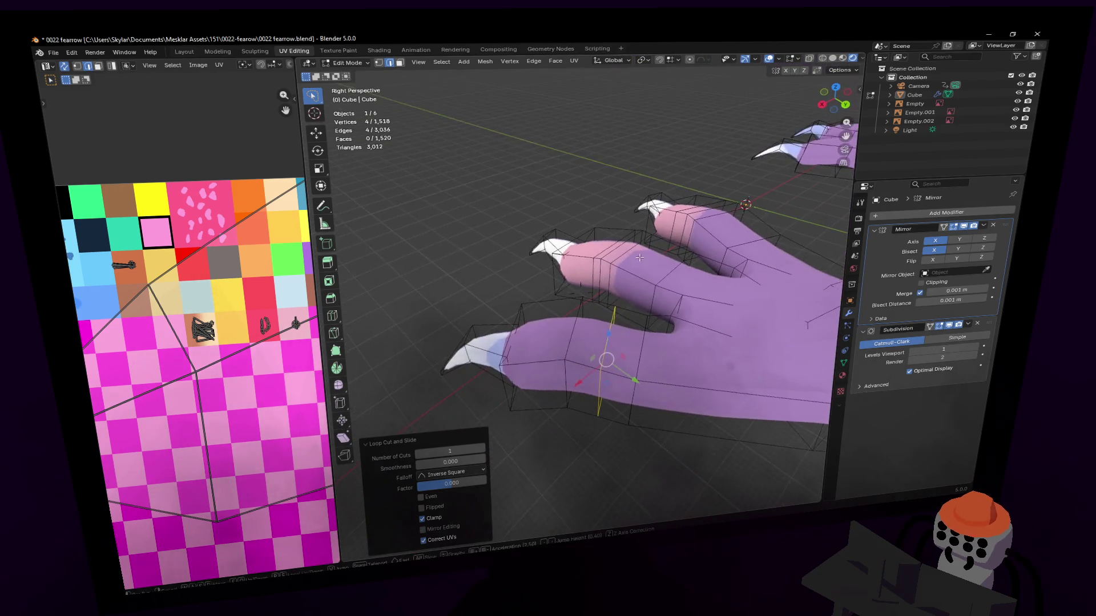
pyautogui.hotkey('ctrl', 'z')
pyautogui.hotkey('ctrl', 'r')
pyautogui.click(590, 346)
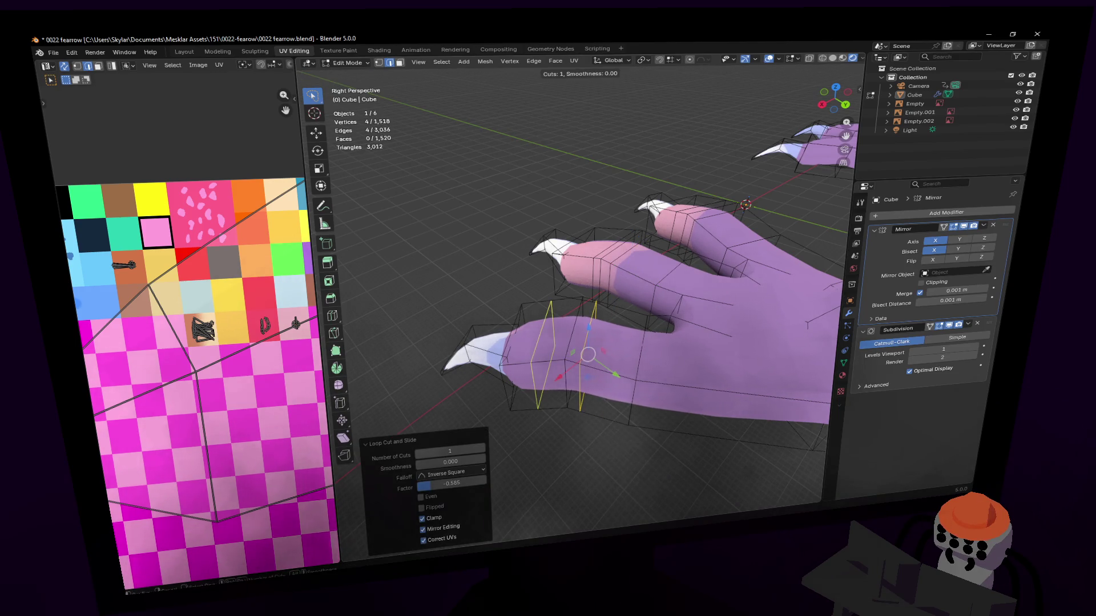
pyautogui.hotkey('ctrl', 'r')
pyautogui.click(548, 355)
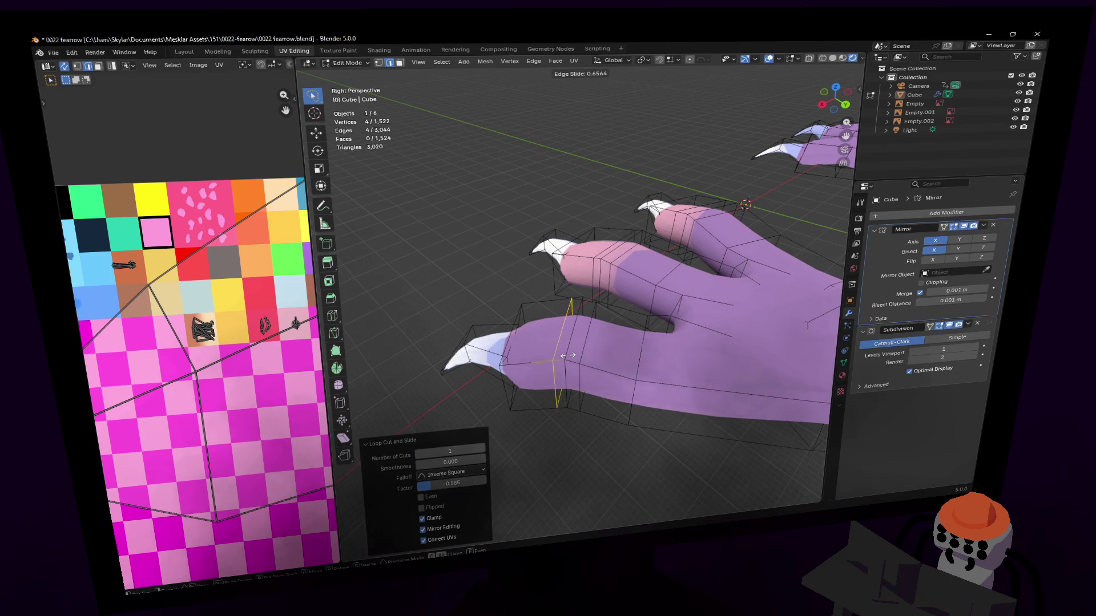
pyautogui.click(570, 355)
# Raise three edges along the lower and upper toes vertically into knuckle bumps.
pyautogui.click(574, 325)
pyautogui.press('g')
pyautogui.press('z')
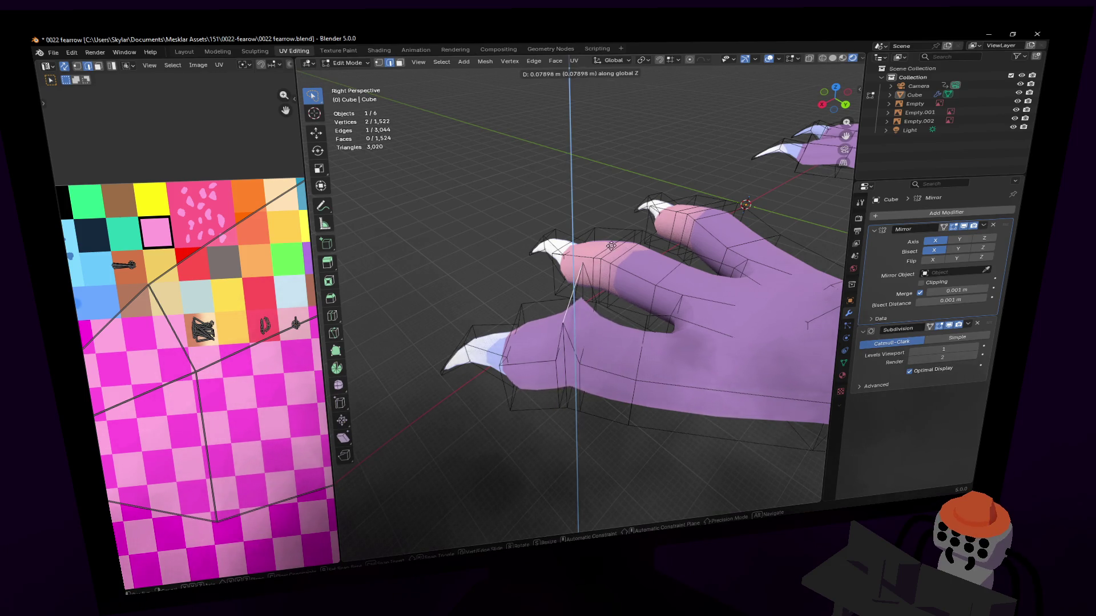
pyautogui.click(614, 246)
pyautogui.click(615, 246)
pyautogui.press('g')
pyautogui.press('z')
pyautogui.click(625, 223)
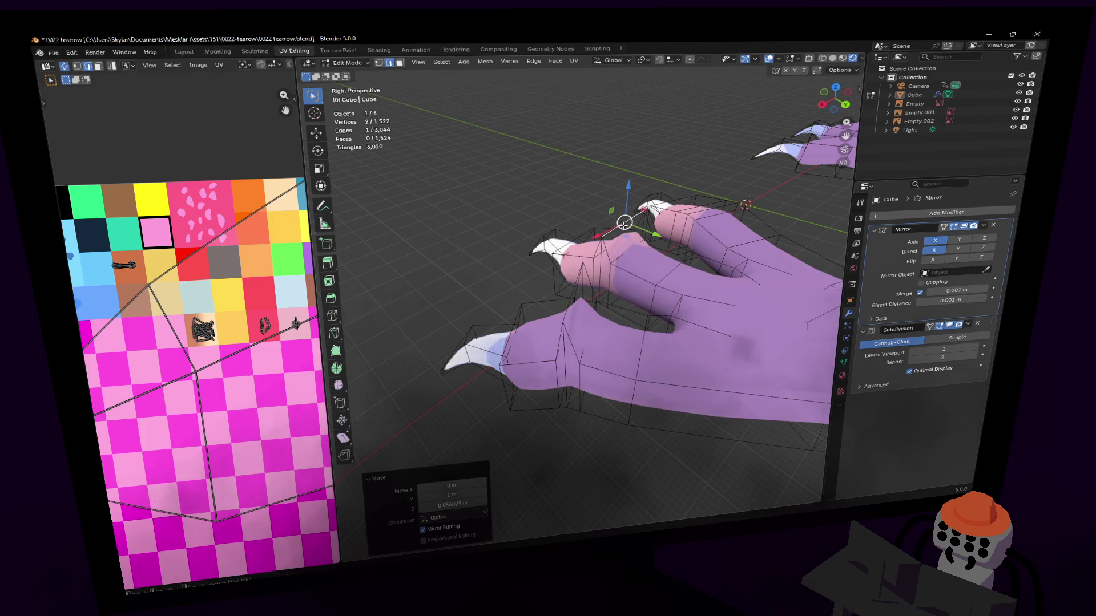
pyautogui.click(704, 208)
pyautogui.press('g')
pyautogui.press('z')
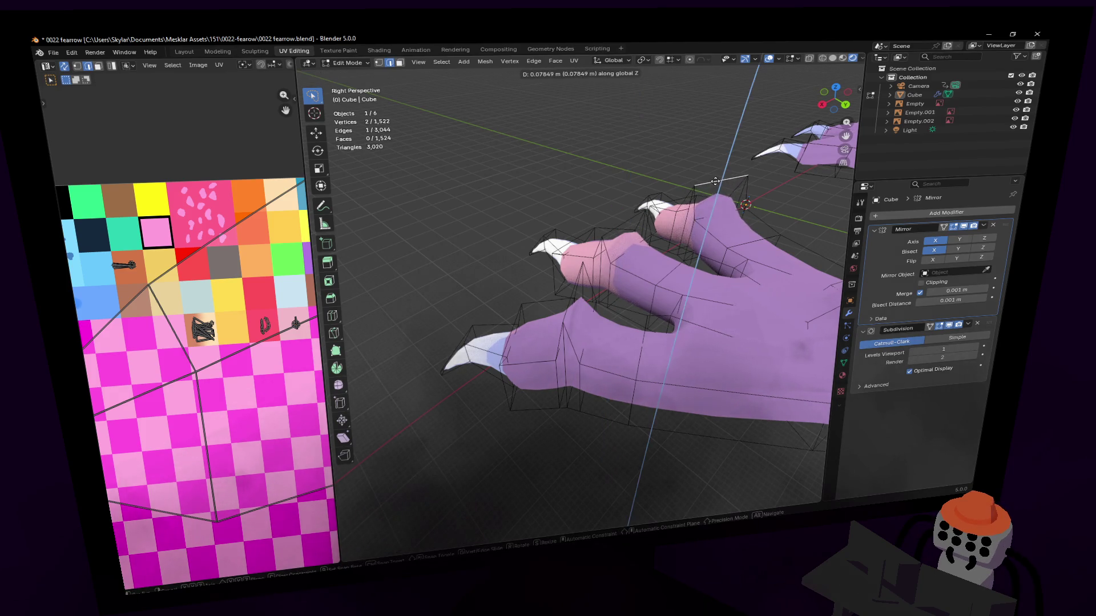
pyautogui.click(640, 204)
# Shift-select two more toe edges and bring up the snapping settings.
pyautogui.keyDown('shift'); pyautogui.click(621, 221); pyautogui.keyUp('shift')
pyautogui.keyDown('shift'); pyautogui.click(570, 301); pyautogui.keyUp('shift')
pyautogui.click(675, 60)
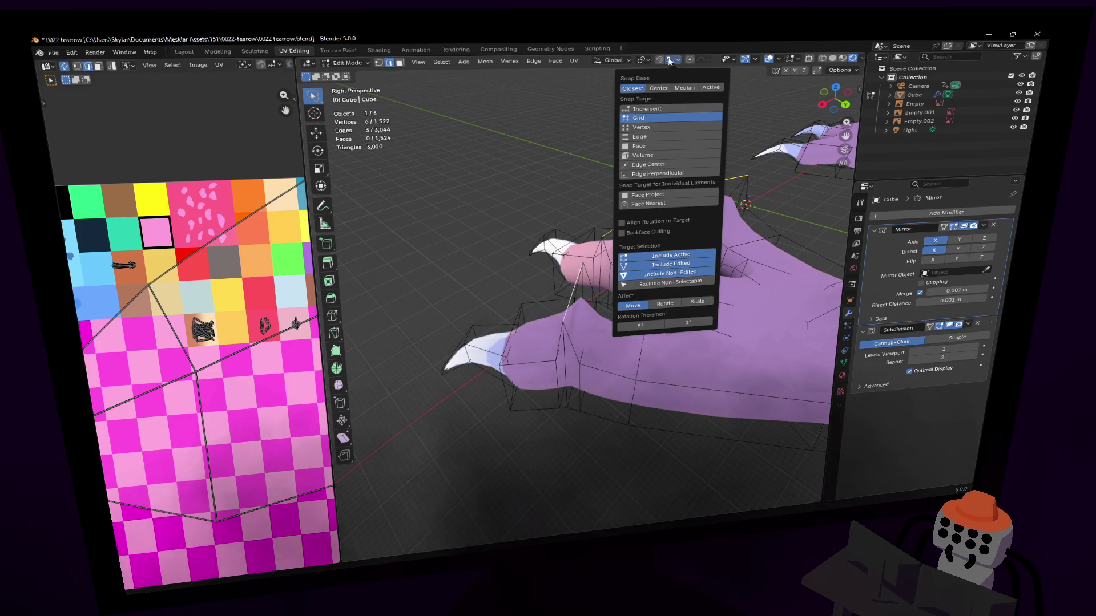
# Shrink the selected toe edges and lower them slightly.
pyautogui.press('s')
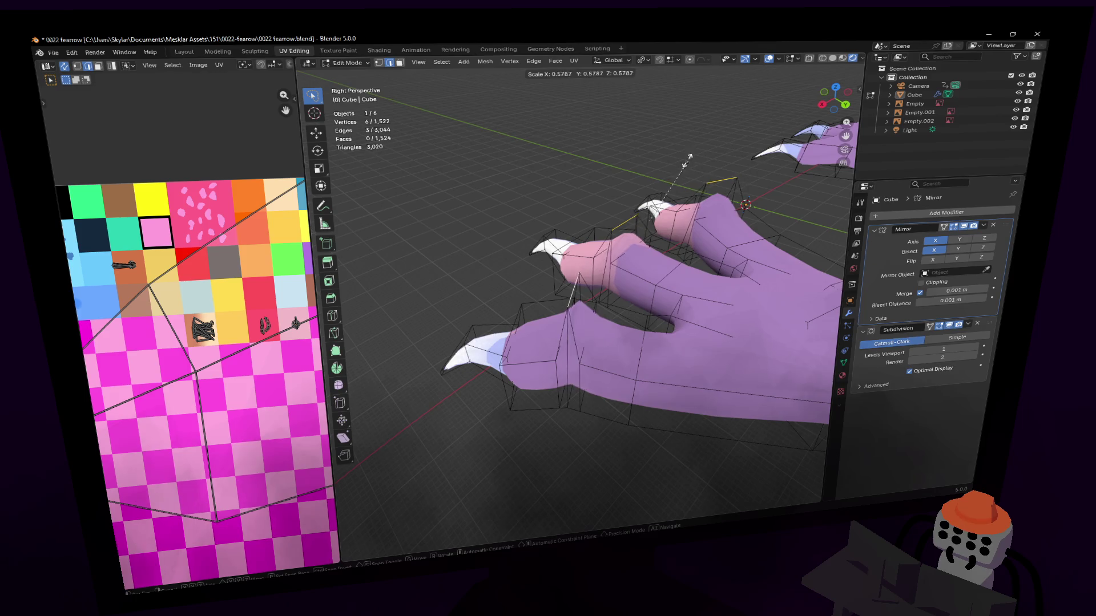
pyautogui.click(692, 157)
pyautogui.press('g')
pyautogui.press('z')
pyautogui.click(600, 282)
pyautogui.moveTo(600, 282)
pyautogui.mouseDown(button='middle')
pyautogui.moveTo(581, 291)
pyautogui.moveTo(636, 212)
pyautogui.moveTo(610, 243)
pyautogui.mouseUp(button='middle')
pyautogui.scroll(2, 610, 243)
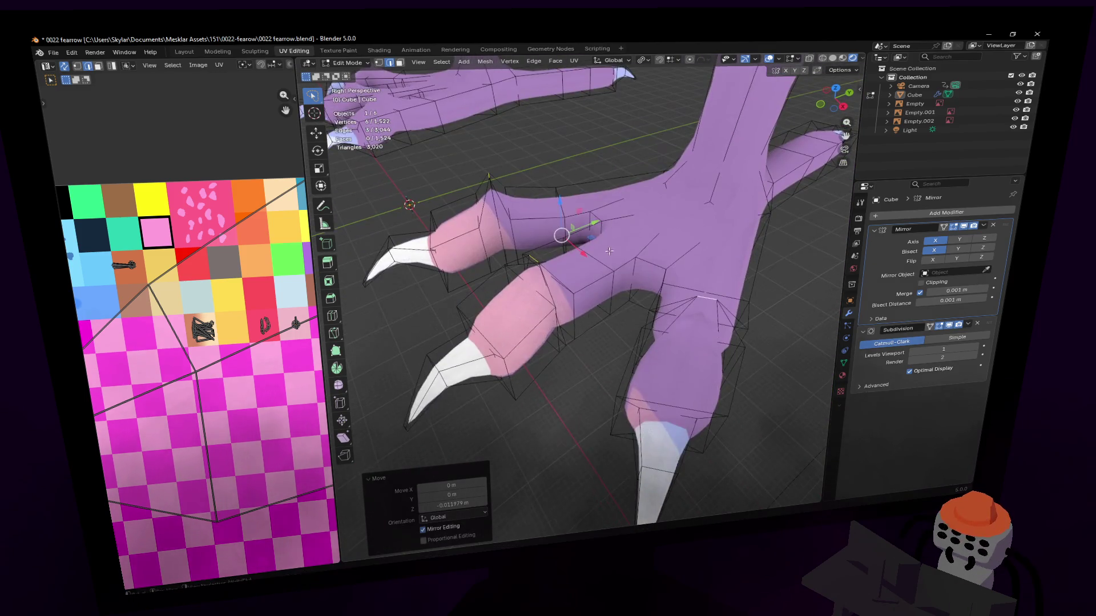
# Shrink edge rings on a toe, the lower claw and the upper claw to taper the joints.
pyautogui.click(576, 326)
pyautogui.press('s')
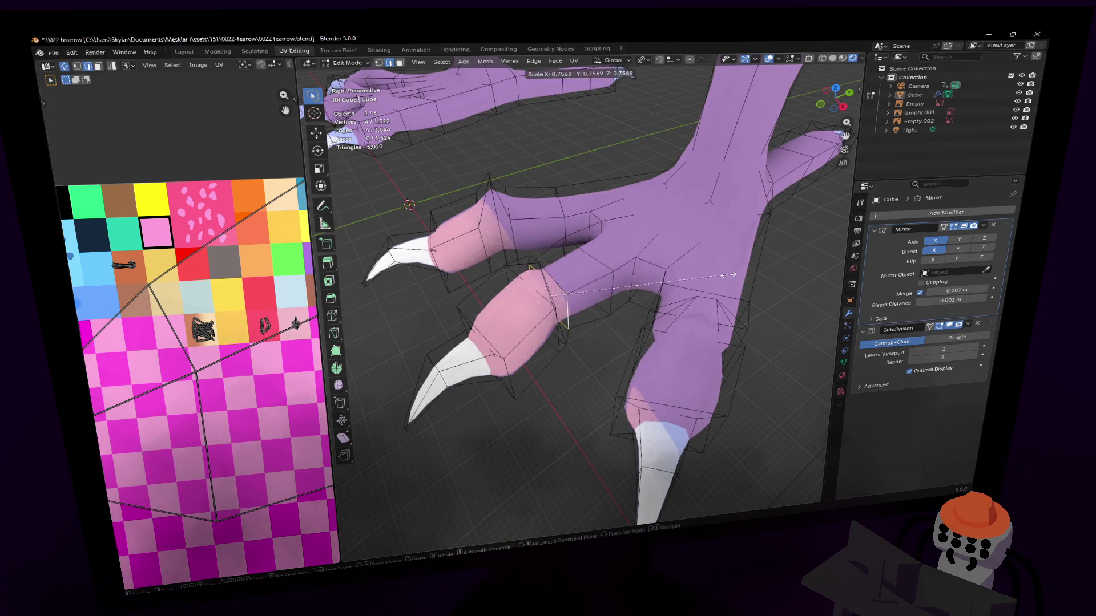
pyautogui.click(720, 276)
pyautogui.moveTo(721, 277)
pyautogui.mouseDown(button='middle')
pyautogui.moveTo(448, 295)
pyautogui.moveTo(704, 224)
pyautogui.mouseUp(button='middle')
pyautogui.click(460, 299)
pyautogui.press('s')
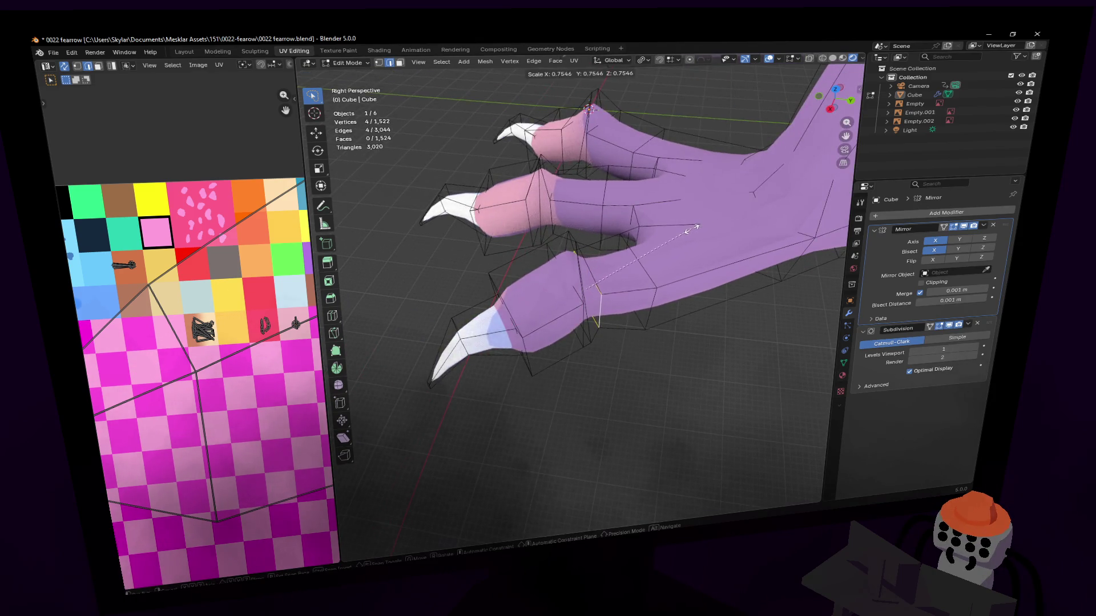
pyautogui.click(691, 230)
pyautogui.click(590, 150)
pyautogui.press('s')
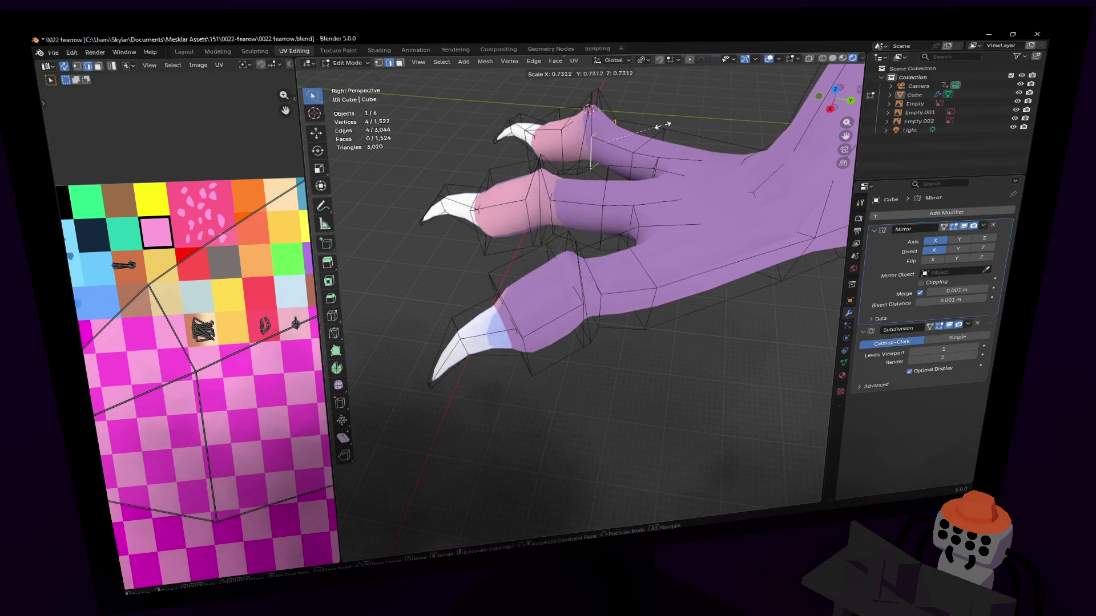
pyautogui.click(659, 126)
pyautogui.click(615, 125)
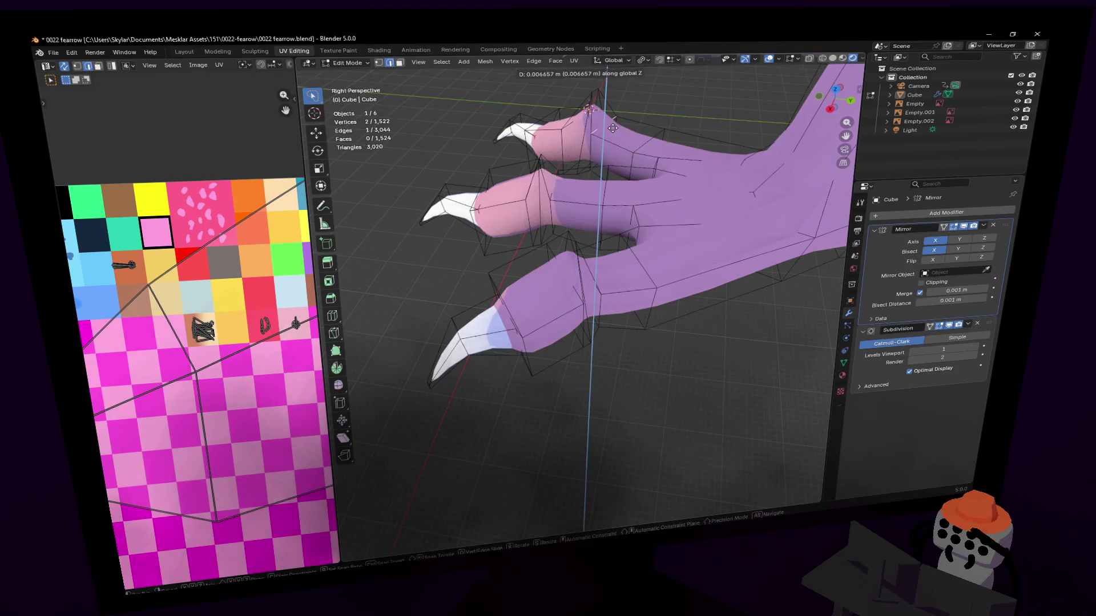
pyautogui.moveTo(615, 124); pyautogui.dragTo(581, 287, button='middle')
pyautogui.scroll(-5, 581, 288)
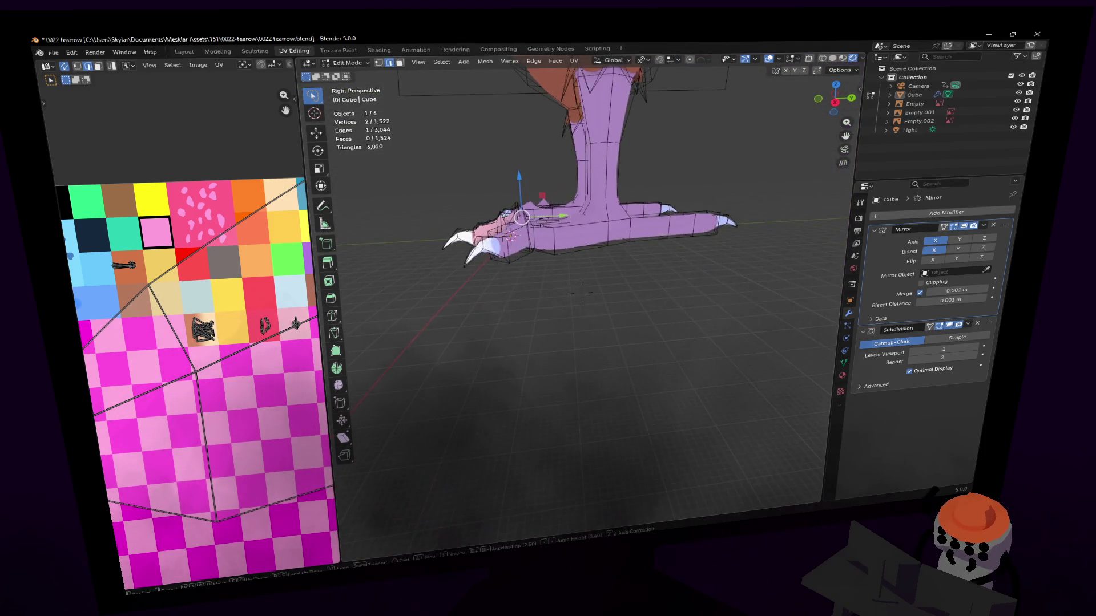
pyautogui.scroll(-3, 581, 291)
pyautogui.scroll(5, 581, 300)
pyautogui.scroll(-5, 580, 293)
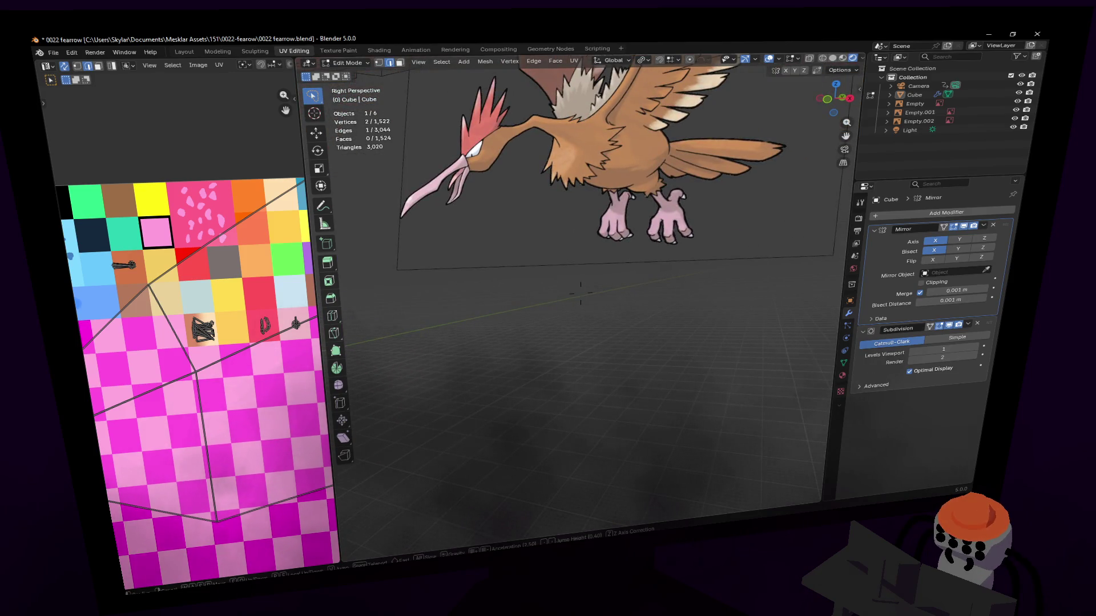
pyautogui.scroll(5, 581, 293)
pyautogui.scroll(2, 580, 294)
pyautogui.scroll(-2, 580, 296)
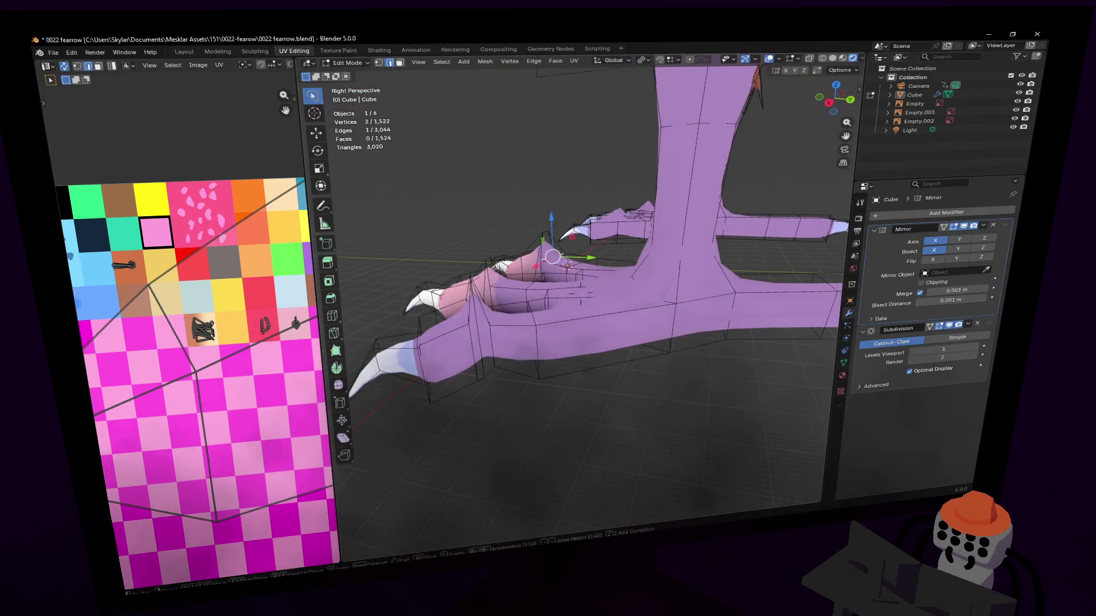
# Undo a misplaced loop cut and add a correctly slid edge loop across a toe.
pyautogui.moveTo(581, 296); pyautogui.dragTo(593, 200, button='middle')
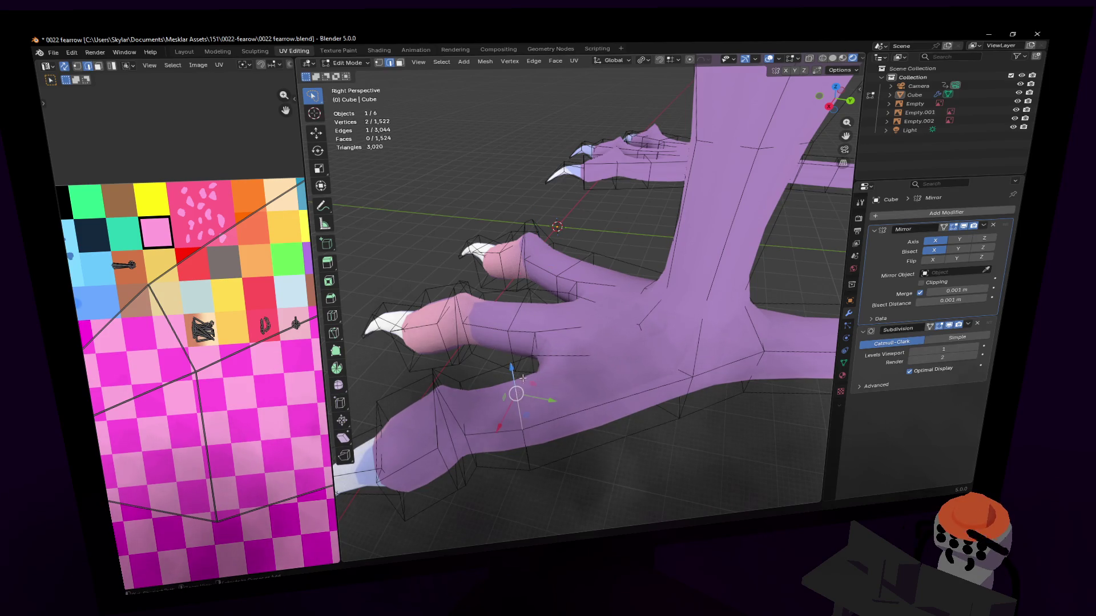
pyautogui.hotkey('ctrl', 'r')
pyautogui.click(570, 330)
pyautogui.rightClick(570, 331)
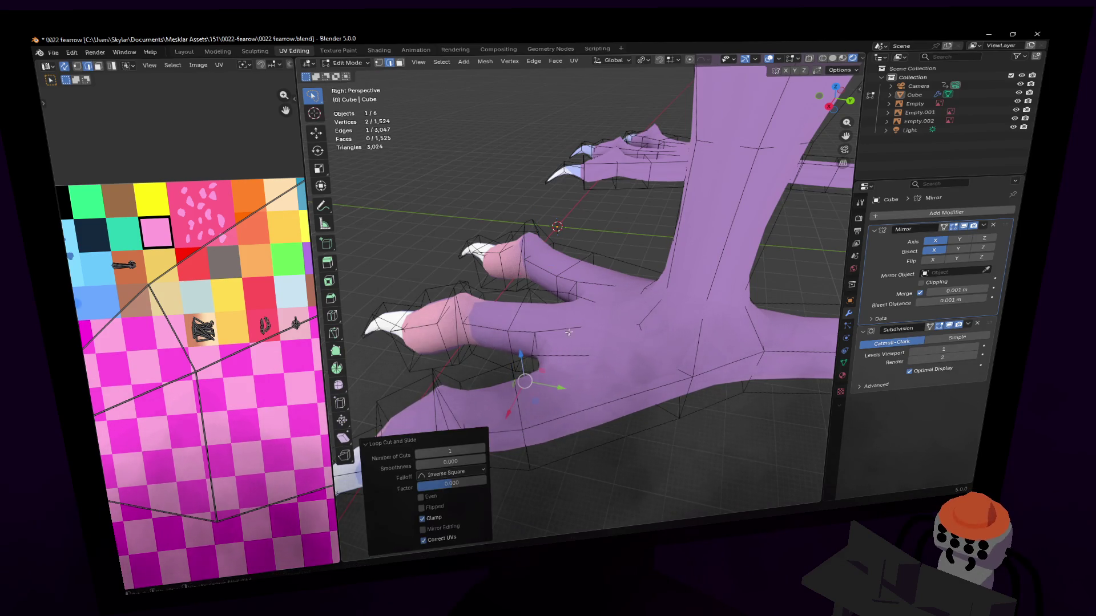
pyautogui.hotkey('ctrl', 'z')
pyautogui.moveTo(570, 331); pyautogui.dragTo(645, 294, button='middle')
pyautogui.hotkey('ctrl', 'r')
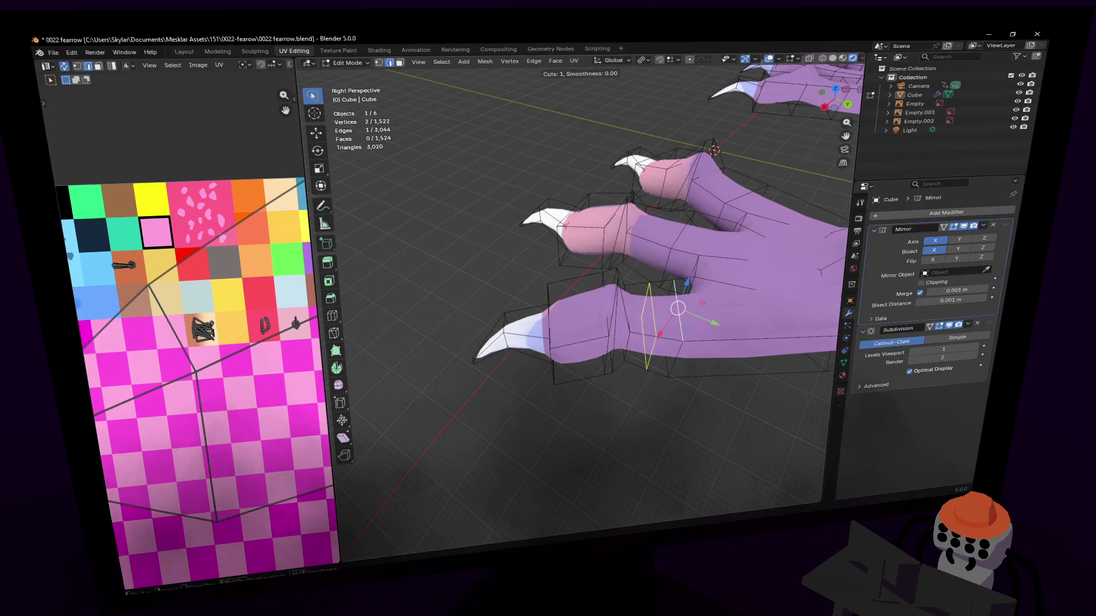
pyautogui.click(670, 290)
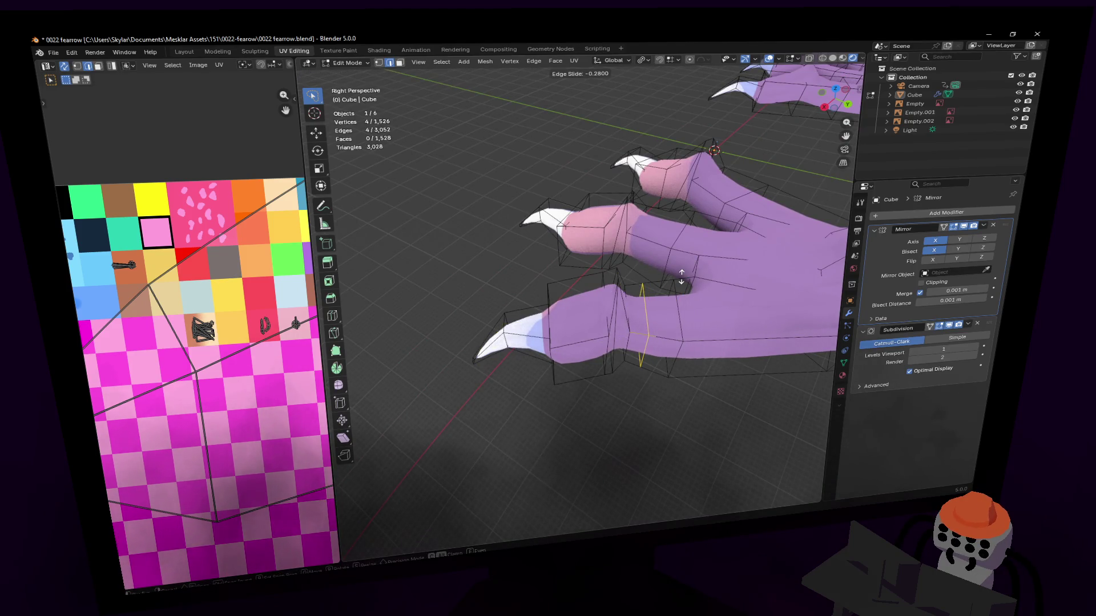
pyautogui.click(667, 283)
# Add further loop cuts across the next toes, then walk the view back to see the whole foot.
pyautogui.moveTo(667, 283); pyautogui.dragTo(500, 249, button='middle')
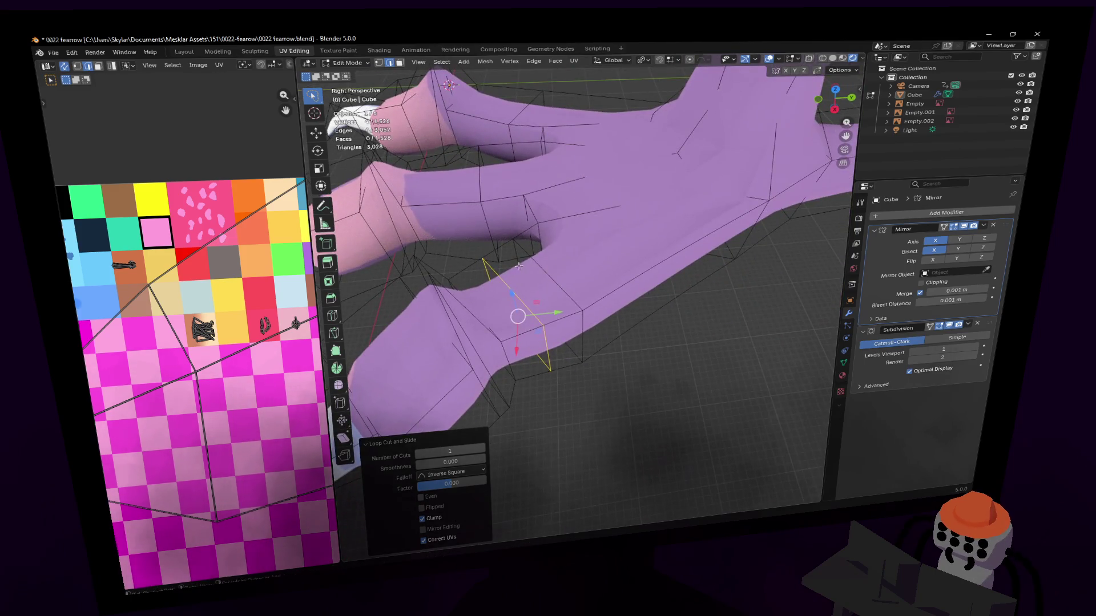
pyautogui.hotkey('ctrl', 'r')
pyautogui.click(500, 249)
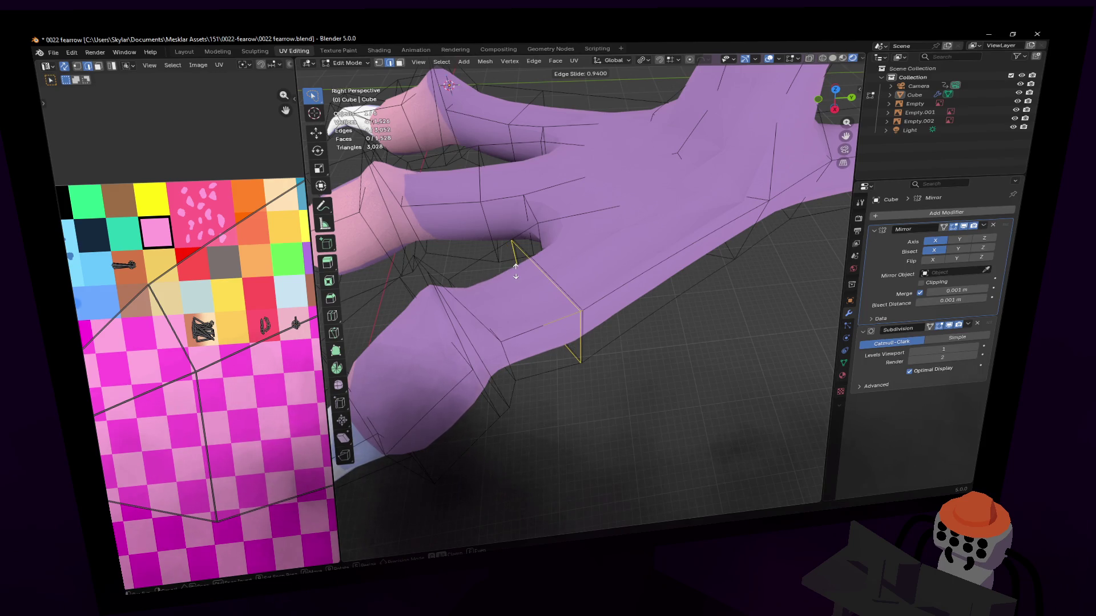
pyautogui.click(509, 265)
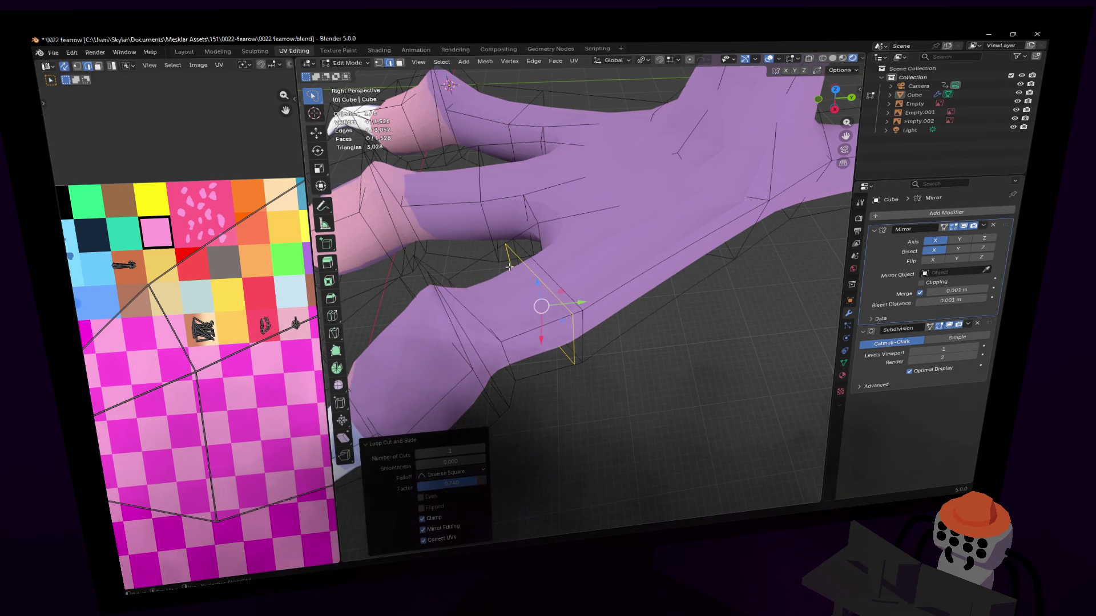
pyautogui.moveTo(539, 305); pyautogui.dragTo(579, 294, button='middle')
pyautogui.hotkey('ctrl', 'r')
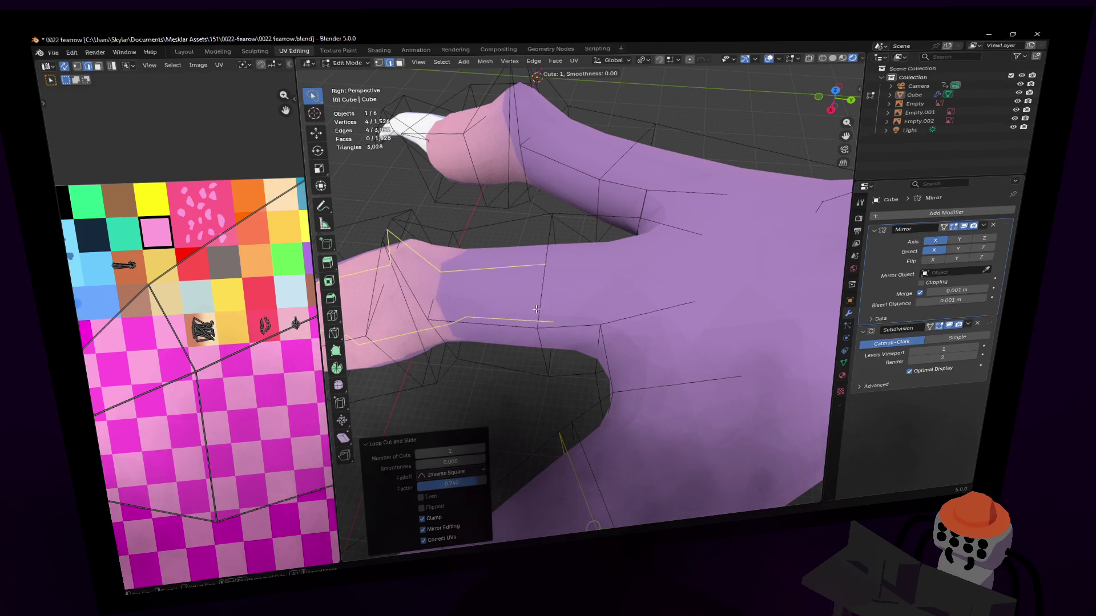
pyautogui.click(526, 319)
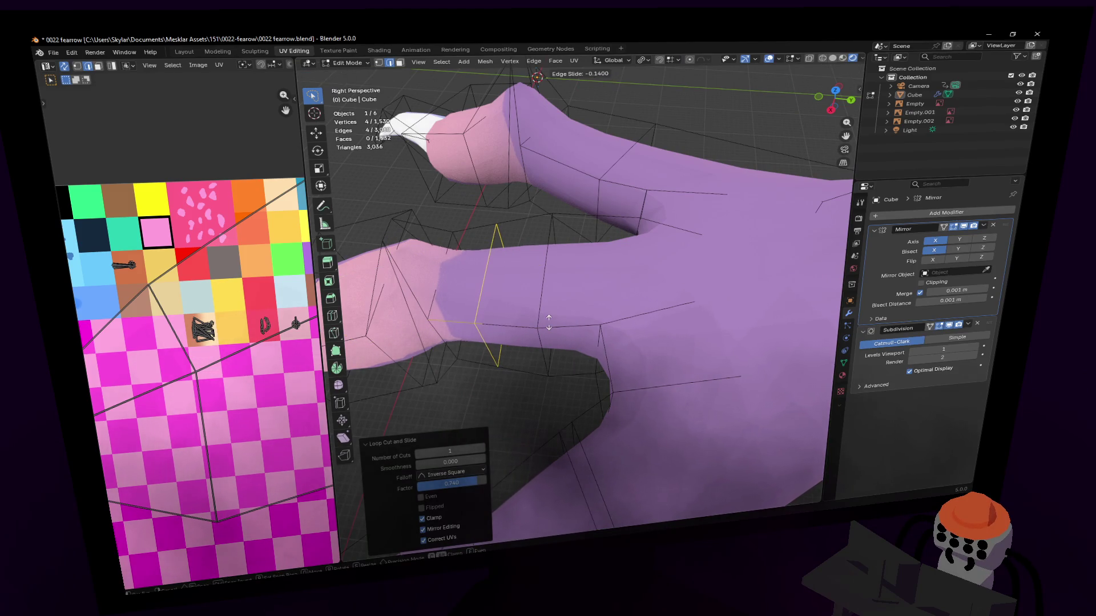
pyautogui.hotkey('ctrl', 'z')
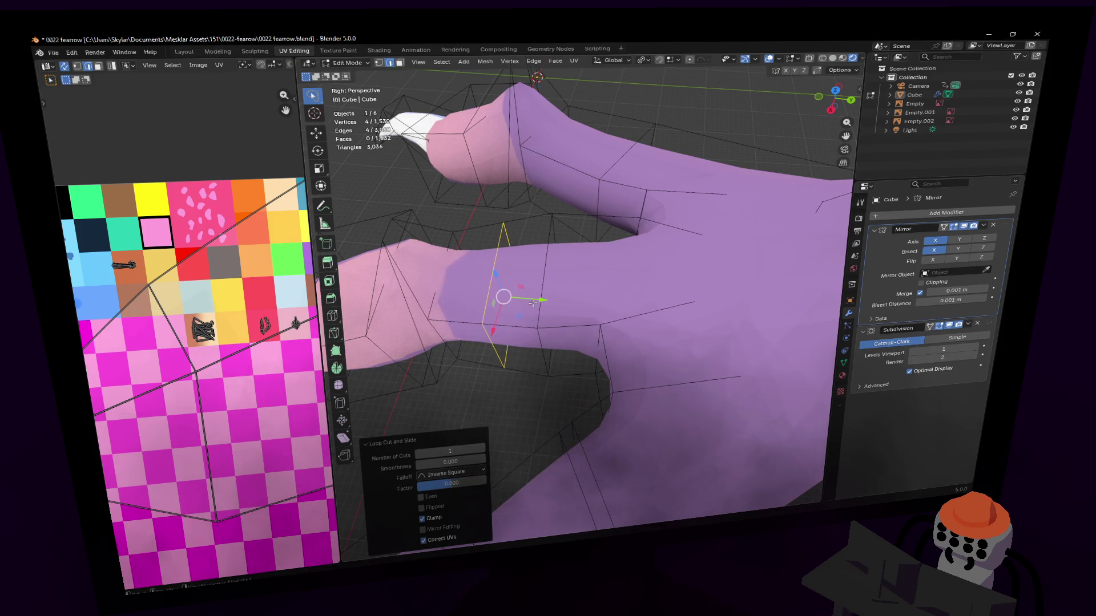
pyautogui.hotkey('shift', '`')
pyautogui.press('s')
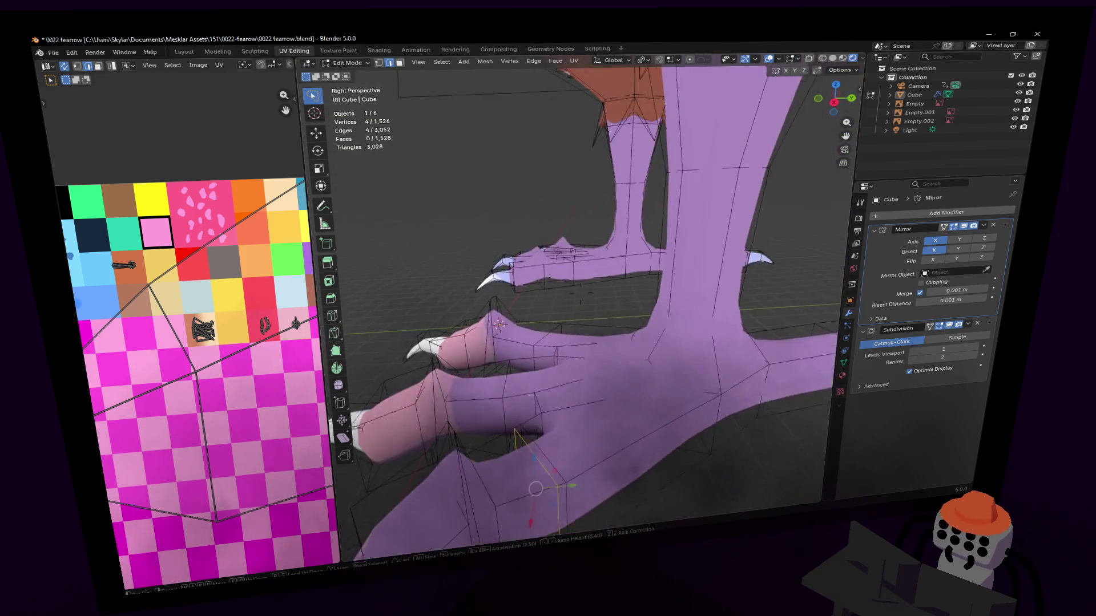
# Try a loop cut on the front toe and undo it.
pyautogui.press('w')
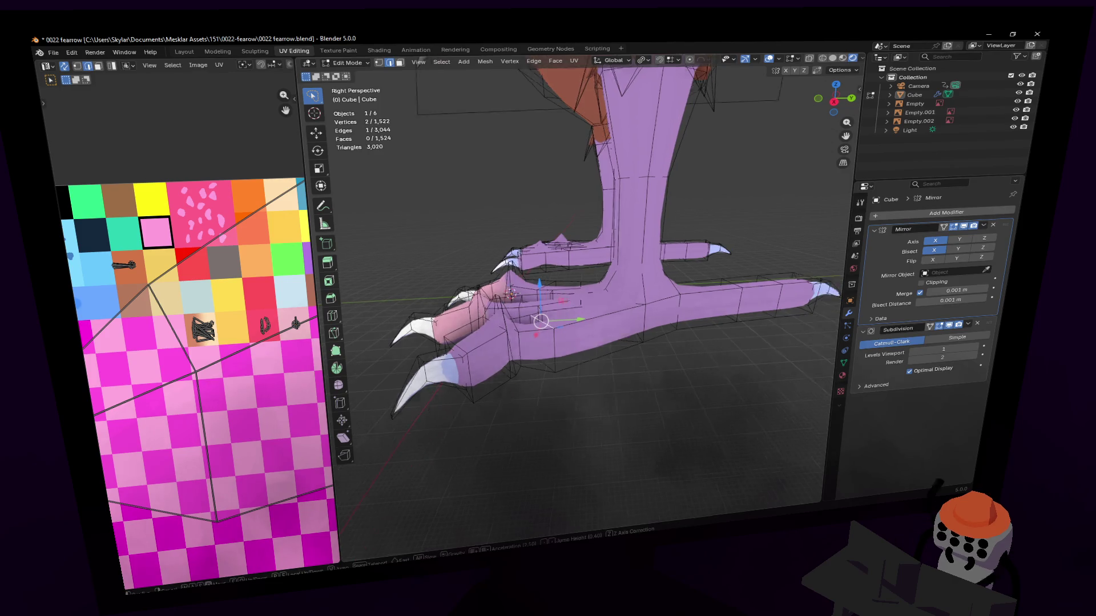
pyautogui.hotkey('ctrl', 'r')
pyautogui.click(634, 293)
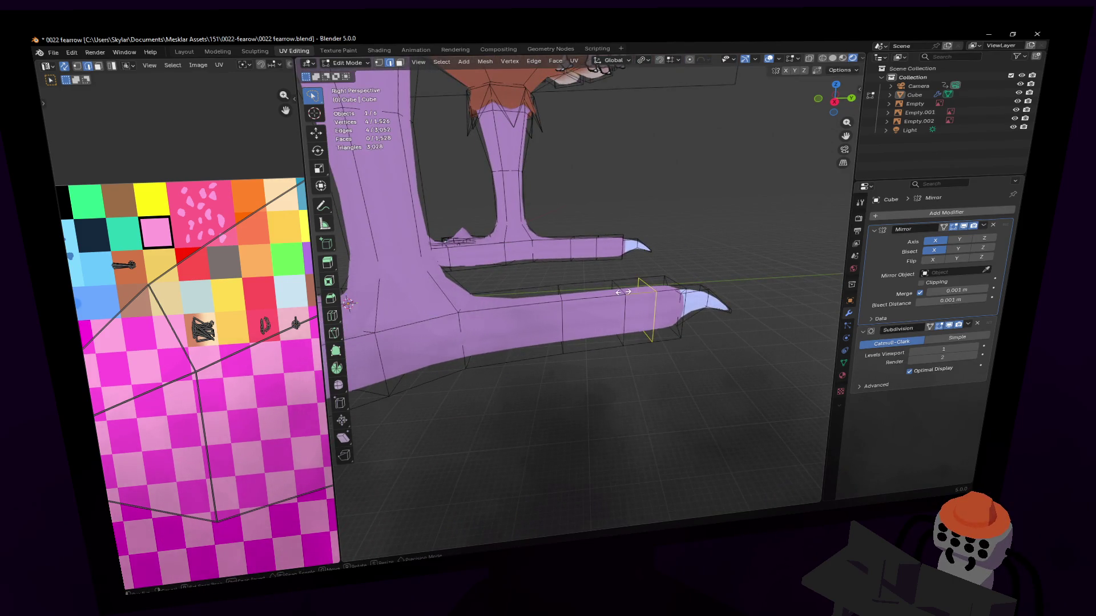
pyautogui.click(611, 293)
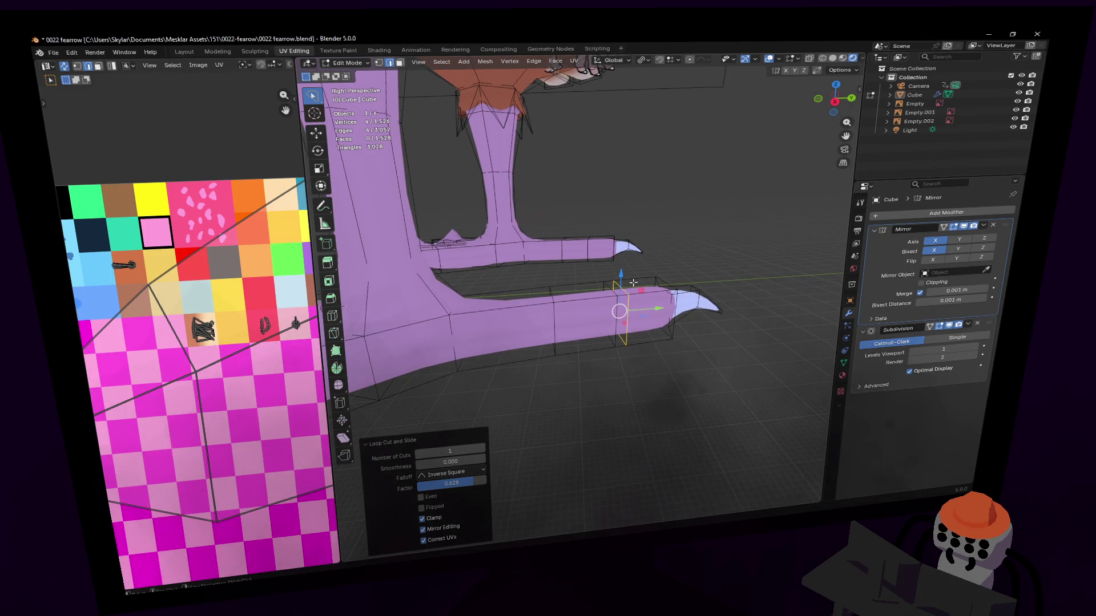
pyautogui.hotkey('ctrl', 'z')
pyautogui.moveTo(580, 301); pyautogui.dragTo(810, 370, button='middle')
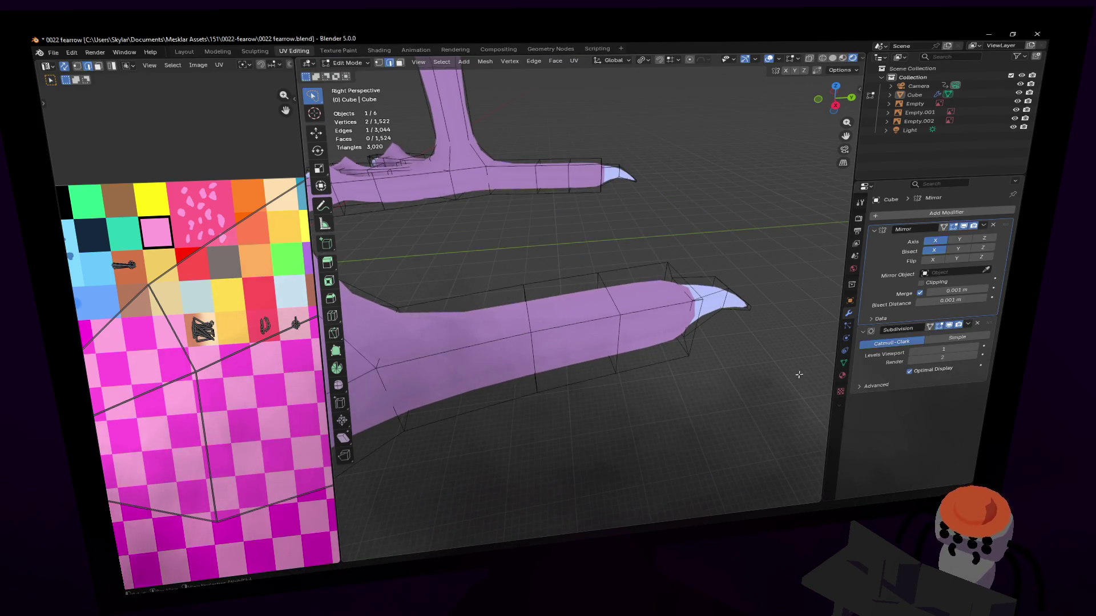
# Raise a vertical edge loop on the front toe in two small upward moves into a knuckle bump.
pyautogui.keyDown('alt'); pyautogui.click(620, 337); pyautogui.keyUp('alt')
pyautogui.press('g')
pyautogui.press('z')
pyautogui.click(628, 316)
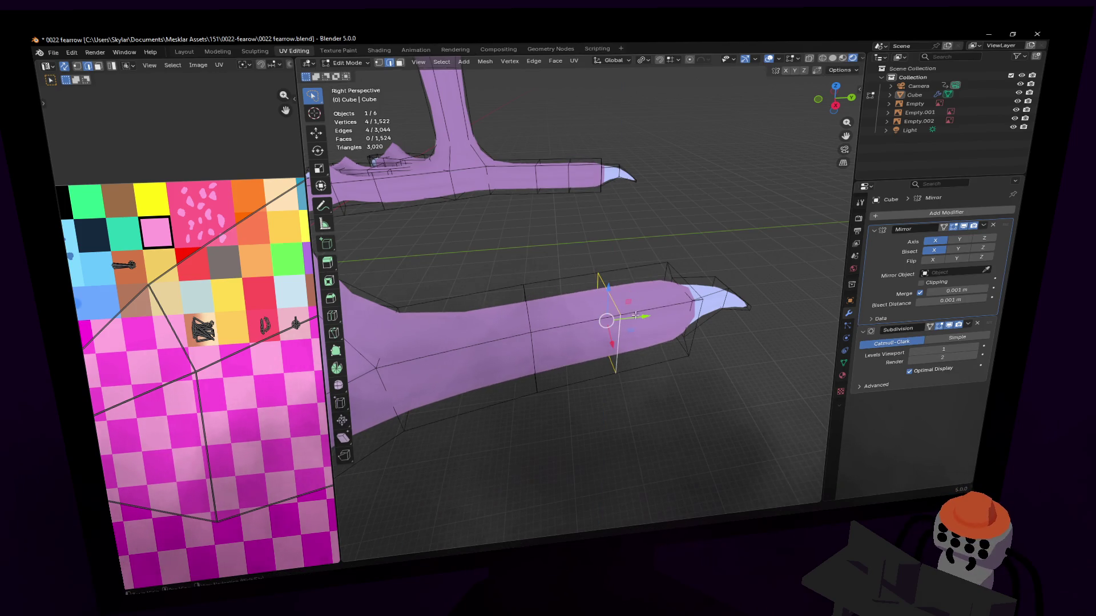
pyautogui.scroll(3, 616, 308)
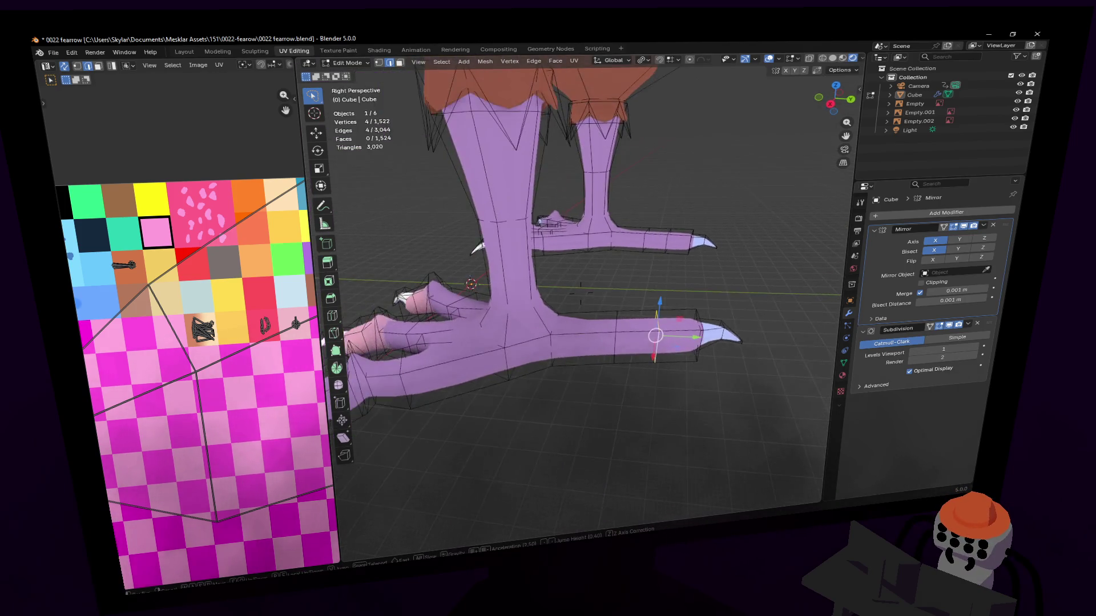
pyautogui.scroll(3, 580, 290)
pyautogui.moveTo(580, 286); pyautogui.dragTo(580, 295, button='middle')
pyautogui.moveTo(581, 291); pyautogui.dragTo(602, 350, button='middle')
pyautogui.press('g')
pyautogui.press('z')
pyautogui.click(639, 300)
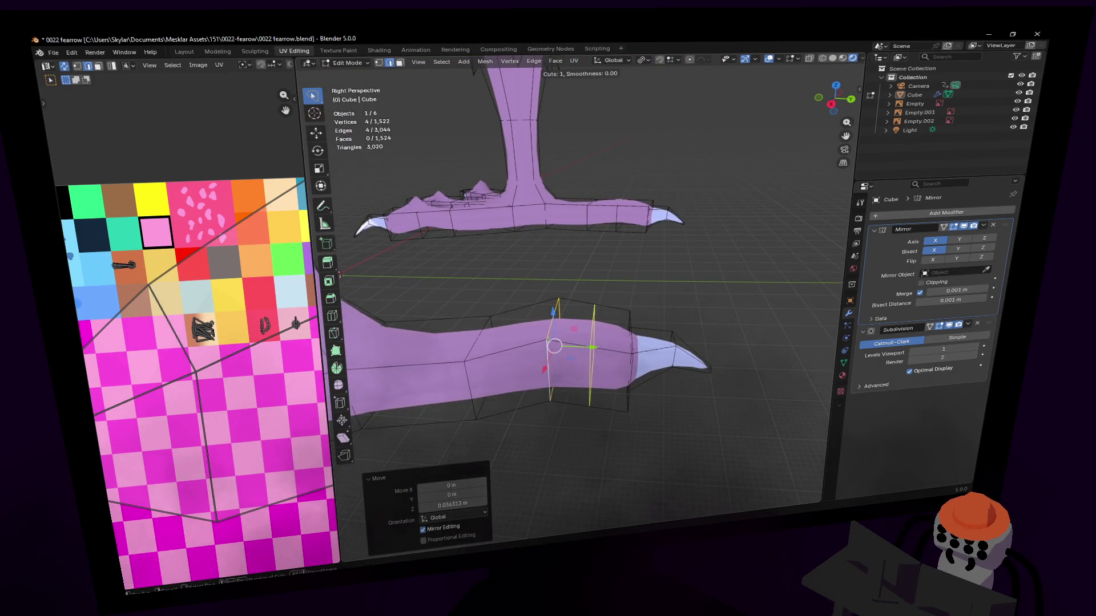
# Place the new loop across the toe and lift its top edge straight up into a bump.
pyautogui.click(541, 345)
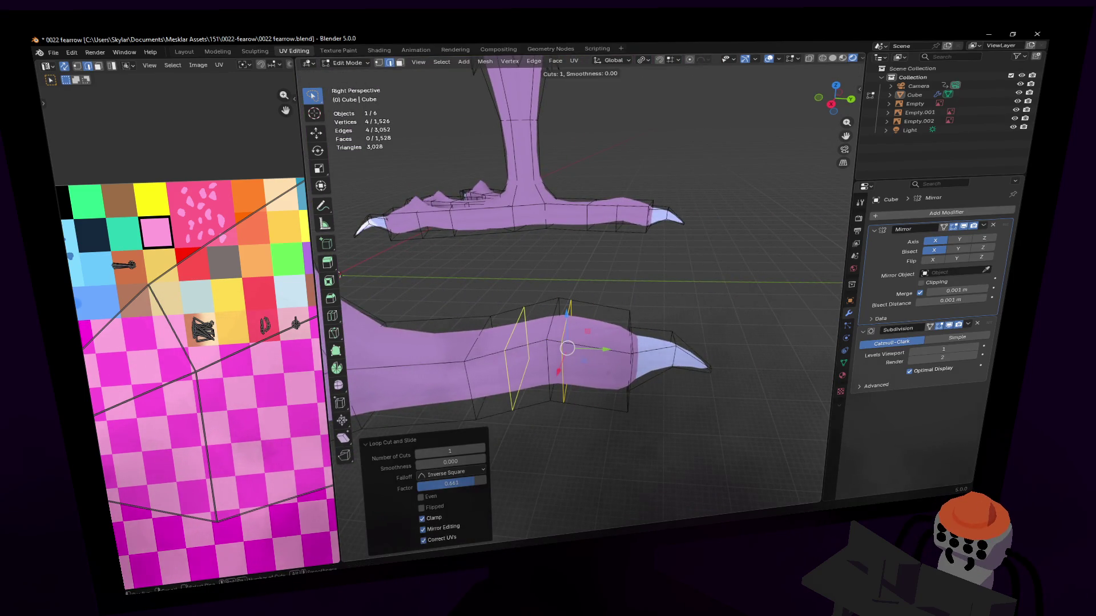
pyautogui.click(557, 330)
pyautogui.click(554, 314)
pyautogui.press('g')
pyautogui.press('z')
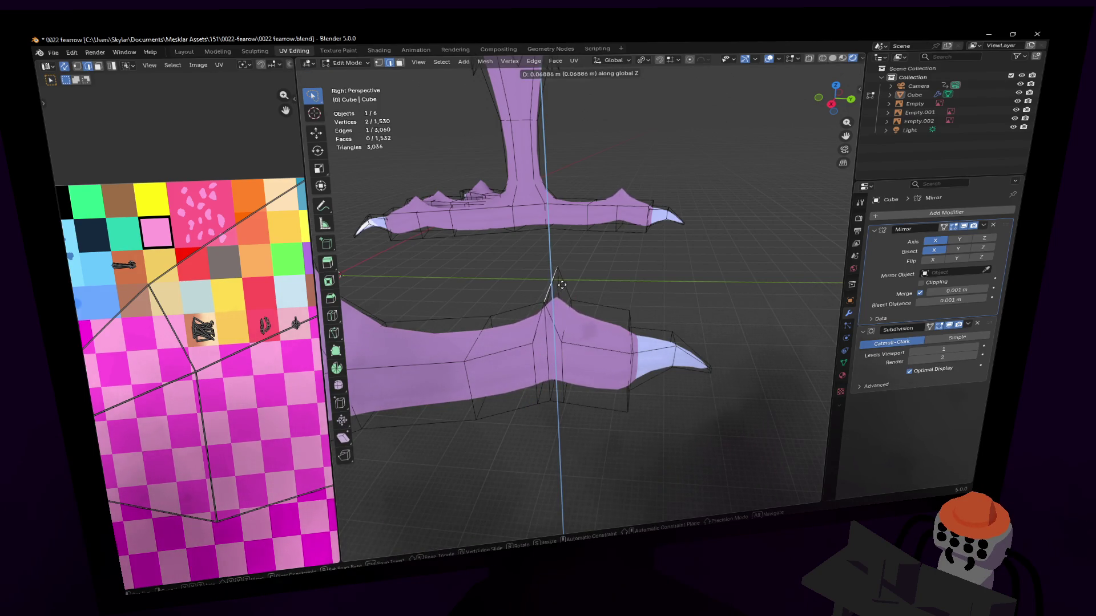
pyautogui.click(561, 284)
# Scale the raised edge down into a pointed knuckle and return to Object Mode.
pyautogui.press('s')
pyautogui.click(565, 278)
pyautogui.moveTo(565, 277)
pyautogui.mouseDown(button='middle')
pyautogui.moveTo(582, 290)
pyautogui.moveTo(602, 278)
pyautogui.mouseUp(button='middle')
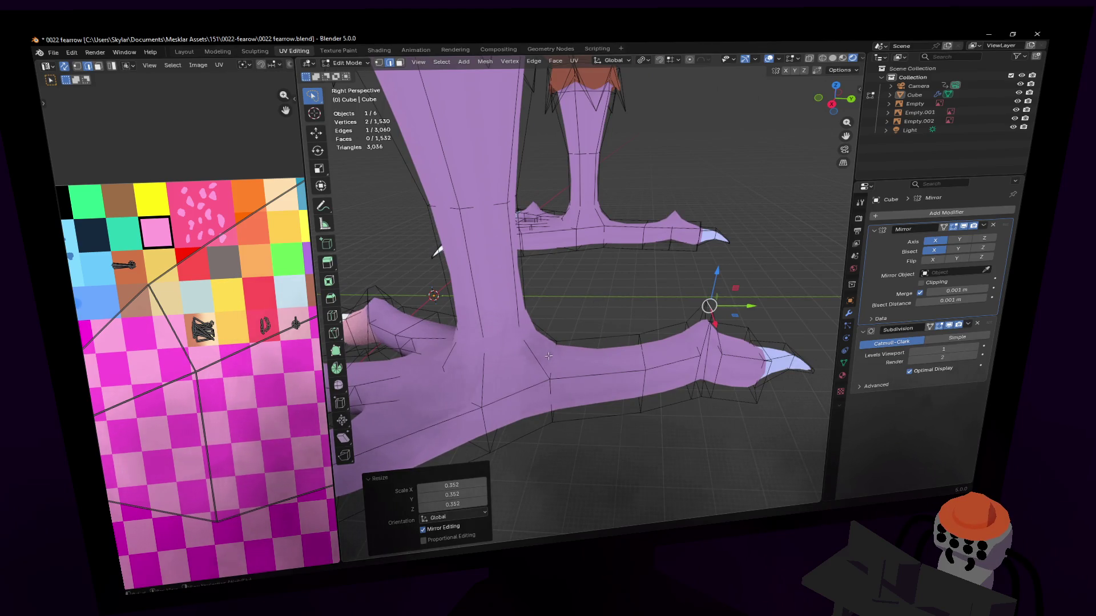
pyautogui.scroll(-3, 548, 356)
pyautogui.scroll(-3, 566, 334)
pyautogui.press('Tab')
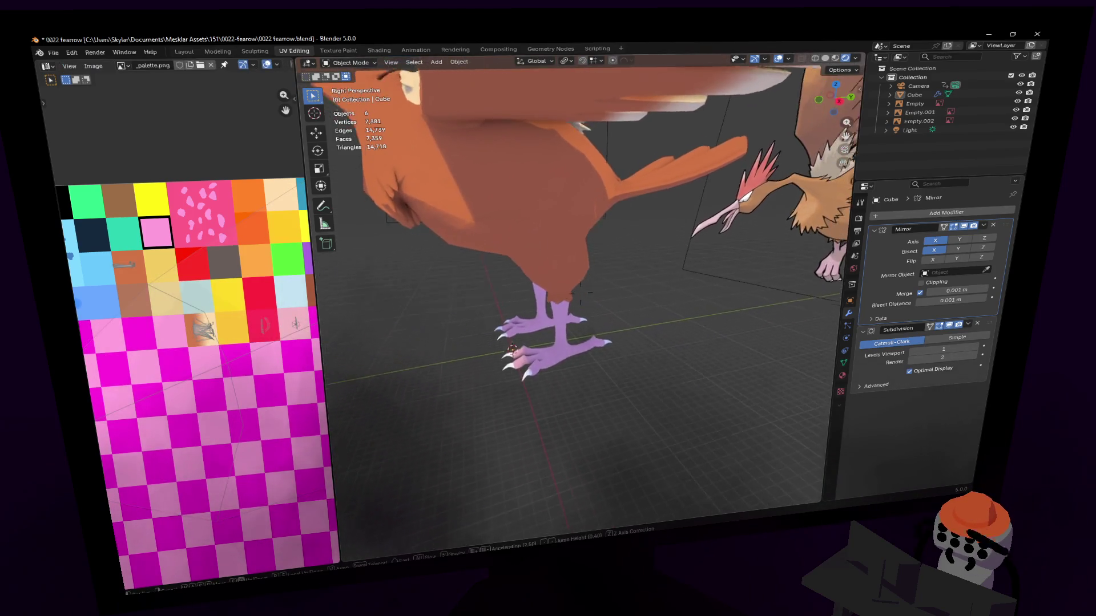
# Look down on the bird's legs and feet, then return to Edit Mode on the foot.
pyautogui.moveTo(580, 296); pyautogui.dragTo(582, 294, button='middle')
pyautogui.scroll(4, 582, 294)
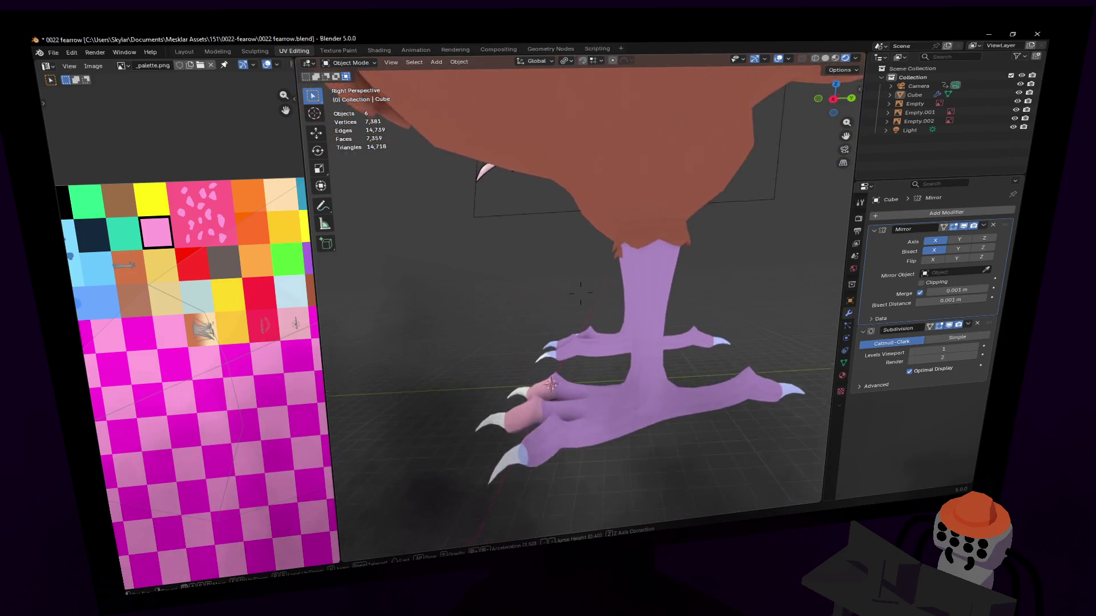
pyautogui.scroll(5, 581, 293)
pyautogui.moveTo(580, 292)
pyautogui.mouseDown(button='middle')
pyautogui.moveTo(620, 323)
pyautogui.moveTo(579, 290)
pyautogui.mouseUp(button='middle')
pyautogui.press('Tab')
pyautogui.scroll(-3, 579, 290)
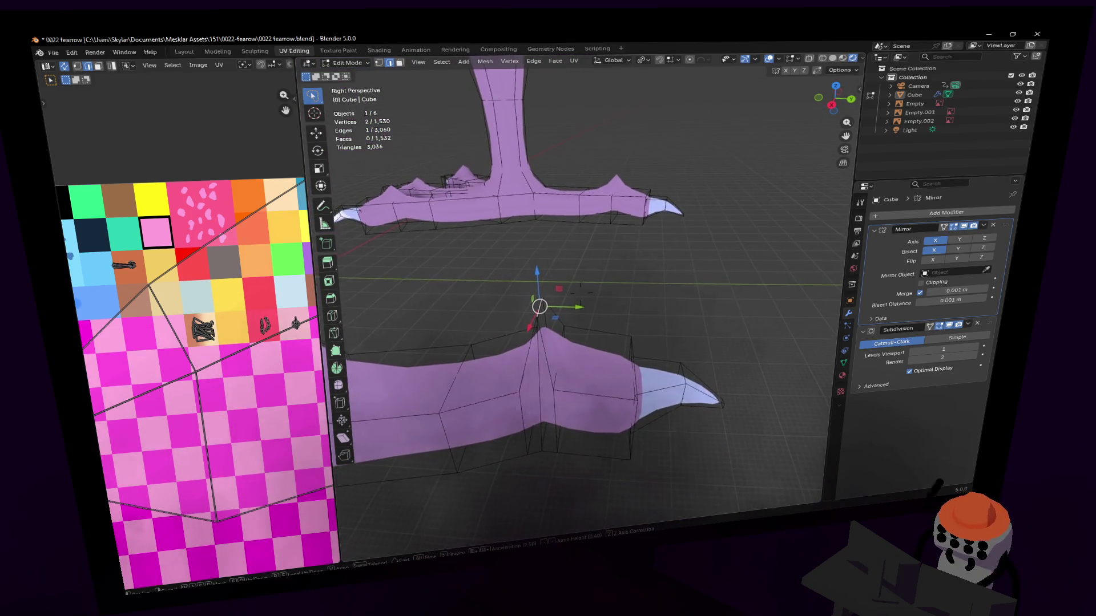
pyautogui.scroll(4, 579, 292)
pyautogui.scroll(-1, 579, 291)
pyautogui.scroll(-1, 580, 292)
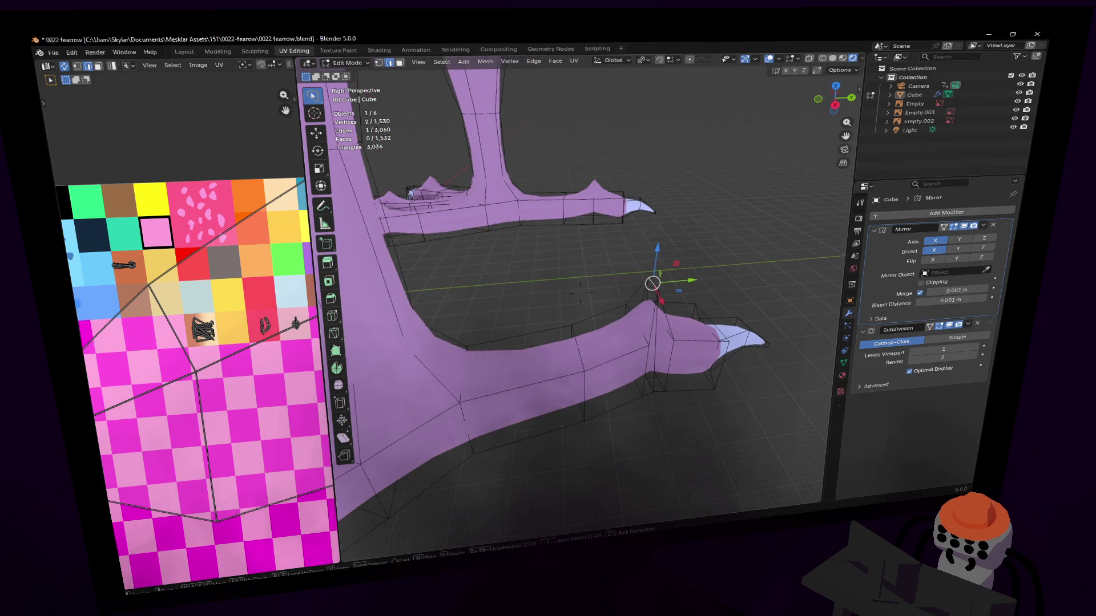
# Select more toe vertices from a low side view and adjust their height along Z.
pyautogui.moveTo(580, 293); pyautogui.dragTo(592, 357, button='middle')
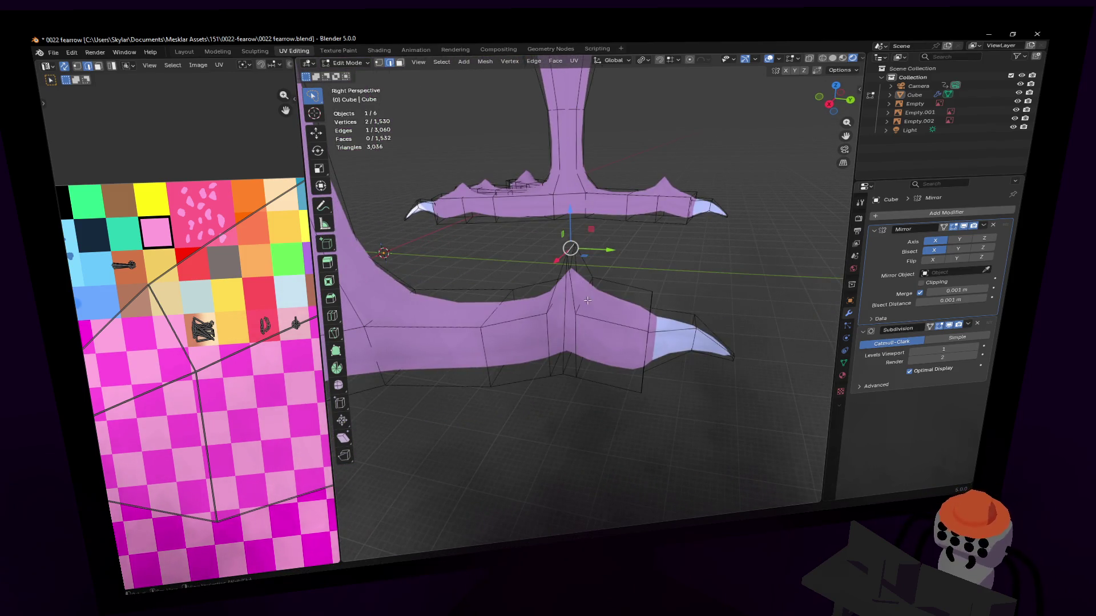
pyautogui.moveTo(535, 291); pyautogui.dragTo(635, 272, button='middle')
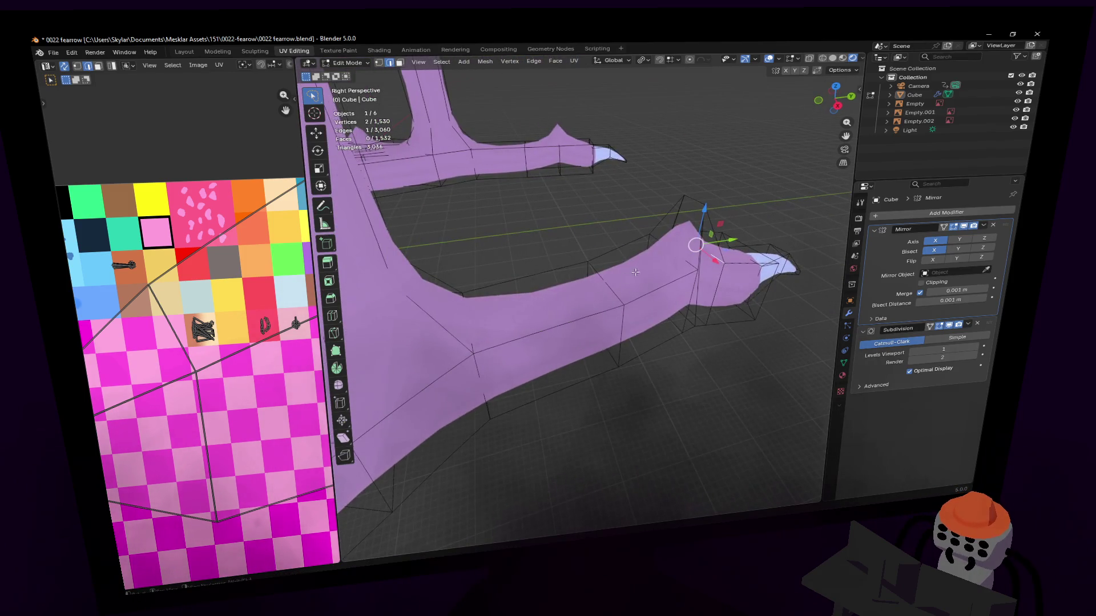
pyautogui.keyDown('shift'); pyautogui.click(662, 249); pyautogui.keyUp('shift')
pyautogui.press('g')
pyautogui.press('z')
pyautogui.click(668, 233)
# Lower the toe vertex in two vertical moves while checking from the front.
pyautogui.moveTo(668, 233)
pyautogui.mouseDown(button='middle')
pyautogui.moveTo(707, 239)
pyautogui.moveTo(716, 219)
pyautogui.moveTo(601, 360)
pyautogui.moveTo(550, 337)
pyautogui.moveTo(657, 305)
pyautogui.mouseUp(button='middle')
pyautogui.scroll(3, 710, 232)
pyautogui.press('g')
pyautogui.press('z')
pyautogui.click(690, 271)
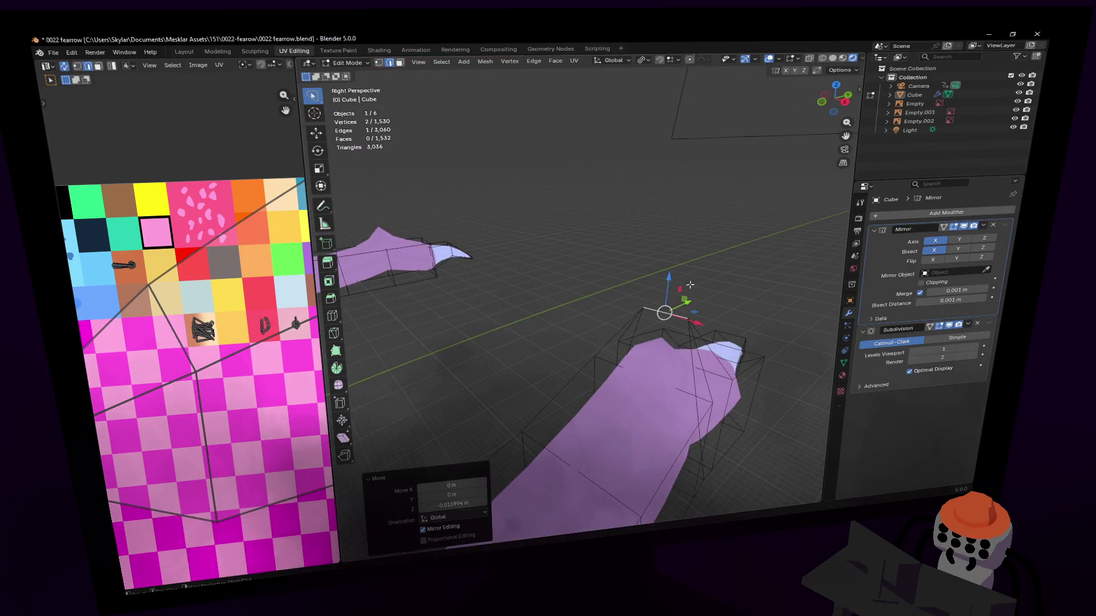
pyautogui.moveTo(691, 271); pyautogui.dragTo(650, 292, button='middle')
pyautogui.press('g')
pyautogui.press('z')
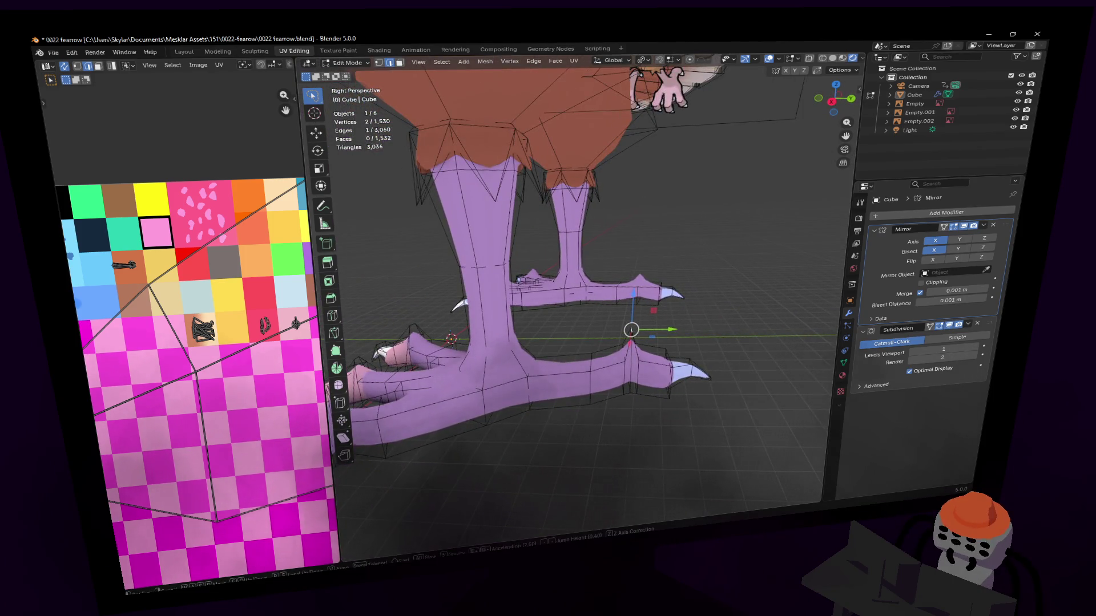
pyautogui.click(691, 306)
pyautogui.scroll(2, 692, 307)
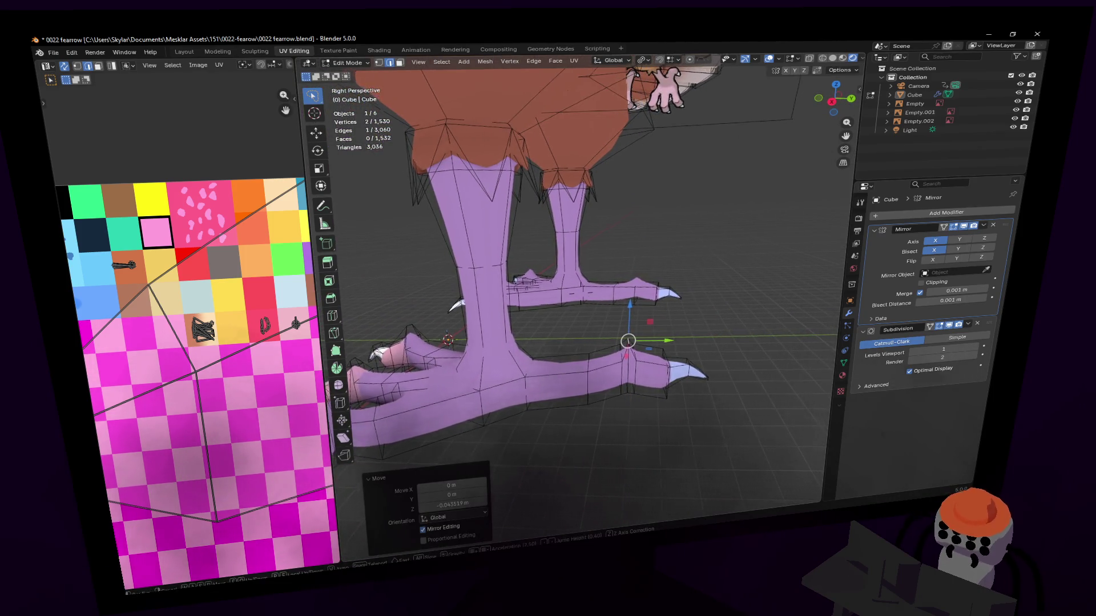
pyautogui.scroll(4, 651, 304)
pyautogui.scroll(1, 581, 302)
# Lower a vertex on the toe bump in two vertical nudges from a side angle.
pyautogui.moveTo(579, 301); pyautogui.dragTo(479, 308, button='middle')
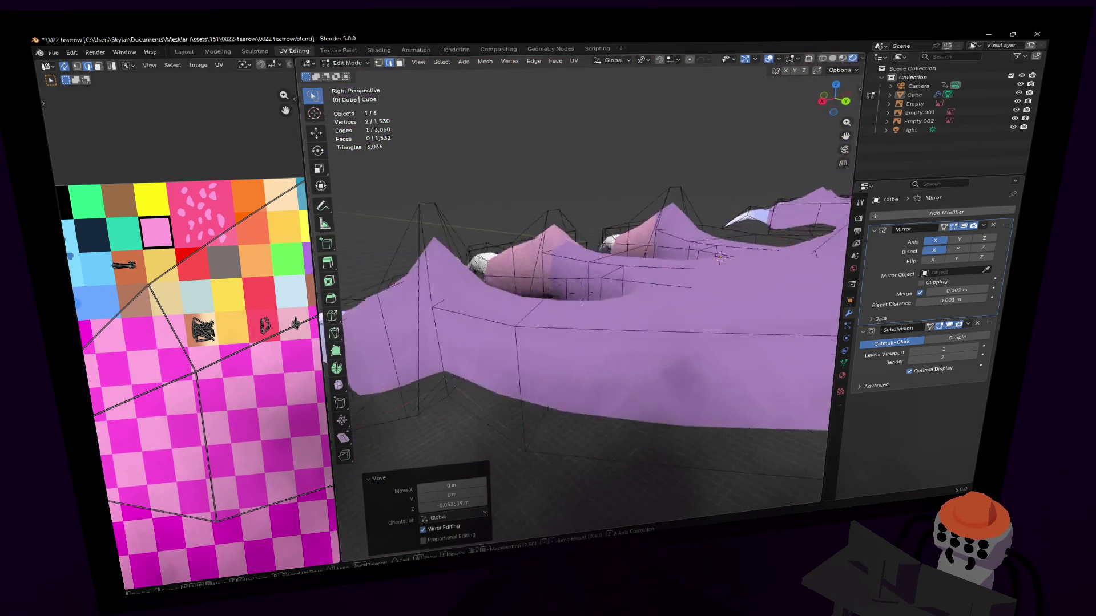
pyautogui.moveTo(682, 254); pyautogui.dragTo(545, 192, button='middle')
pyautogui.click(544, 193)
pyautogui.press('g')
pyautogui.press('z')
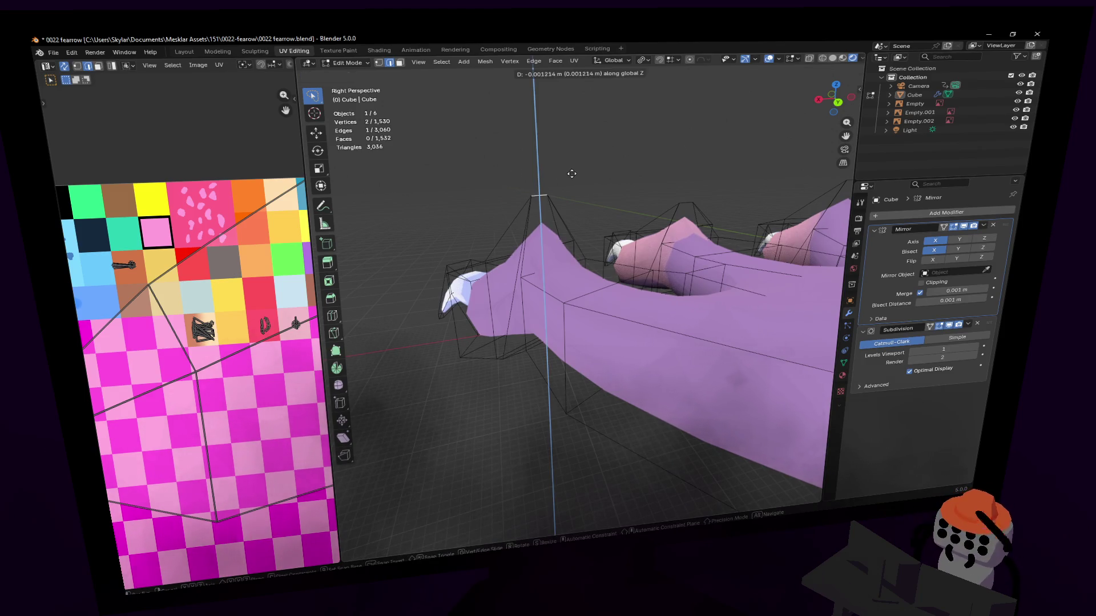
pyautogui.click(571, 185)
pyautogui.press('g')
pyautogui.press('z')
pyautogui.click(684, 199)
# Lower one more single toe vertex, inspect the foot, and return to Object Mode.
pyautogui.moveTo(683, 198); pyautogui.dragTo(691, 198, button='middle')
pyautogui.click(676, 174)
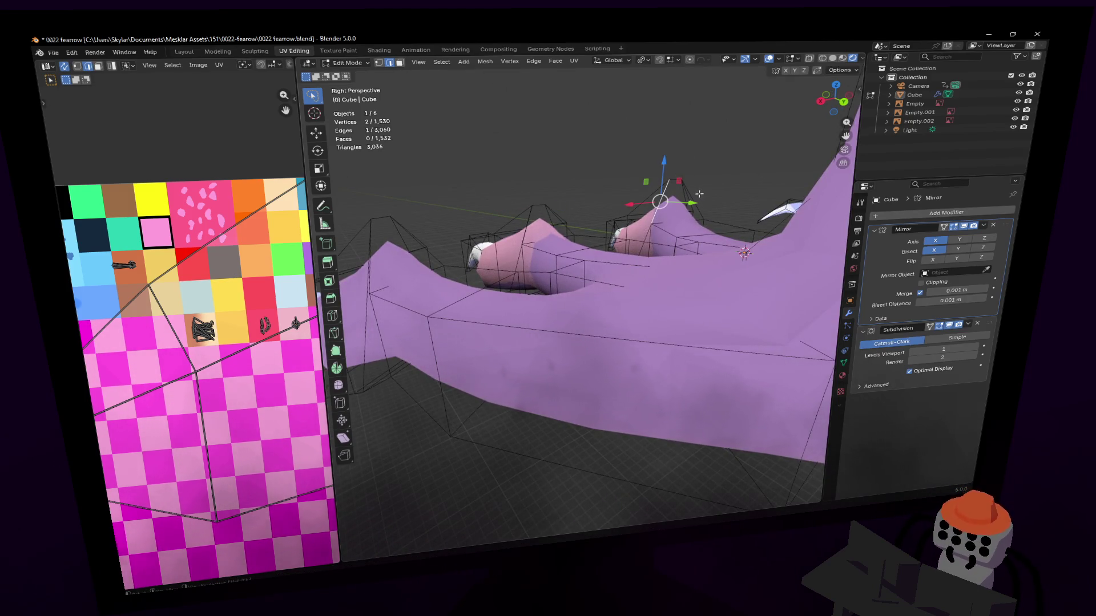
pyautogui.press('g')
pyautogui.press('z')
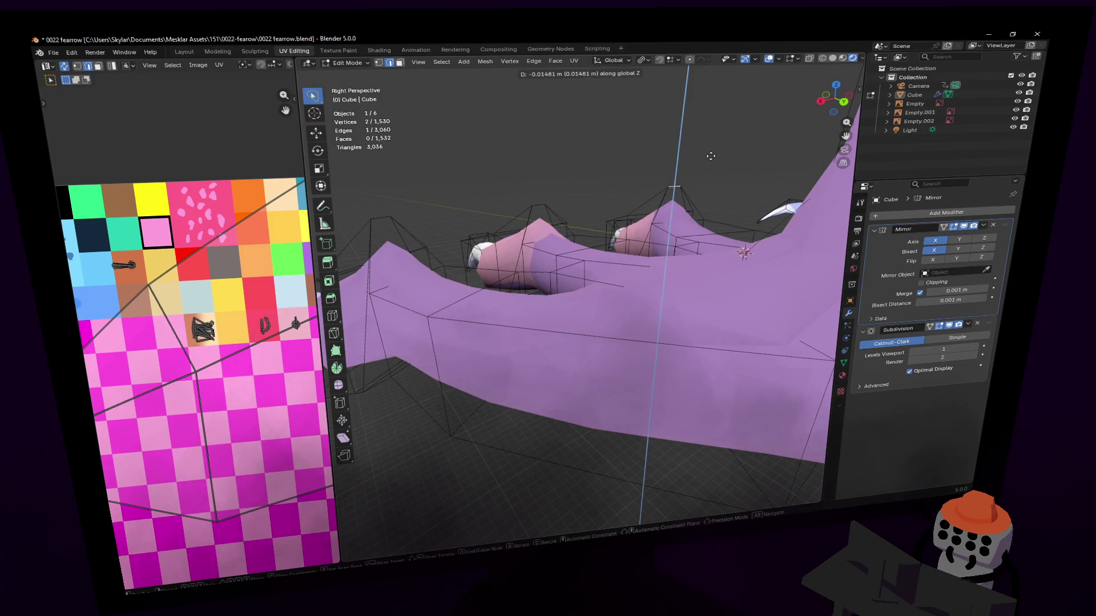
pyautogui.click(710, 161)
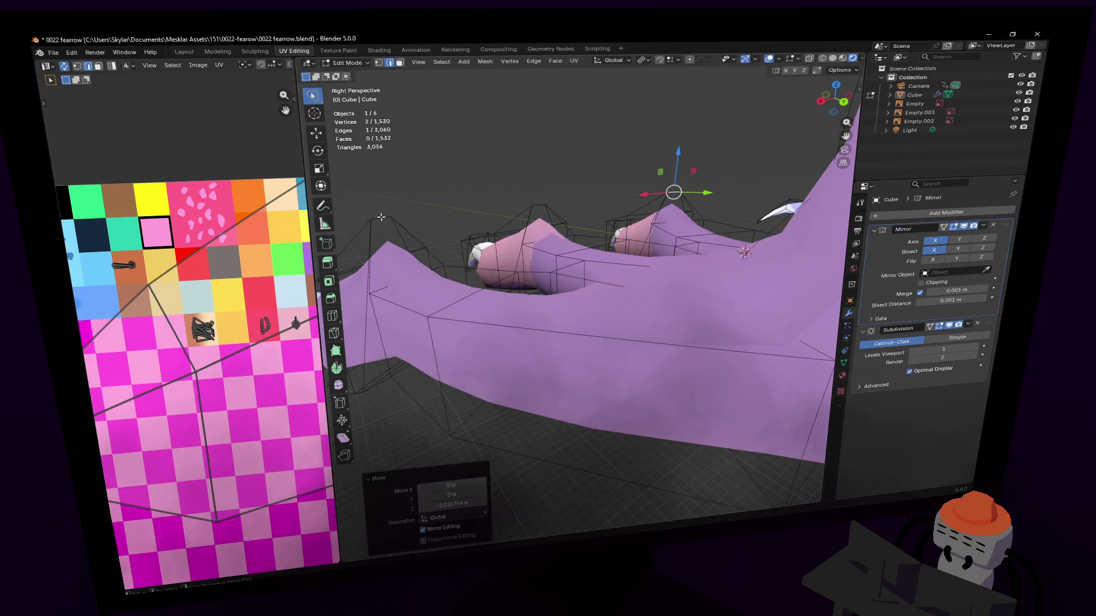
pyautogui.scroll(3, 581, 294)
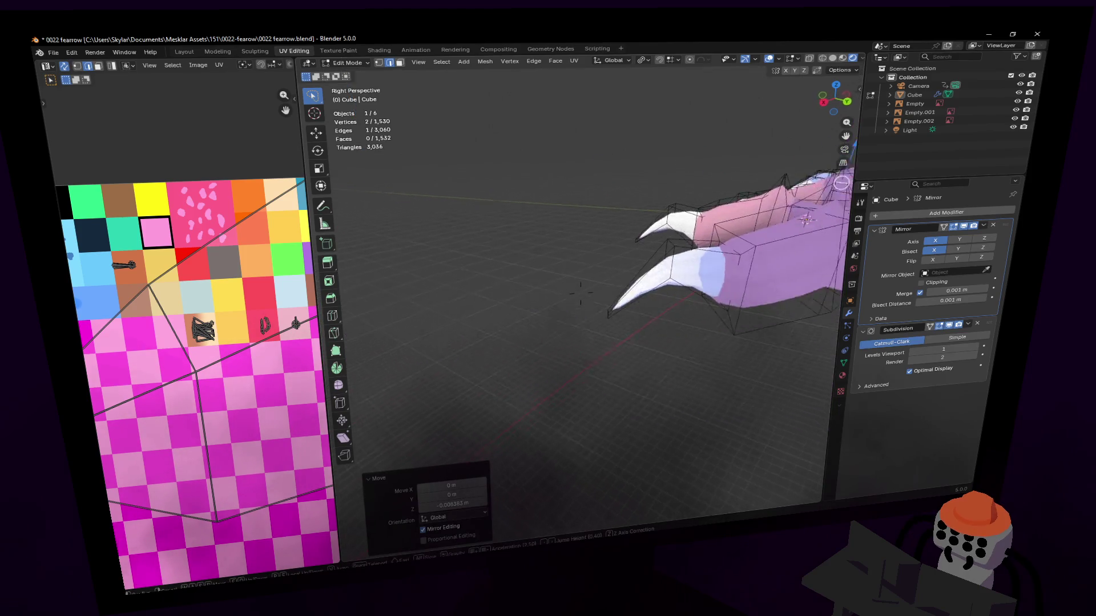
pyautogui.moveTo(580, 293); pyautogui.dragTo(432, 238, button='middle')
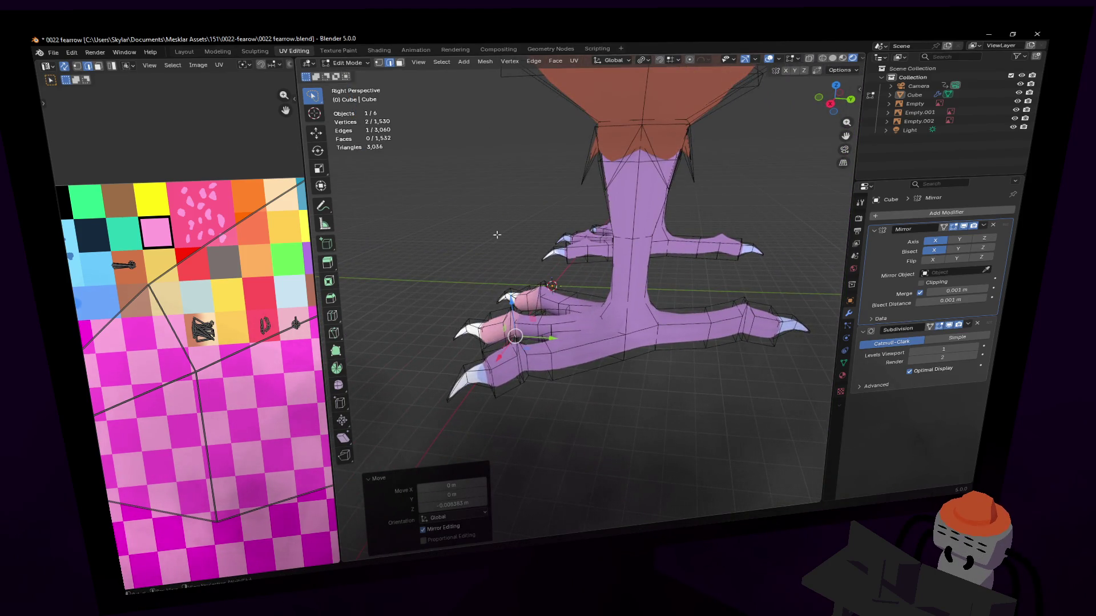
pyautogui.moveTo(501, 235); pyautogui.dragTo(428, 240, button='middle')
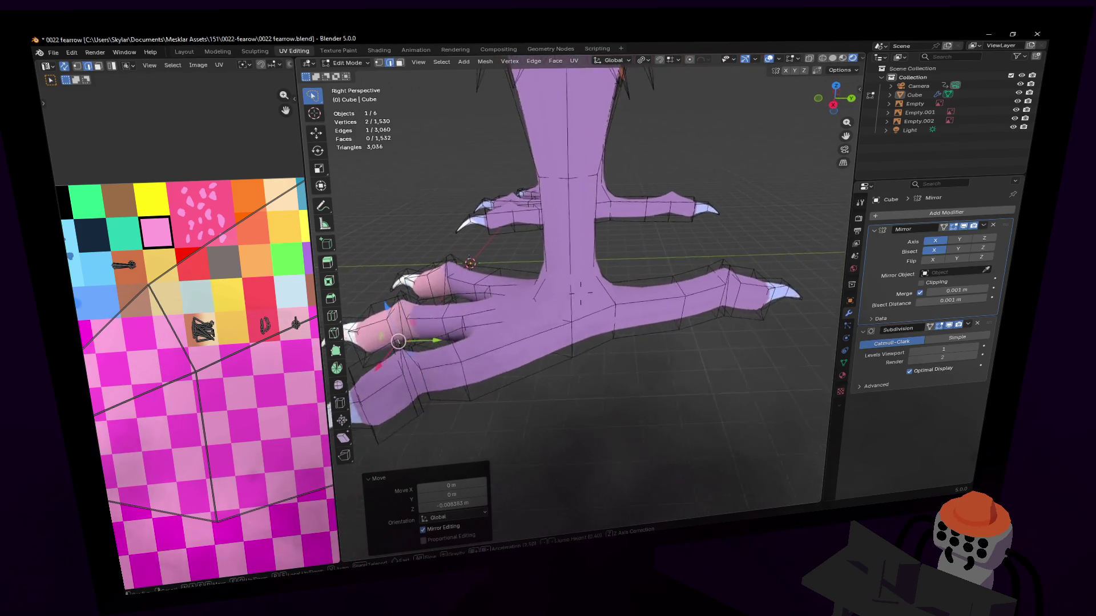
pyautogui.scroll(-3, 470, 334)
pyautogui.press('Tab')
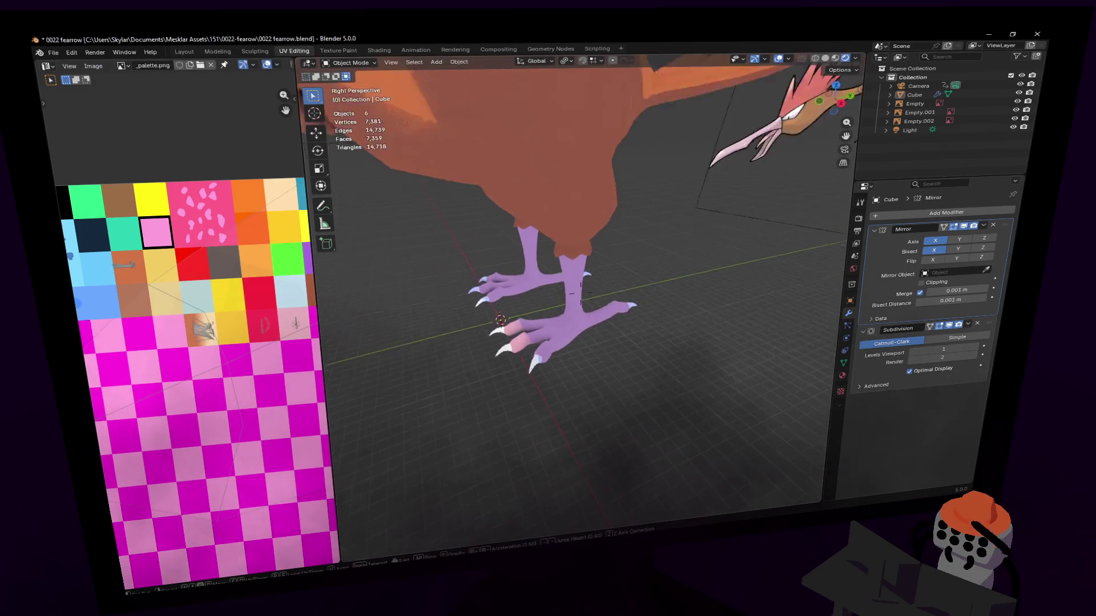
pyautogui.scroll(-3, 580, 296)
pyautogui.scroll(-2, 581, 295)
# View the bird from a low frontal angle and re-enter Edit Mode close to the foot.
pyautogui.moveTo(580, 294); pyautogui.dragTo(565, 283, button='middle')
pyautogui.scroll(2, 581, 298)
pyautogui.scroll(2, 581, 299)
pyautogui.scroll(4, 565, 283)
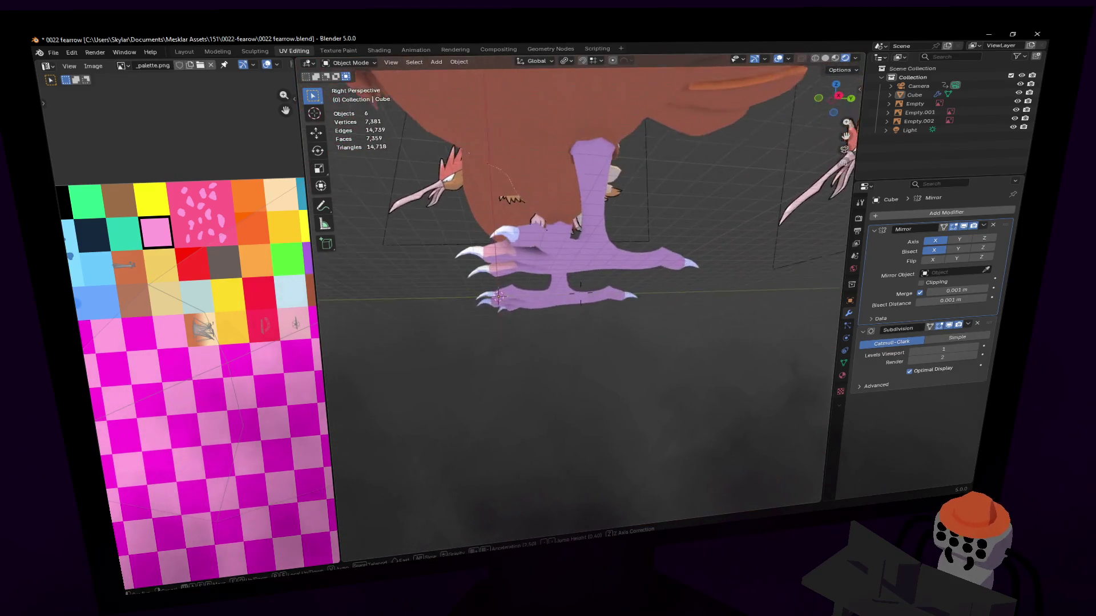
pyautogui.press('Tab')
pyautogui.scroll(1, 566, 283)
pyautogui.moveTo(518, 236)
pyautogui.mouseDown(button='middle')
pyautogui.moveTo(592, 258)
pyautogui.moveTo(535, 269)
pyautogui.moveTo(558, 269)
pyautogui.moveTo(581, 301)
pyautogui.mouseUp(button='middle')
pyautogui.scroll(2, 557, 248)
pyautogui.scroll(2, 535, 269)
# Select a group of four faces on the underside of the foot.
pyautogui.keyDown('shift'); pyautogui.click(511, 270); pyautogui.keyUp('shift')
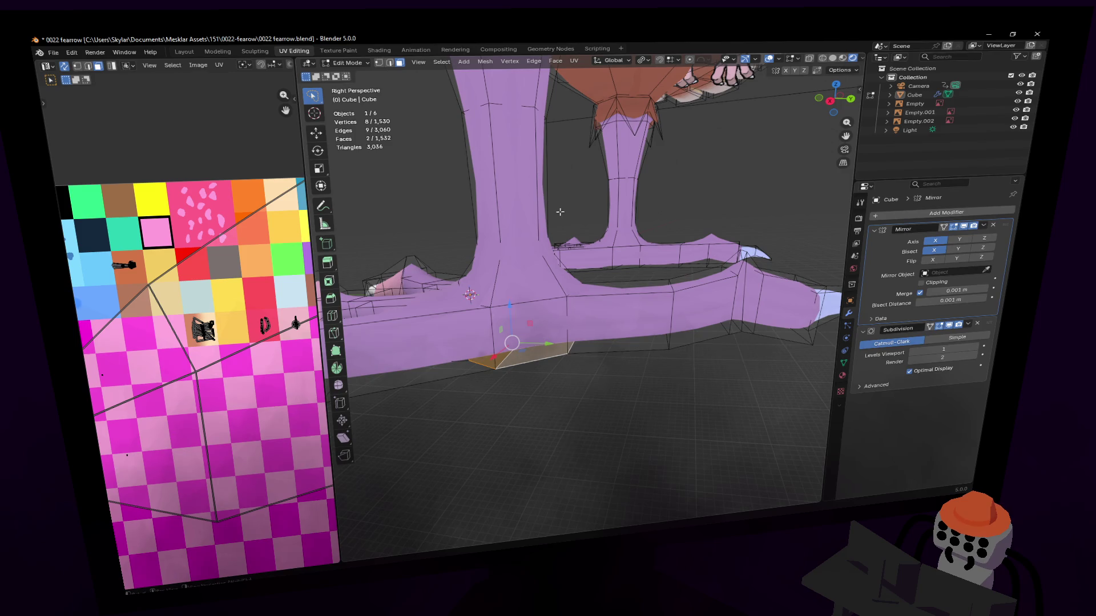
pyautogui.keyDown('shift'); pyautogui.click(504, 274); pyautogui.keyUp('shift')
pyautogui.moveTo(504, 275); pyautogui.dragTo(576, 199, button='middle')
pyautogui.keyDown('shift'); pyautogui.click(511, 266); pyautogui.keyUp('shift')
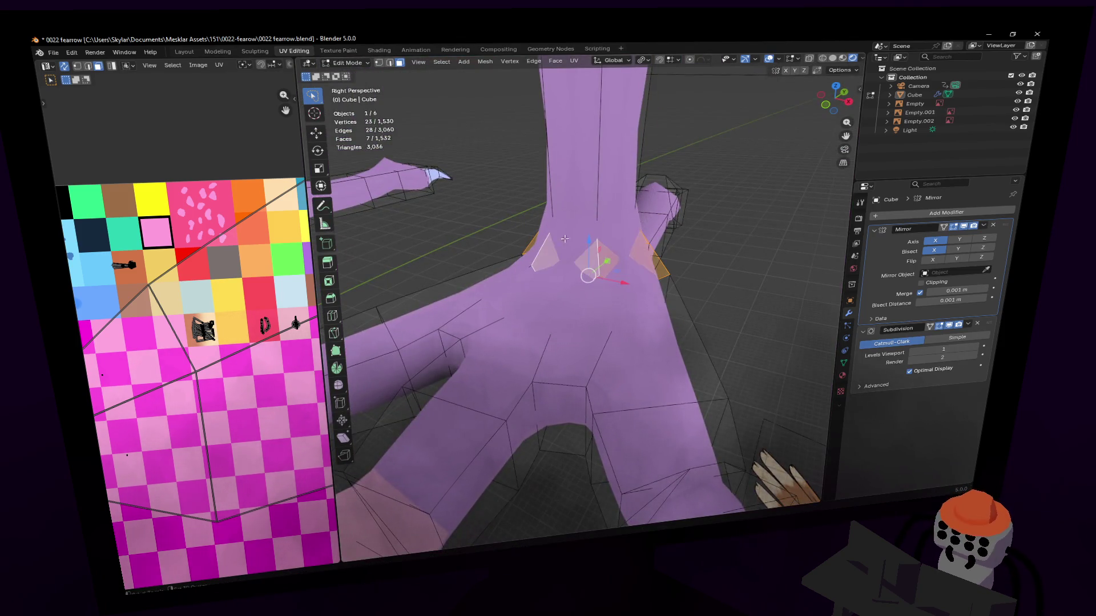
pyautogui.keyDown('shift'); pyautogui.click(542, 239); pyautogui.keyUp('shift')
pyautogui.moveTo(542, 238); pyautogui.dragTo(627, 198, button='middle')
# Raise the sole faces along Z, settle them slightly lower, and return to Object Mode.
pyautogui.press('g')
pyautogui.press('z')
pyautogui.click(628, 201)
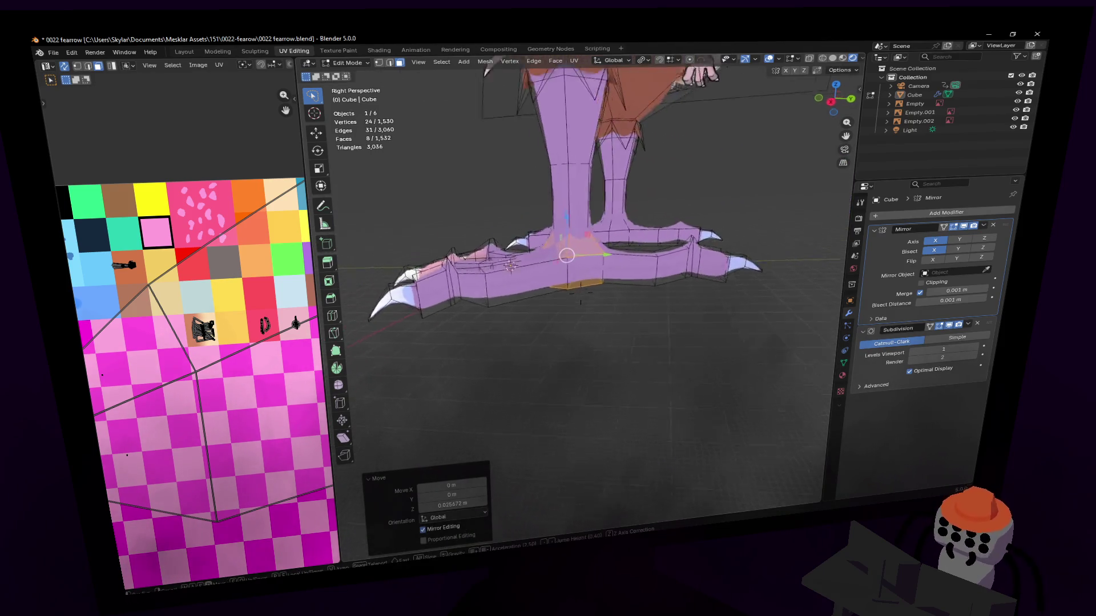
pyautogui.press('g')
pyautogui.press('z')
pyautogui.click(600, 257)
pyautogui.moveTo(599, 257)
pyautogui.mouseDown(button='middle')
pyautogui.moveTo(581, 302)
pyautogui.moveTo(597, 201)
pyautogui.mouseUp(button='middle')
pyautogui.scroll(-2, 579, 293)
pyautogui.press('Tab')
pyautogui.scroll(-5, 581, 294)
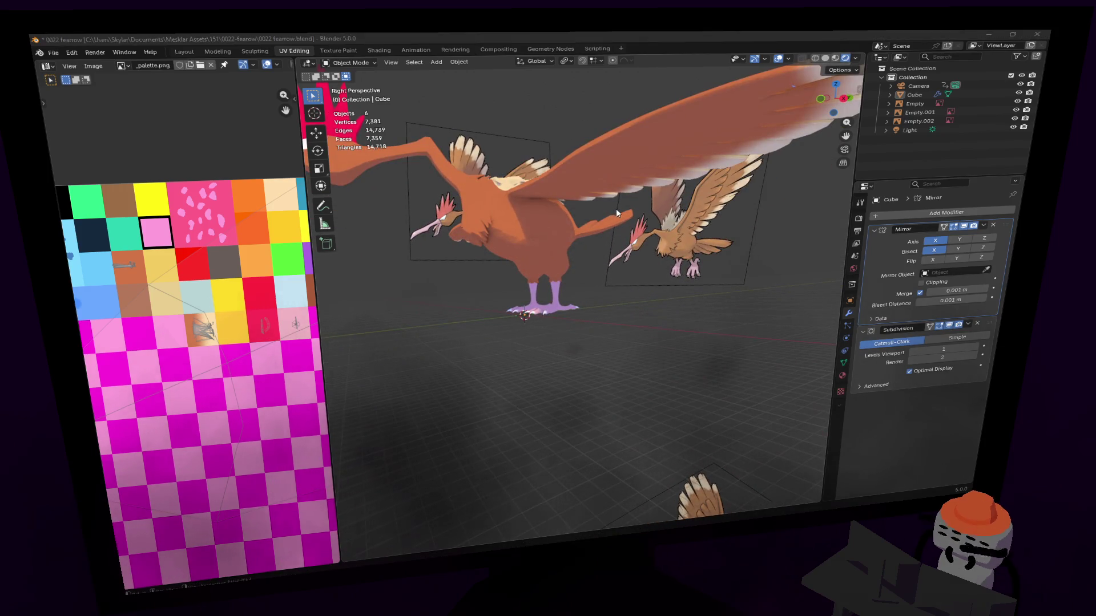
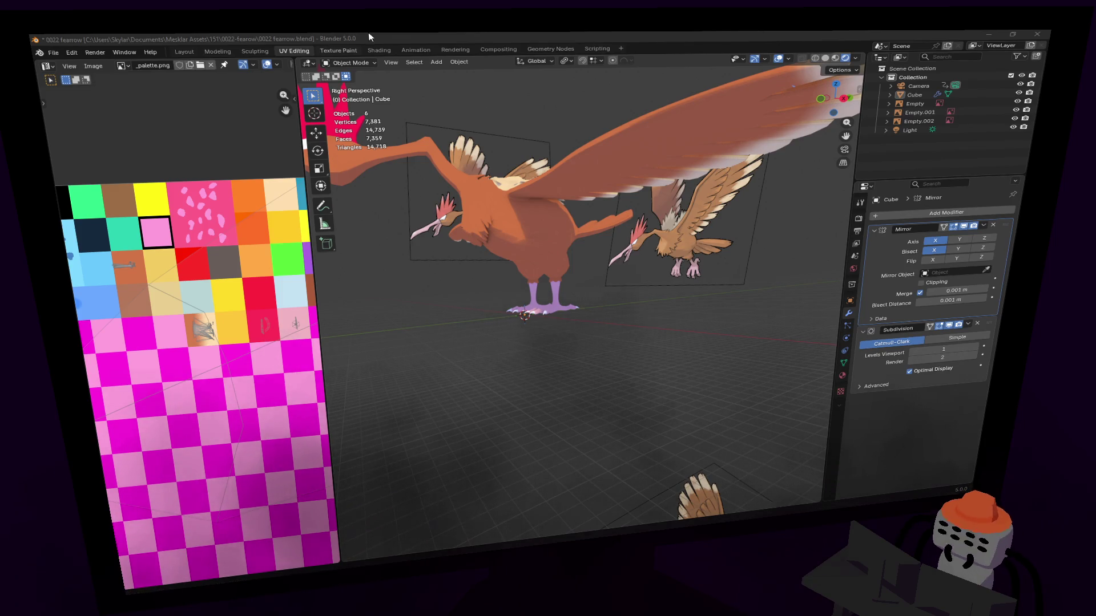
# Fly in to the bird, enter Edit Mode and shift a belly vertex along Y then Z.
pyautogui.hotkey('shift', '`')
pyautogui.press('w')
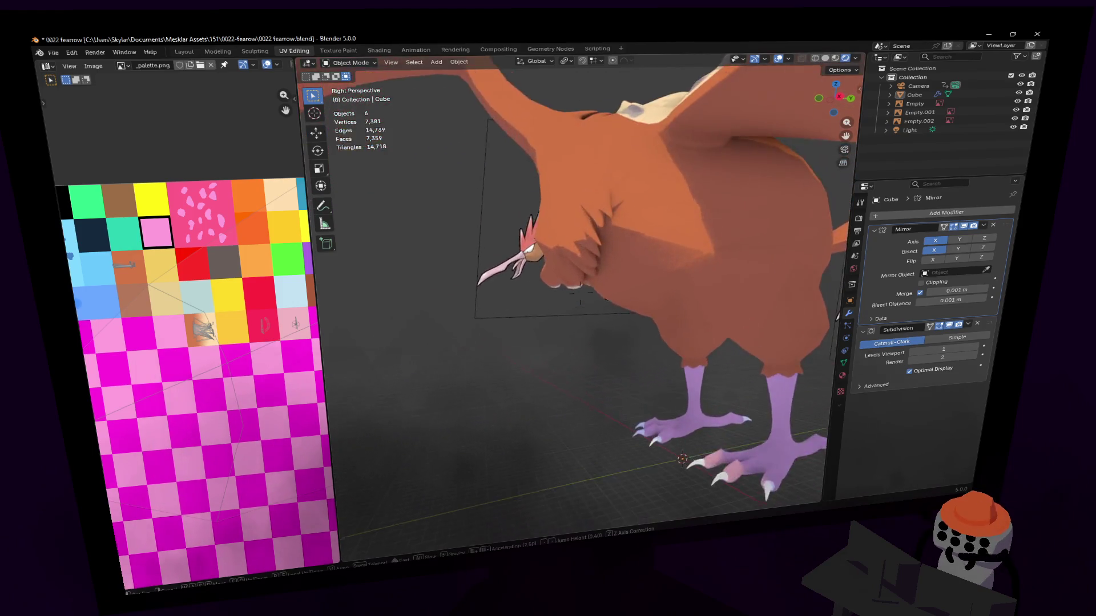
pyautogui.click(672, 254)
pyautogui.press('Tab')
pyautogui.moveTo(576, 251); pyautogui.dragTo(590, 246)
pyautogui.press('g')
pyautogui.press('z')
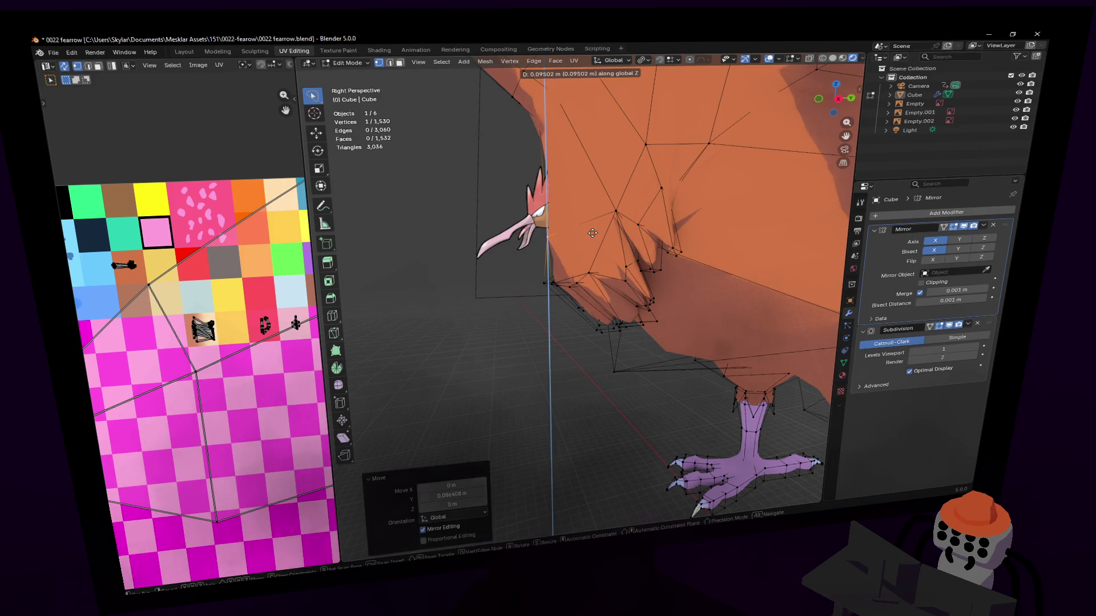
pyautogui.click(592, 233)
# From beneath the body, raise another fringe vertex vertically and line up the chest fringe view.
pyautogui.hotkey('shift', '`')
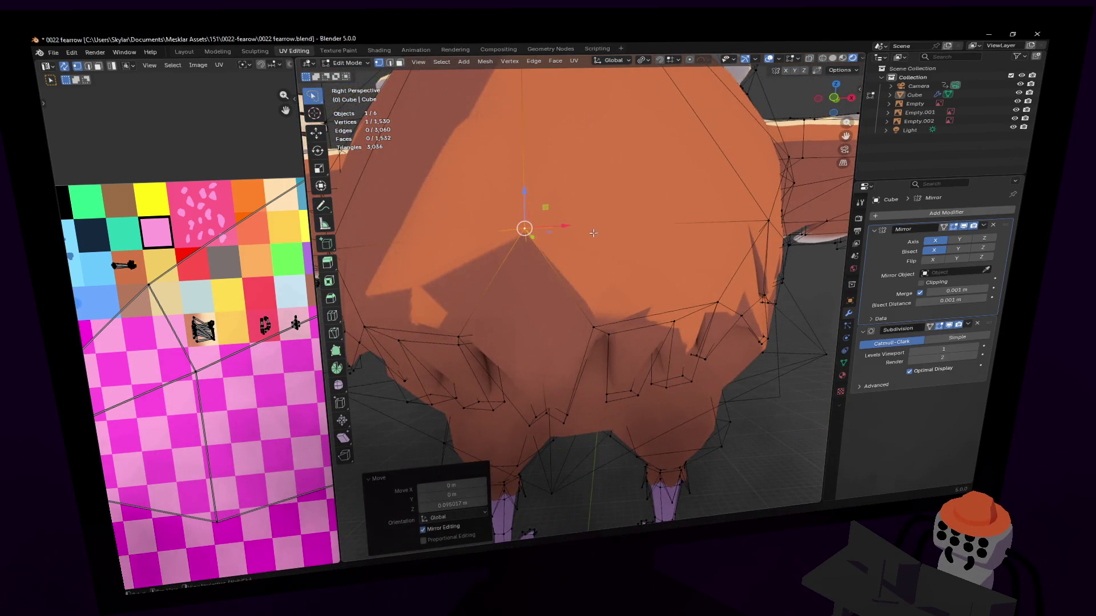
pyautogui.press('w')
pyautogui.click(606, 351)
pyautogui.press('g')
pyautogui.press('z')
pyautogui.click(627, 301)
pyautogui.moveTo(627, 301); pyautogui.dragTo(580, 286, button='middle')
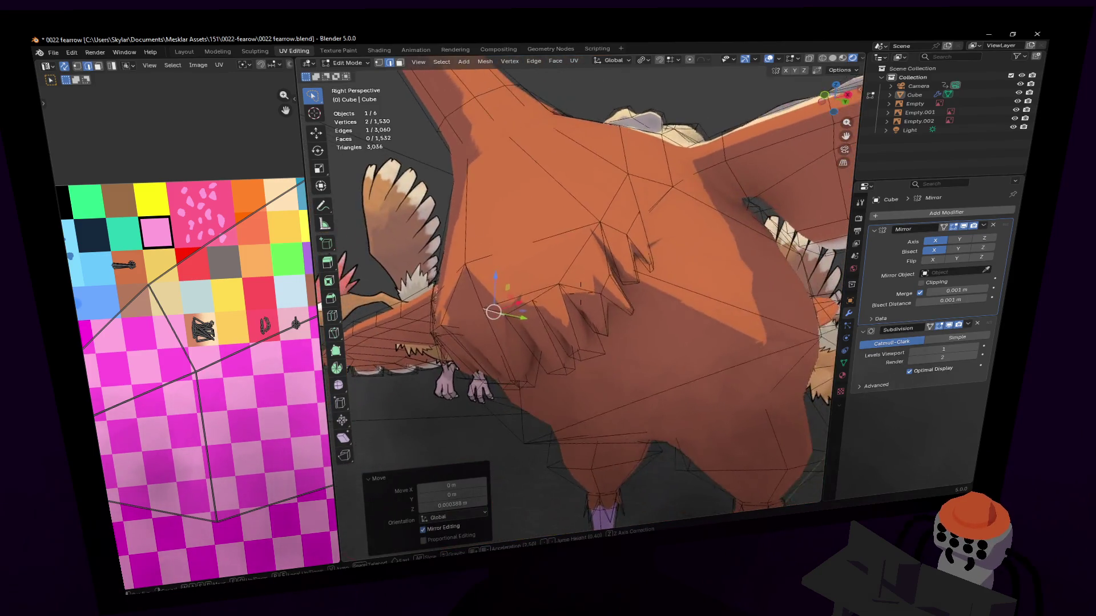
pyautogui.press('w')
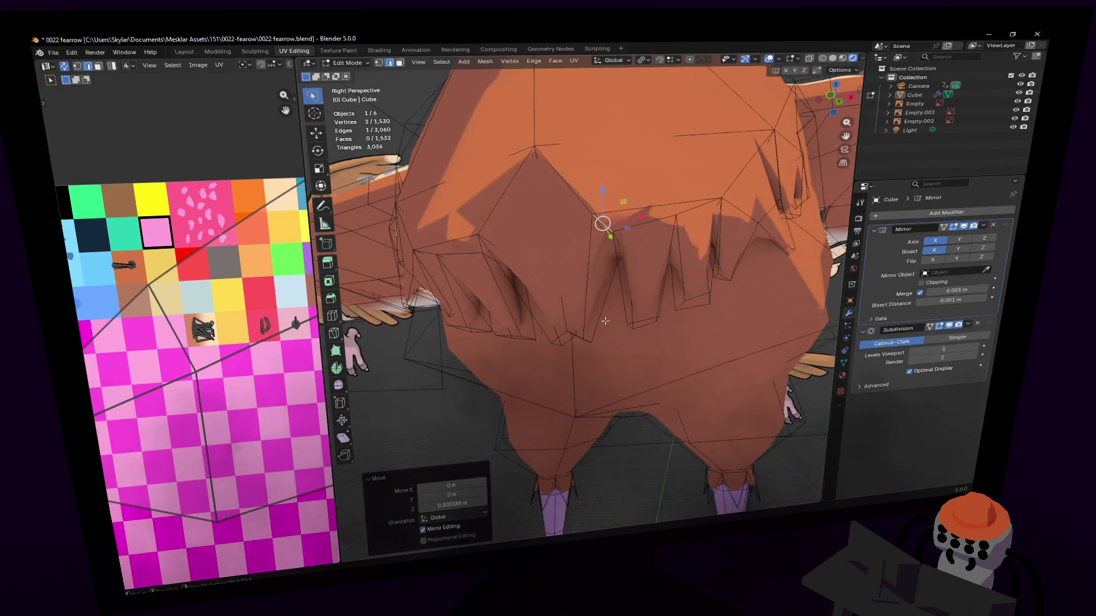
pyautogui.moveTo(618, 251); pyautogui.dragTo(740, 223, button='middle')
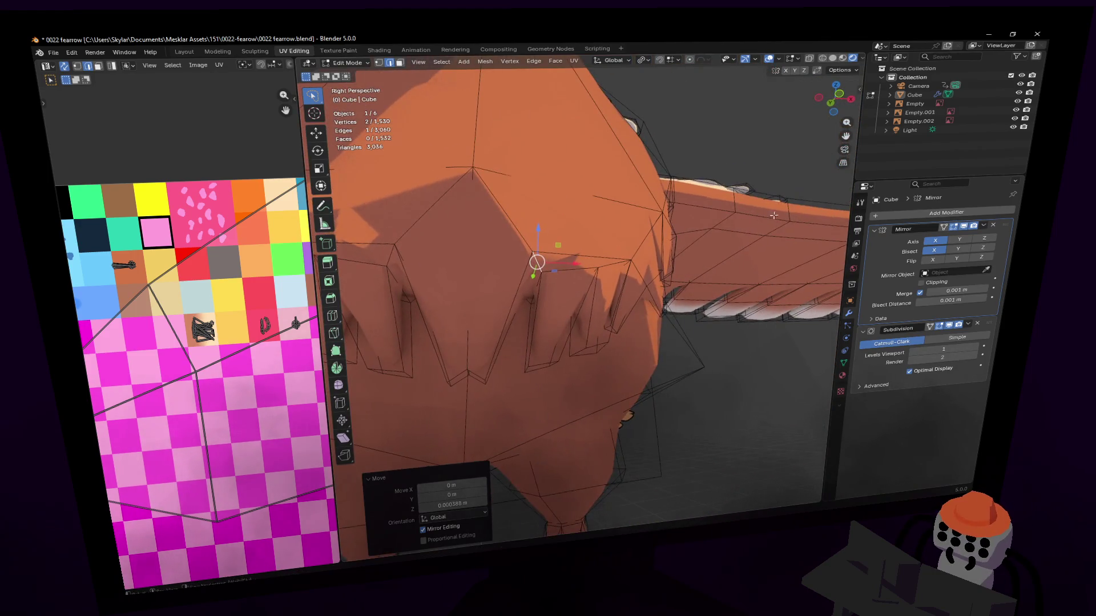
pyautogui.moveTo(556, 319); pyautogui.dragTo(480, 326, button='middle')
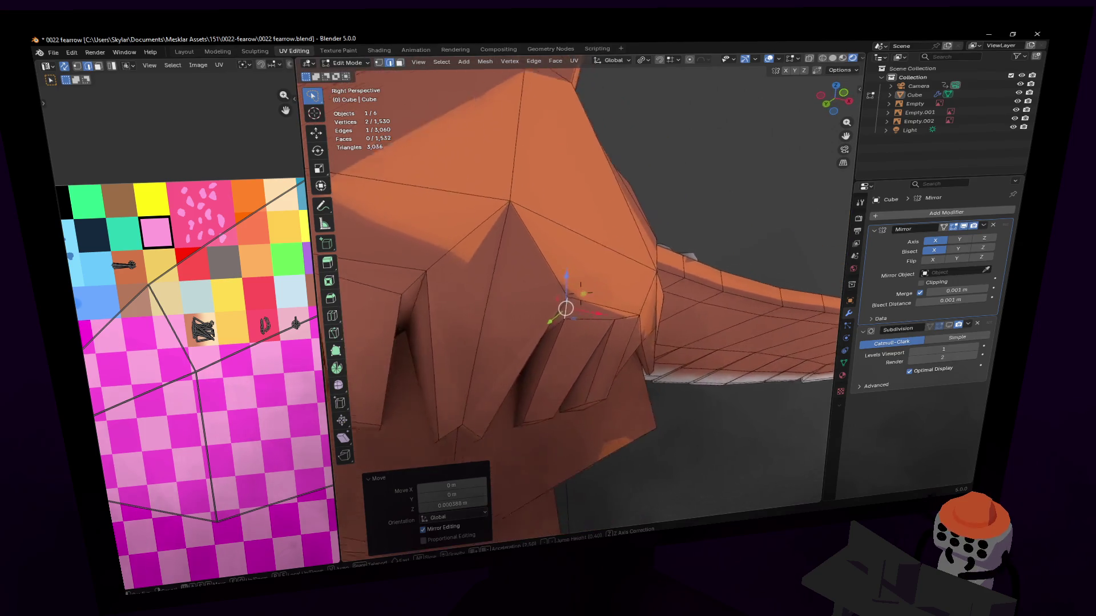
pyautogui.moveTo(562, 319); pyautogui.dragTo(561, 321, button='middle')
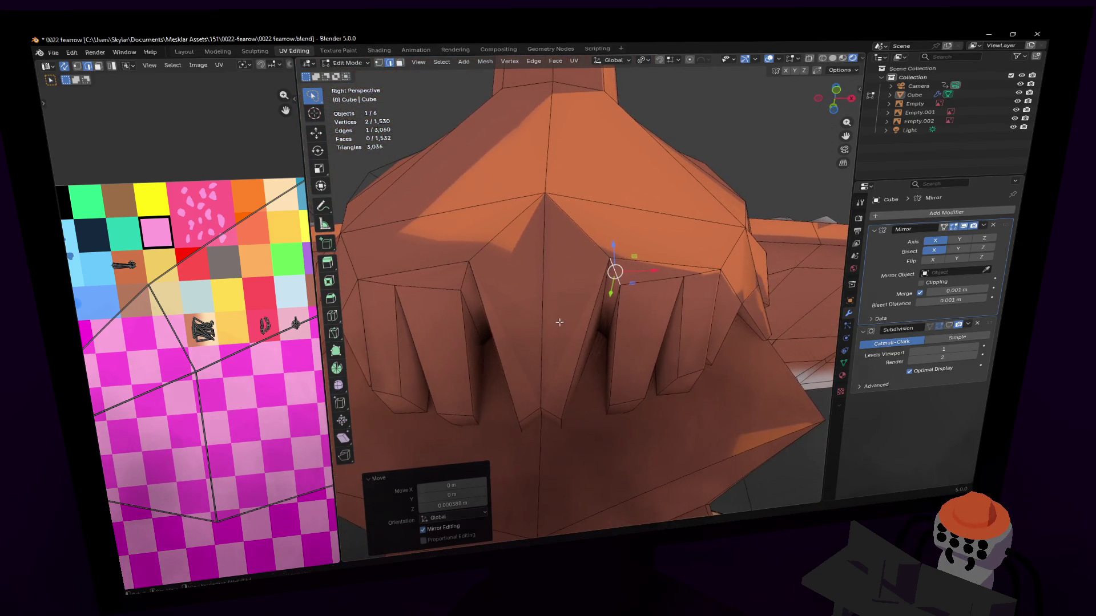
# Knife-cut a new vertex into the fringe edge and reposition it in the Y/Z plane against the reference.
pyautogui.click(336, 333)
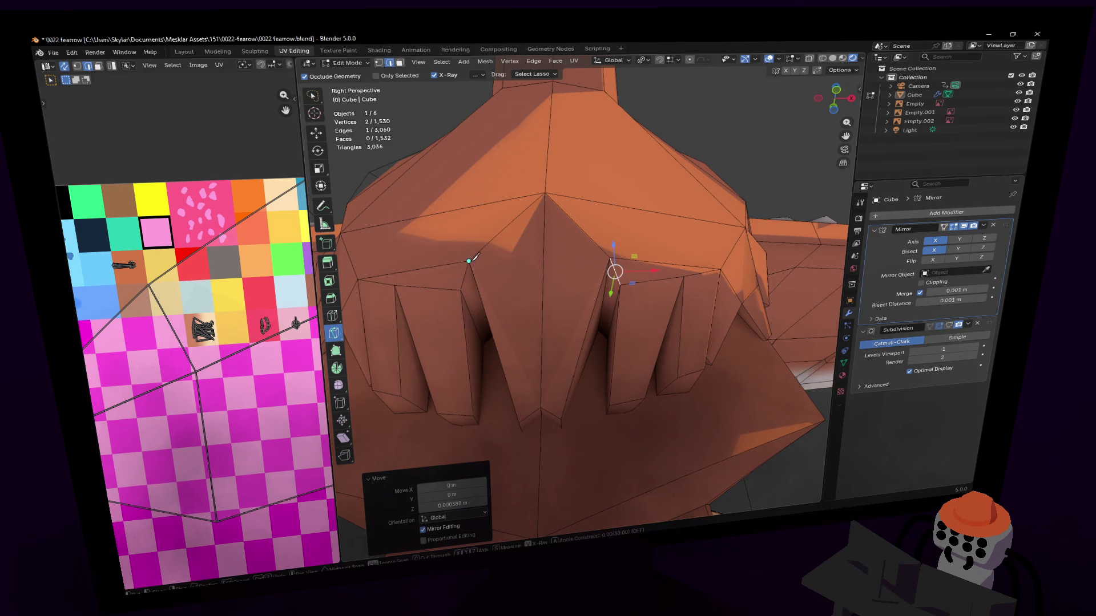
pyautogui.rightClick(614, 250)
pyautogui.click(617, 252)
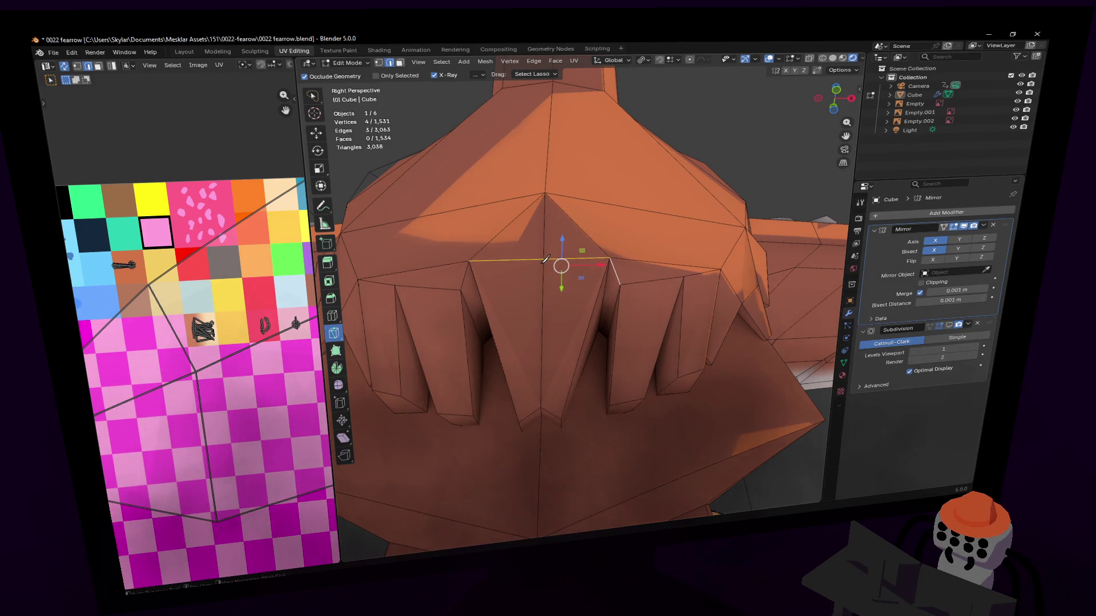
pyautogui.press('1')
pyautogui.click(541, 261)
pyautogui.moveTo(541, 261)
pyautogui.mouseDown(button='middle')
pyautogui.moveTo(560, 257)
pyautogui.moveTo(556, 302)
pyautogui.mouseUp(button='middle')
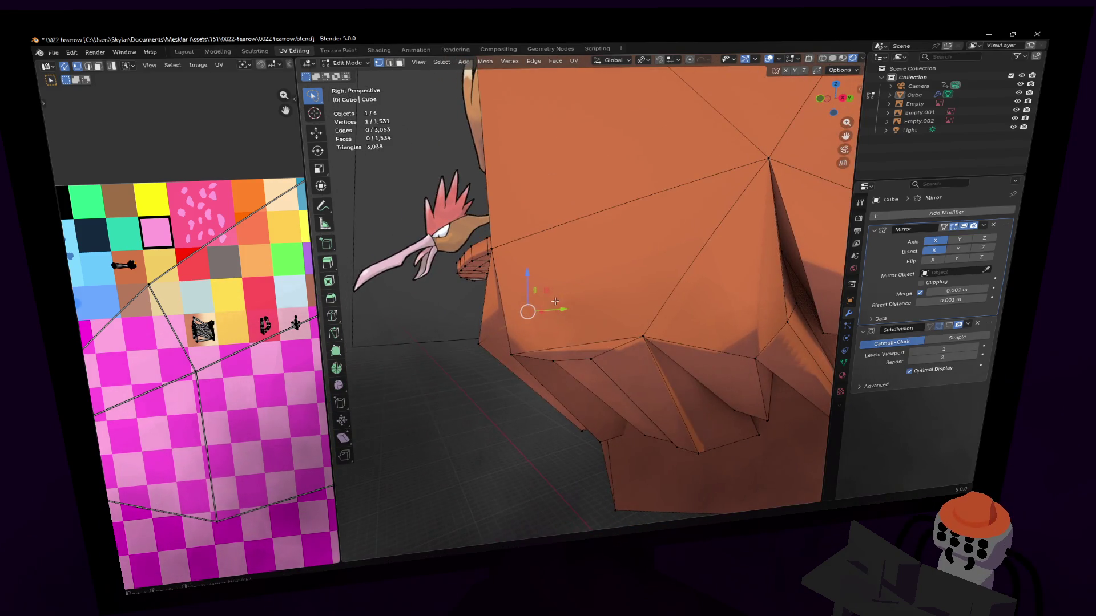
pyautogui.press('g')
pyautogui.hotkey('shift', 'x')
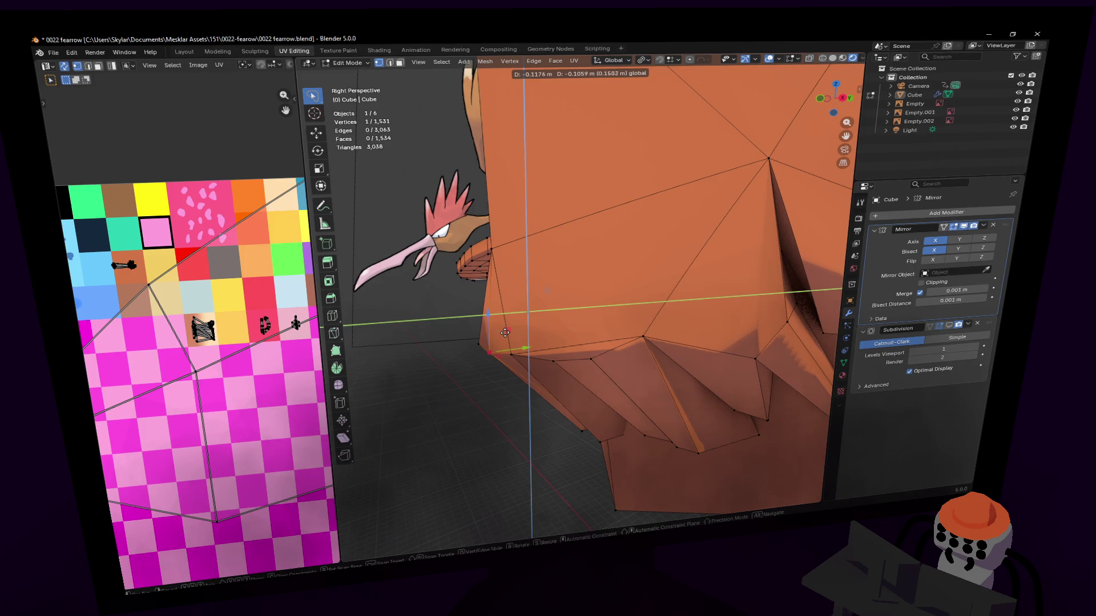
pyautogui.click(505, 332)
# Lower a further fringe vertex along Z to finish the jagged belly edge, then leave Edit Mode.
pyautogui.moveTo(505, 332); pyautogui.dragTo(581, 293, button='middle')
pyautogui.moveTo(518, 332); pyautogui.dragTo(541, 230, button='middle')
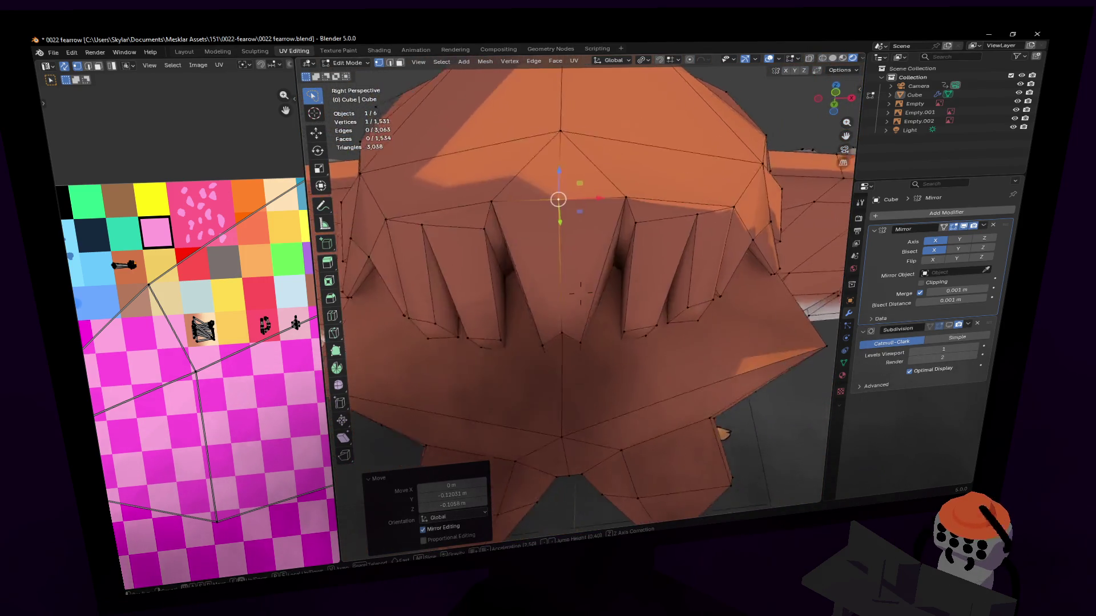
pyautogui.click(541, 230)
pyautogui.moveTo(580, 294)
pyautogui.mouseDown(button='middle')
pyautogui.moveTo(567, 360)
pyautogui.moveTo(622, 323)
pyautogui.mouseUp(button='middle')
pyautogui.press('g')
pyautogui.press('z')
pyautogui.click(567, 384)
pyautogui.moveTo(717, 319); pyautogui.dragTo(763, 316, button='middle')
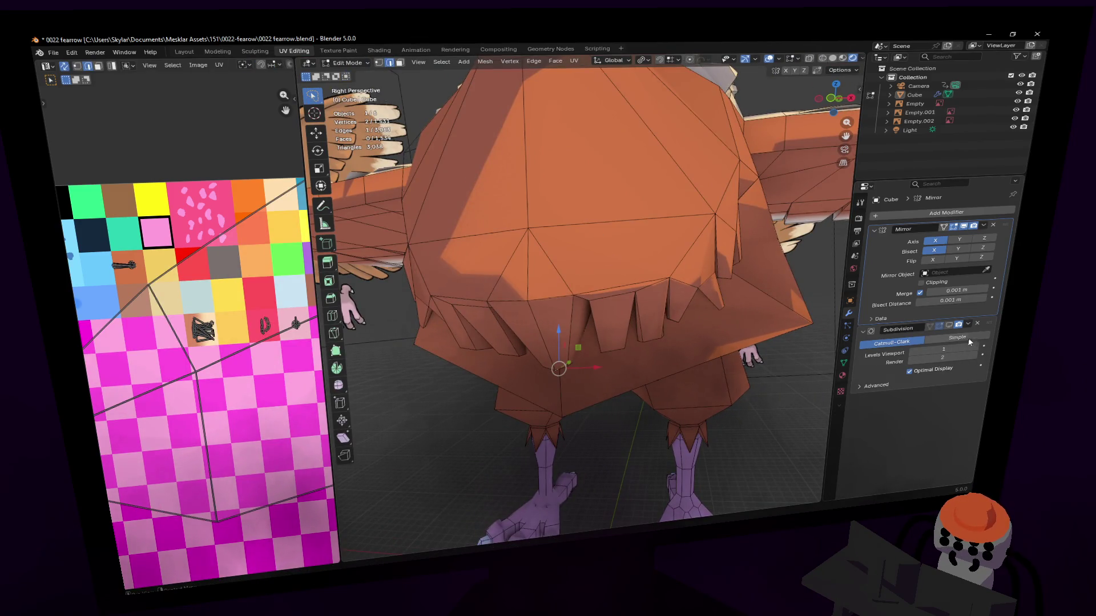
pyautogui.scroll(-2, 600, 299)
pyautogui.press('Tab')
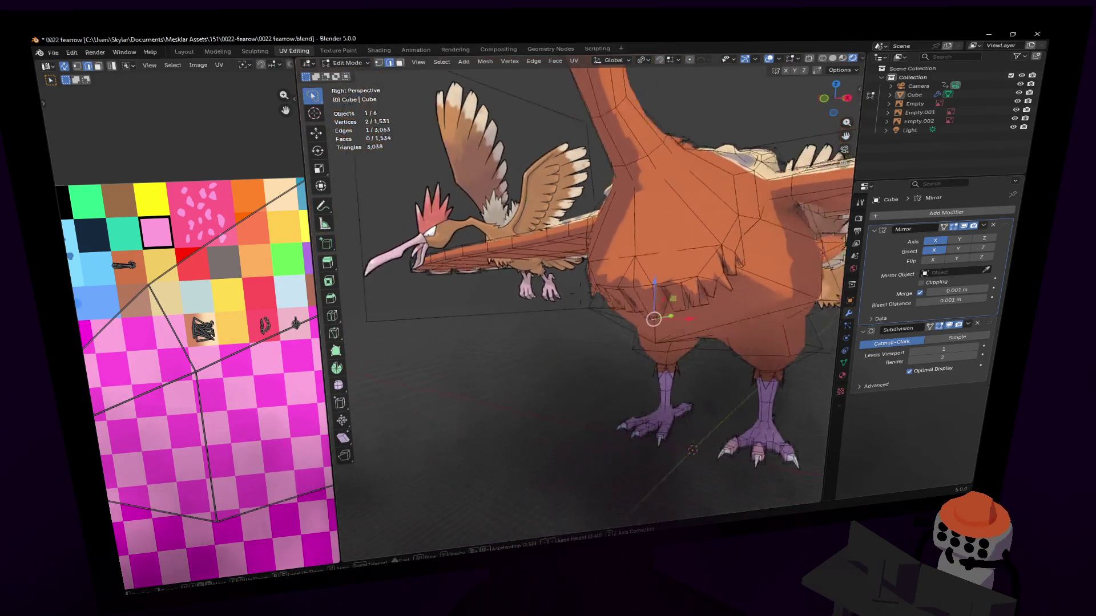
# Re-enter Edit Mode over the wing and move a wing-tip vertex in vertex select.
pyautogui.moveTo(599, 300); pyautogui.dragTo(666, 251, button='middle')
pyautogui.moveTo(581, 293); pyautogui.dragTo(664, 255, button='middle')
pyautogui.press('Tab')
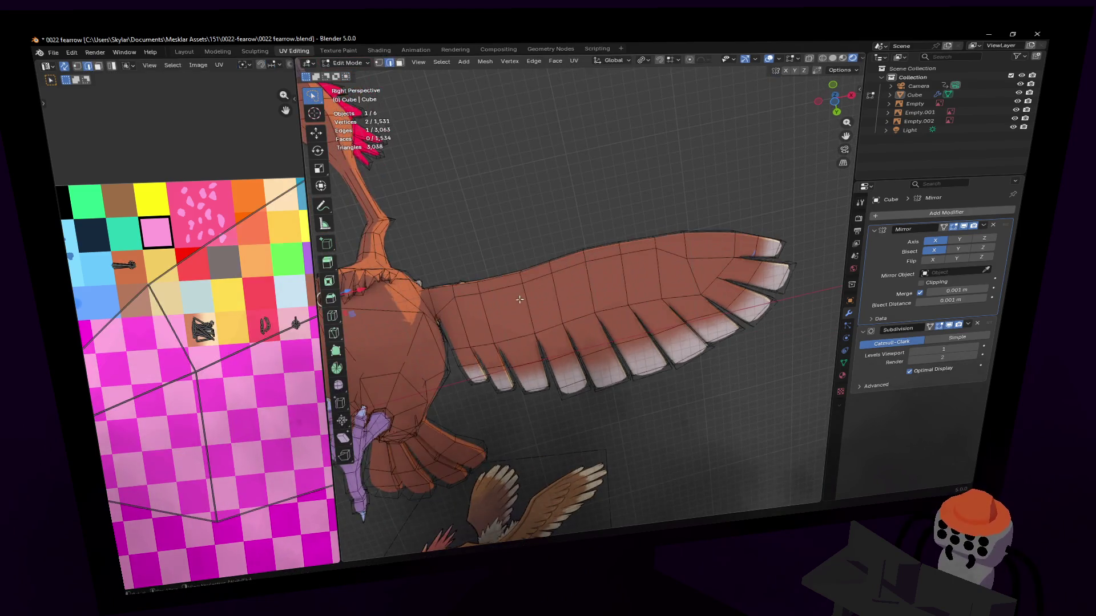
pyautogui.moveTo(581, 293); pyautogui.dragTo(509, 301, button='middle')
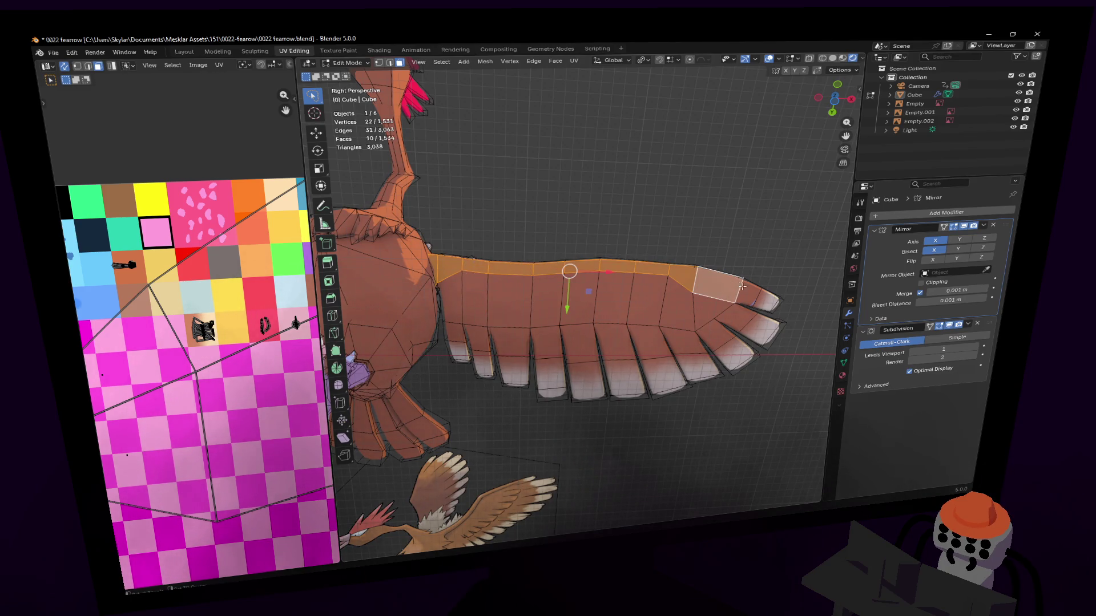
pyautogui.press('1')
pyautogui.moveTo(697, 291); pyautogui.dragTo(713, 284)
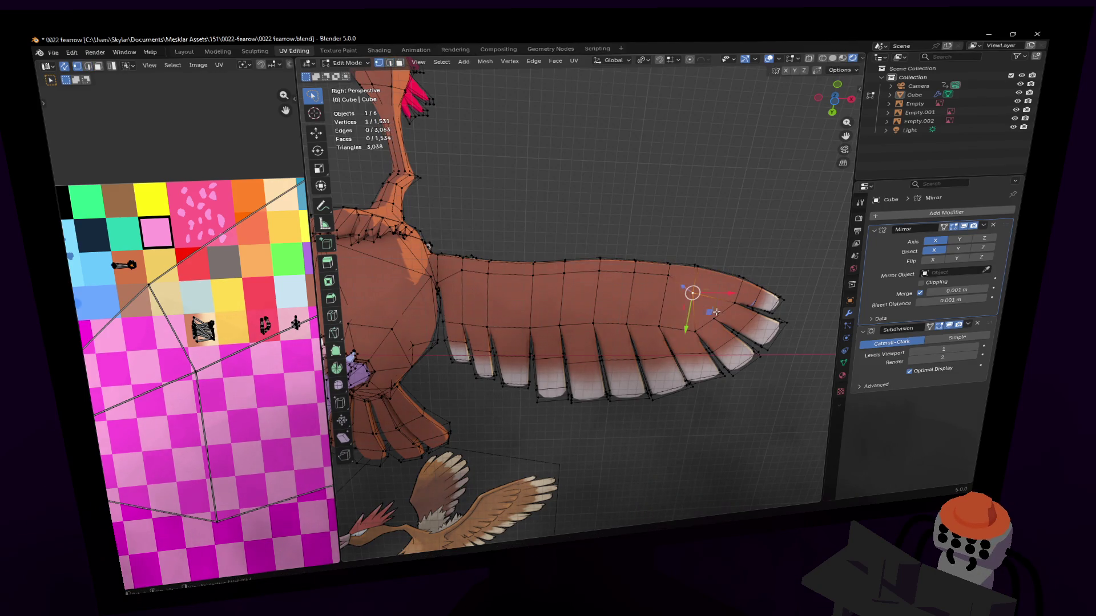
# In Bottom view, move and rotate the wing-tip vertices to match the reference outline.
pyautogui.click(832, 111)
pyautogui.keyDown('shift'); pyautogui.moveTo(708, 299); pyautogui.dragTo(645, 293, button='middle'); pyautogui.keyUp('shift')
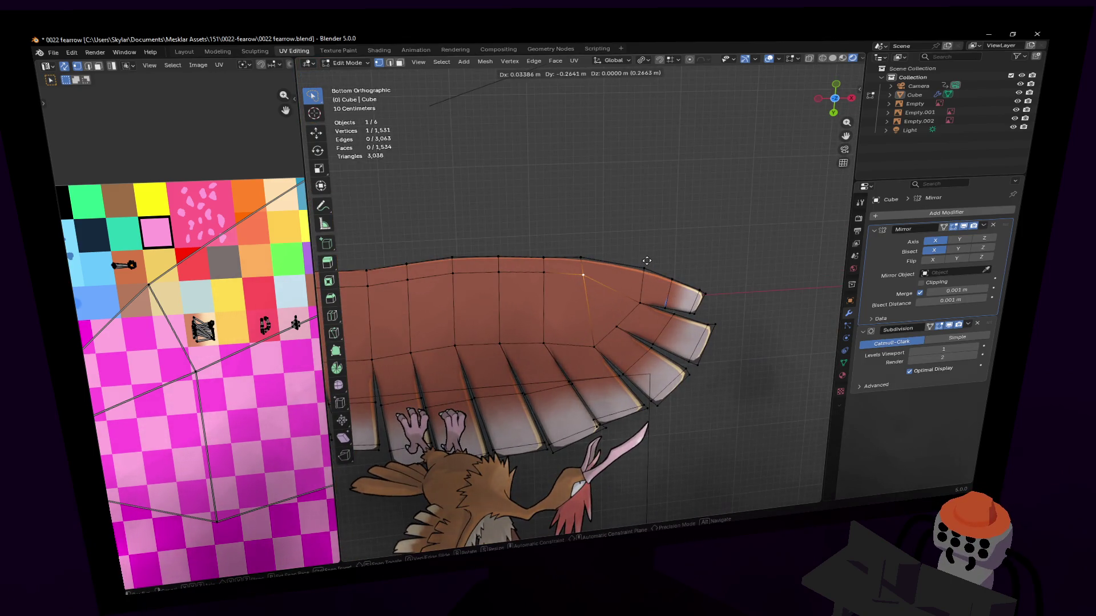
pyautogui.moveTo(644, 277); pyautogui.dragTo(642, 294)
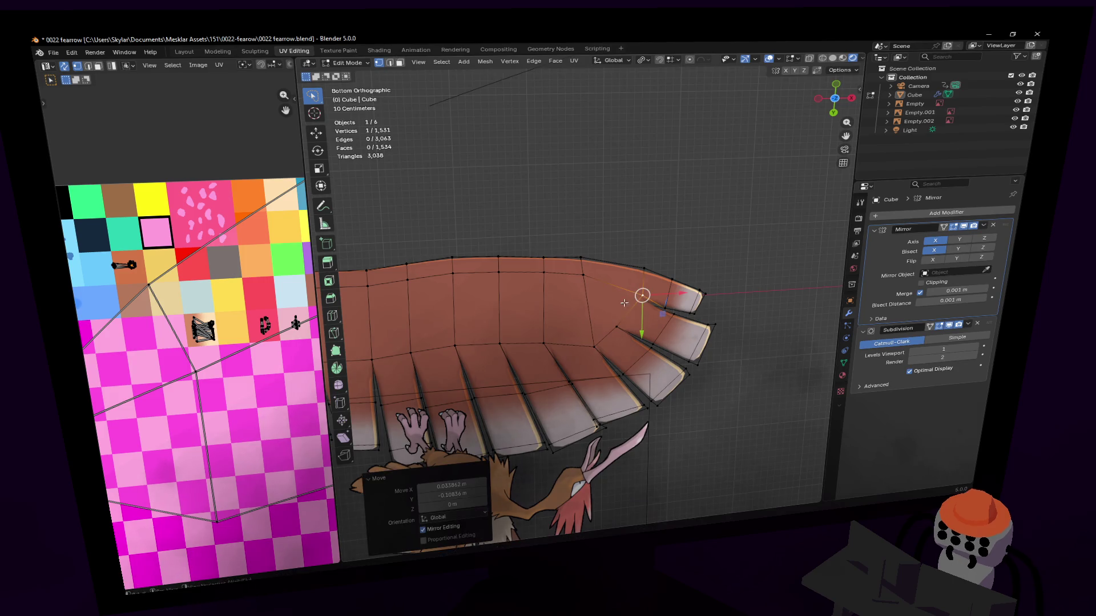
pyautogui.keyDown('shift'); pyautogui.moveTo(607, 230); pyautogui.dragTo(647, 205, button='middle'); pyautogui.keyUp('shift')
pyautogui.keyDown('ctrl'); pyautogui.click(610, 259); pyautogui.keyUp('ctrl')
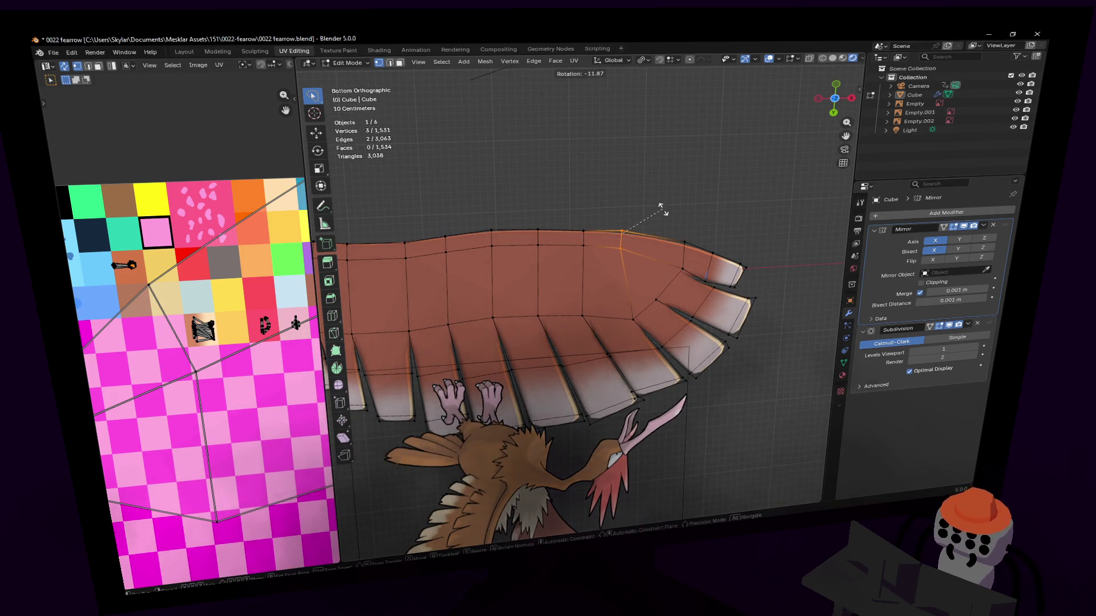
pyautogui.moveTo(611, 259); pyautogui.dragTo(584, 274)
pyautogui.keyDown('shift'); pyautogui.moveTo(585, 274); pyautogui.dragTo(695, 229, button='middle'); pyautogui.keyUp('shift')
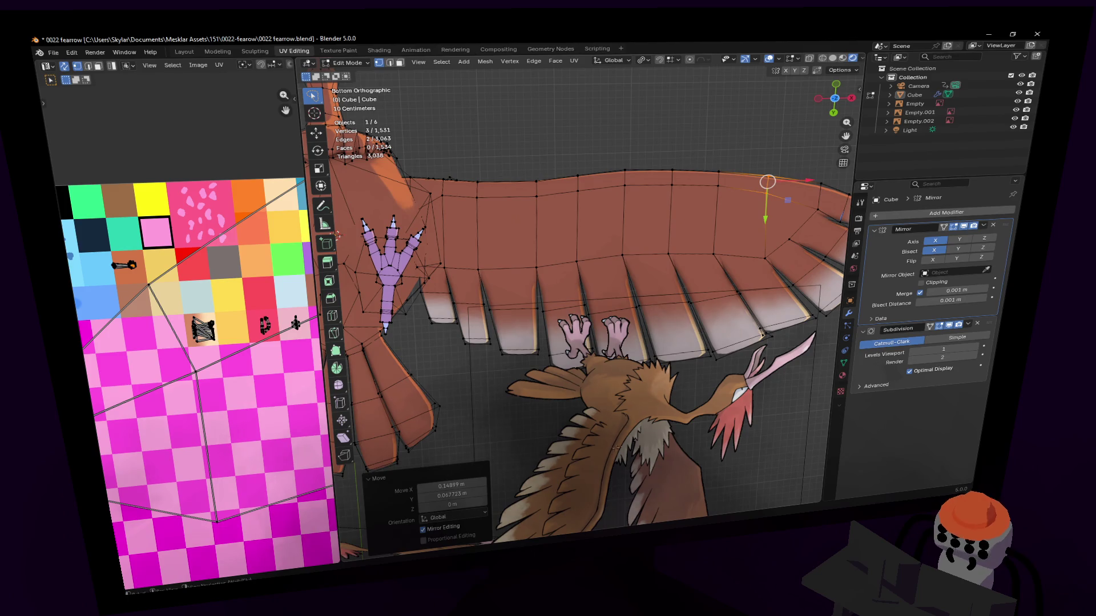
# Leave Edit Mode and rotate the wing reference Empty.002 about 175° around X.
pyautogui.press('Tab')
pyautogui.click(615, 446)
pyautogui.write('rx')
pyautogui.write('175')
pyautogui.press('Return')
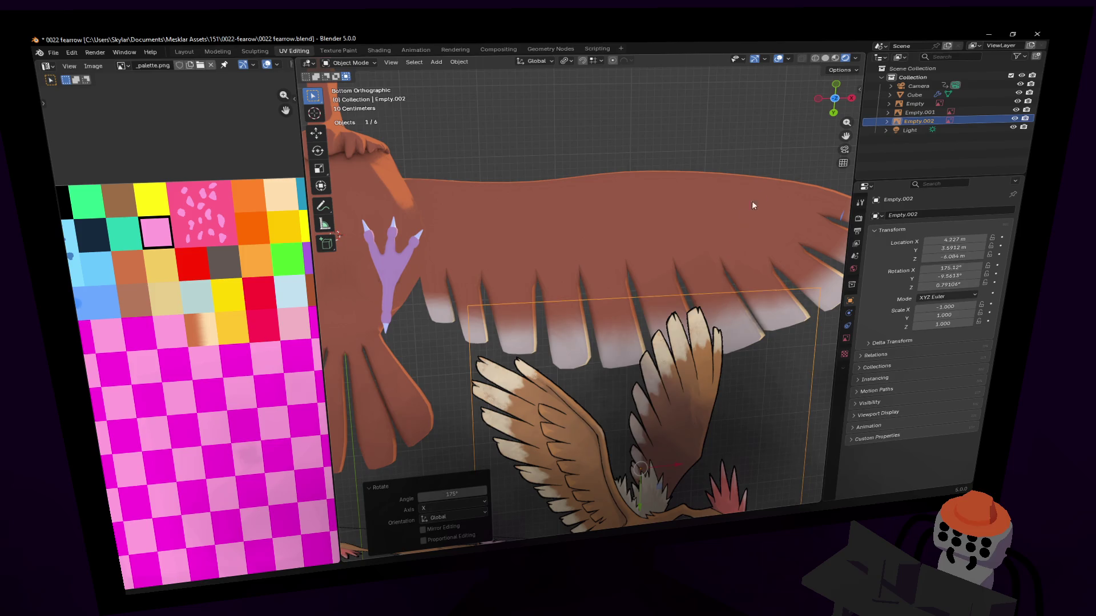
# Mirror Empty.002 horizontally by setting its Scale X to -1 in the Resize panel.
pyautogui.press('s')
pyautogui.press('x')
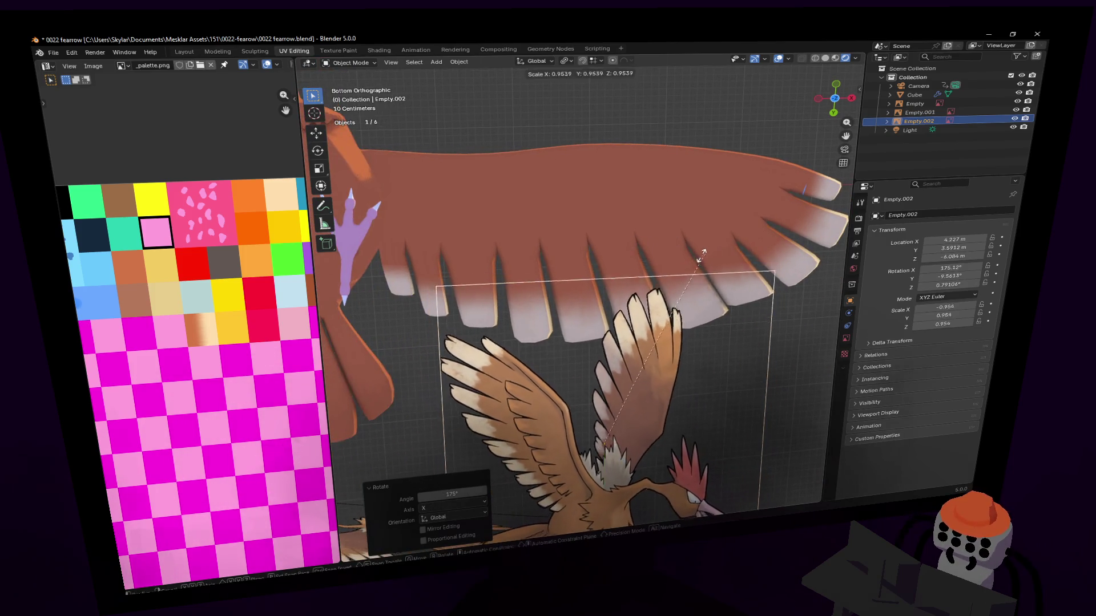
pyautogui.press('Return')
pyautogui.click(449, 487)
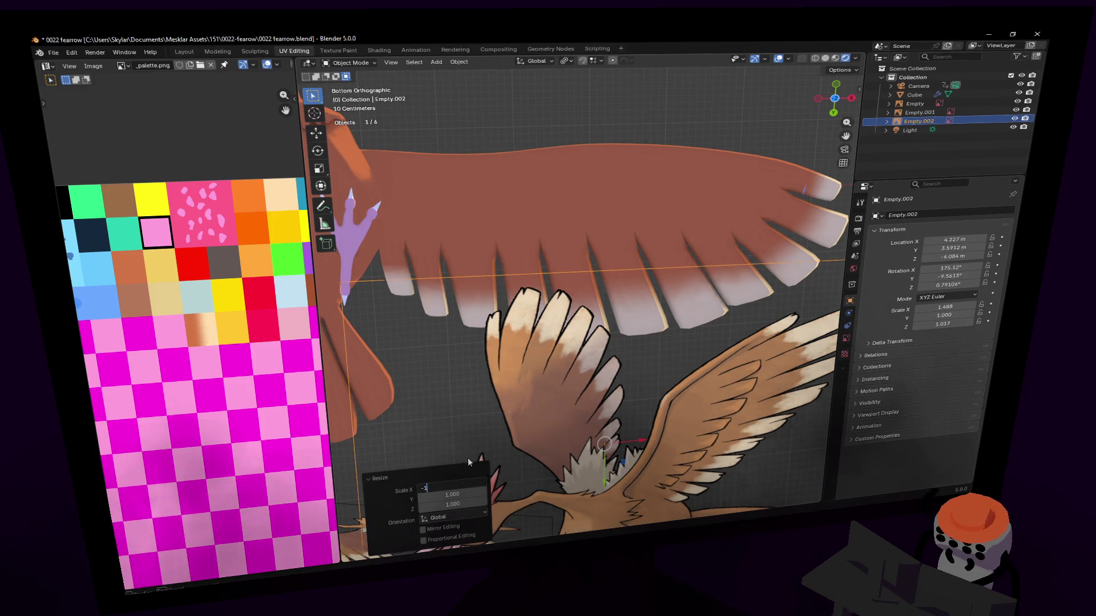
pyautogui.write('-1')
pyautogui.press('Return')
# Select the Cube mesh, enter Edit Mode and box-select a group of wing-tip vertices to rotate.
pyautogui.click(612, 188)
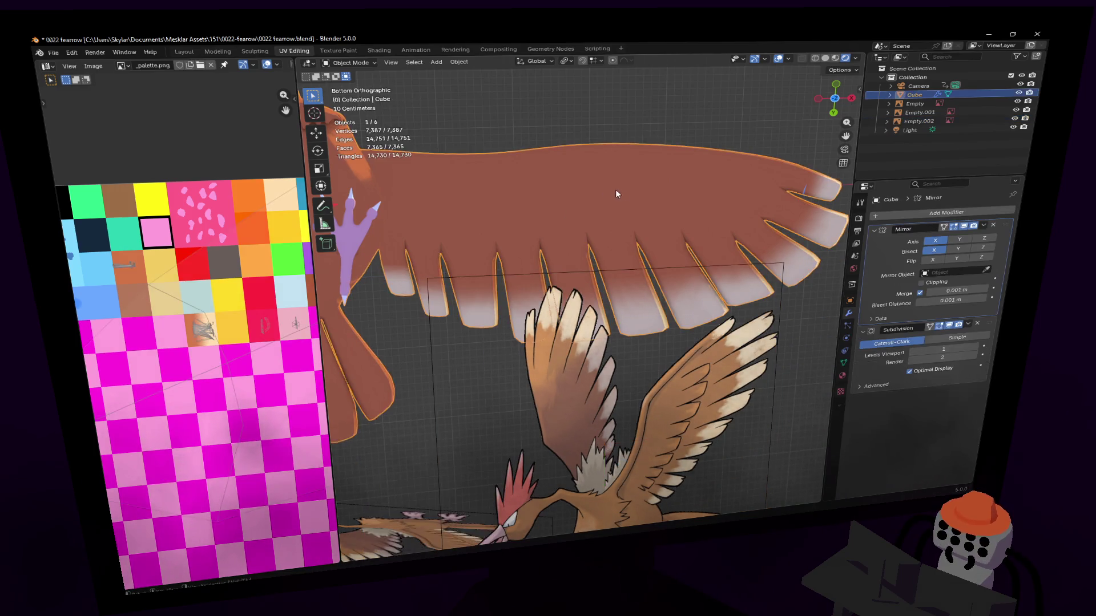
pyautogui.press('Tab')
pyautogui.press('Tab')
pyautogui.press('Tab')
pyautogui.moveTo(588, 229); pyautogui.dragTo(642, 248)
pyautogui.press('r')
pyautogui.click(556, 225)
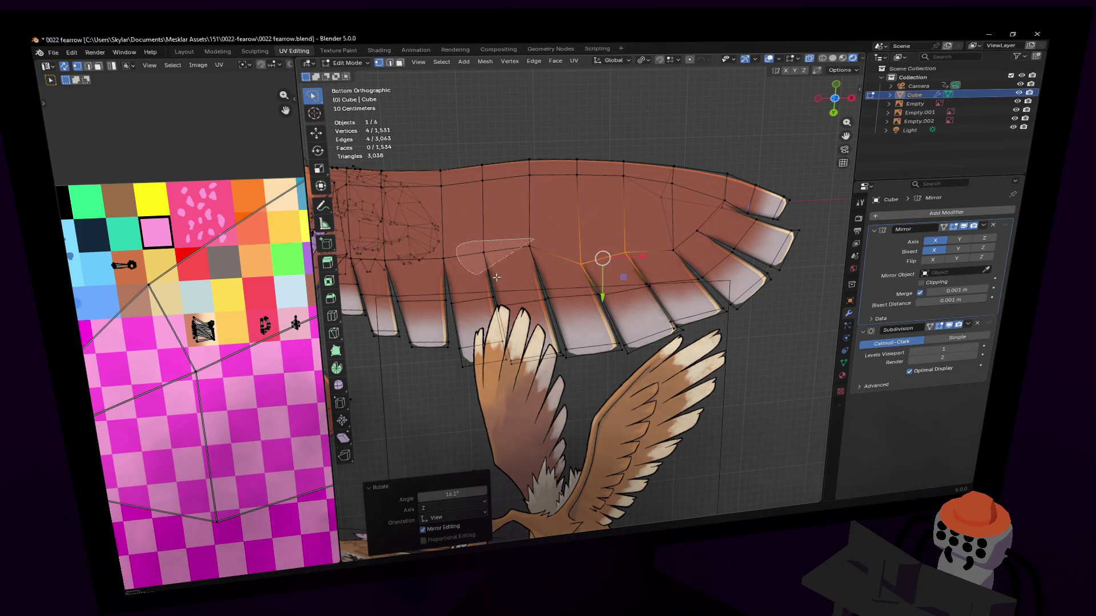
# Move and tilt the selected wing-tip vertices to follow the reference feather.
pyautogui.press('g')
pyautogui.click(571, 226)
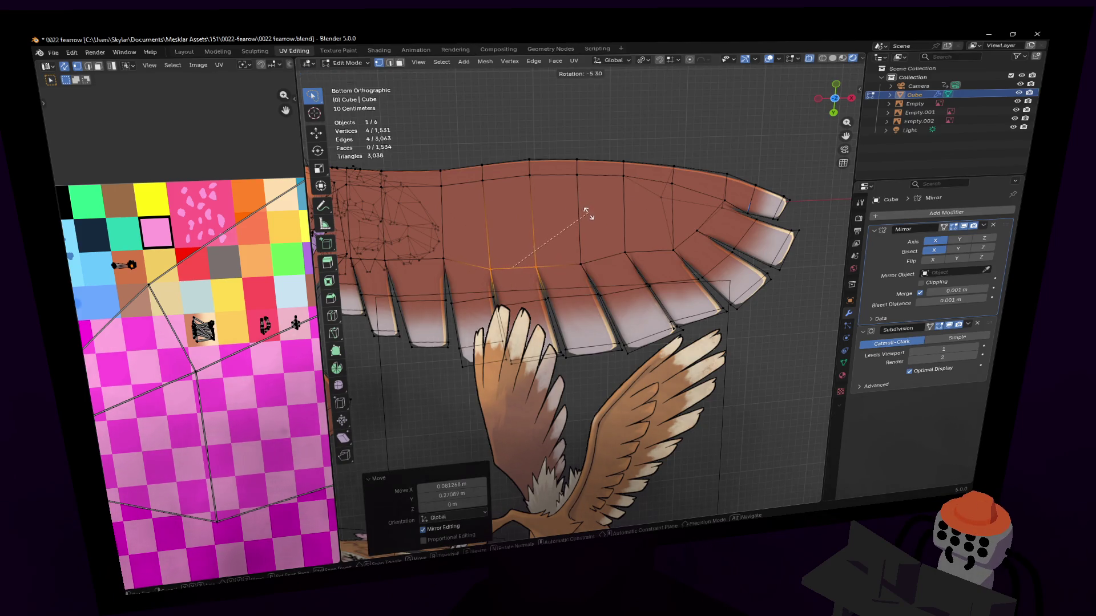
pyautogui.press('r')
pyautogui.click(569, 231)
pyautogui.keyDown('shift'); pyautogui.moveTo(462, 262); pyautogui.dragTo(565, 262, button='middle'); pyautogui.keyUp('shift')
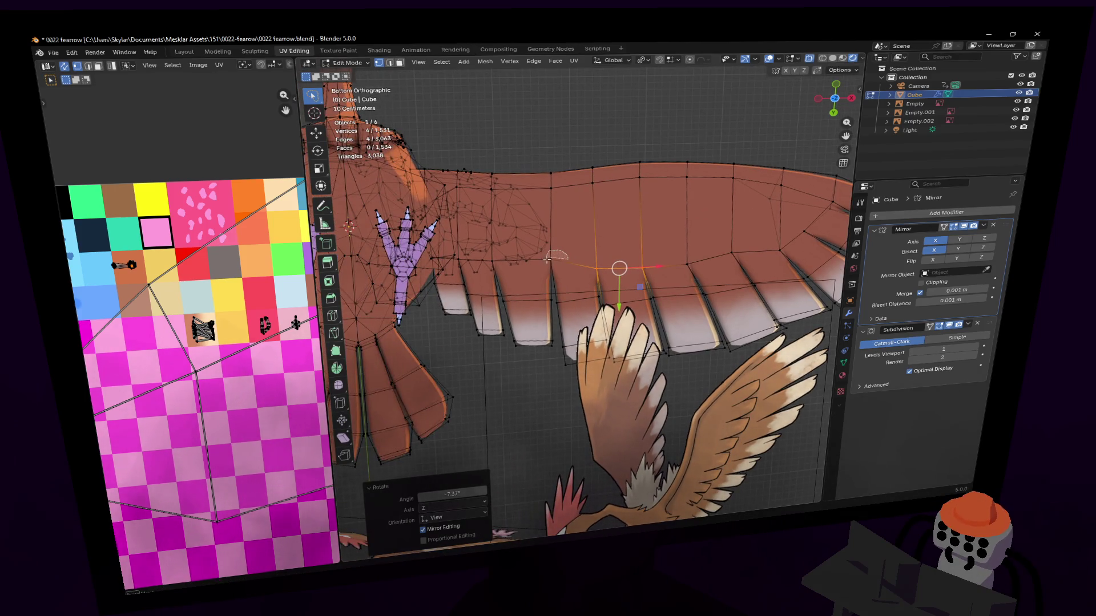
pyautogui.moveTo(547, 256); pyautogui.dragTo(548, 257)
# With X-ray display on, pick and move vertices at the wing root into place.
pyautogui.press('g')
pyautogui.click(548, 266)
pyautogui.hotkey('alt', 'z')
pyautogui.hotkey('alt', 'z')
pyautogui.moveTo(514, 269)
pyautogui.keyDown('shift'); pyautogui.mouseDown(button='middle')
pyautogui.moveTo(509, 291)
pyautogui.moveTo(478, 283)
pyautogui.mouseUp(button='middle'); pyautogui.keyUp('shift')
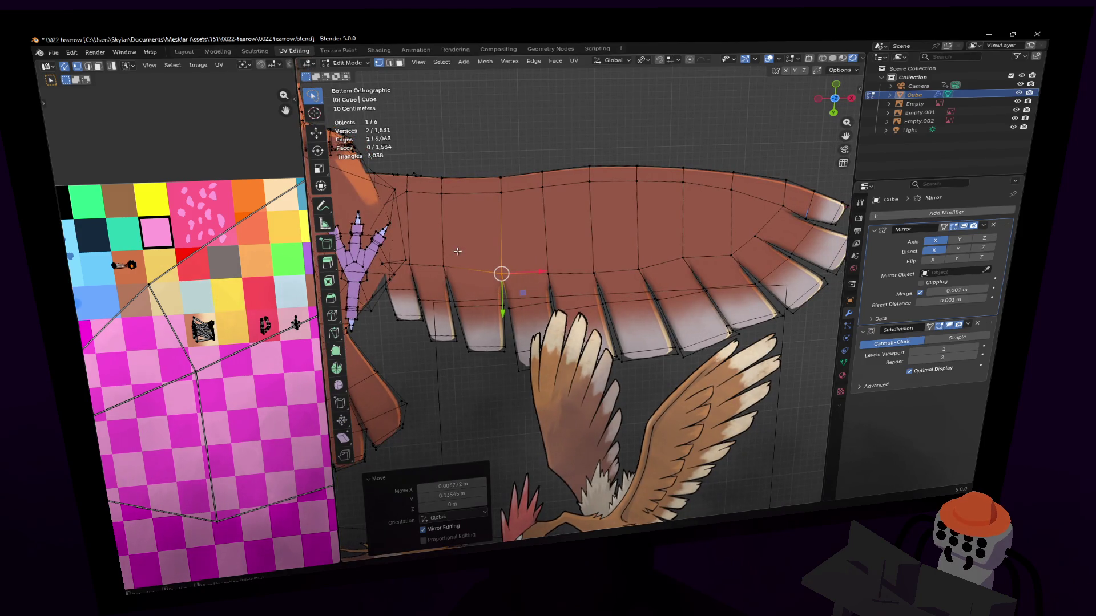
pyautogui.click(451, 276)
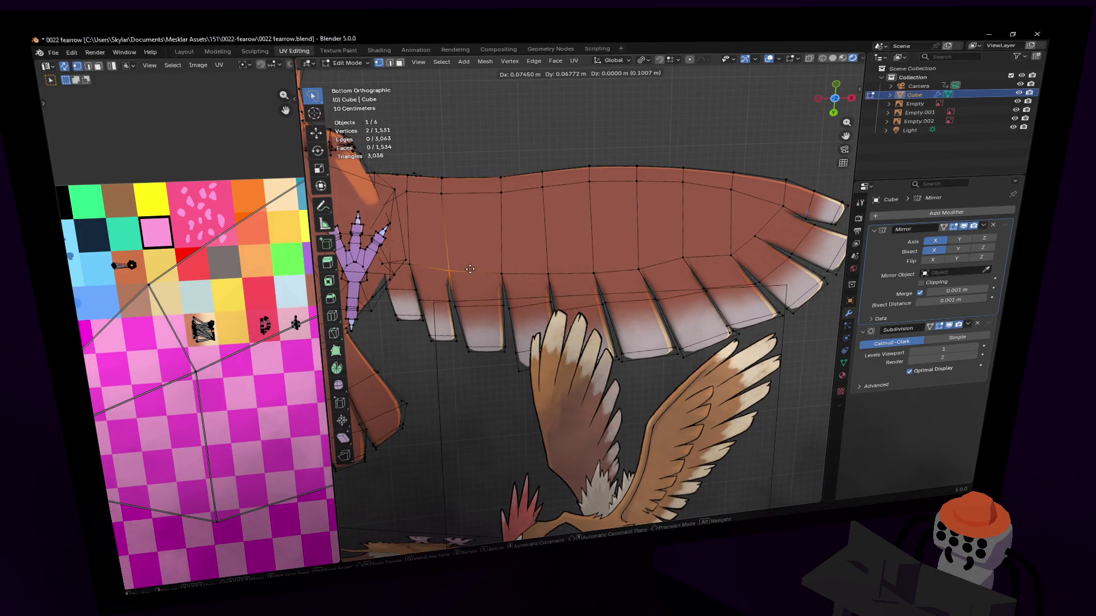
pyautogui.hotkey('alt', 'z')
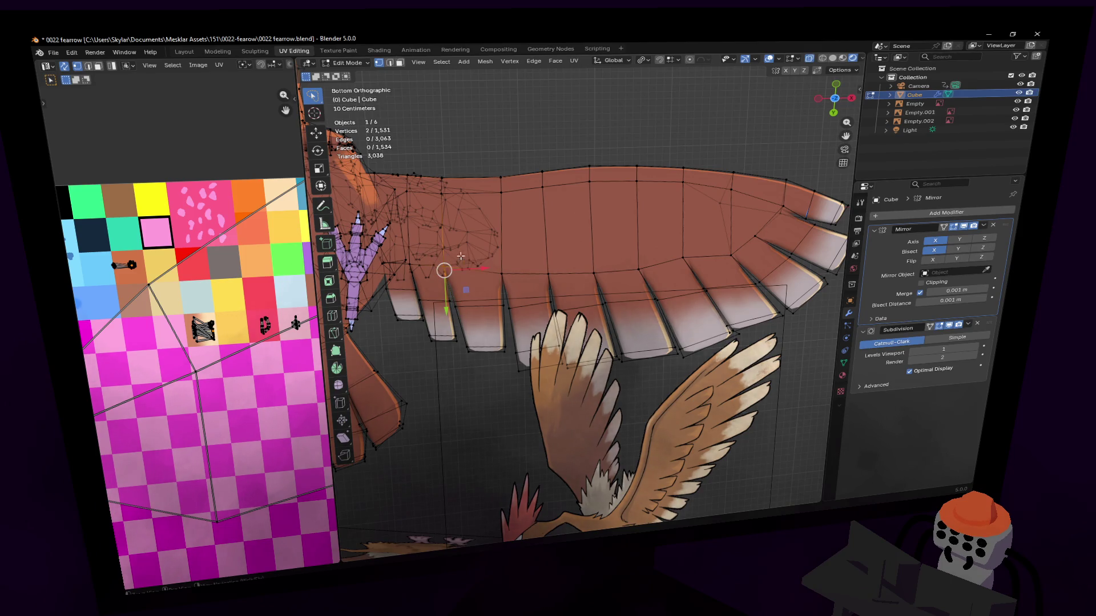
pyautogui.hotkey('alt', 'z')
pyautogui.keyDown('shift'); pyautogui.moveTo(541, 234); pyautogui.dragTo(682, 251, button='middle'); pyautogui.keyUp('shift')
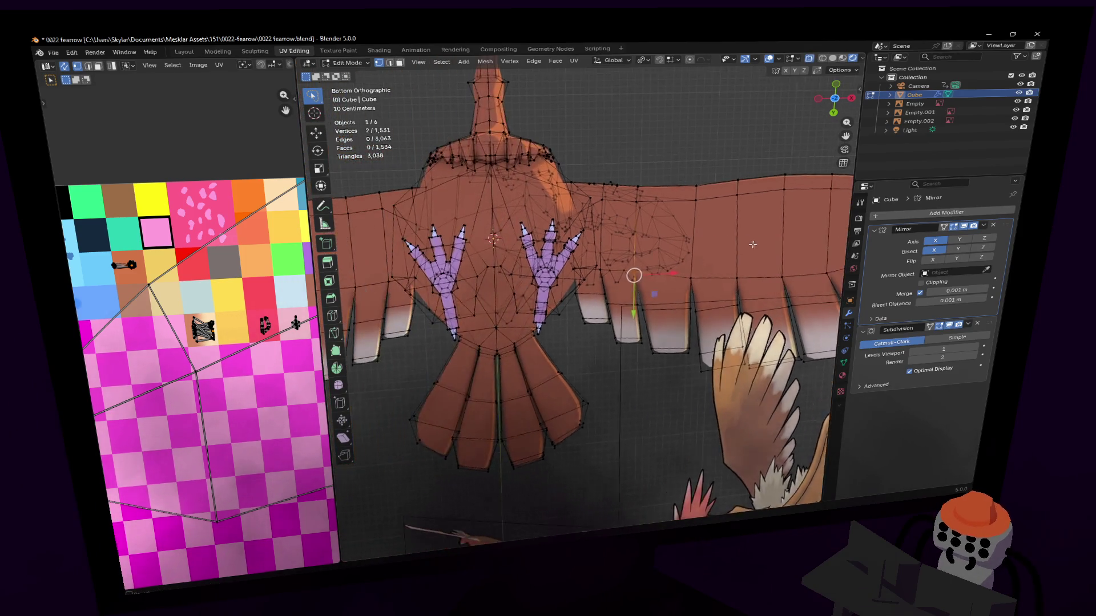
pyautogui.hotkey('alt', 'z')
pyautogui.scroll(5, 532, 259)
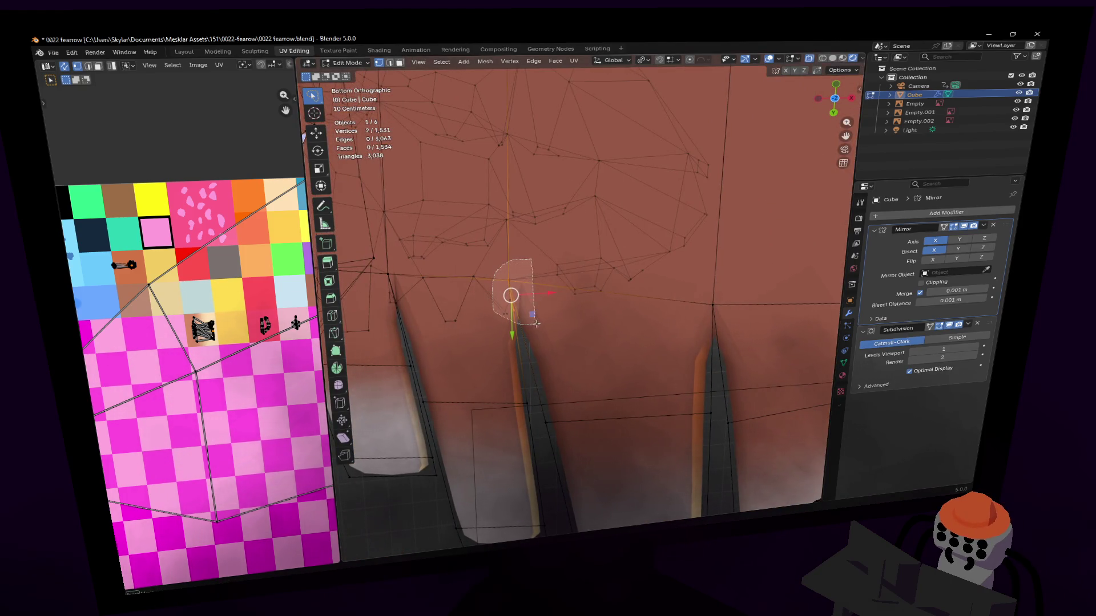
pyautogui.keyDown('shift'); pyautogui.click(505, 283); pyautogui.keyUp('shift')
pyautogui.press('g')
pyautogui.click(557, 302)
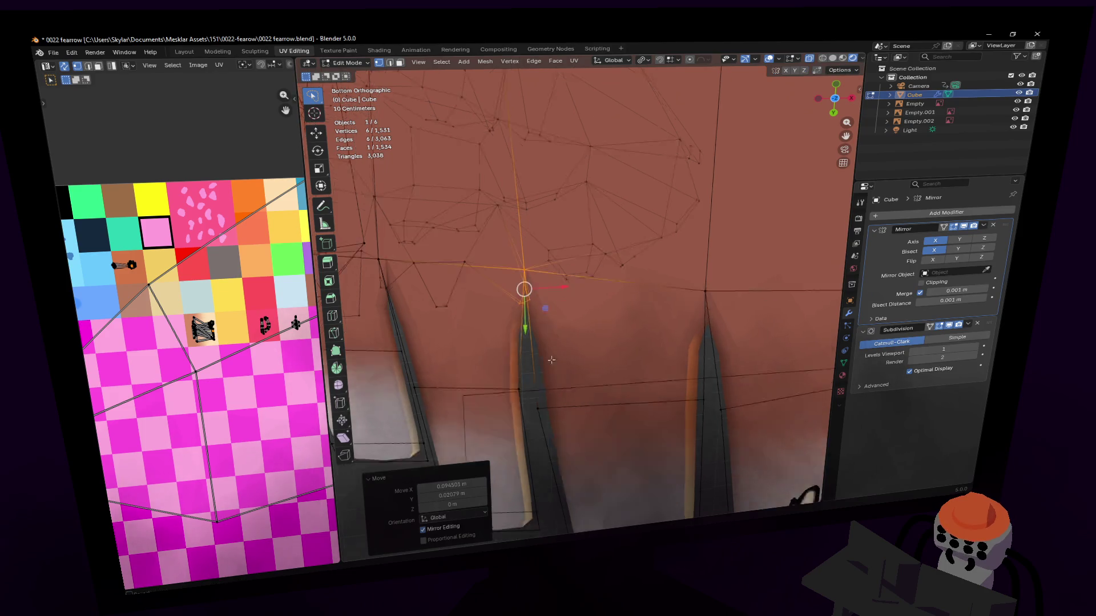
# Move a single wing edge to sit against the reference outline.
pyautogui.keyDown('shift'); pyautogui.moveTo(558, 301); pyautogui.dragTo(502, 181, button='middle'); pyautogui.keyUp('shift')
pyautogui.click(507, 334)
pyautogui.press('g')
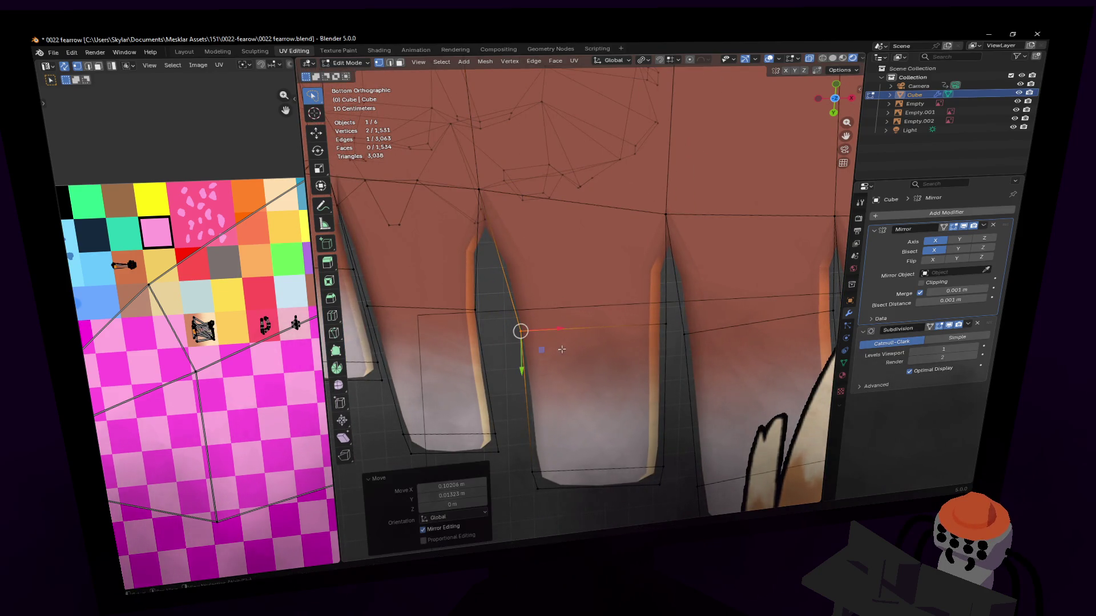
pyautogui.moveTo(503, 335)
pyautogui.mouseDown(button='middle')
pyautogui.moveTo(412, 335)
pyautogui.moveTo(484, 304)
pyautogui.moveTo(629, 339)
pyautogui.mouseUp(button='middle')
# In face select, try feather face strips and rings before settling on one tip face.
pyautogui.press('3')
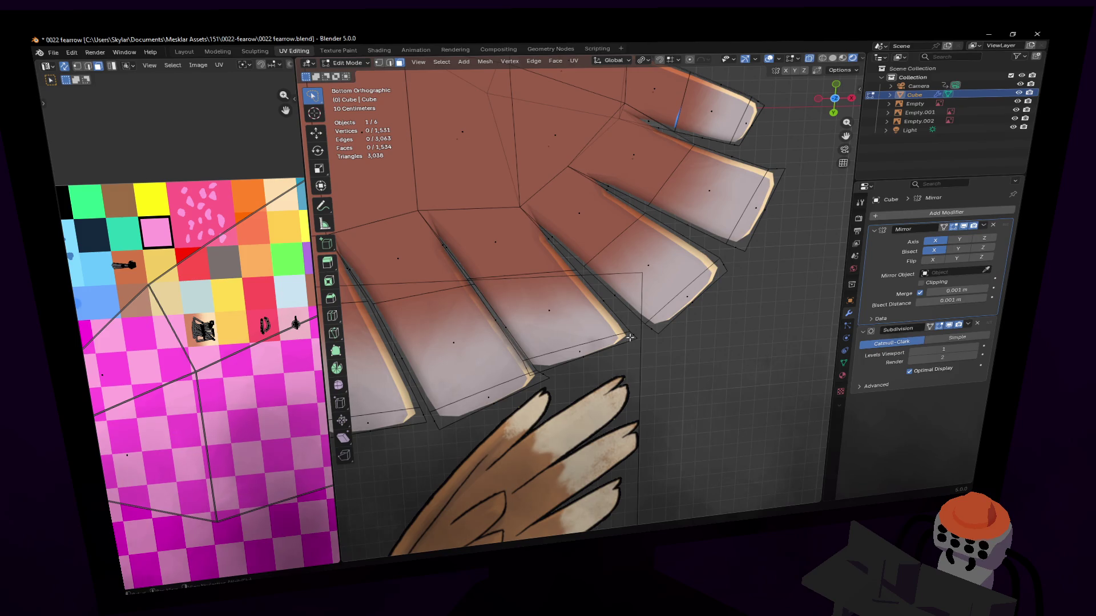
pyautogui.keyDown('alt'); pyautogui.click(629, 339); pyautogui.keyUp('alt')
pyautogui.click(631, 334)
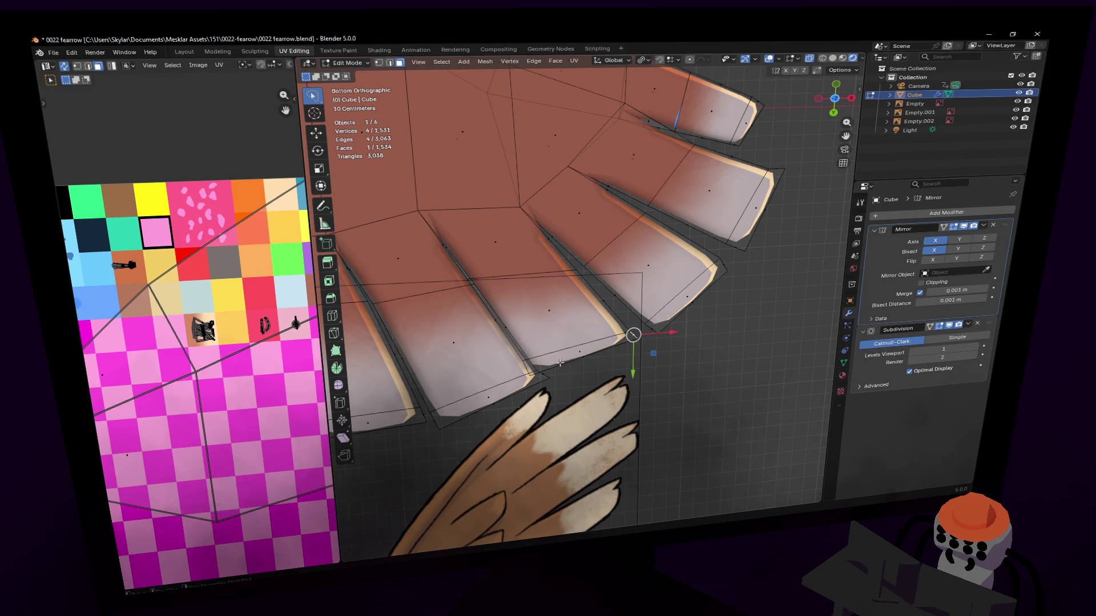
pyautogui.click(624, 336)
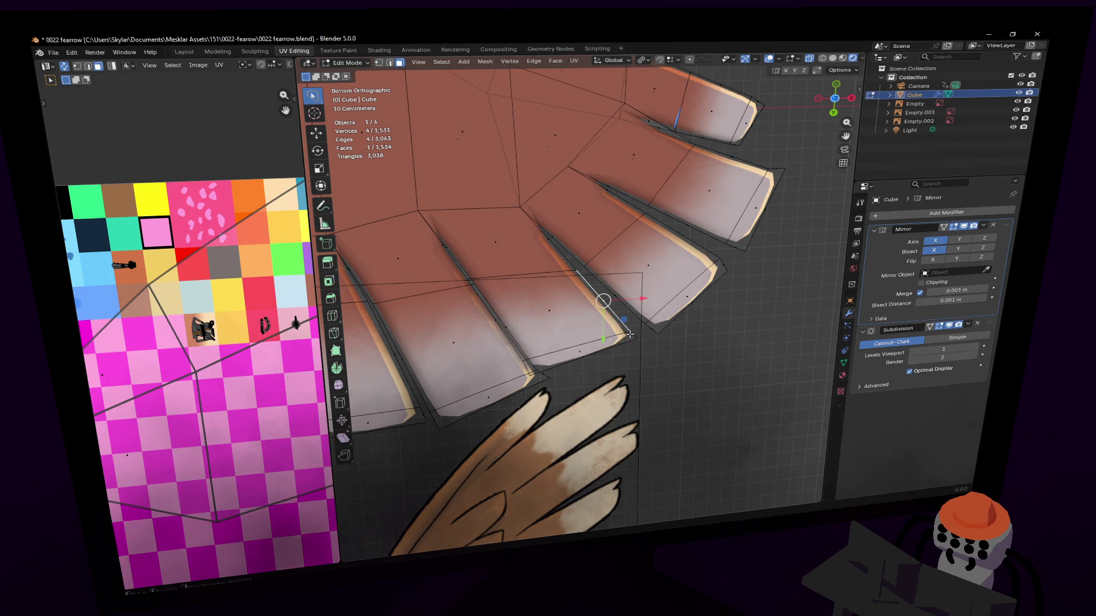
pyautogui.keyDown('alt'); pyautogui.click(630, 335); pyautogui.keyUp('alt')
pyautogui.hotkey('ctrl', 'l')
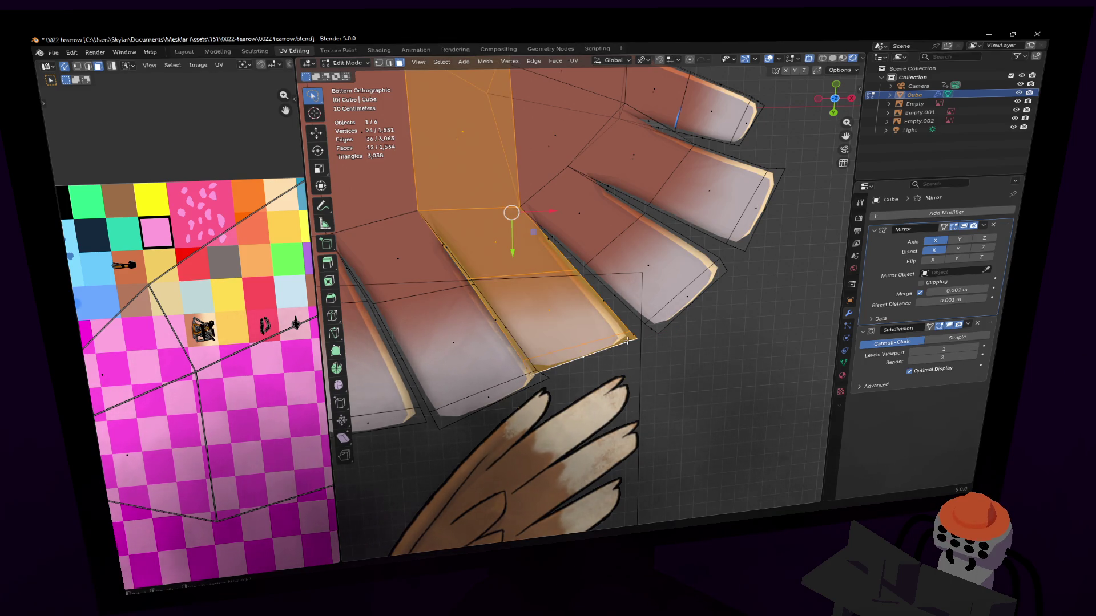
pyautogui.click(611, 321)
pyautogui.scroll(-3, 608, 295)
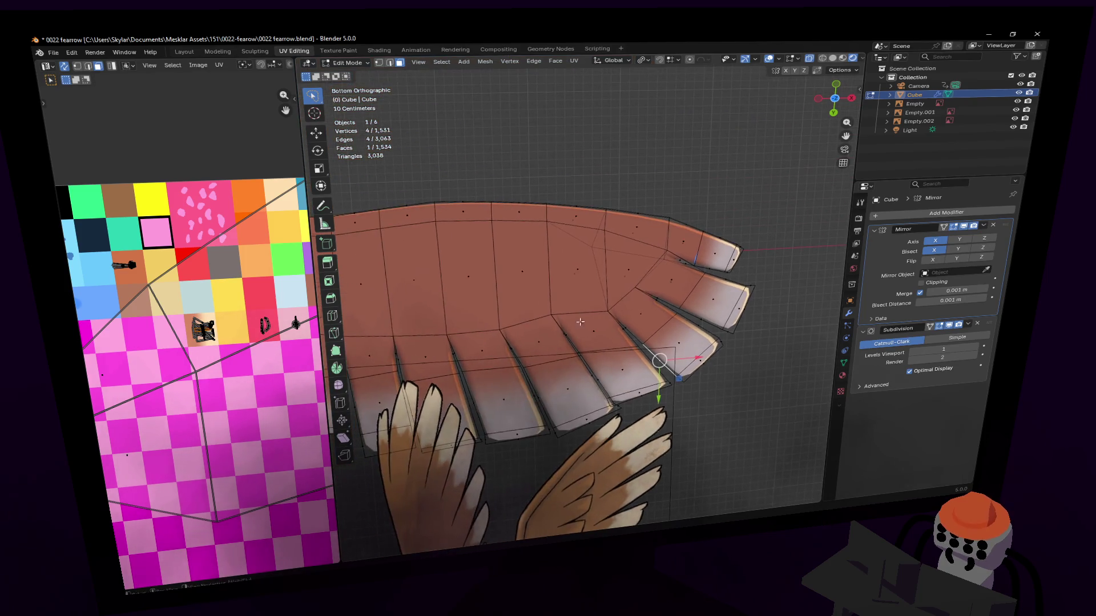
pyautogui.keyDown('ctrl'); pyautogui.scroll(5, 604, 280); pyautogui.keyUp('ctrl')
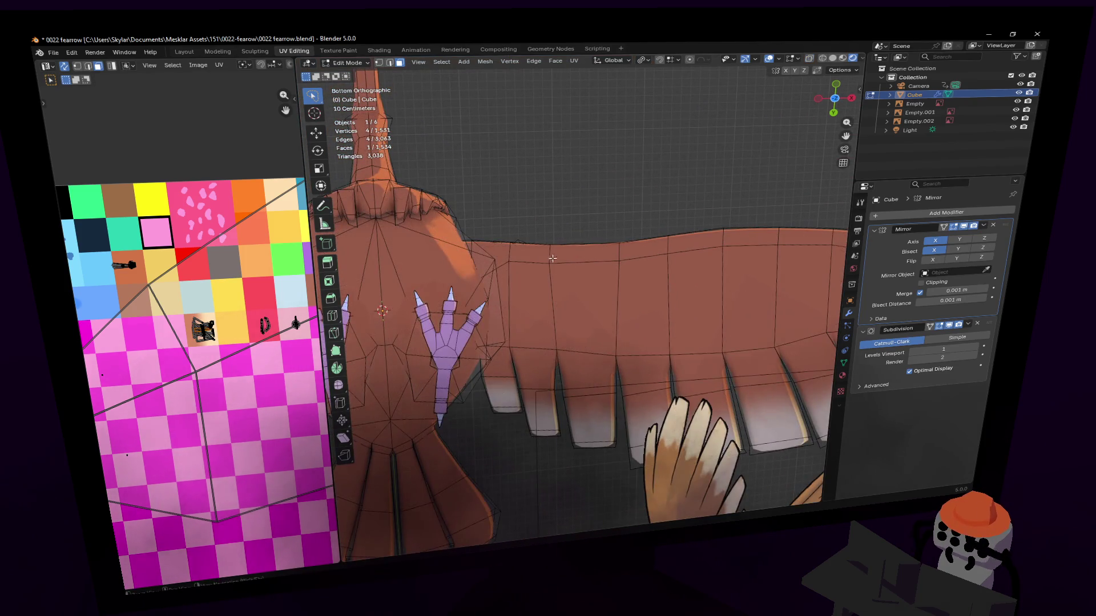
# Select the whole top row of underside faces along the wing's leading edge.
pyautogui.keyDown('shift'); pyautogui.click(496, 256); pyautogui.keyUp('shift')
pyautogui.keyDown('shift'); pyautogui.click(540, 253); pyautogui.keyUp('shift')
pyautogui.keyDown('ctrl'); pyautogui.scroll(-5, 513, 257); pyautogui.keyUp('ctrl')
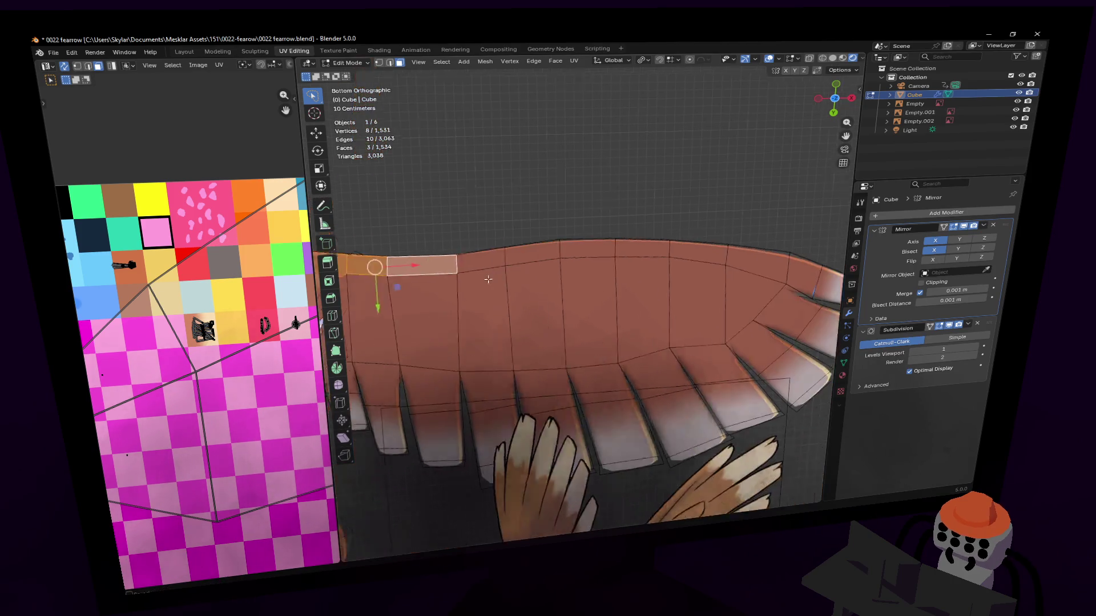
pyautogui.keyDown('shift'); pyautogui.click(437, 267); pyautogui.keyUp('shift')
pyautogui.keyDown('shift'); pyautogui.click(488, 259); pyautogui.keyUp('shift')
pyautogui.keyDown('shift'); pyautogui.click(542, 256); pyautogui.keyUp('shift')
pyautogui.keyDown('shift'); pyautogui.click(597, 253); pyautogui.keyUp('shift')
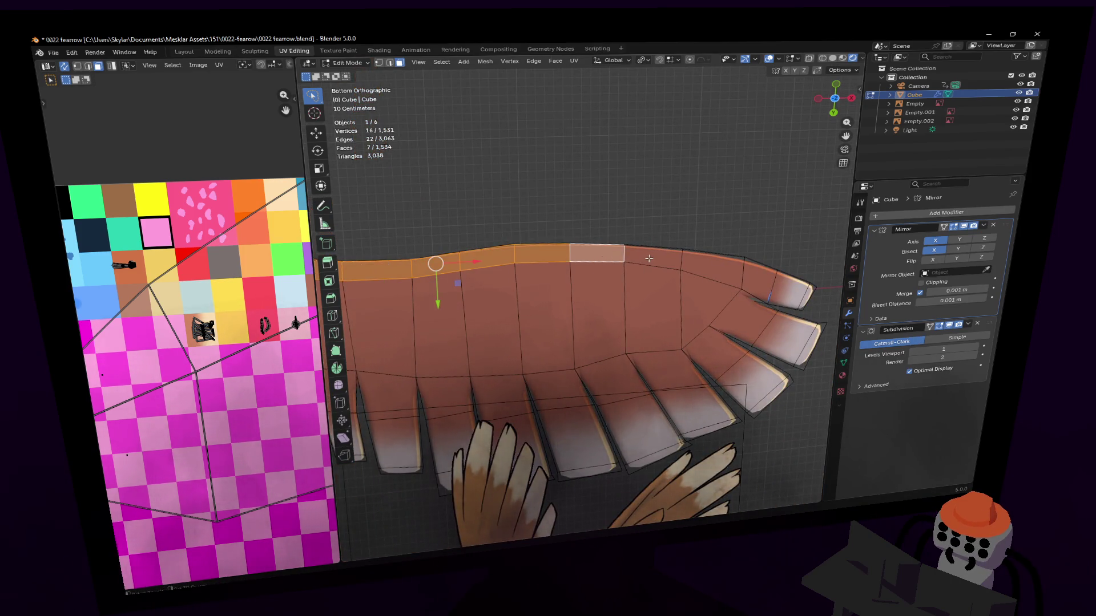
pyautogui.keyDown('shift'); pyautogui.click(653, 257); pyautogui.keyUp('shift')
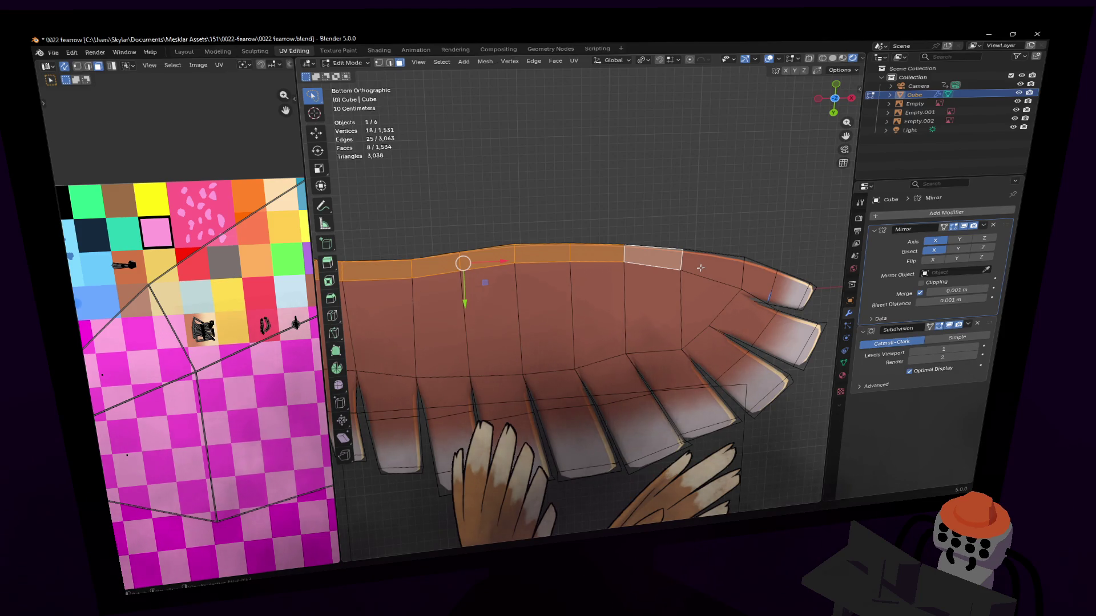
pyautogui.keyDown('shift'); pyautogui.click(701, 268); pyautogui.keyUp('shift')
pyautogui.keyDown('ctrl'); pyautogui.scroll(5, 700, 268); pyautogui.keyUp('ctrl')
pyautogui.keyDown('ctrl'); pyautogui.scroll(-5, 641, 264); pyautogui.keyUp('ctrl')
# Extrude the selected face row outward along normals to thicken the wing edge.
pyautogui.press('KP_5')
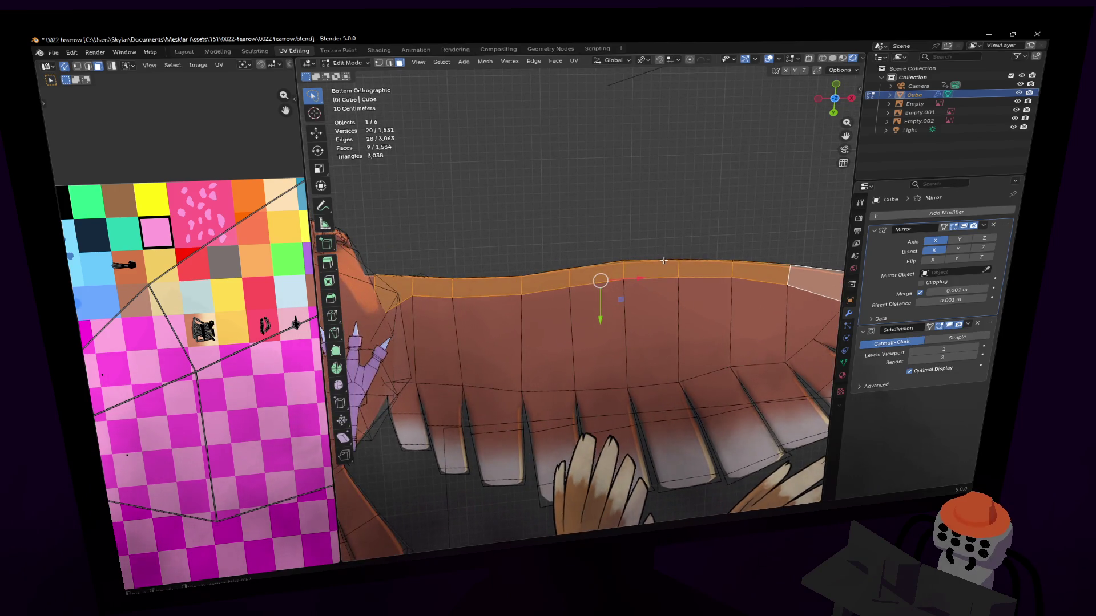
pyautogui.scroll(-2, 617, 258)
pyautogui.scroll(-4, 616, 258)
pyautogui.moveTo(616, 257)
pyautogui.mouseDown(button='middle')
pyautogui.moveTo(686, 206)
pyautogui.moveTo(566, 305)
pyautogui.mouseUp(button='middle')
pyautogui.press('e')
pyautogui.click(686, 206)
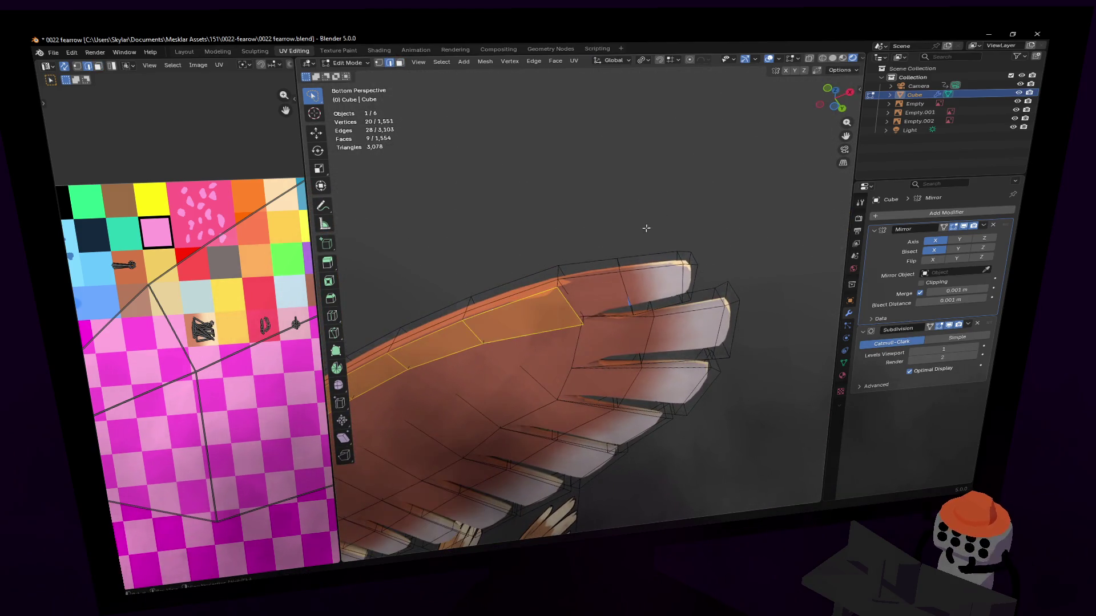
# In edge select, pick the leftover edge on the wing and bring up the Delete menu.
pyautogui.press('2')
pyautogui.click(566, 305)
pyautogui.press('x')
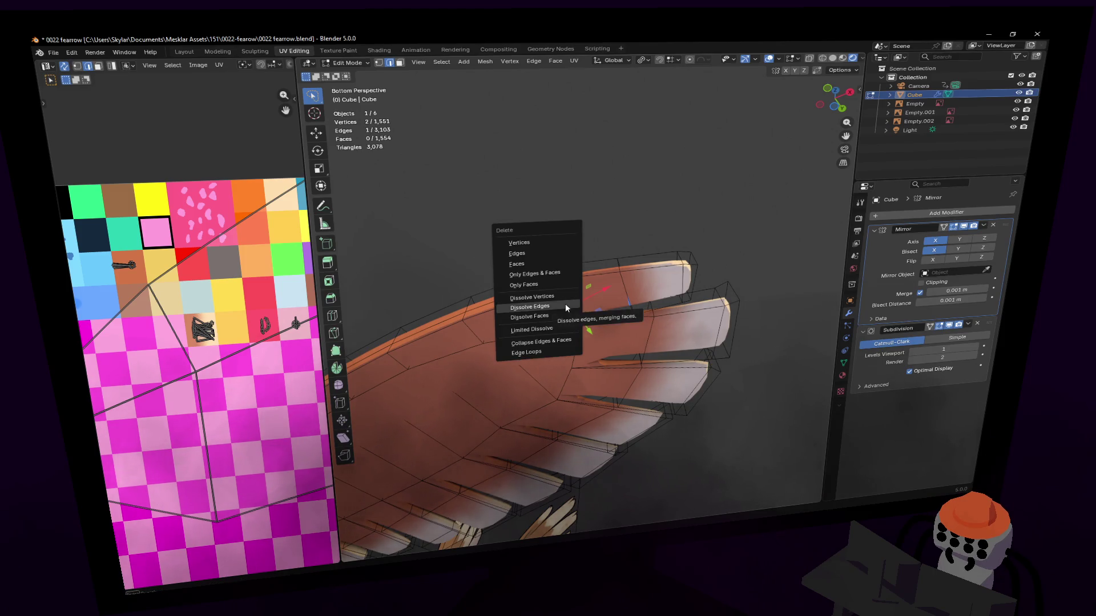
# Dissolve the selected edge so its faces merge, then fly around the wing to inspect it.
pyautogui.click(561, 314)
pyautogui.moveTo(560, 313)
pyautogui.mouseDown(button='middle')
pyautogui.moveTo(581, 302)
pyautogui.moveTo(571, 304)
pyautogui.mouseUp(button='middle')
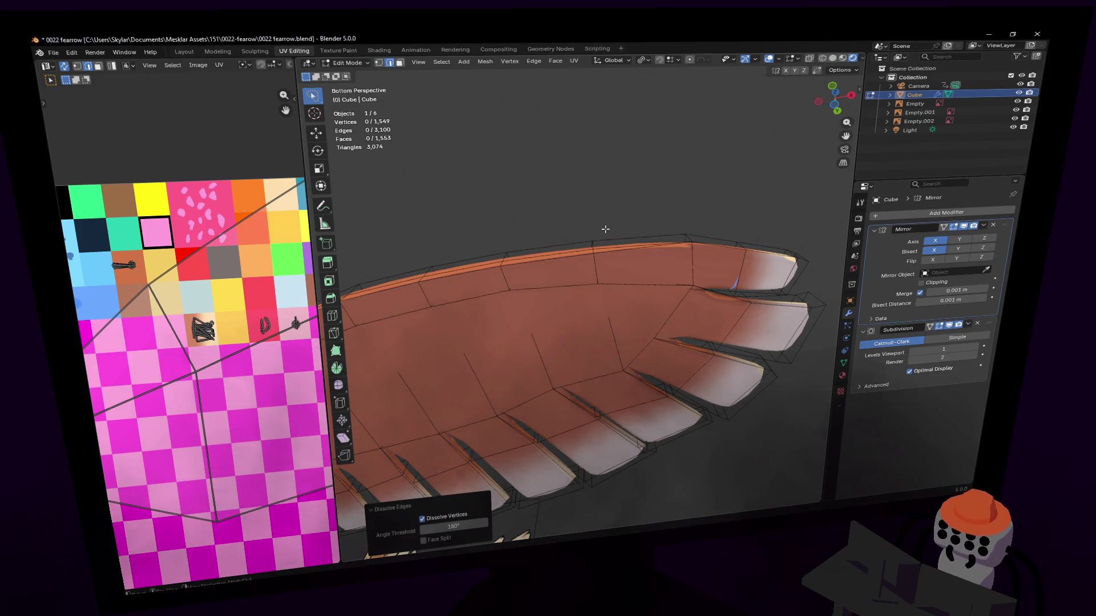
pyautogui.hotkey('shift', '`')
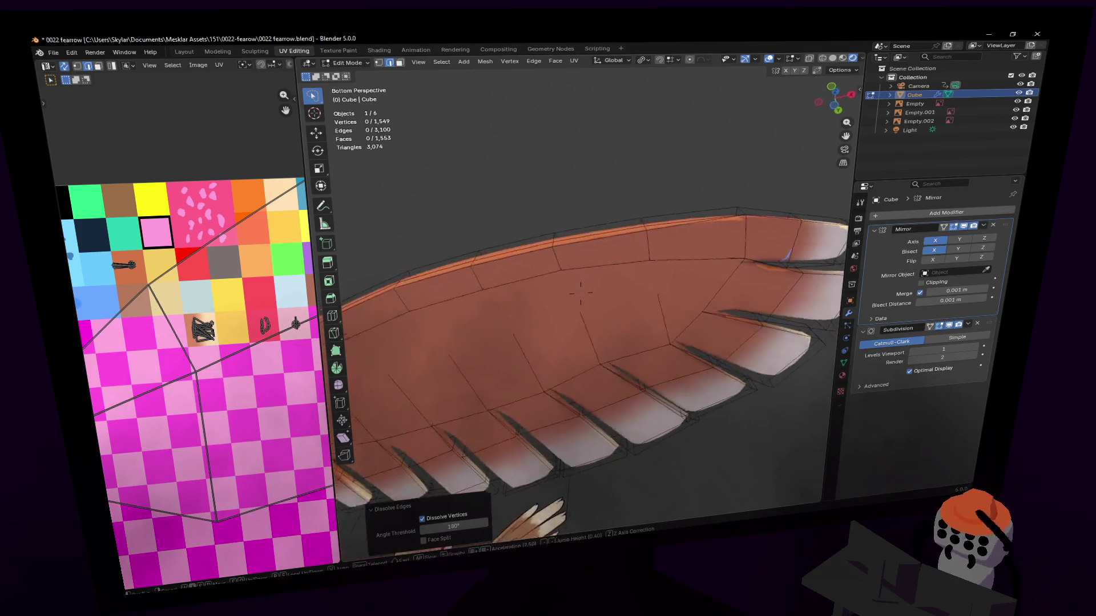
pyautogui.click(523, 269)
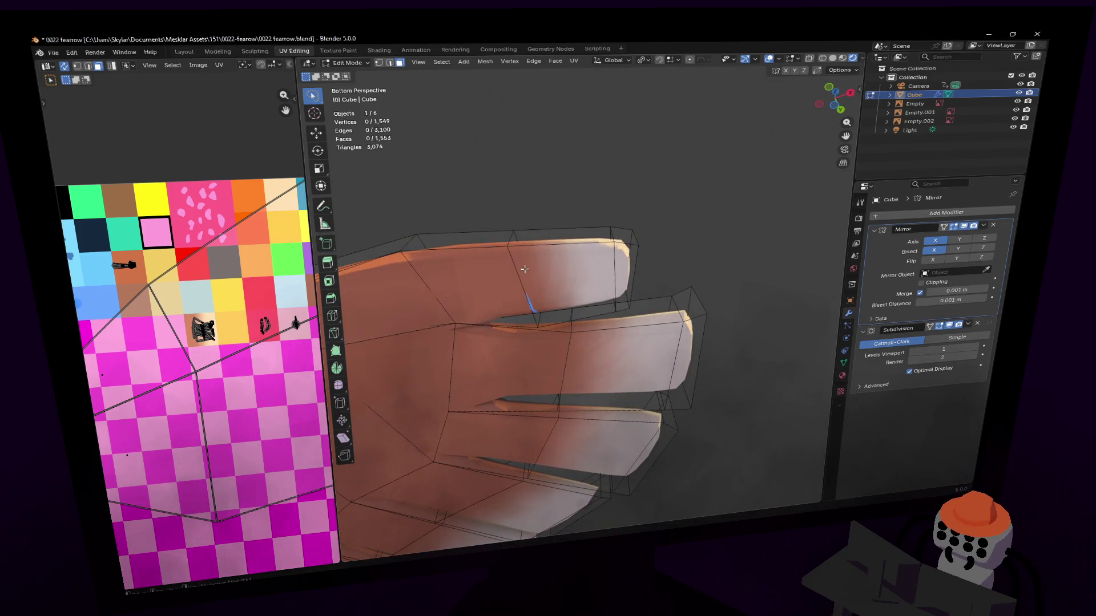
# Narrow the selection down to the edge loop around the finger.
pyautogui.press('l')
pyautogui.scroll(3, 195, 389)
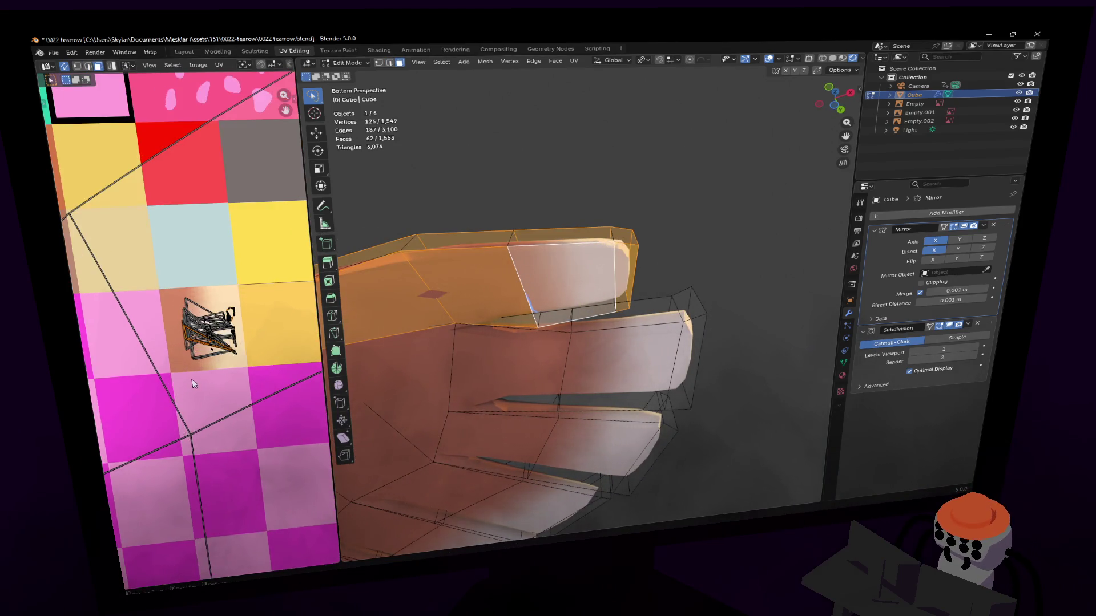
pyautogui.scroll(3, 197, 379)
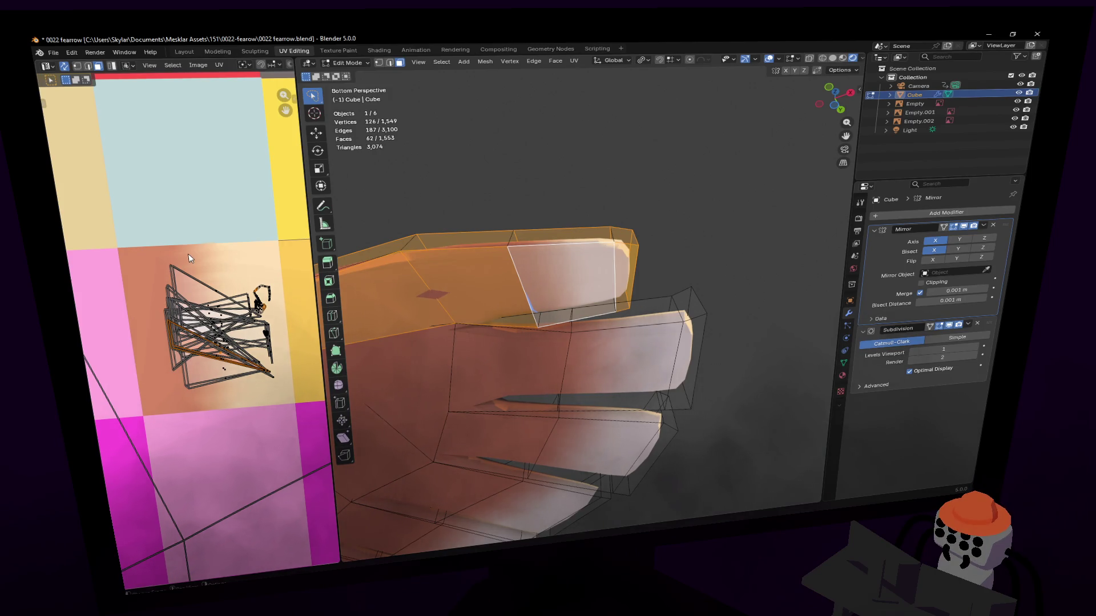
pyautogui.click(188, 260)
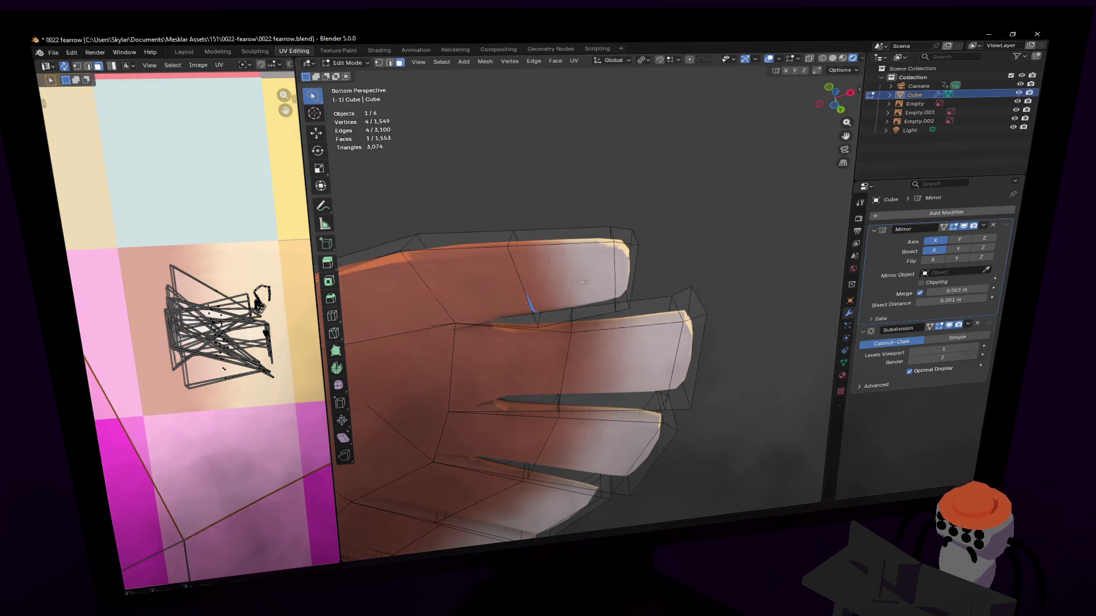
pyautogui.press('2')
pyautogui.keyDown('alt'); pyautogui.click(517, 260); pyautogui.keyUp('alt')
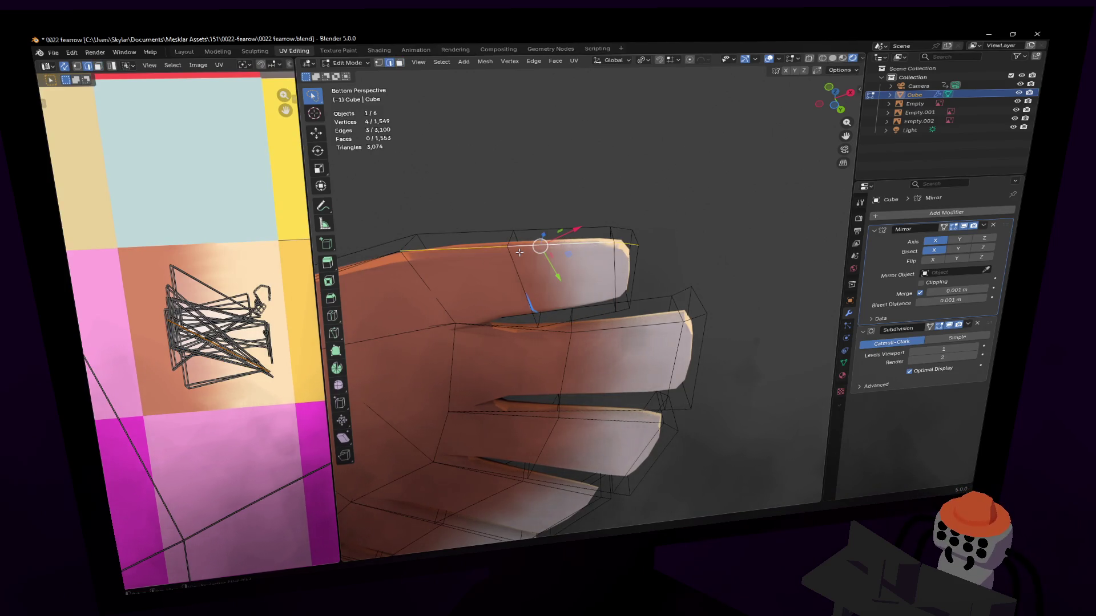
# Nudge the finger loop's UVs in the UV Editor, cancel a rotation, and orbit to see the whole bird.
pyautogui.press('g')
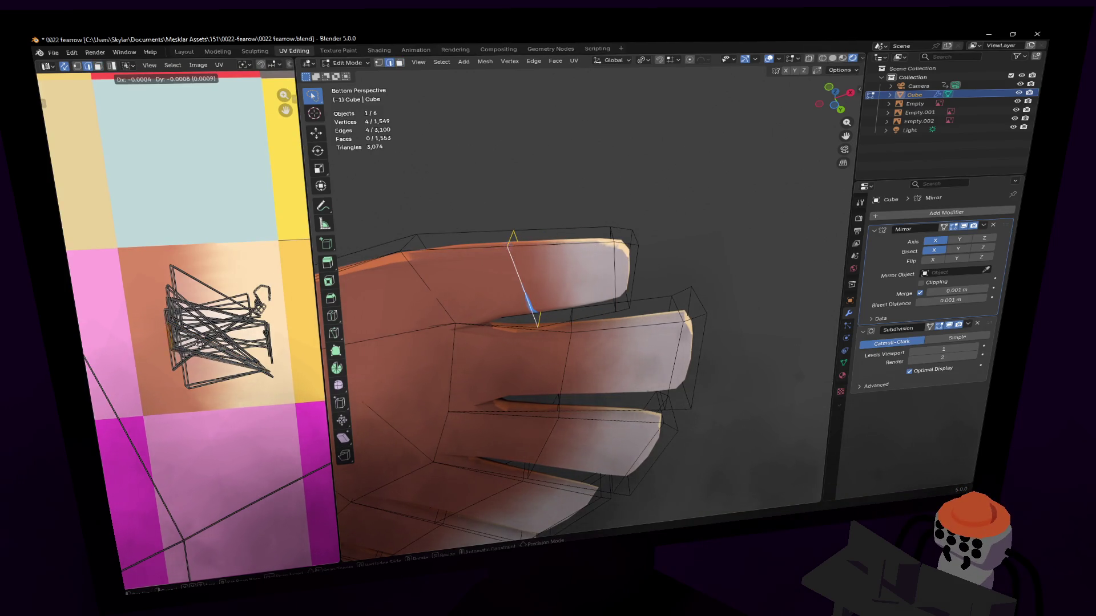
pyautogui.click(235, 328)
pyautogui.press('r')
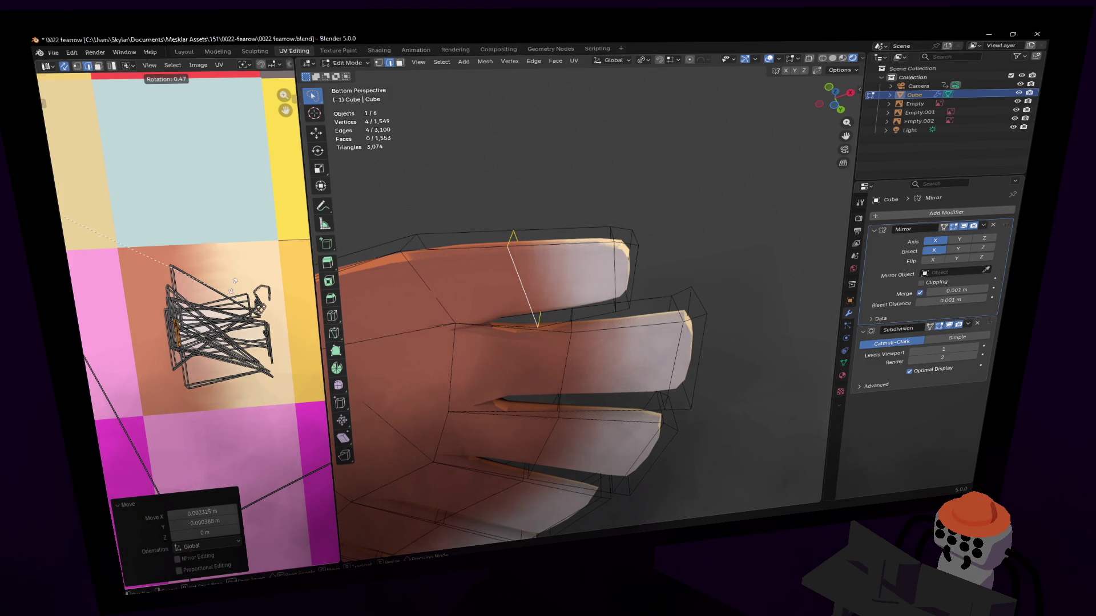
pyautogui.press('Escape')
pyautogui.moveTo(522, 292)
pyautogui.mouseDown(button='middle')
pyautogui.moveTo(509, 321)
pyautogui.moveTo(581, 295)
pyautogui.moveTo(579, 284)
pyautogui.moveTo(581, 298)
pyautogui.moveTo(537, 256)
pyautogui.mouseUp(button='middle')
pyautogui.scroll(-5, 581, 299)
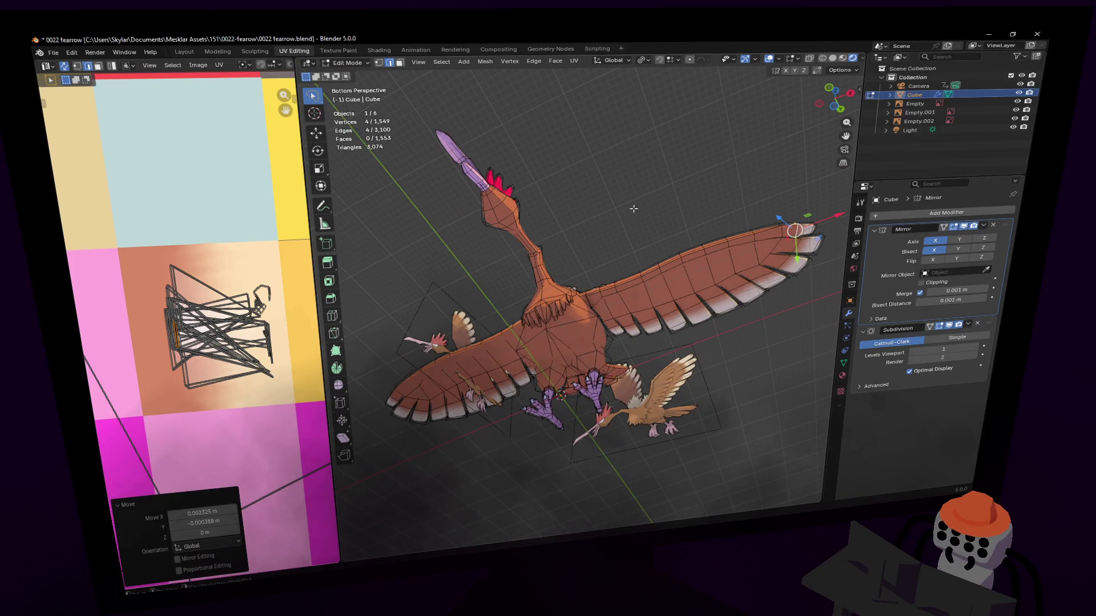
pyautogui.press('Tab')
pyautogui.moveTo(594, 222); pyautogui.dragTo(595, 222, button='middle')
pyautogui.moveTo(589, 182); pyautogui.dragTo(581, 293, button='middle')
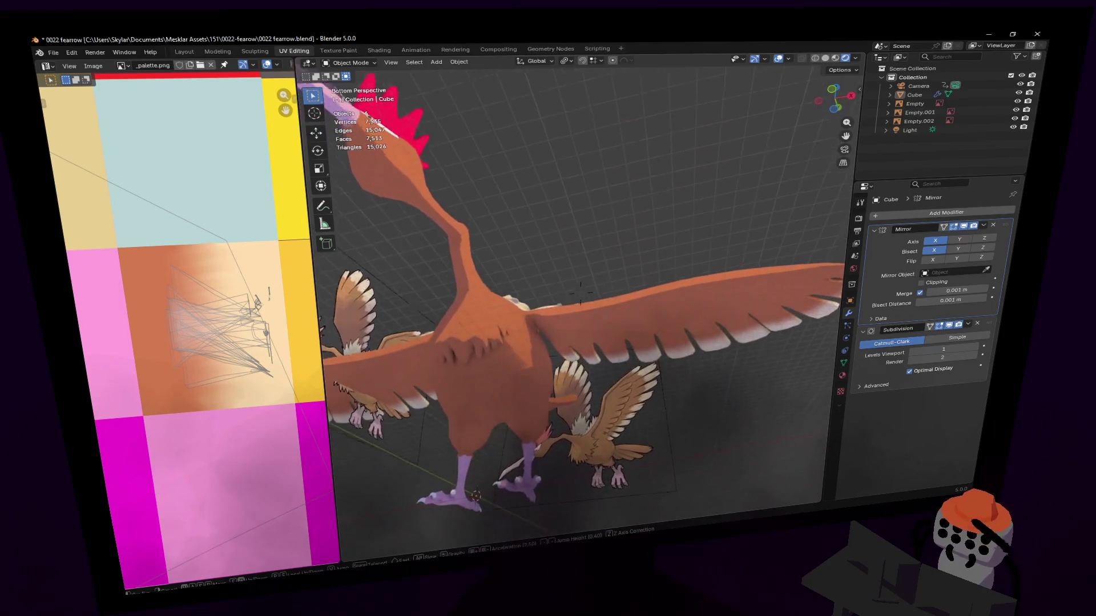
pyautogui.moveTo(580, 292)
pyautogui.mouseDown(button='middle')
pyautogui.moveTo(557, 259)
pyautogui.moveTo(616, 257)
pyautogui.moveTo(580, 292)
pyautogui.mouseUp(button='middle')
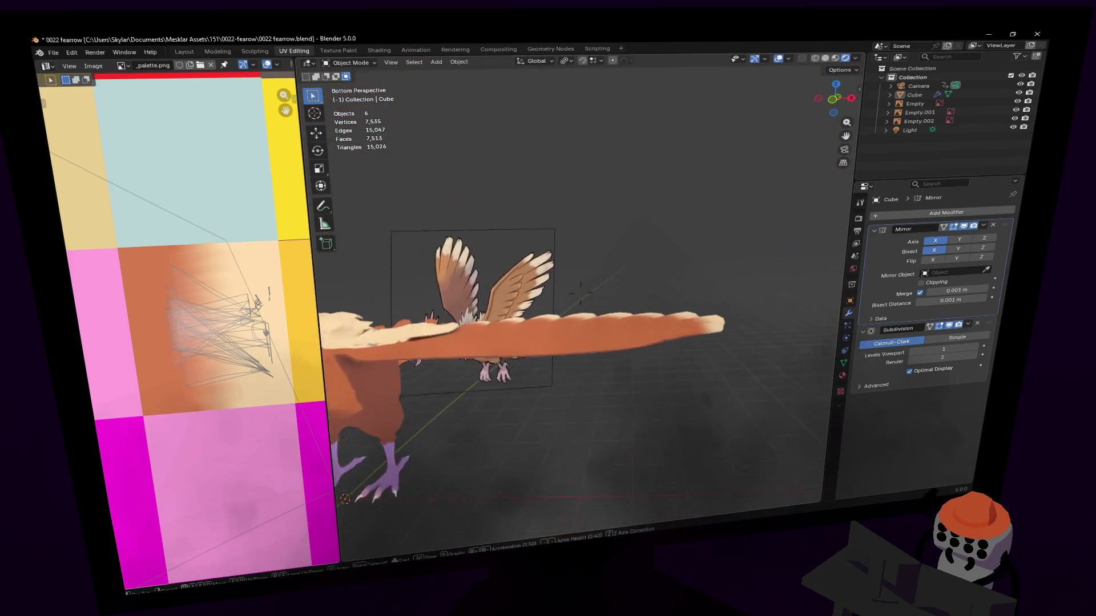
pyautogui.scroll(-3, 581, 291)
pyautogui.press('Tab')
pyautogui.scroll(3, 581, 292)
pyautogui.press('Return')
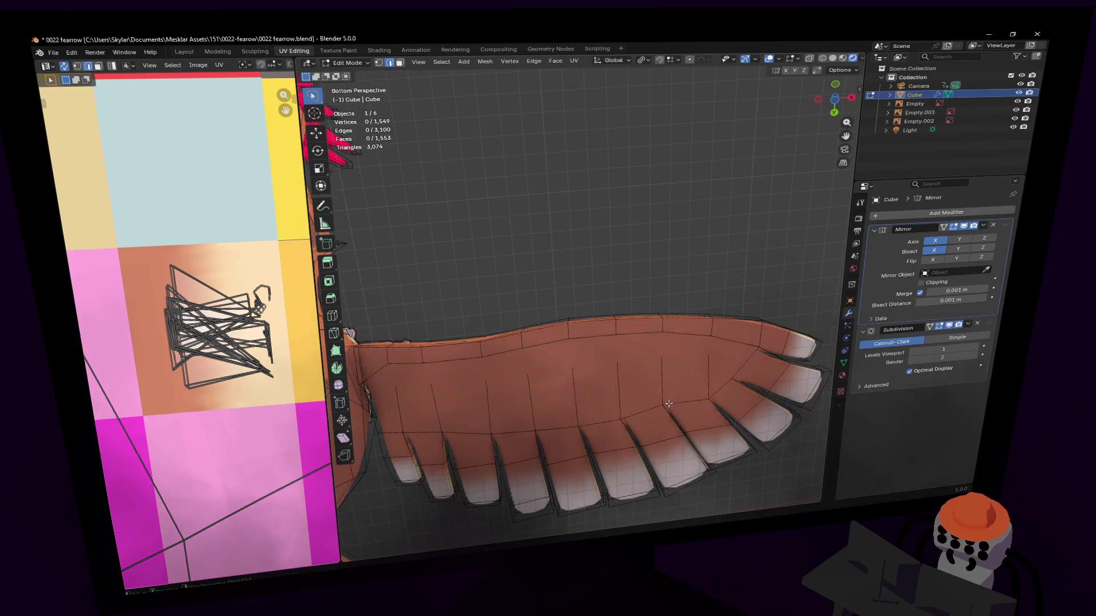
# From a flat bottom view, move two wing-edge vertices toward the reference outline.
pyautogui.click(835, 98)
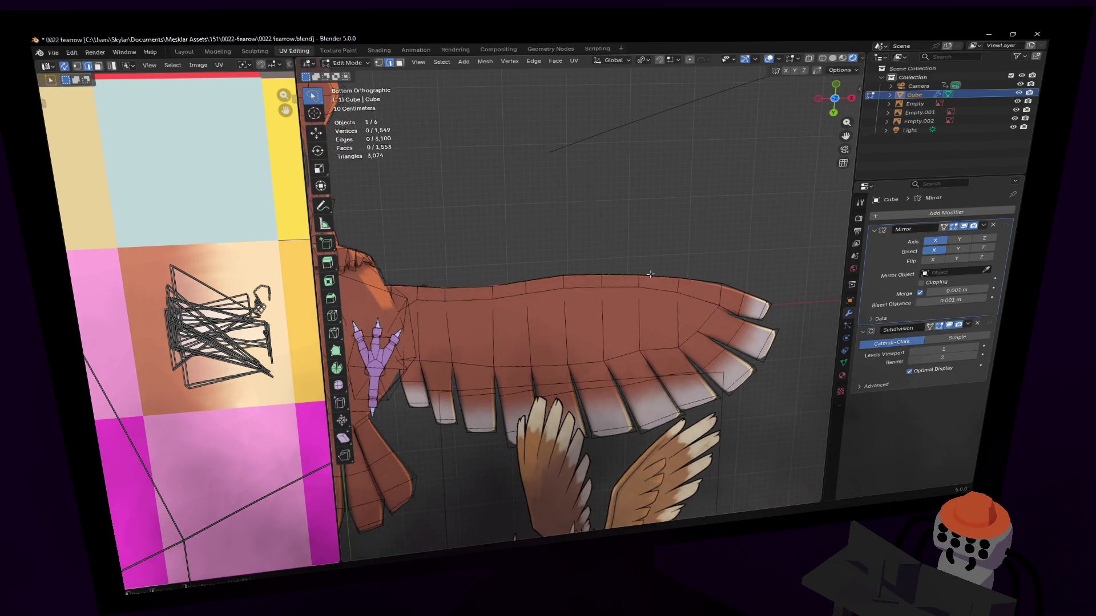
pyautogui.scroll(2, 600, 269)
pyautogui.keyDown('shift'); pyautogui.moveTo(599, 269); pyautogui.dragTo(586, 248, button='middle'); pyautogui.keyUp('shift')
pyautogui.click(587, 270)
pyautogui.press('g')
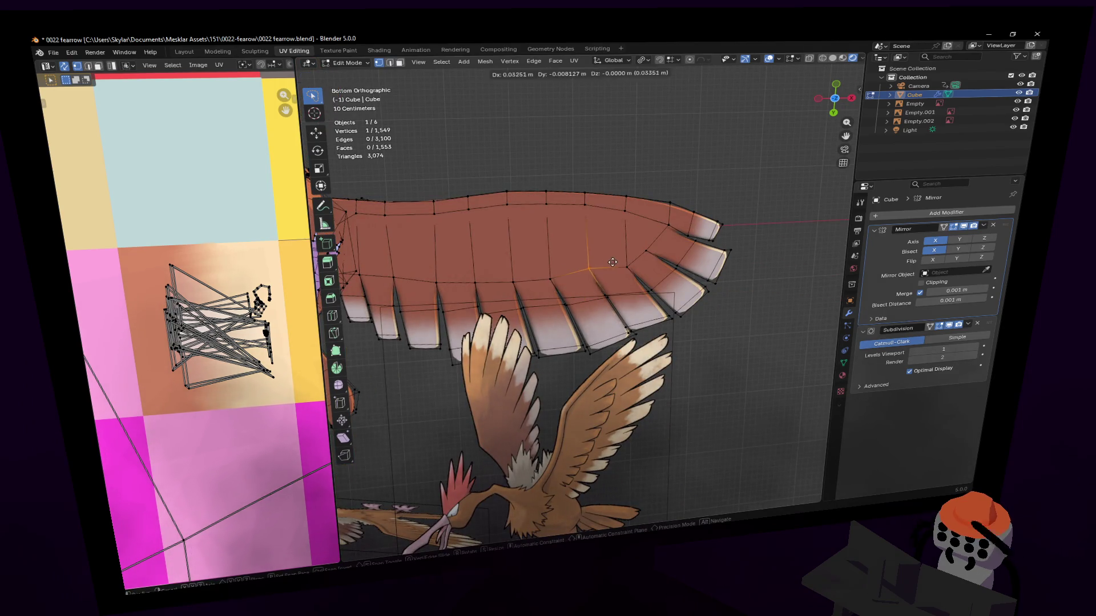
pyautogui.click(588, 237)
pyautogui.keyDown('shift'); pyautogui.click(587, 257); pyautogui.keyUp('shift')
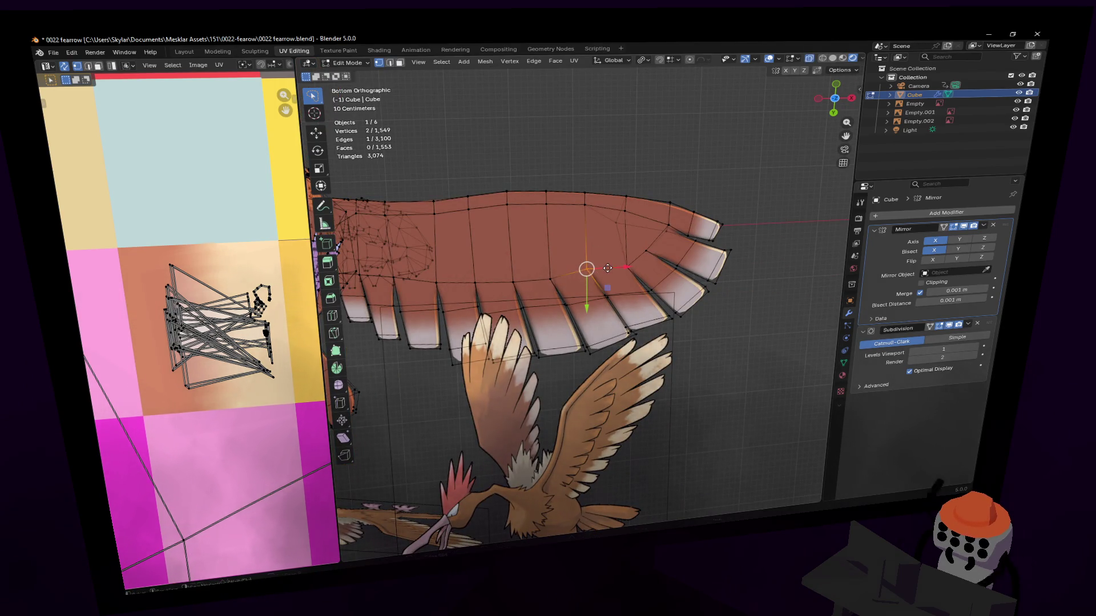
pyautogui.press('g')
pyautogui.click(610, 274)
# Shift the selected wing vertices further along to sit on the reference outline.
pyautogui.keyDown('shift'); pyautogui.moveTo(610, 275); pyautogui.dragTo(625, 222, button='middle'); pyautogui.keyUp('shift')
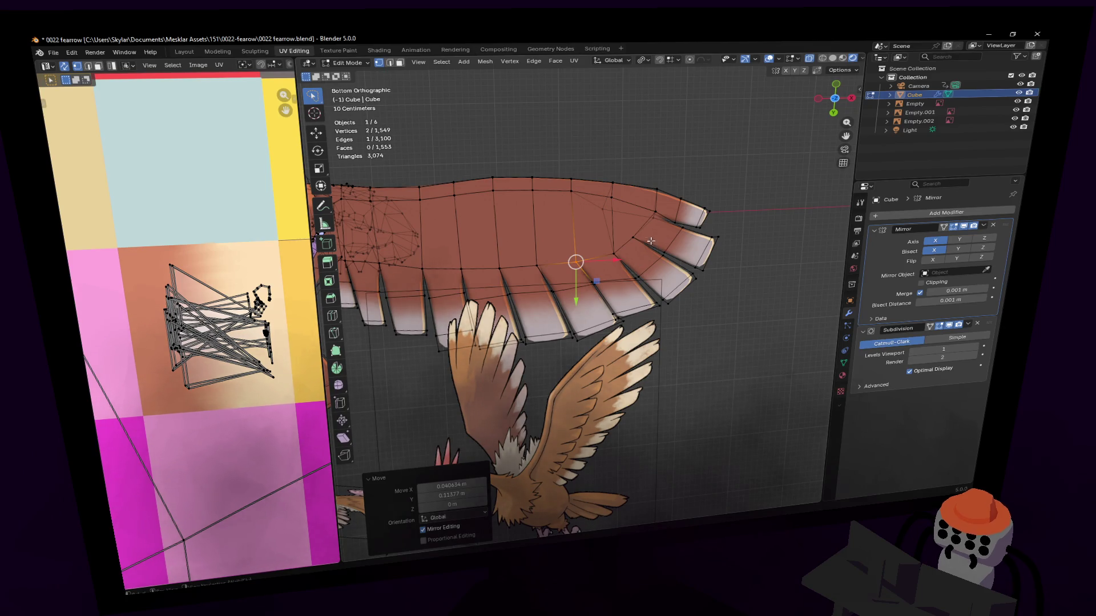
pyautogui.press('g')
pyautogui.click(676, 251)
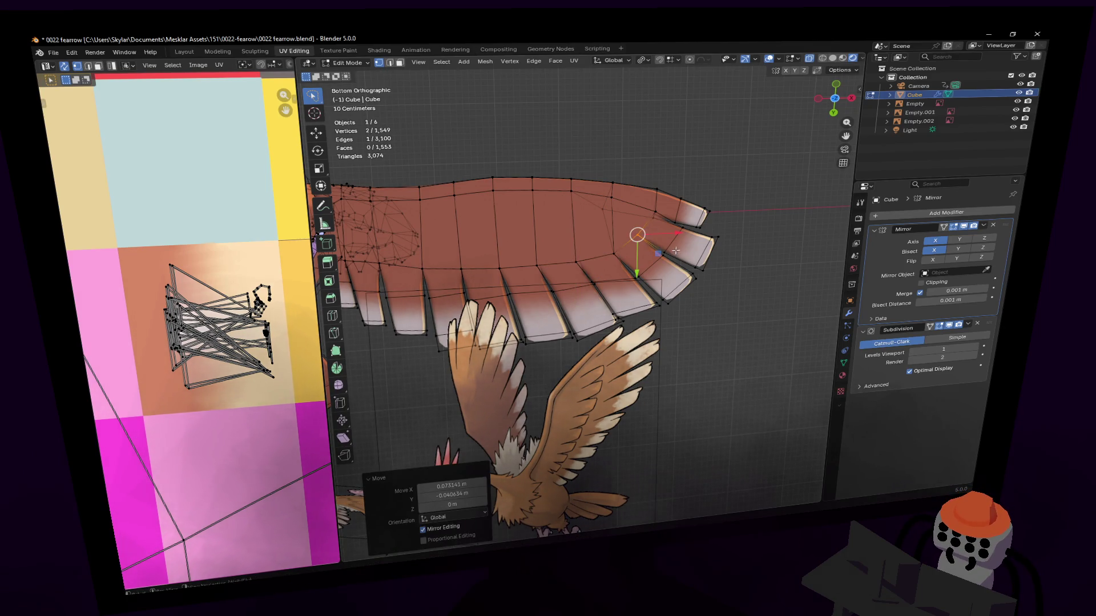
pyautogui.press('g')
pyautogui.click(660, 247)
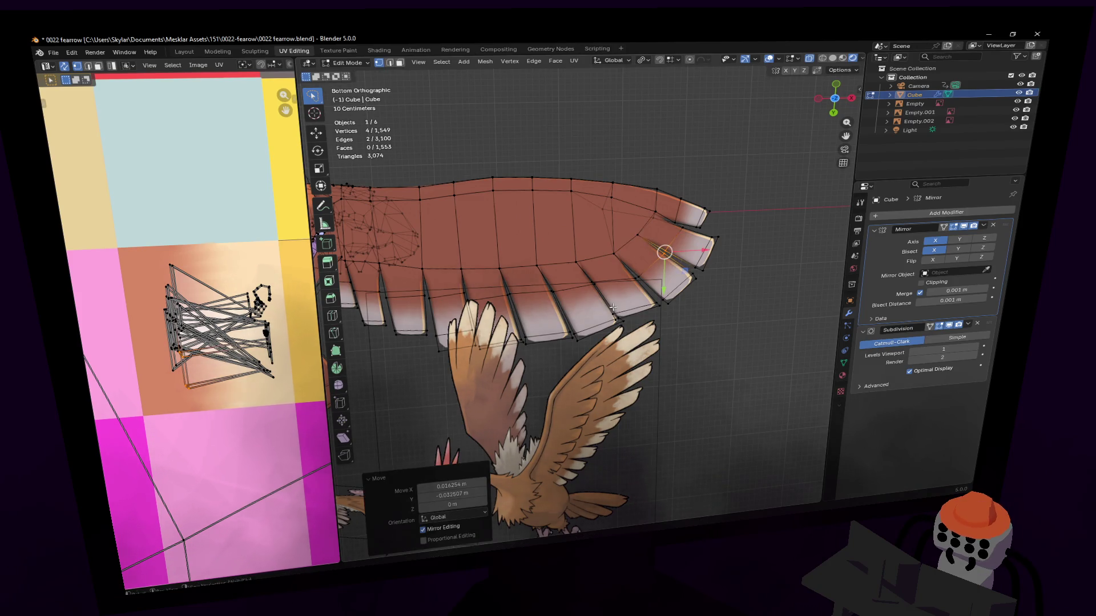
# Check a feather strip and a wing vertex, then begin selecting wing underside faces.
pyautogui.moveTo(659, 248)
pyautogui.keyDown('shift'); pyautogui.mouseDown(button='middle')
pyautogui.moveTo(771, 295)
pyautogui.moveTo(526, 317)
pyautogui.mouseUp(button='middle'); pyautogui.keyUp('shift')
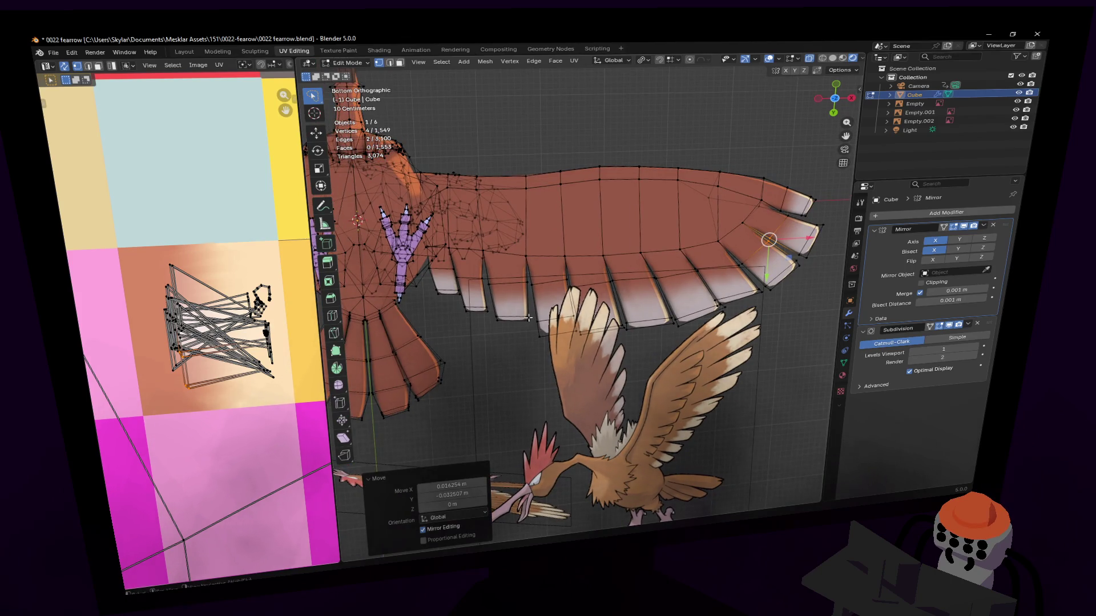
pyautogui.press('3')
pyautogui.keyDown('alt'); pyautogui.click(528, 317); pyautogui.keyUp('alt')
pyautogui.keyDown('shift'); pyautogui.moveTo(568, 354); pyautogui.dragTo(569, 282, button='middle'); pyautogui.keyUp('shift')
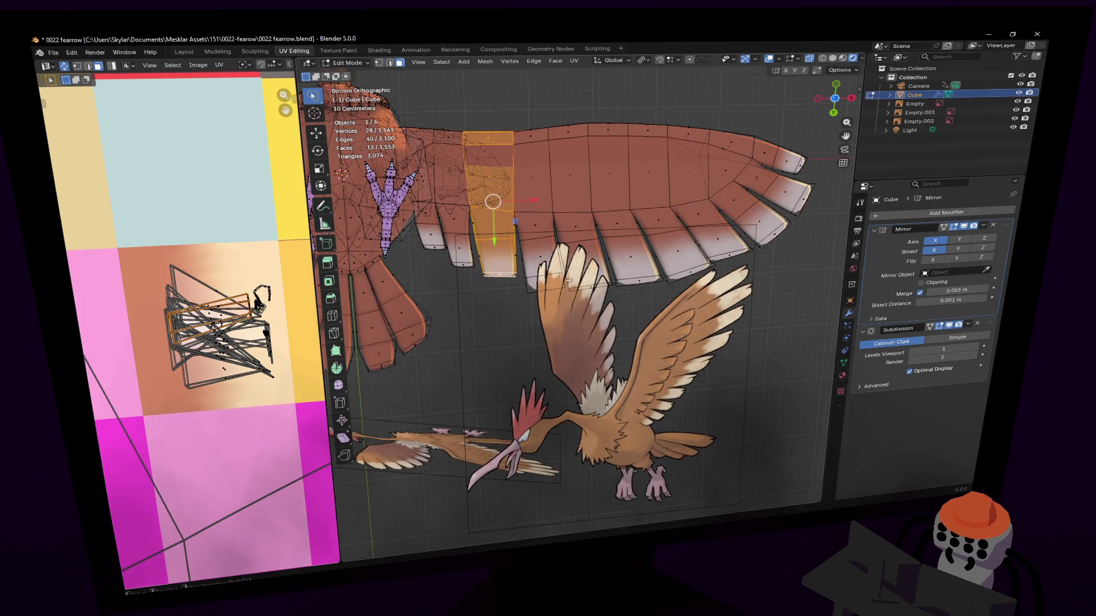
pyautogui.press('1')
pyautogui.click(596, 201)
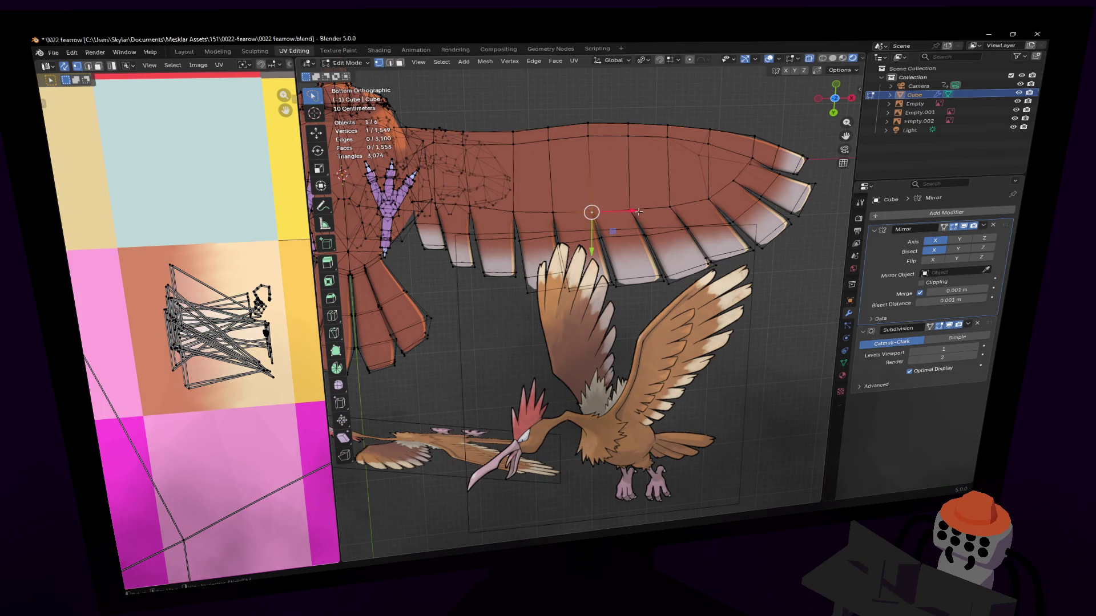
pyautogui.keyDown('shift'); pyautogui.moveTo(638, 211); pyautogui.dragTo(652, 257, button='middle'); pyautogui.keyUp('shift')
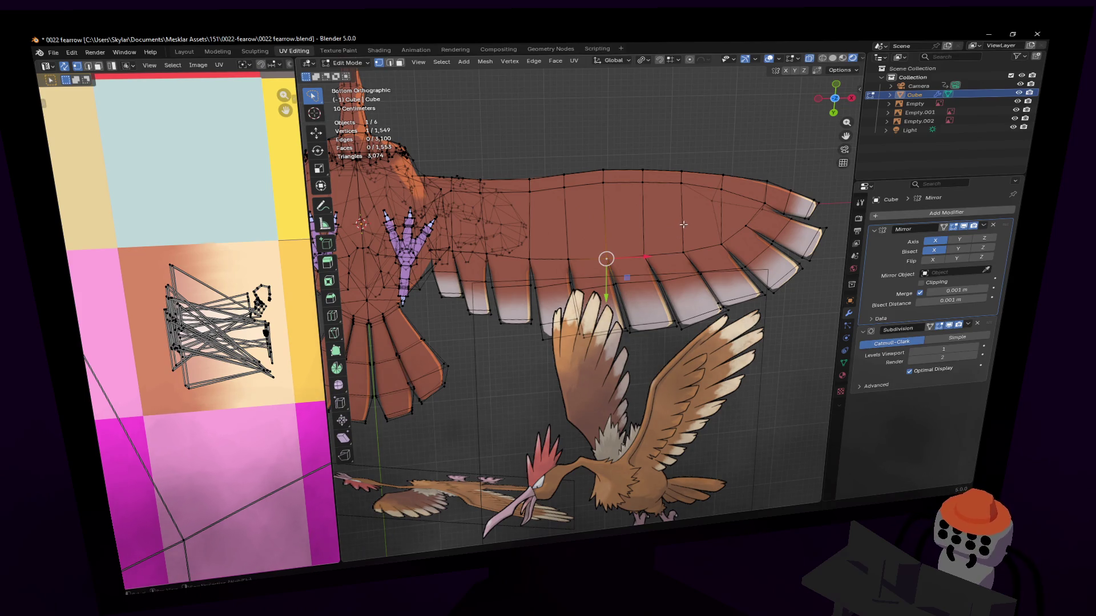
pyautogui.keyDown('shift'); pyautogui.moveTo(572, 208); pyautogui.dragTo(571, 256, button='middle'); pyautogui.keyUp('shift')
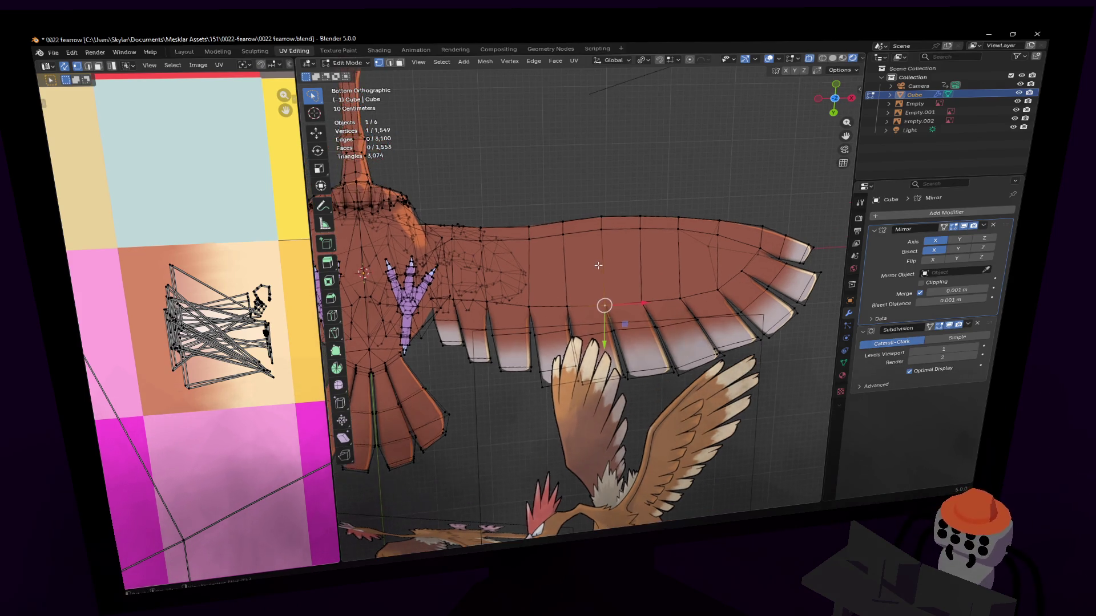
pyautogui.press('3')
pyautogui.click(629, 275)
pyautogui.click(660, 261)
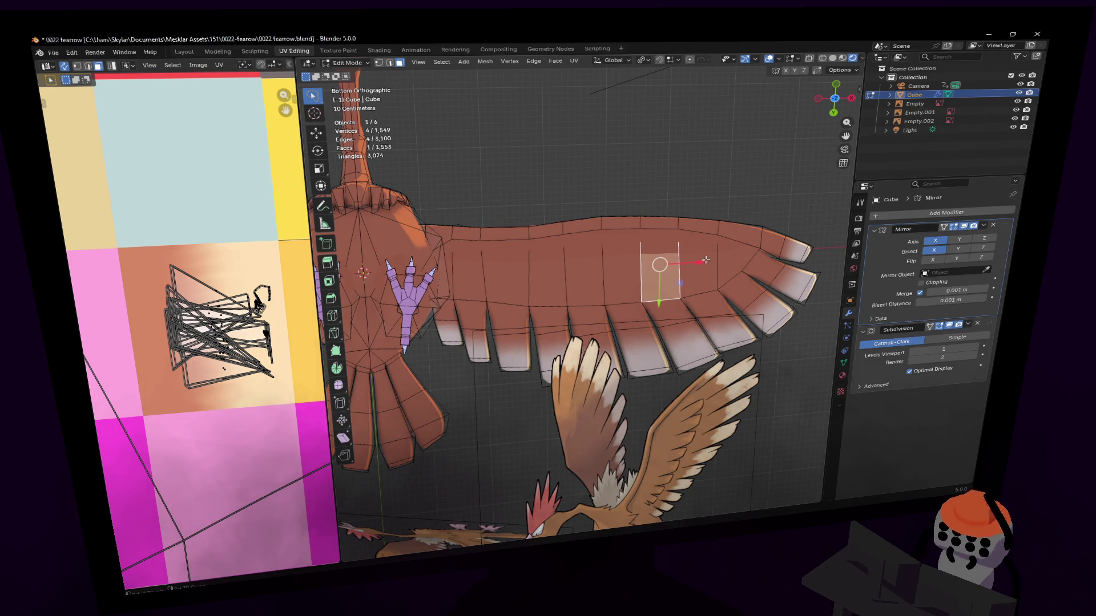
# Shift-select seven more underside faces to complete the strip and view it in perspective.
pyautogui.keyDown('shift'); pyautogui.click(699, 275); pyautogui.keyUp('shift')
pyautogui.keyDown('shift'); pyautogui.click(734, 261); pyautogui.keyUp('shift')
pyautogui.keyDown('shift'); pyautogui.click(621, 265); pyautogui.keyUp('shift')
pyautogui.keyDown('shift'); pyautogui.click(585, 266); pyautogui.keyUp('shift')
pyautogui.keyDown('shift'); pyautogui.click(546, 266); pyautogui.keyUp('shift')
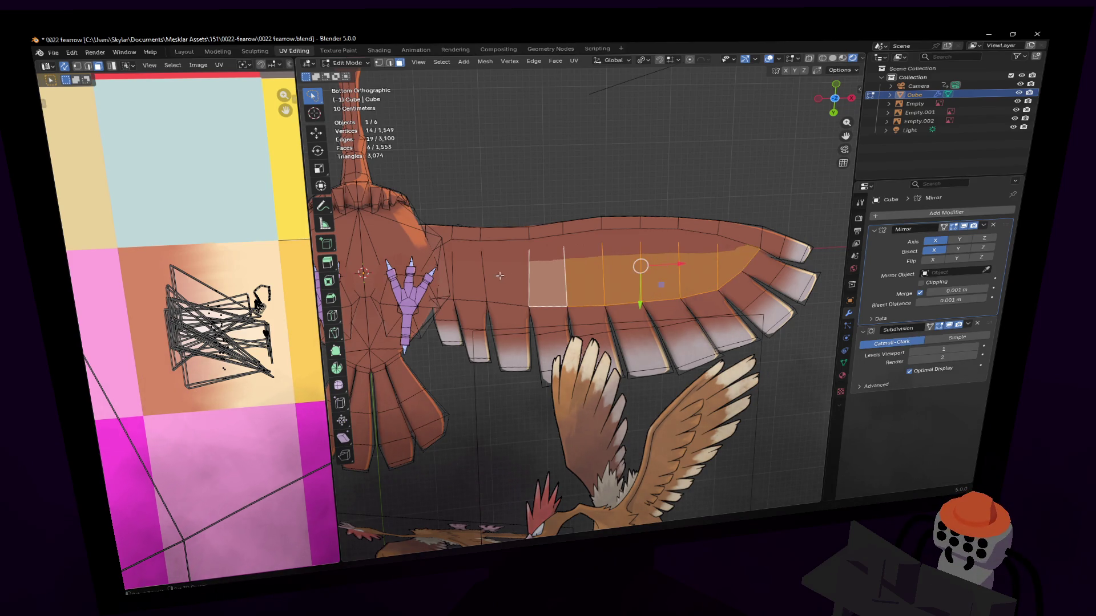
pyautogui.keyDown('shift'); pyautogui.click(507, 267); pyautogui.keyUp('shift')
pyautogui.keyDown('shift'); pyautogui.click(466, 268); pyautogui.keyUp('shift')
pyautogui.keyDown('shift'); pyautogui.moveTo(450, 268); pyautogui.dragTo(545, 290, button='middle'); pyautogui.keyUp('shift')
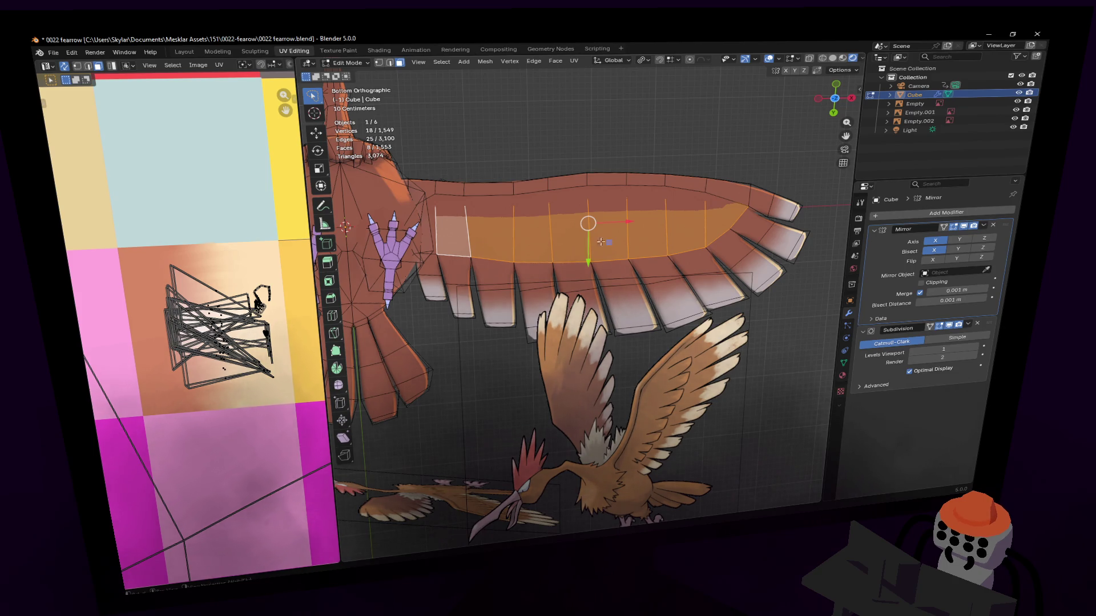
pyautogui.moveTo(700, 207); pyautogui.dragTo(681, 165, button='middle')
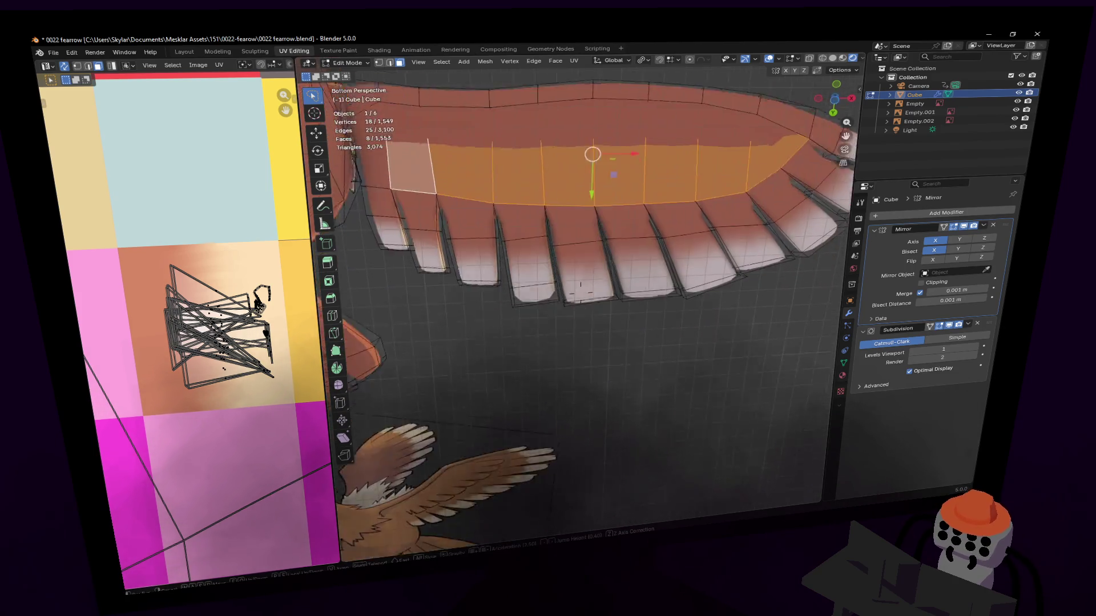
# Extrude the strip along its normals, then dissolve the extra edge loop it created.
pyautogui.press('e')
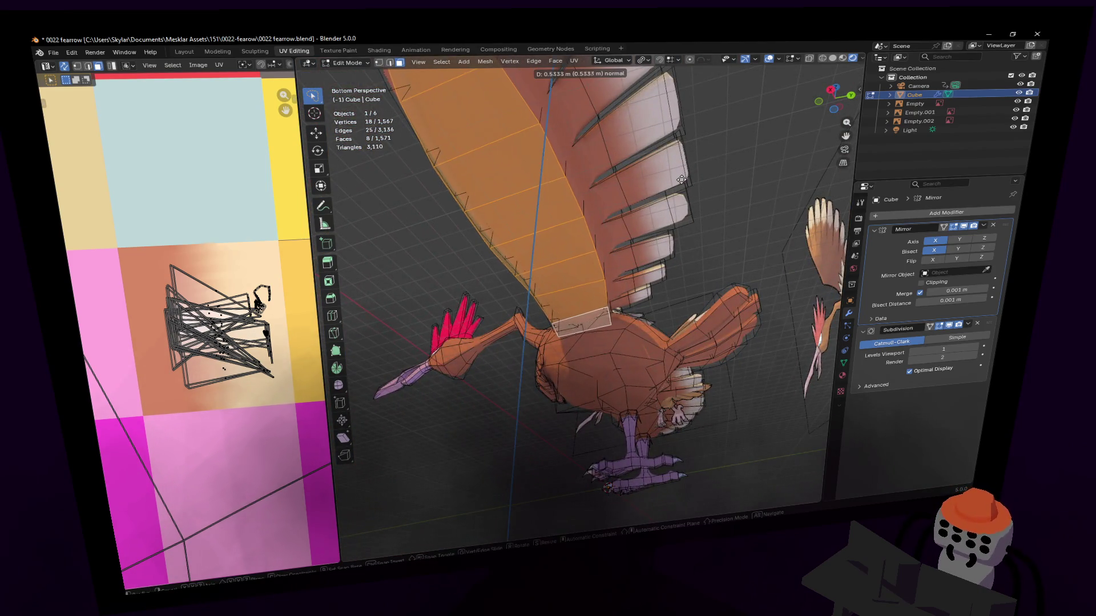
pyautogui.click(678, 175)
pyautogui.moveTo(678, 175)
pyautogui.mouseDown(button='middle')
pyautogui.moveTo(651, 206)
pyautogui.moveTo(457, 255)
pyautogui.mouseUp(button='middle')
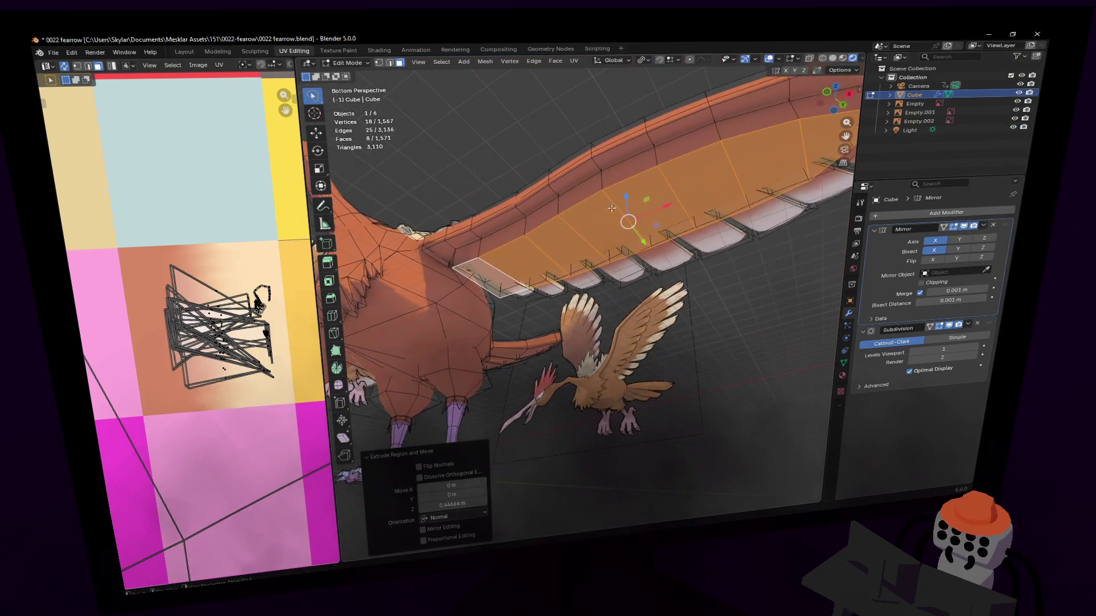
pyautogui.keyDown('alt'); pyautogui.click(458, 256); pyautogui.keyUp('alt')
pyautogui.keyDown('alt'); pyautogui.click(511, 247); pyautogui.keyUp('alt')
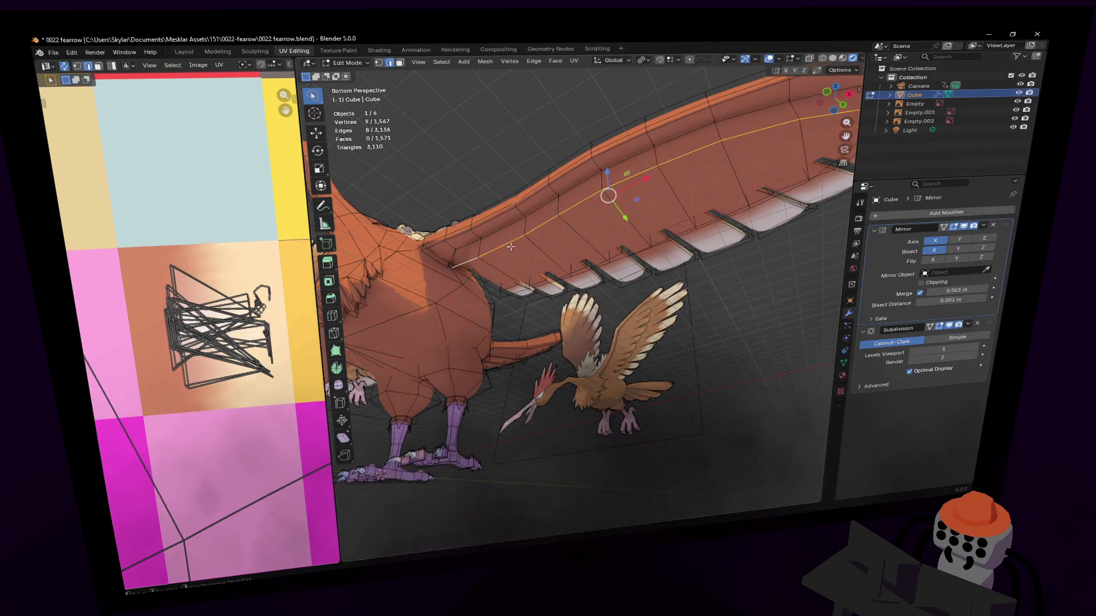
pyautogui.press('x')
pyautogui.click(565, 164)
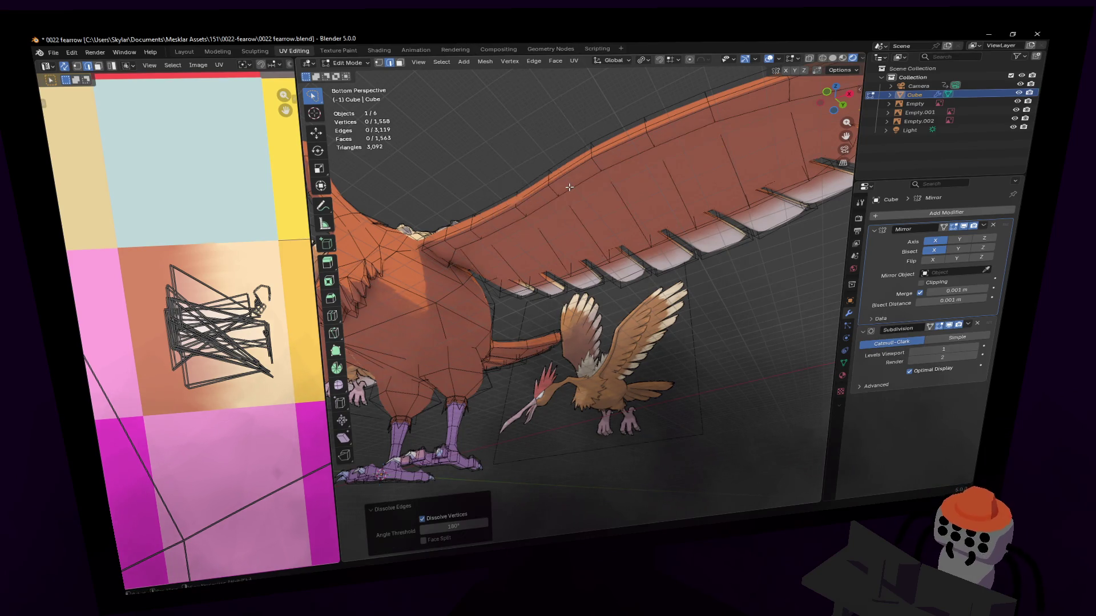
# Select the long edge loop along the wing and snap to a flat bottom view.
pyautogui.moveTo(569, 186)
pyautogui.mouseDown(button='middle')
pyautogui.moveTo(393, 197)
pyautogui.moveTo(581, 294)
pyautogui.moveTo(659, 97)
pyautogui.mouseUp(button='middle')
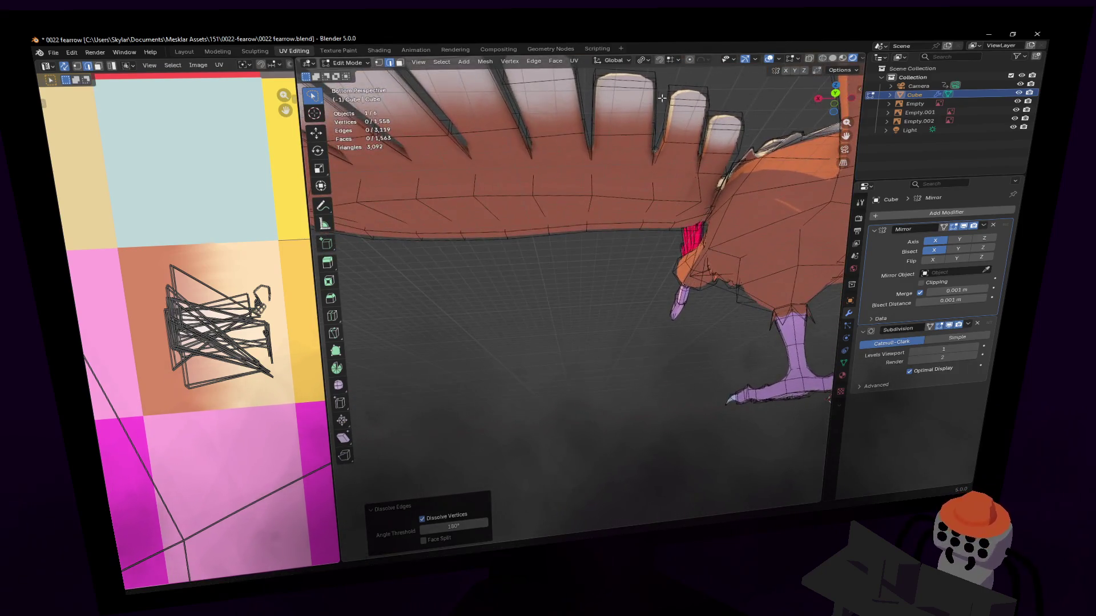
pyautogui.keyDown('alt'); pyautogui.click(676, 216); pyautogui.keyUp('alt')
pyautogui.moveTo(676, 216)
pyautogui.mouseDown(button='middle')
pyautogui.moveTo(580, 295)
pyautogui.moveTo(666, 185)
pyautogui.mouseUp(button='middle')
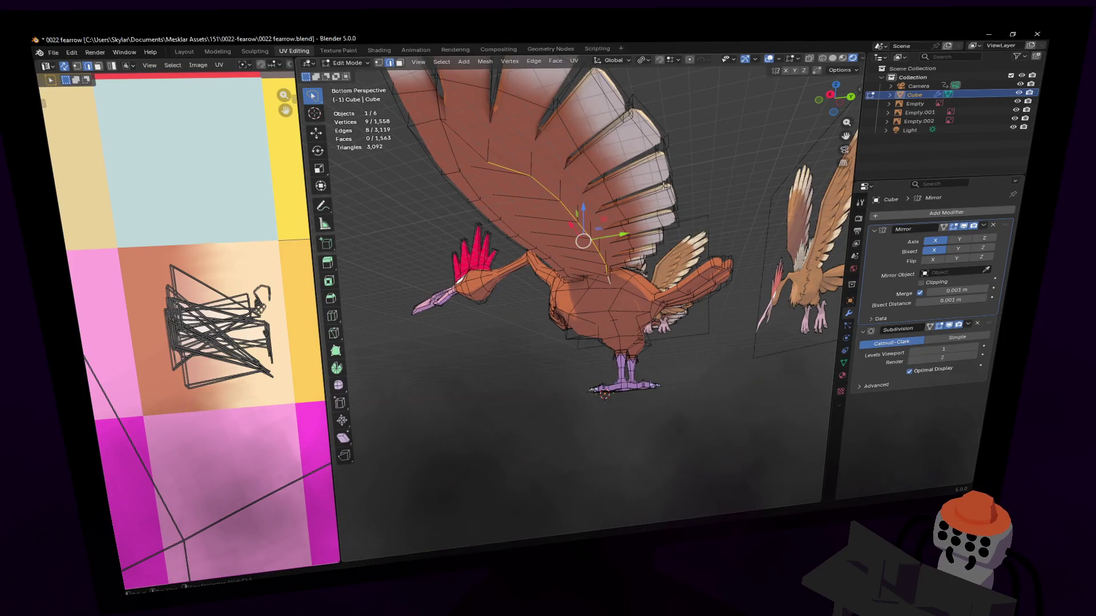
pyautogui.click(835, 113)
pyautogui.scroll(1, 665, 267)
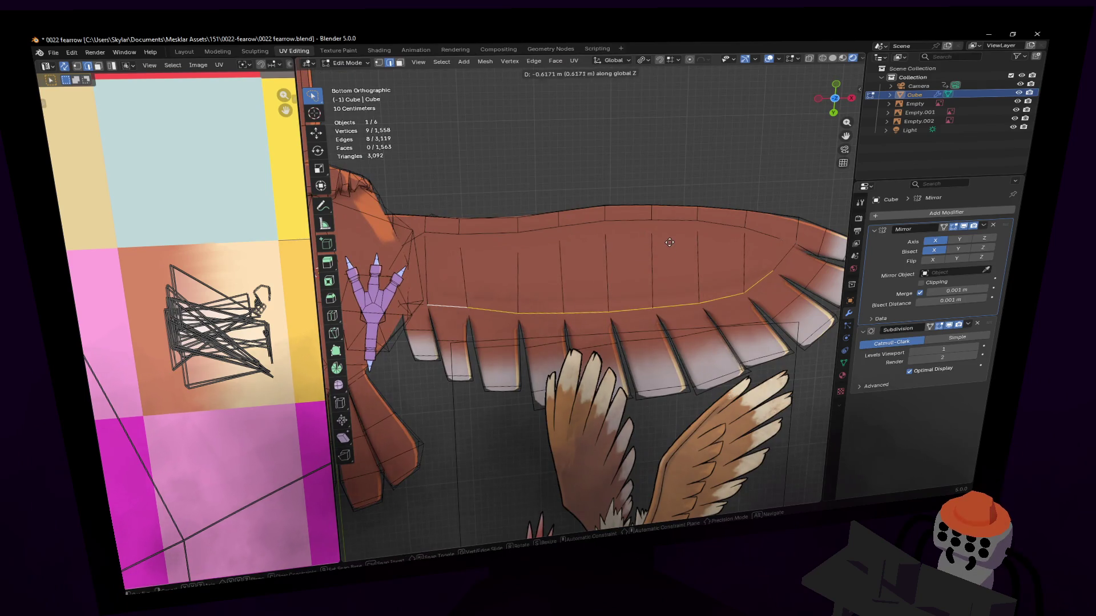
pyautogui.scroll(-1, 665, 267)
# Squash the edge loop along Z and Y, then slide it along Y into place.
pyautogui.keyDown('shift'); pyautogui.moveTo(600, 301); pyautogui.dragTo(557, 232, button='middle'); pyautogui.keyUp('shift')
pyautogui.scroll(1, 557, 232)
pyautogui.press('s')
pyautogui.press('z')
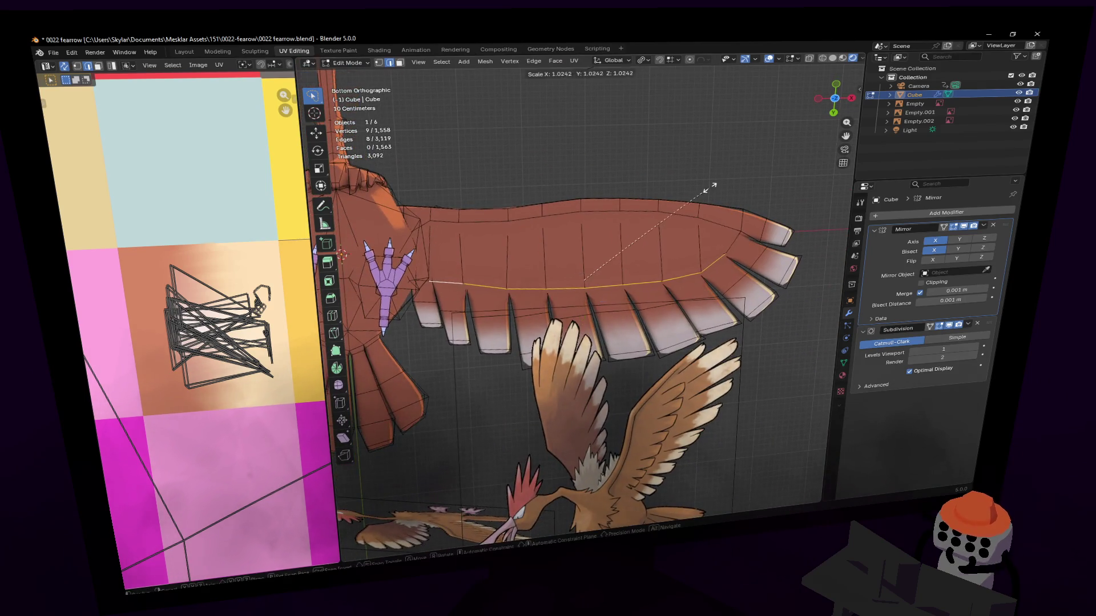
pyautogui.press('y')
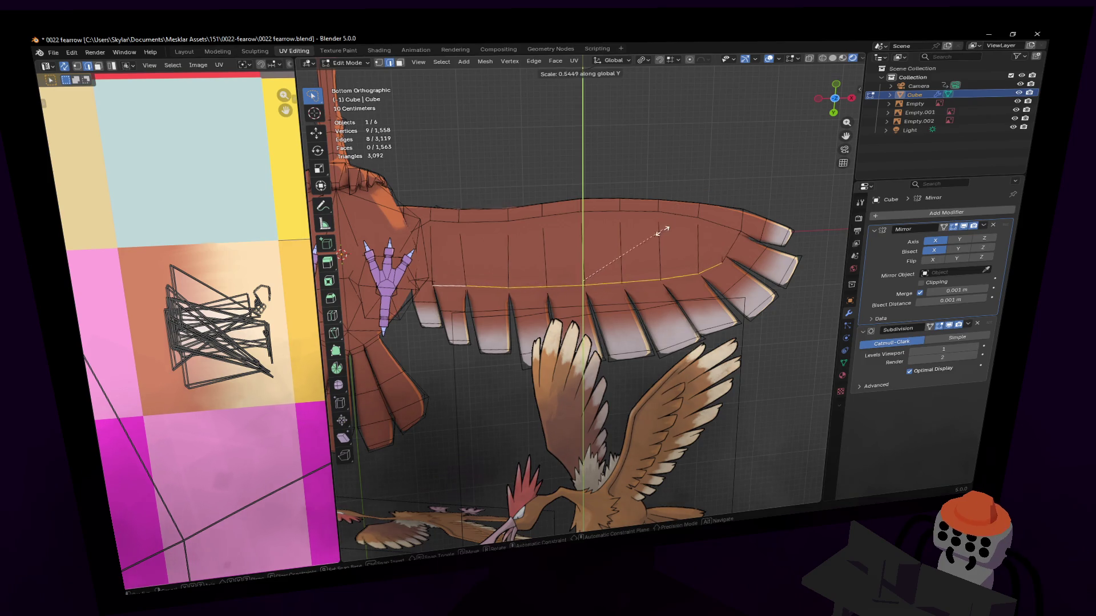
pyautogui.click(653, 247)
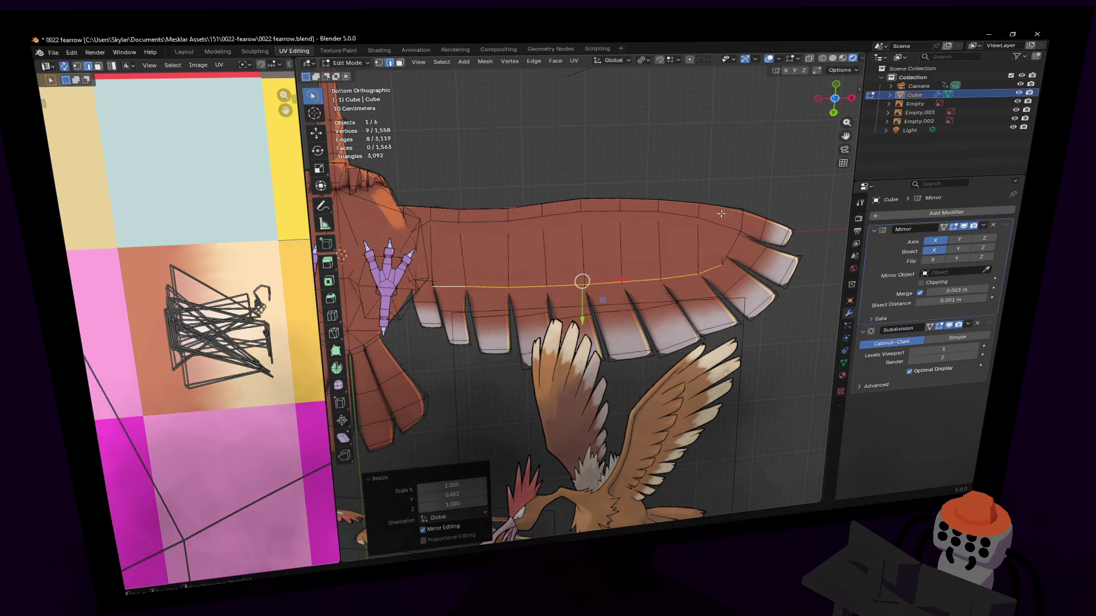
pyautogui.press('s')
pyautogui.press('y')
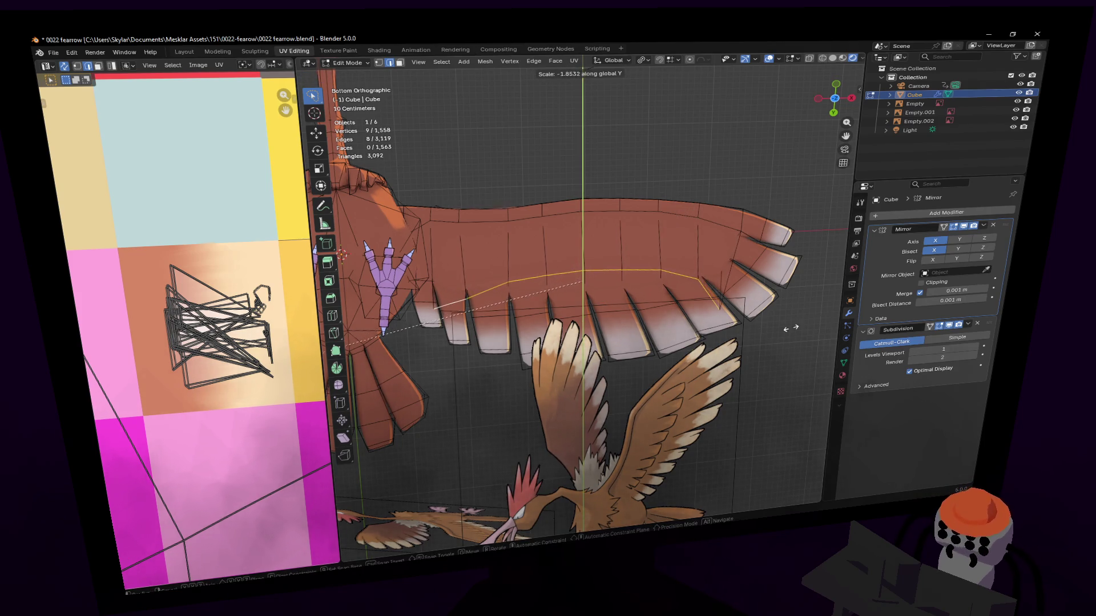
pyautogui.click(392, 360)
pyautogui.press('g')
pyautogui.press('y')
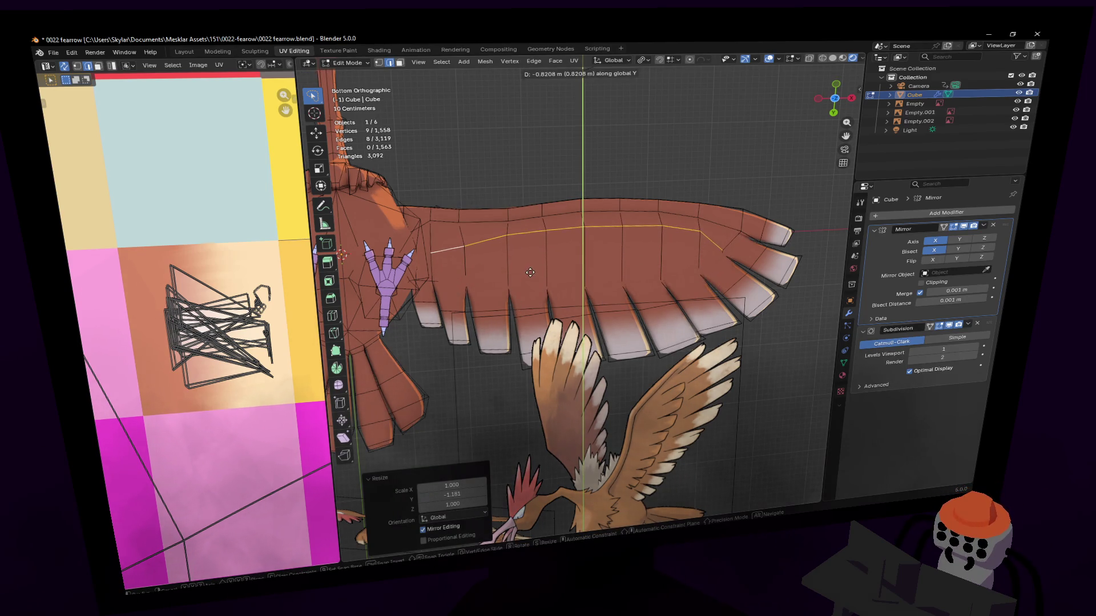
pyautogui.click(728, 248)
# Move two wing-edge vertices individually onto the reference outline.
pyautogui.press('1')
pyautogui.click(725, 242)
pyautogui.press('g')
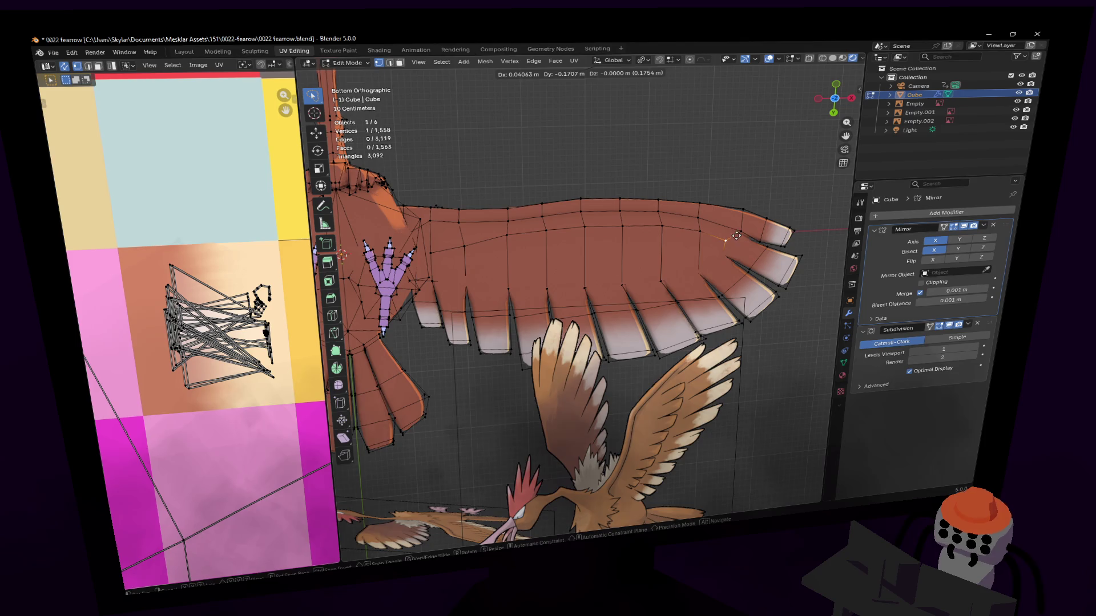
pyautogui.click(730, 229)
pyautogui.click(659, 225)
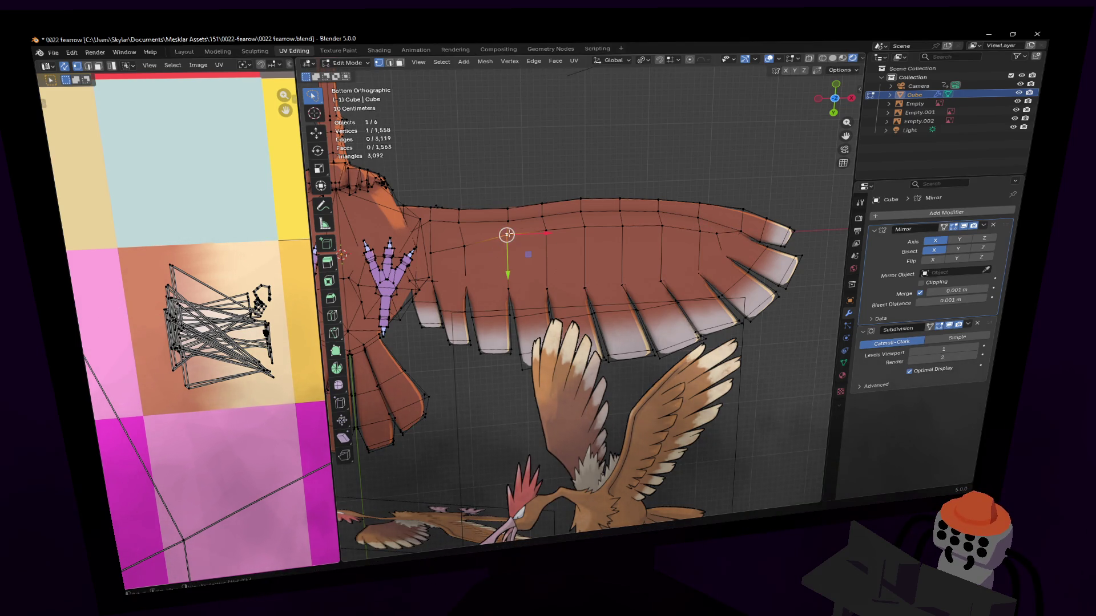
pyautogui.press('g')
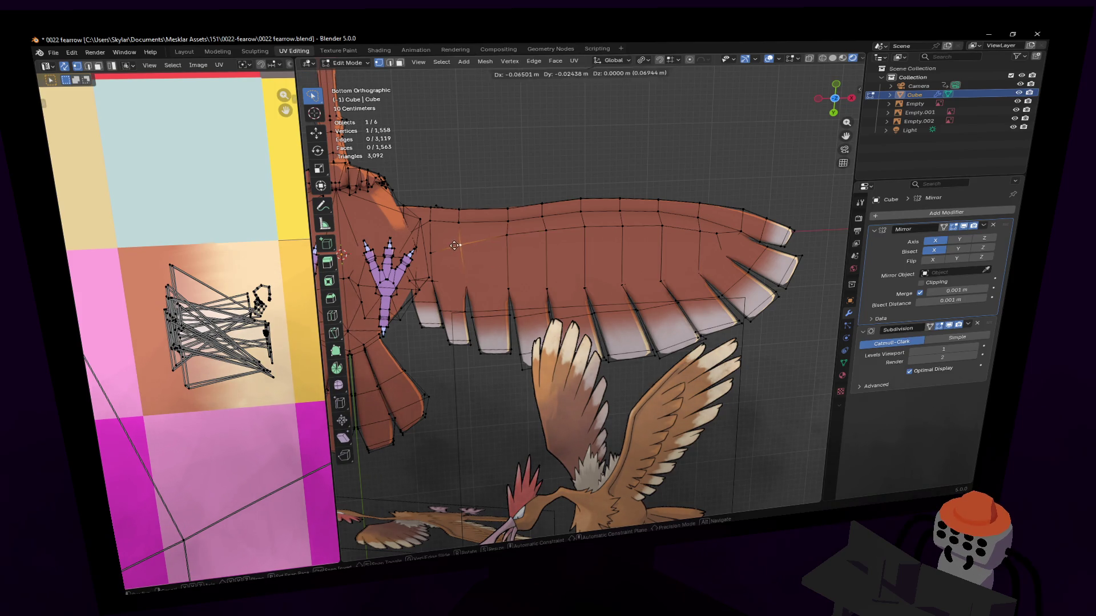
pyautogui.click(444, 242)
pyautogui.press('g')
pyautogui.click(448, 243)
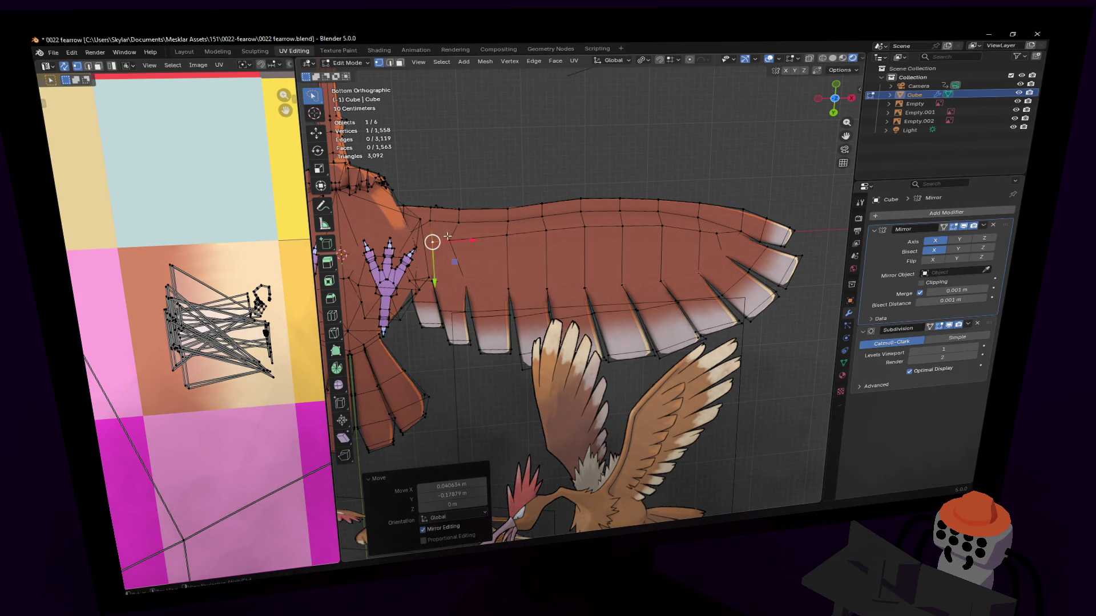
pyautogui.press('g')
pyautogui.click(452, 242)
# Nudge the remaining upper-edge vertices out to the wing tip to follow the reference.
pyautogui.click(497, 230)
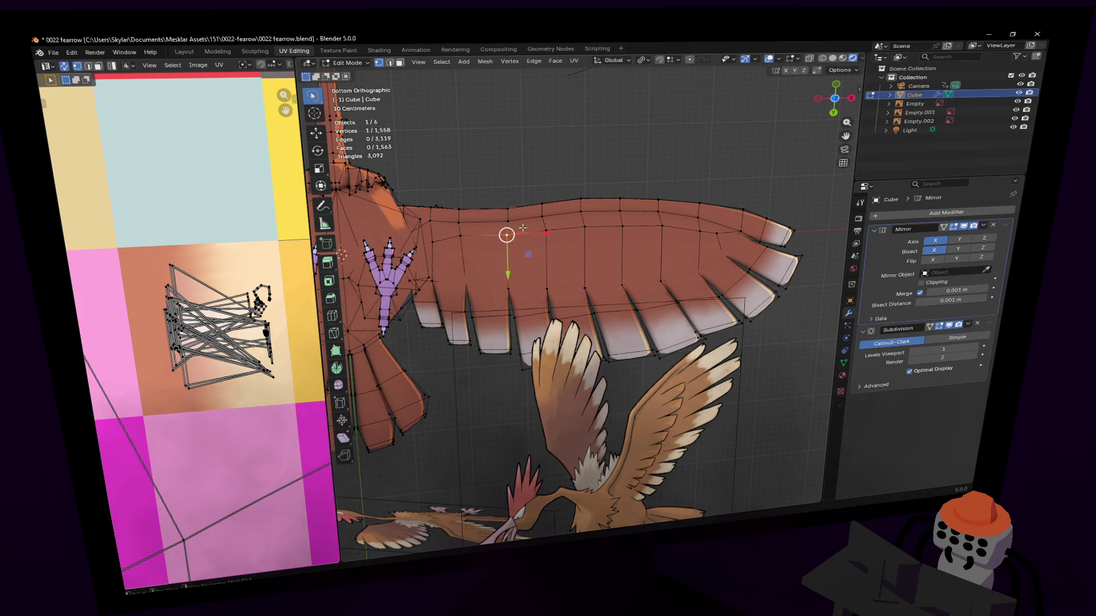
pyautogui.press('g')
pyautogui.click(516, 227)
pyautogui.press('g')
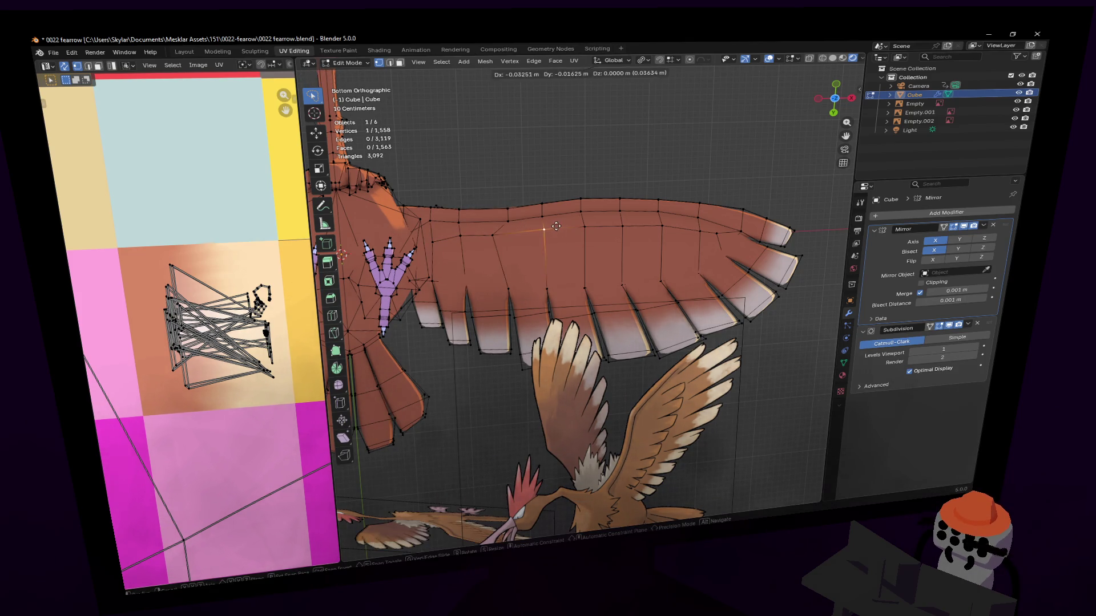
pyautogui.click(546, 228)
pyautogui.press('g')
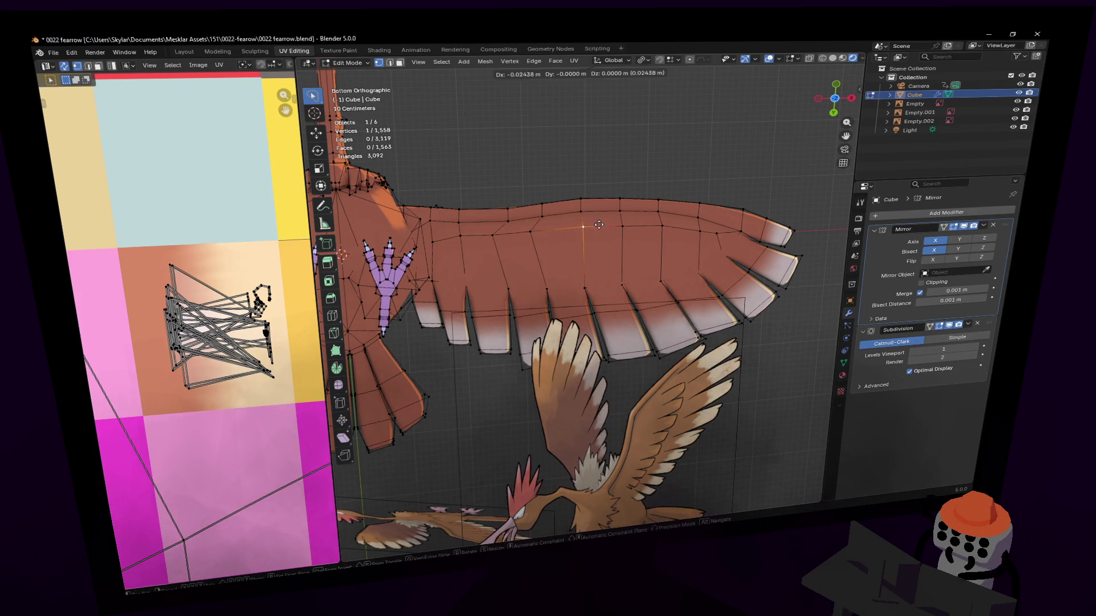
pyautogui.click(586, 226)
pyautogui.press('g')
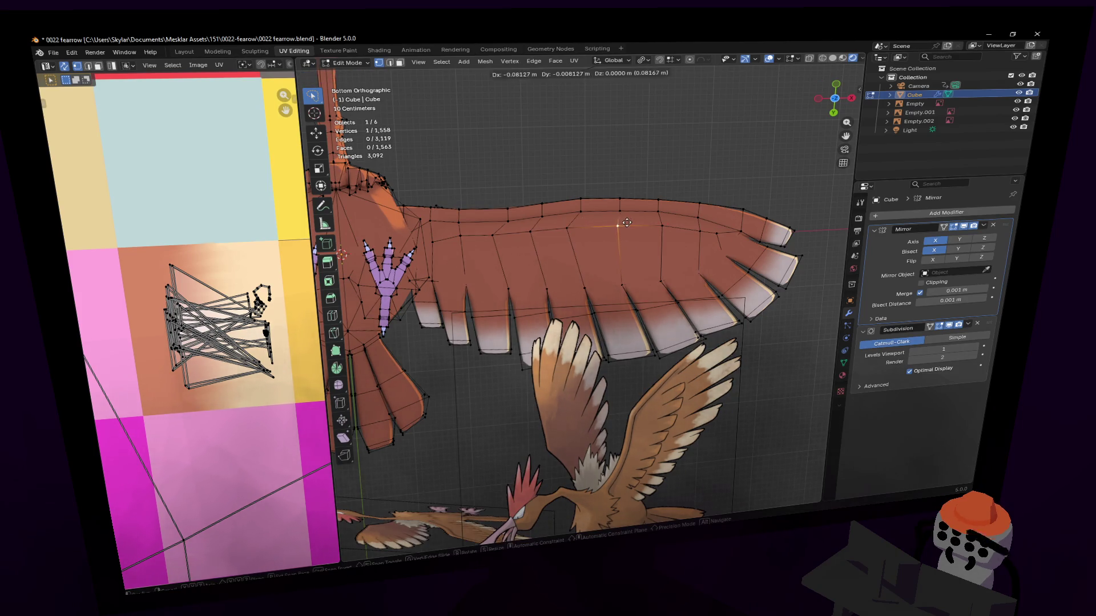
pyautogui.click(604, 225)
pyautogui.press('g')
pyautogui.click(676, 224)
pyautogui.press('g')
pyautogui.click(718, 230)
pyautogui.press('g')
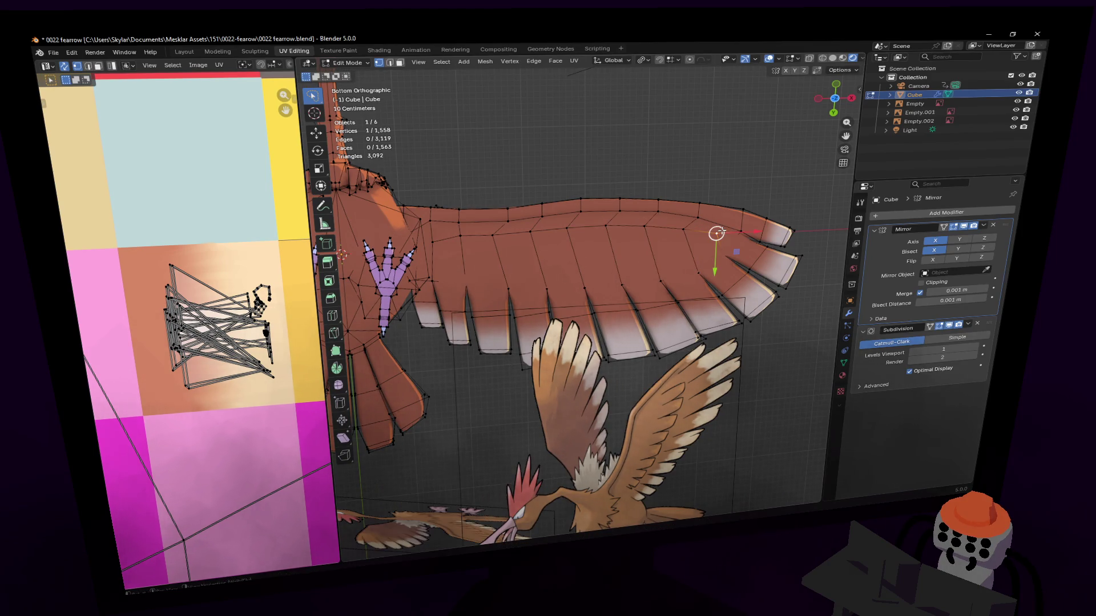
pyautogui.click(752, 233)
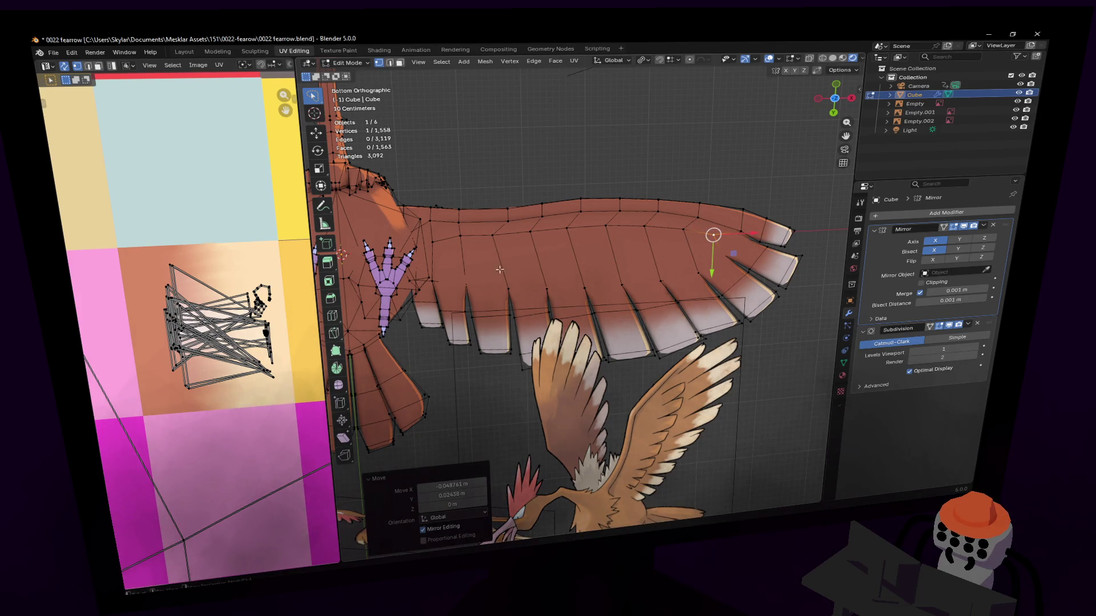
# Pick a first underside face and tilt the view to show wing and reference.
pyautogui.press('3')
pyautogui.click(445, 258)
pyautogui.moveTo(445, 258); pyautogui.dragTo(484, 187, button='middle')
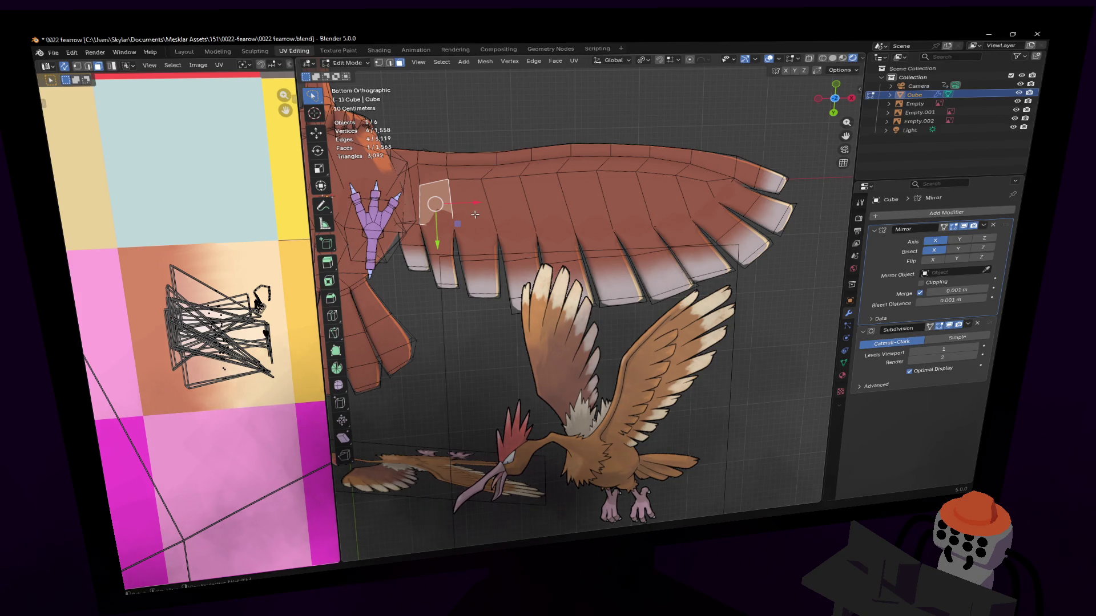
# Shift-select the rest of the eight-face underside row and inspect it from bottom and angled views.
pyautogui.keyDown('shift'); pyautogui.click(467, 206); pyautogui.keyUp('shift')
pyautogui.keyDown('shift'); pyautogui.click(502, 204); pyautogui.keyUp('shift')
pyautogui.keyDown('shift'); pyautogui.click(539, 202); pyautogui.keyUp('shift')
pyautogui.keyDown('shift'); pyautogui.click(578, 202); pyautogui.keyUp('shift')
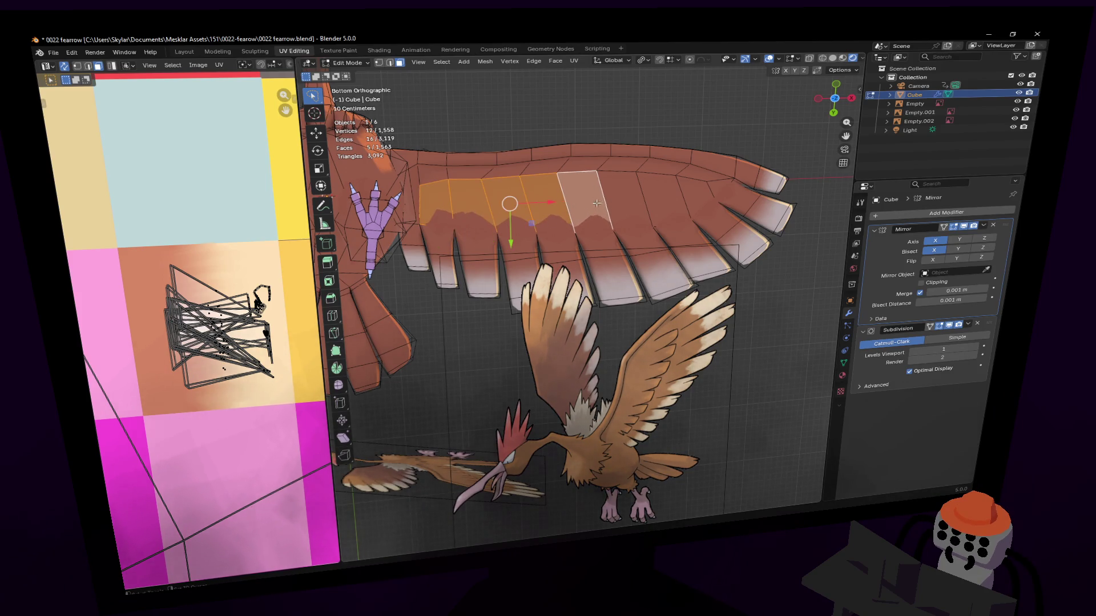
pyautogui.keyDown('shift'); pyautogui.click(630, 200); pyautogui.keyUp('shift')
pyautogui.keyDown('shift'); pyautogui.click(677, 197); pyautogui.keyUp('shift')
pyautogui.keyDown('shift'); pyautogui.click(682, 196); pyautogui.keyUp('shift')
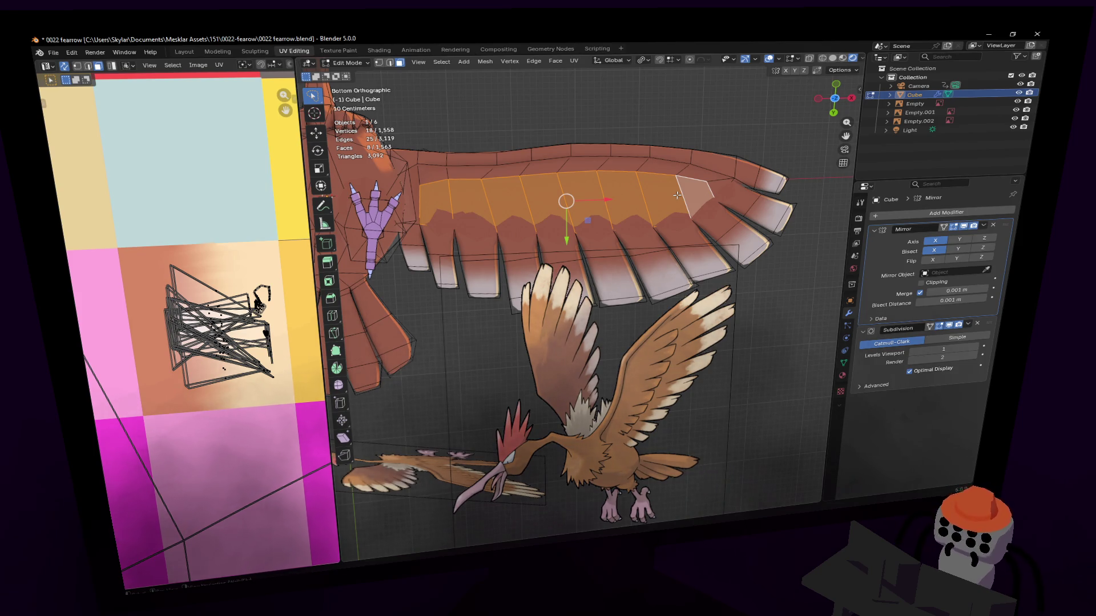
pyautogui.moveTo(677, 195); pyautogui.dragTo(581, 294, button='middle')
pyautogui.press('ctrl+KP_1')
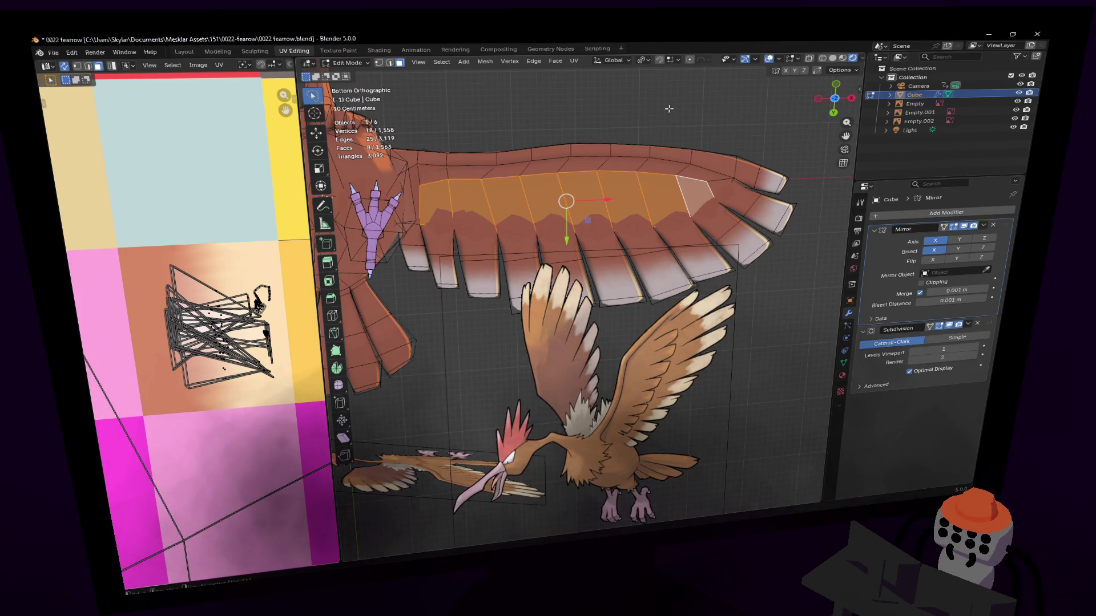
pyautogui.moveTo(653, 130)
pyautogui.mouseDown(button='middle')
pyautogui.moveTo(575, 291)
pyautogui.moveTo(638, 131)
pyautogui.mouseUp(button='middle')
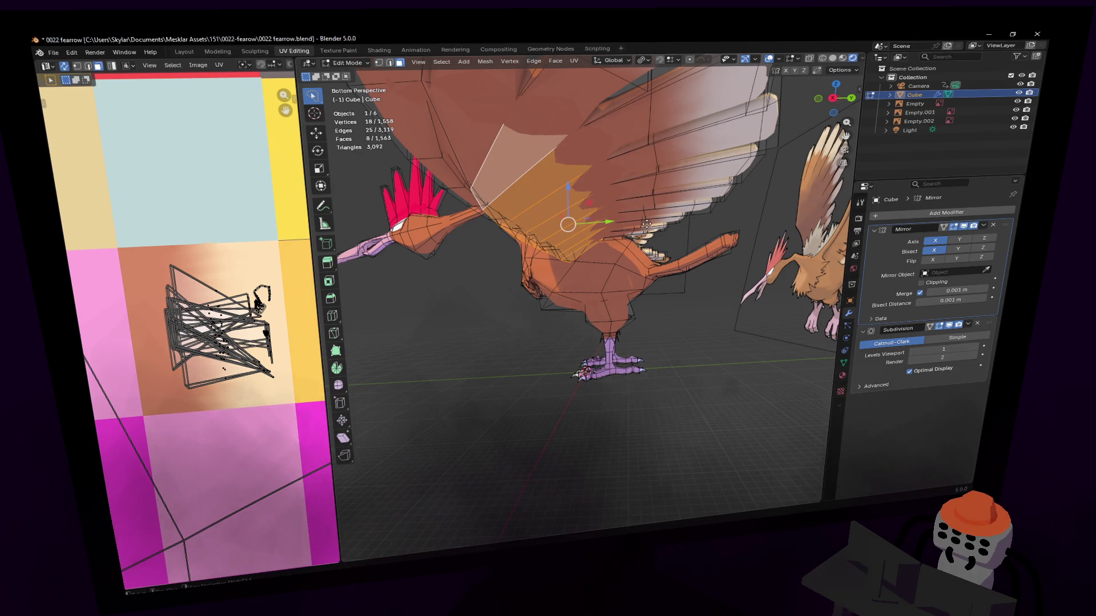
# Try a plain extrude of the faces, cancel it and undo.
pyautogui.press('e')
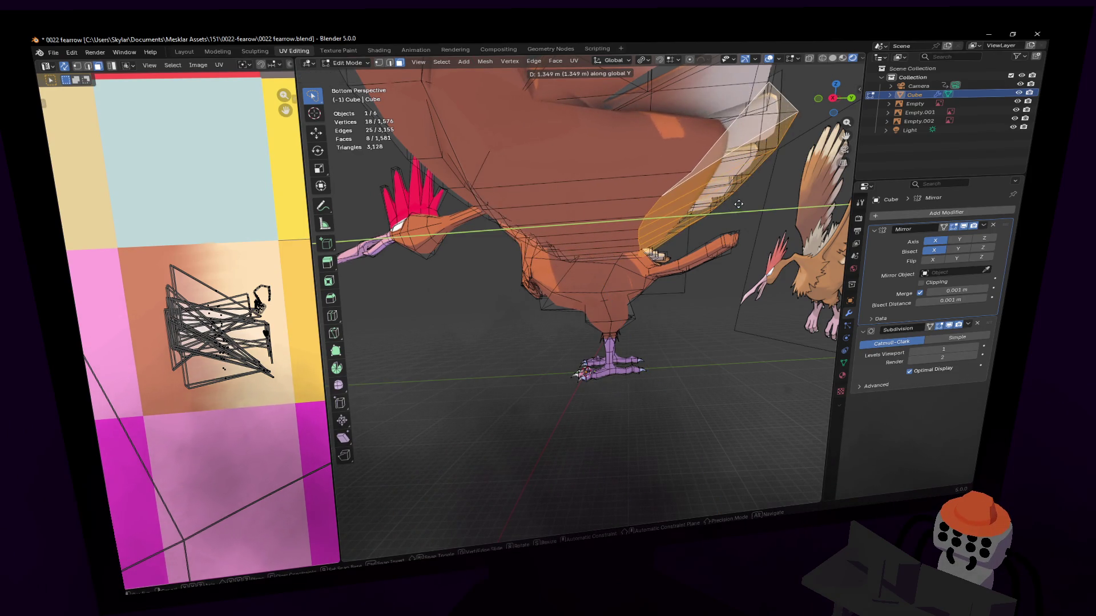
pyautogui.rightClick(716, 207)
pyautogui.hotkey('ctrl', 'z')
pyautogui.moveTo(589, 225); pyautogui.dragTo(551, 175, button='middle')
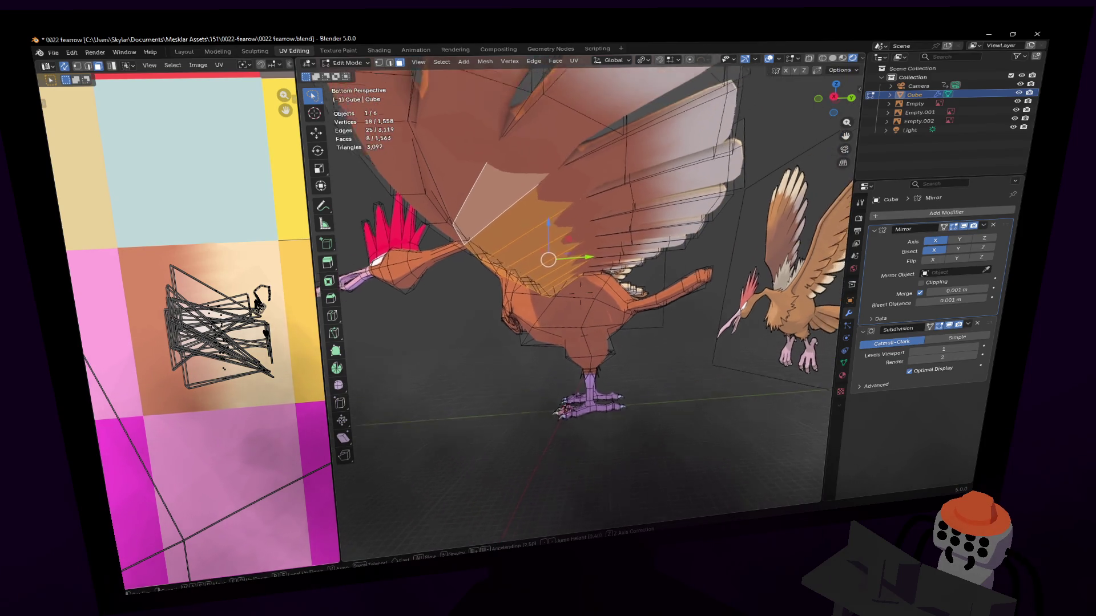
# Extrude the eight faces individually and push them about 0.73 m along Y, then return to bottom view.
pyautogui.click(559, 61)
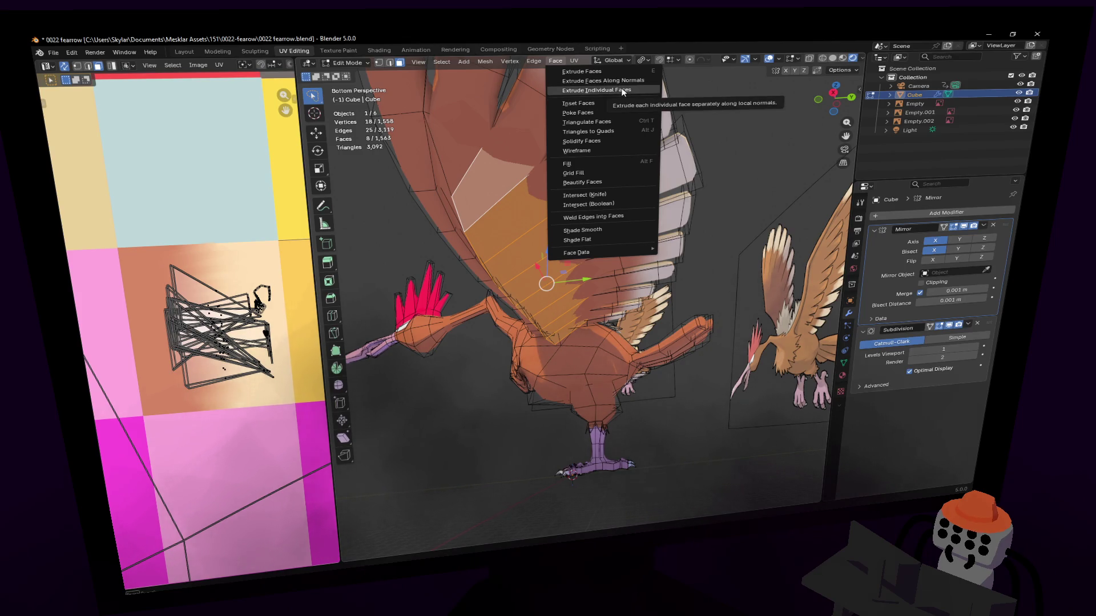
pyautogui.click(599, 89)
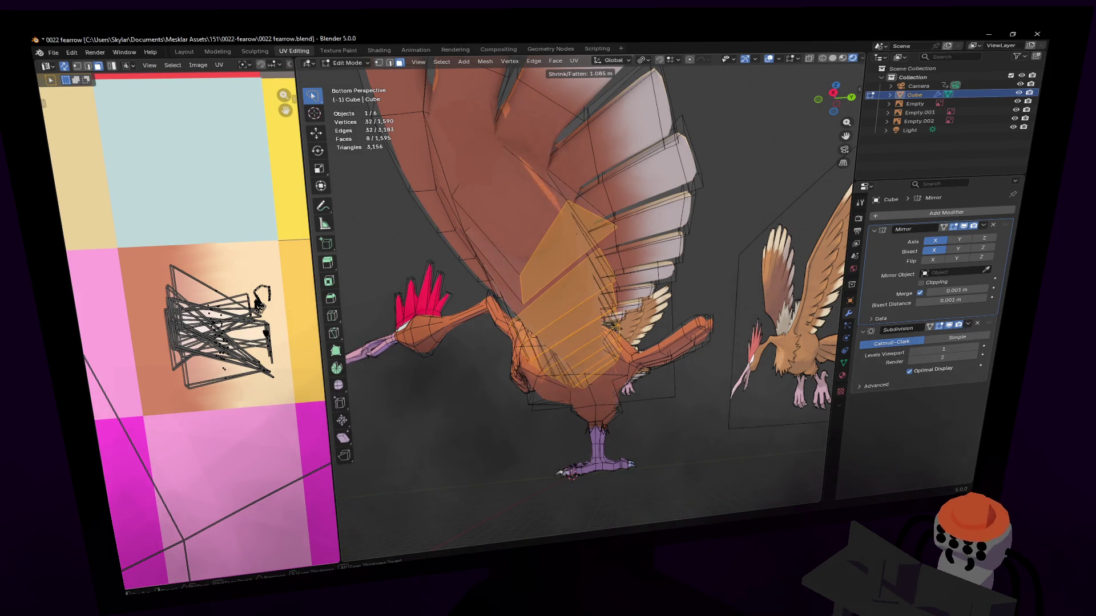
pyautogui.press('Escape')
pyautogui.press('g')
pyautogui.press('y')
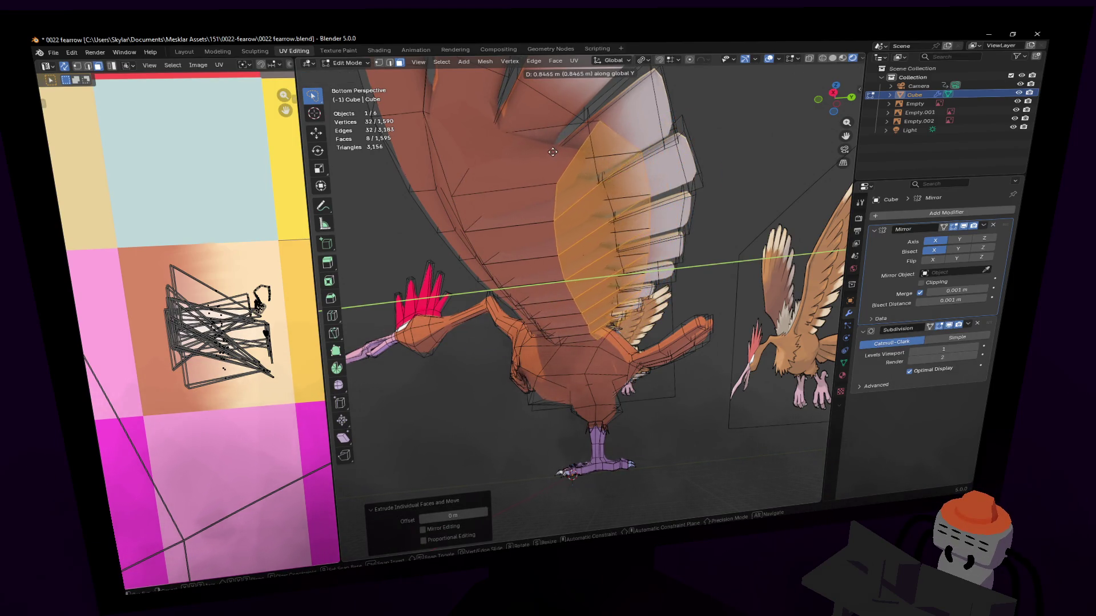
pyautogui.click(622, 175)
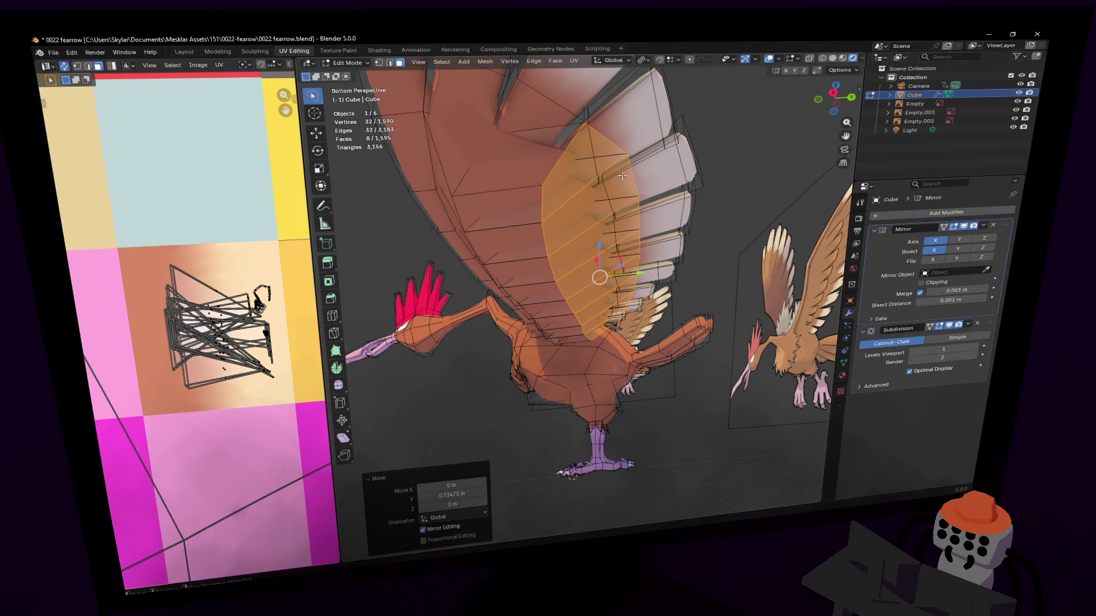
pyautogui.click(834, 113)
pyautogui.scroll(2, 682, 196)
pyautogui.scroll(2, 682, 197)
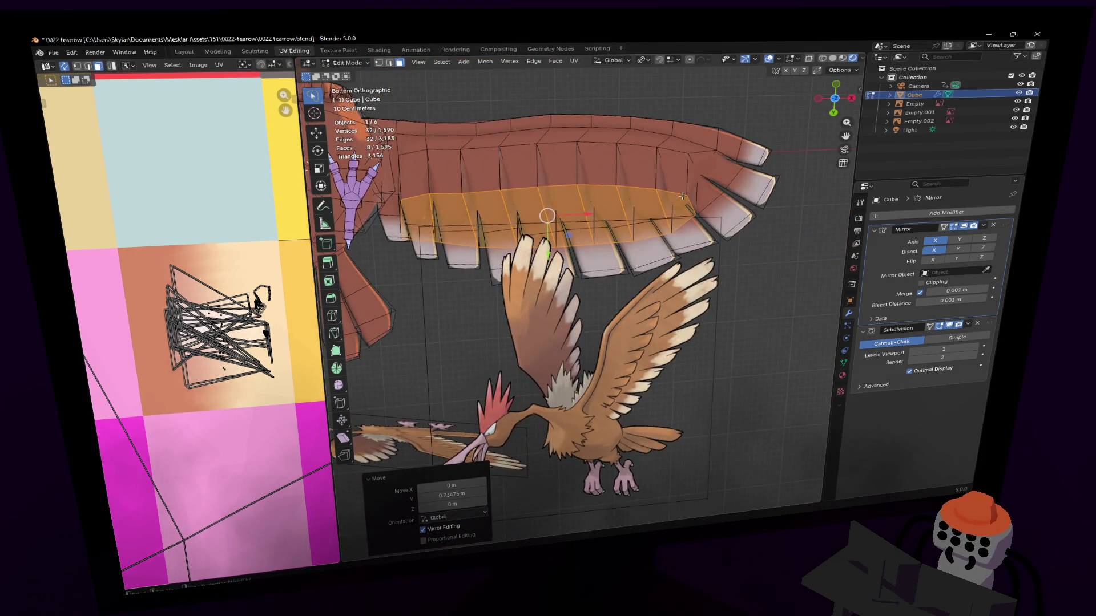
pyautogui.scroll(2, 682, 197)
pyautogui.scroll(1, 685, 206)
pyautogui.scroll(1, 689, 218)
pyautogui.scroll(2, 696, 233)
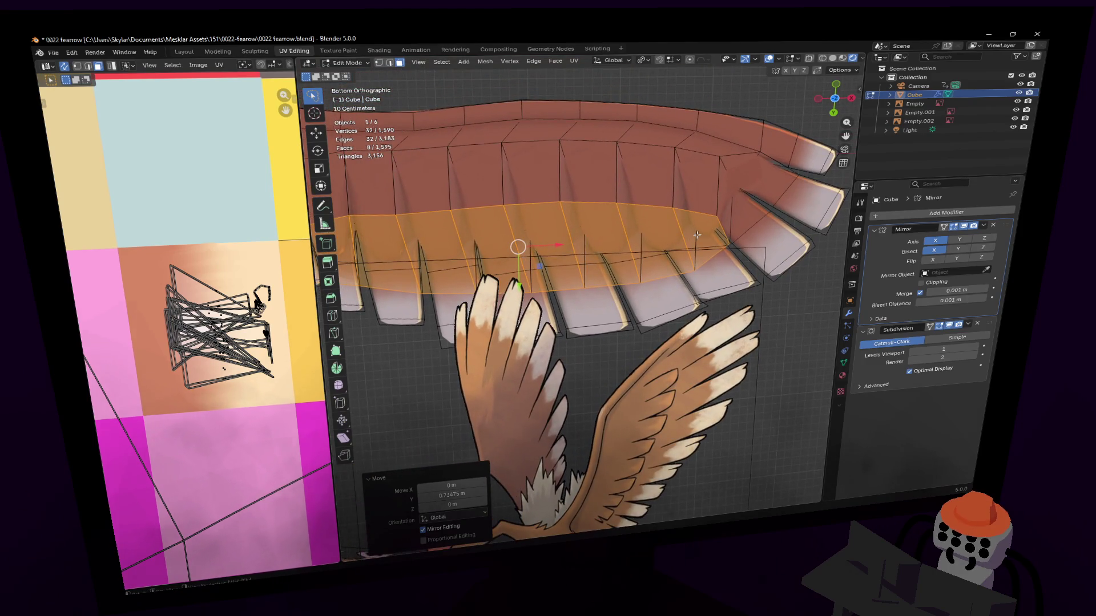
pyautogui.hotkey('ctrl', 'z')
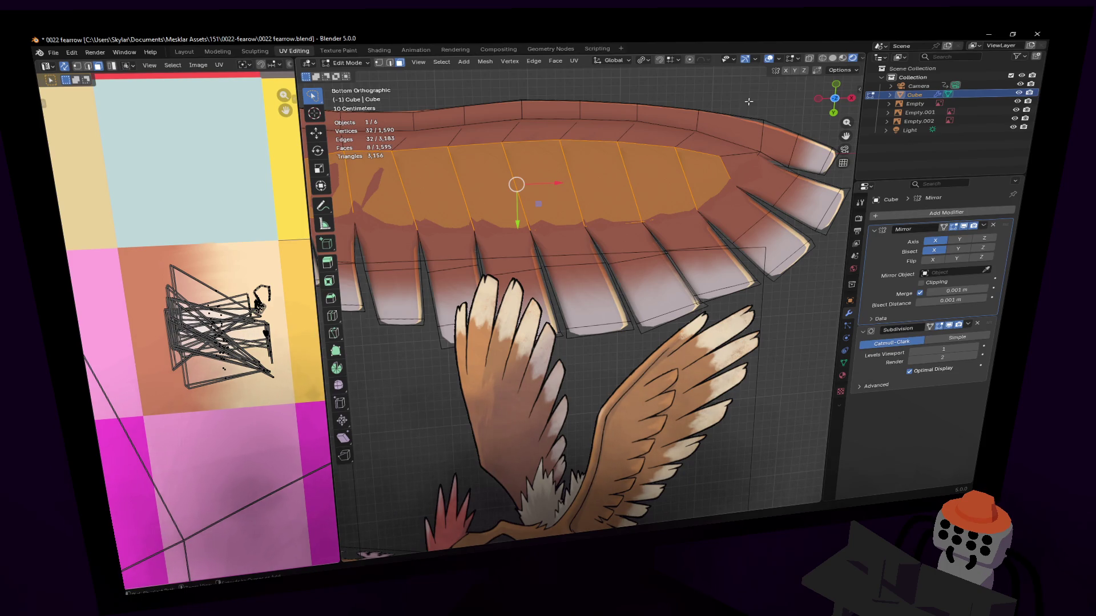
pyautogui.hotkey('ctrl', 'shift', 'z')
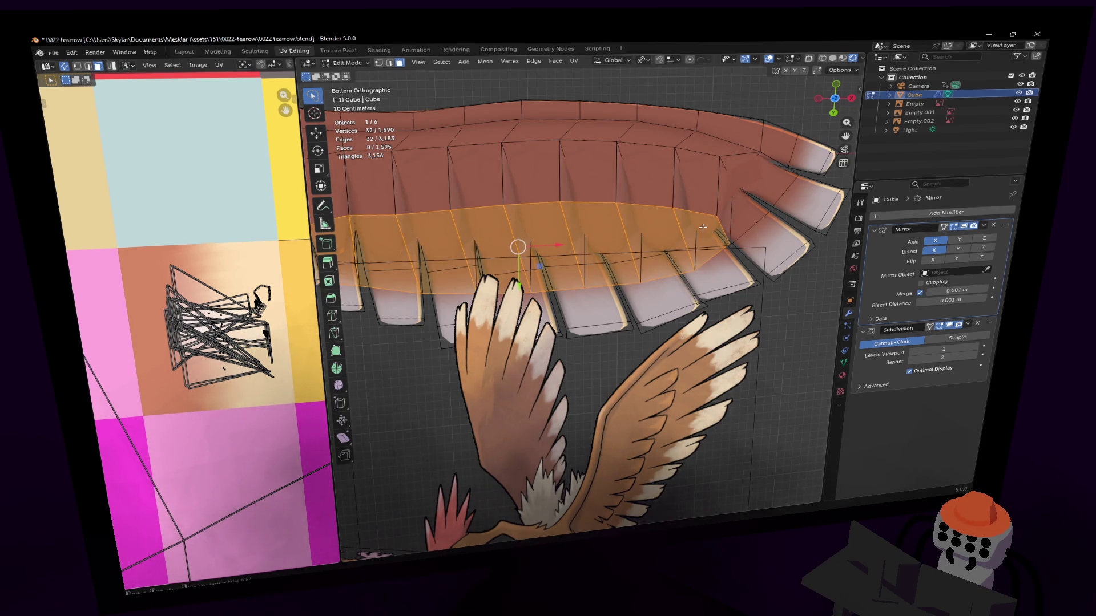
pyautogui.hotkey('ctrl', 'z')
pyautogui.hotkey('ctrl', 'shift', 'z')
pyautogui.hotkey('ctrl', 'z')
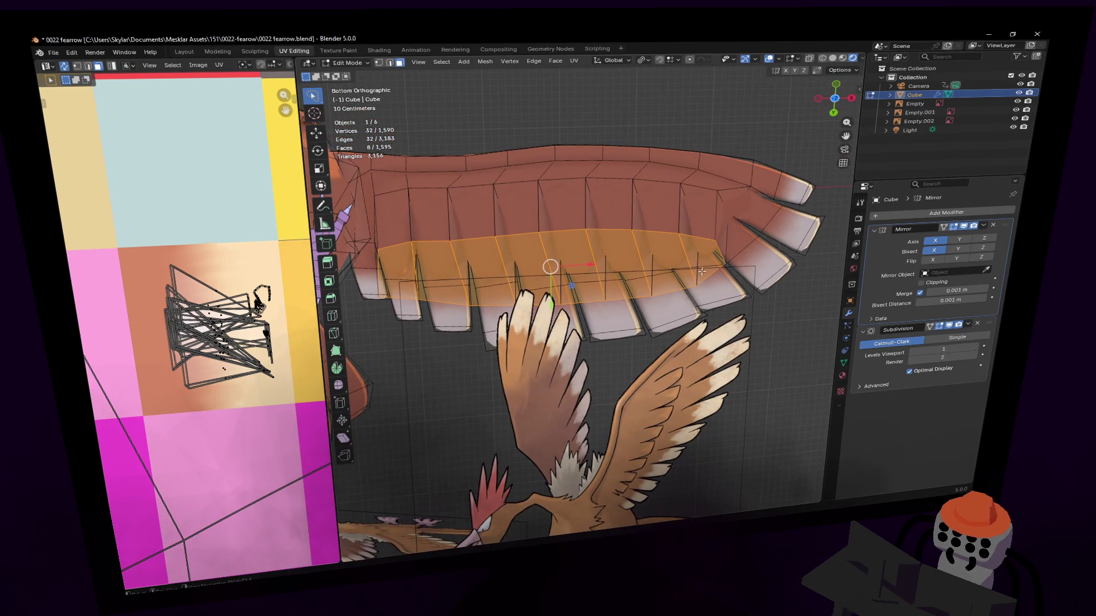
pyautogui.click(703, 255)
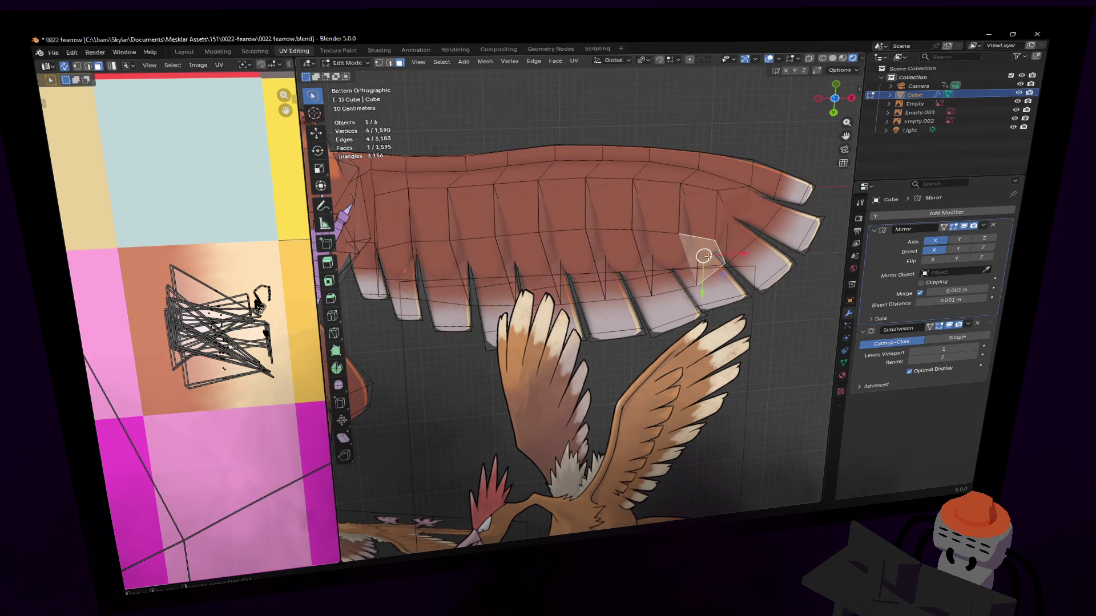
pyautogui.keyDown('shift'); pyautogui.click(664, 257); pyautogui.keyUp('shift')
pyautogui.keyDown('shift'); pyautogui.click(597, 258); pyautogui.keyUp('shift')
pyautogui.keyDown('shift'); pyautogui.click(520, 258); pyautogui.keyUp('shift')
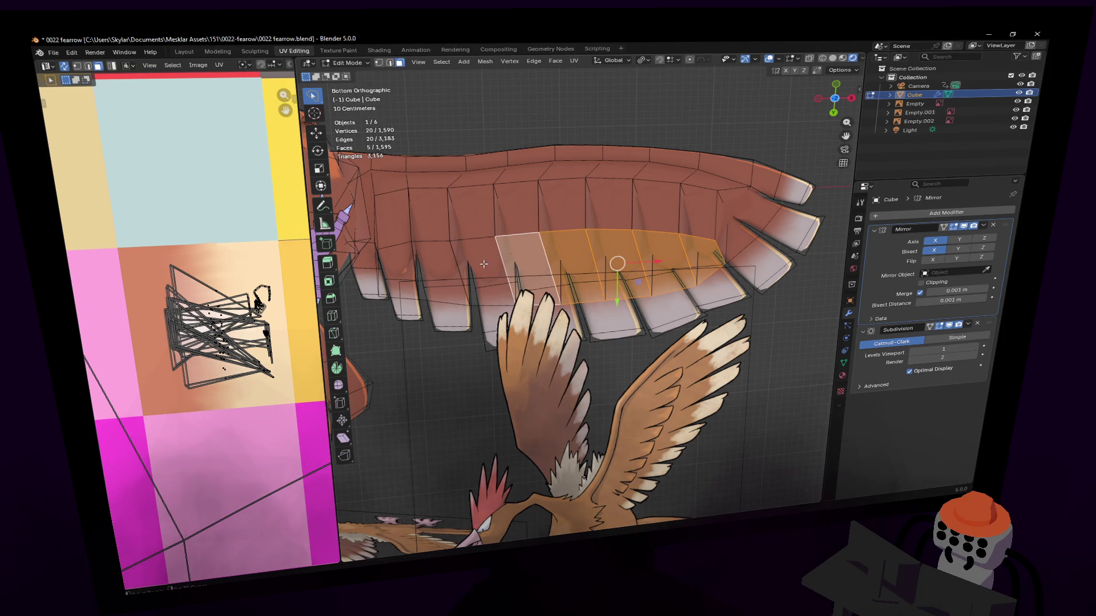
pyautogui.keyDown('shift'); pyautogui.click(475, 259); pyautogui.keyUp('shift')
pyautogui.keyDown('shift'); pyautogui.click(437, 259); pyautogui.keyUp('shift')
pyautogui.keyDown('shift'); pyautogui.click(403, 260); pyautogui.keyUp('shift')
pyautogui.scroll(1, 676, 140)
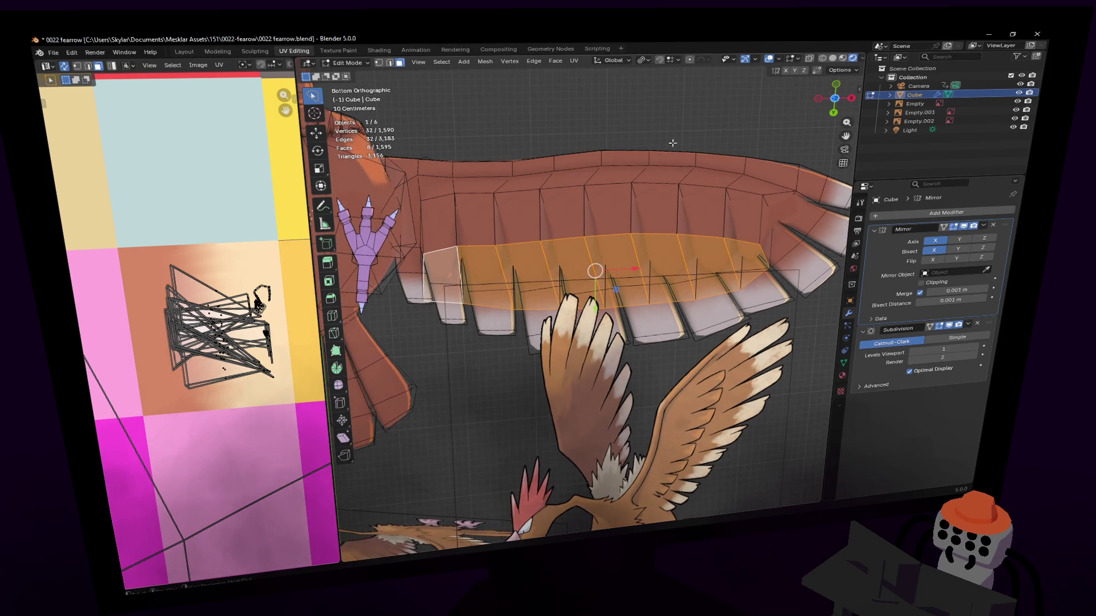
pyautogui.keyDown('shift'); pyautogui.moveTo(572, 259); pyautogui.dragTo(531, 253, button='middle'); pyautogui.keyUp('shift')
pyautogui.scroll(2, 693, 148)
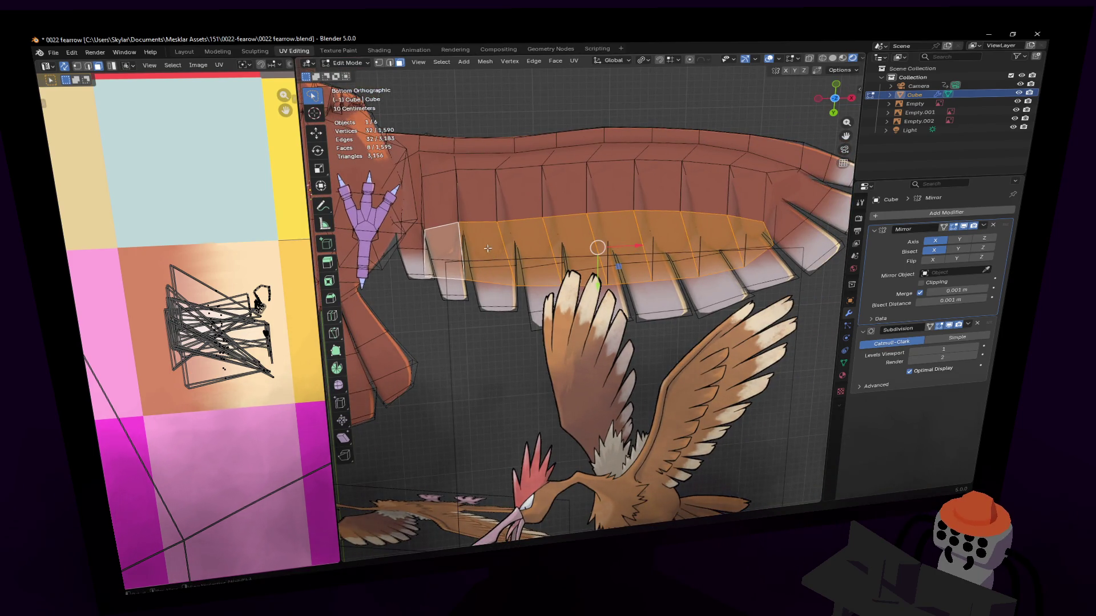
pyautogui.press('s')
# Scale the extruded strip to about 0.085 along Y, flattening it.
pyautogui.press('y')
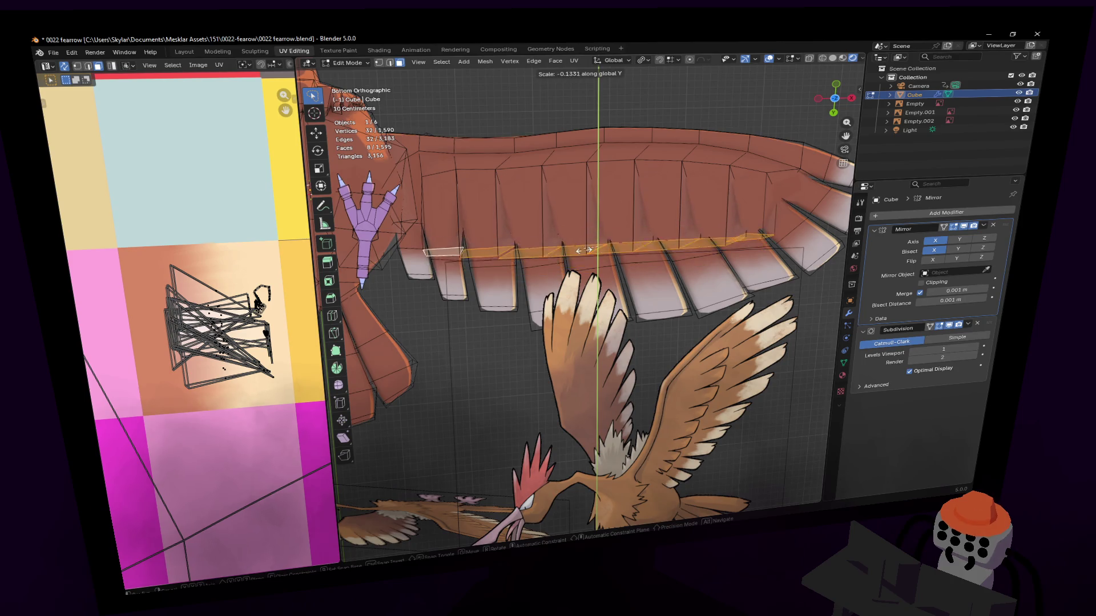
pyautogui.press('y')
pyautogui.press('y')
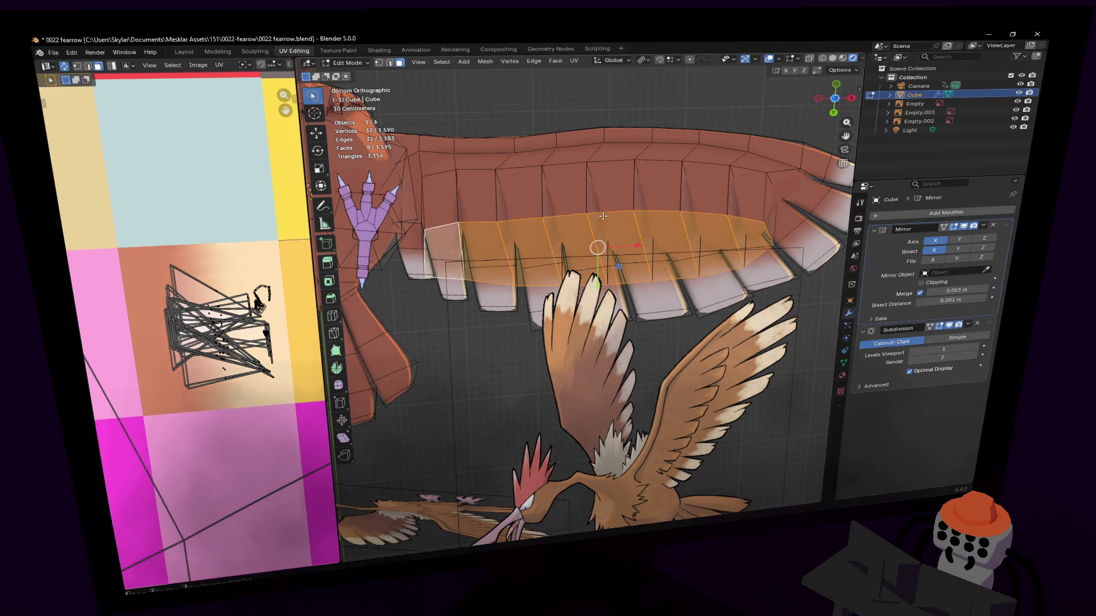
pyautogui.press('y')
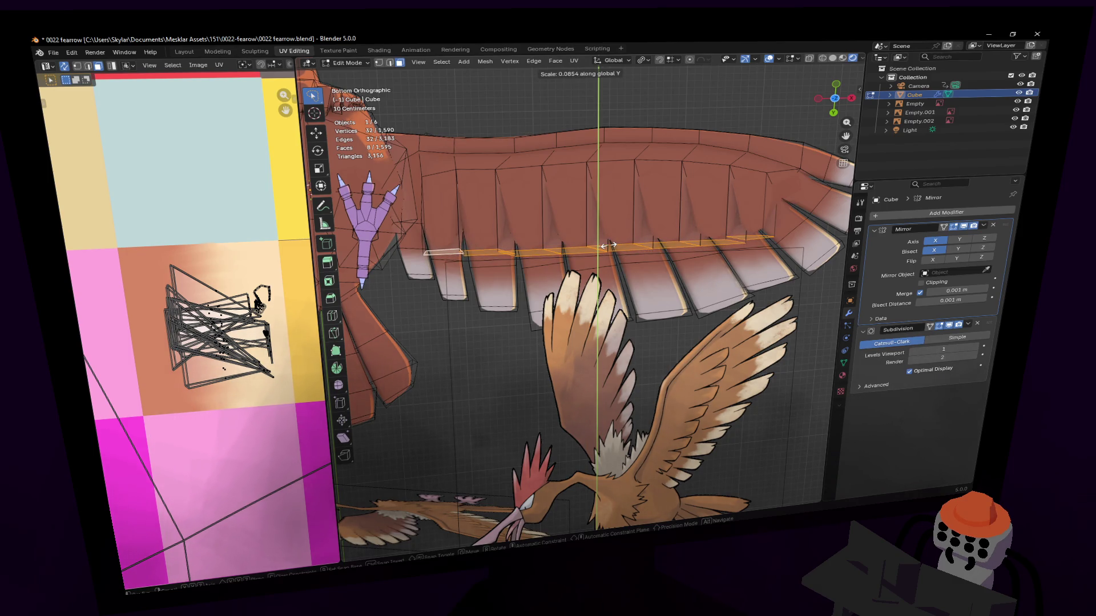
pyautogui.click(609, 246)
pyautogui.keyDown('shift'); pyautogui.moveTo(608, 245); pyautogui.dragTo(619, 137, button='middle'); pyautogui.keyUp('shift')
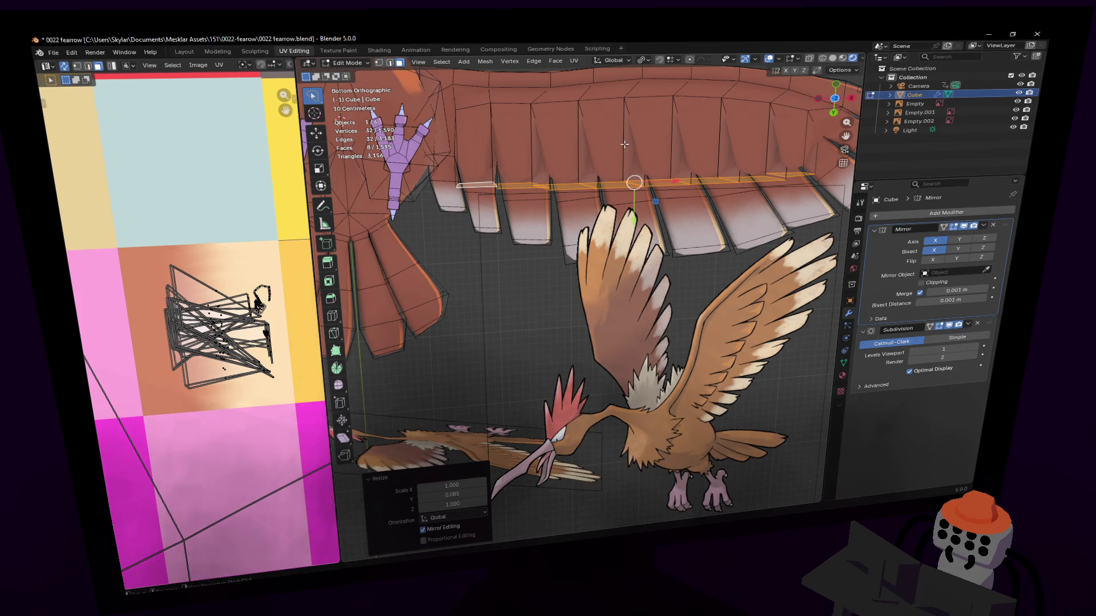
# Move the flattened strip about 0.24 m onto the wing's lower edge.
pyautogui.keyDown('shift'); pyautogui.moveTo(618, 146); pyautogui.dragTo(596, 163, button='middle'); pyautogui.keyUp('shift')
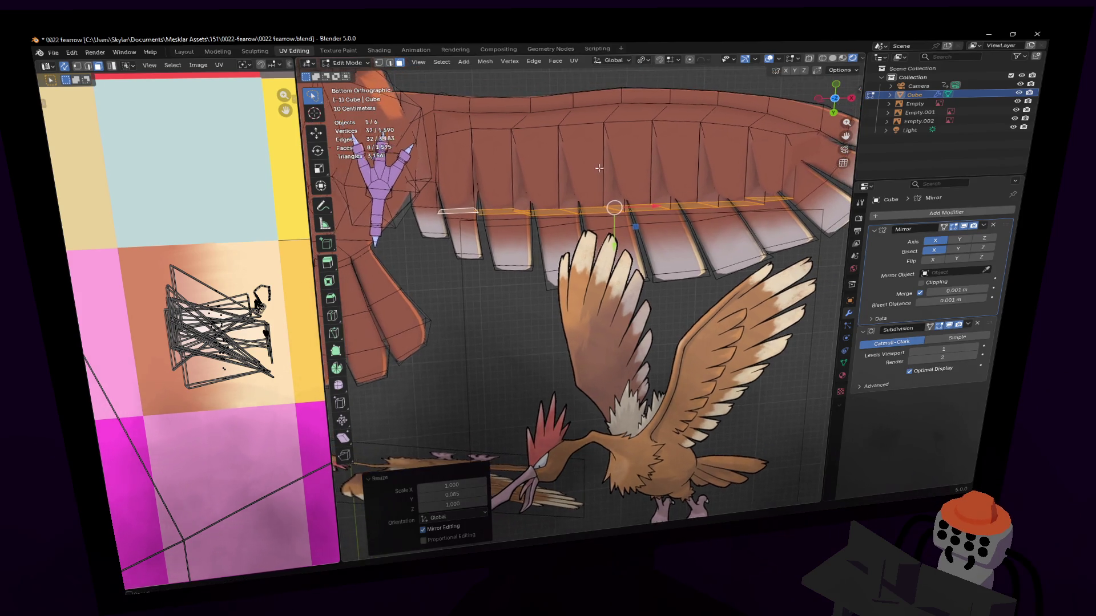
pyautogui.press('g')
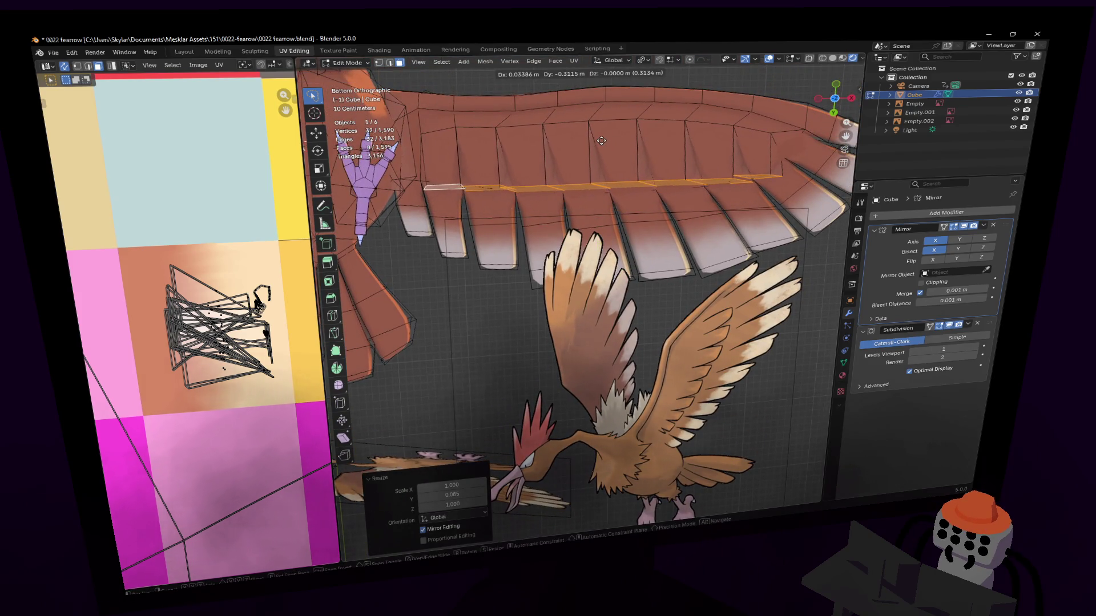
pyautogui.click(596, 146)
pyautogui.keyDown('shift'); pyautogui.moveTo(596, 146); pyautogui.dragTo(554, 175, button='middle'); pyautogui.keyUp('shift')
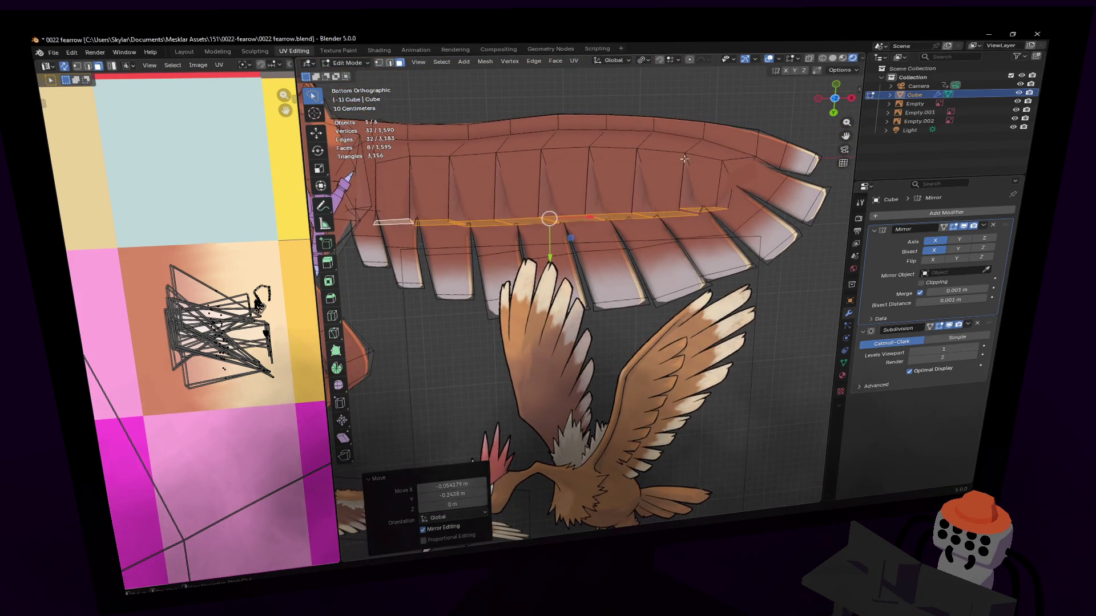
# Move a wing vertex into place and zoom onto an underside edge near the wingtip.
pyautogui.click(719, 157)
pyautogui.press('g')
pyautogui.click(702, 153)
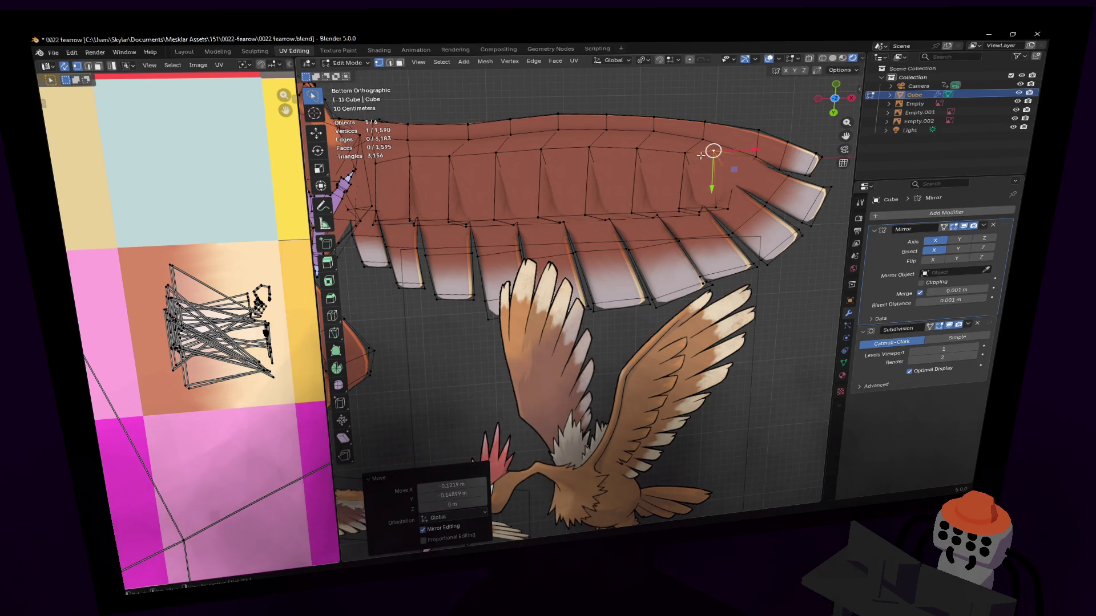
pyautogui.keyDown('shift'); pyautogui.moveTo(686, 151); pyautogui.dragTo(642, 165, button='middle'); pyautogui.keyUp('shift')
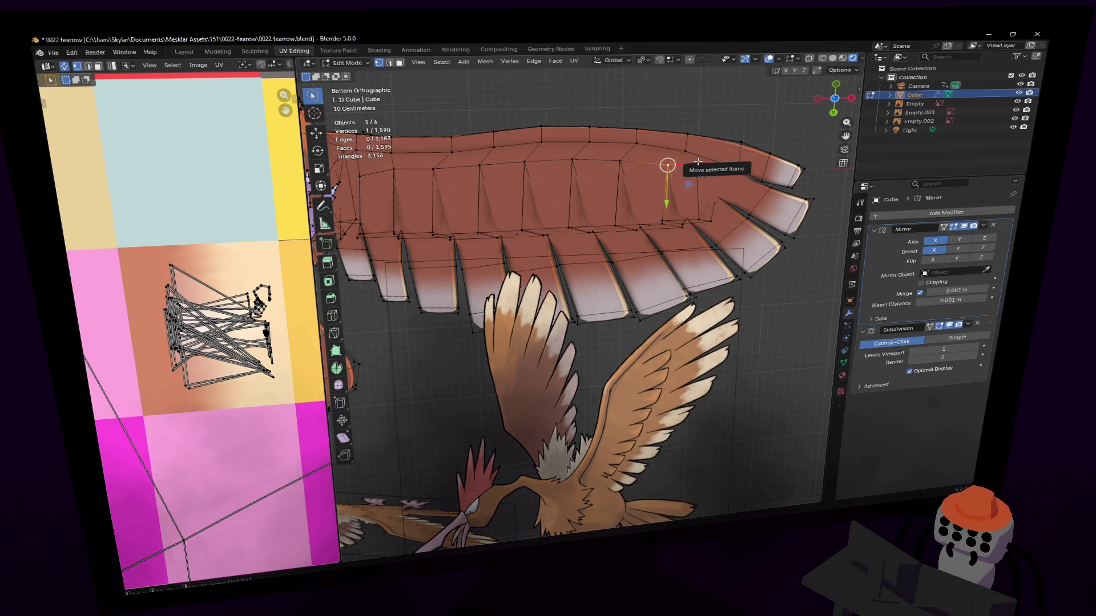
pyautogui.moveTo(533, 108)
pyautogui.keyDown('shift'); pyautogui.mouseDown(button='middle')
pyautogui.moveTo(629, 117)
pyautogui.moveTo(641, 157)
pyautogui.mouseUp(button='middle'); pyautogui.keyUp('shift')
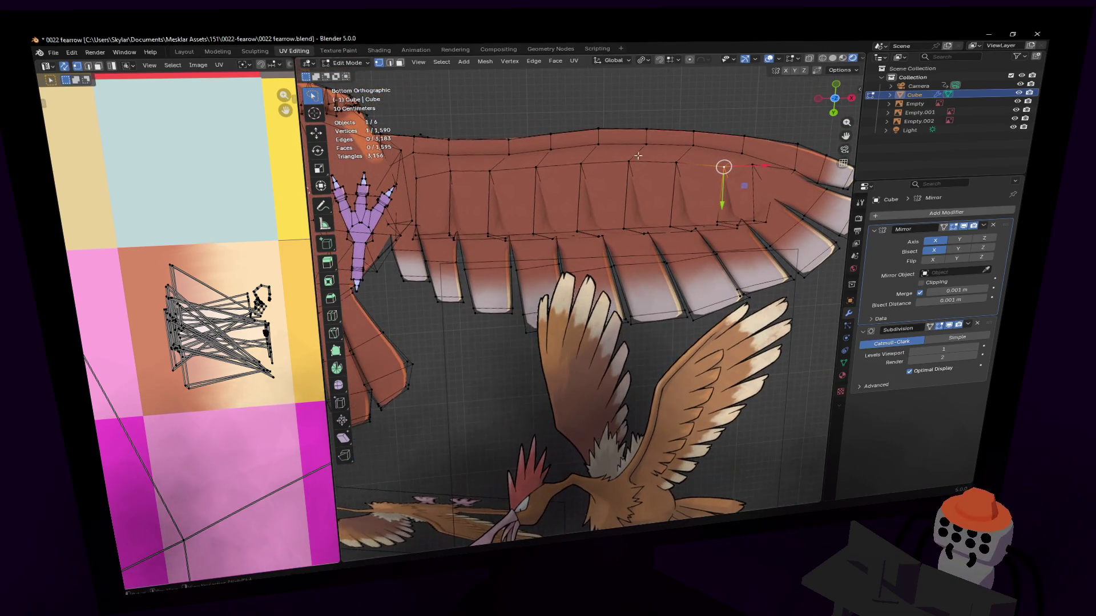
pyautogui.click(640, 156)
pyautogui.press('KP_Decimal')
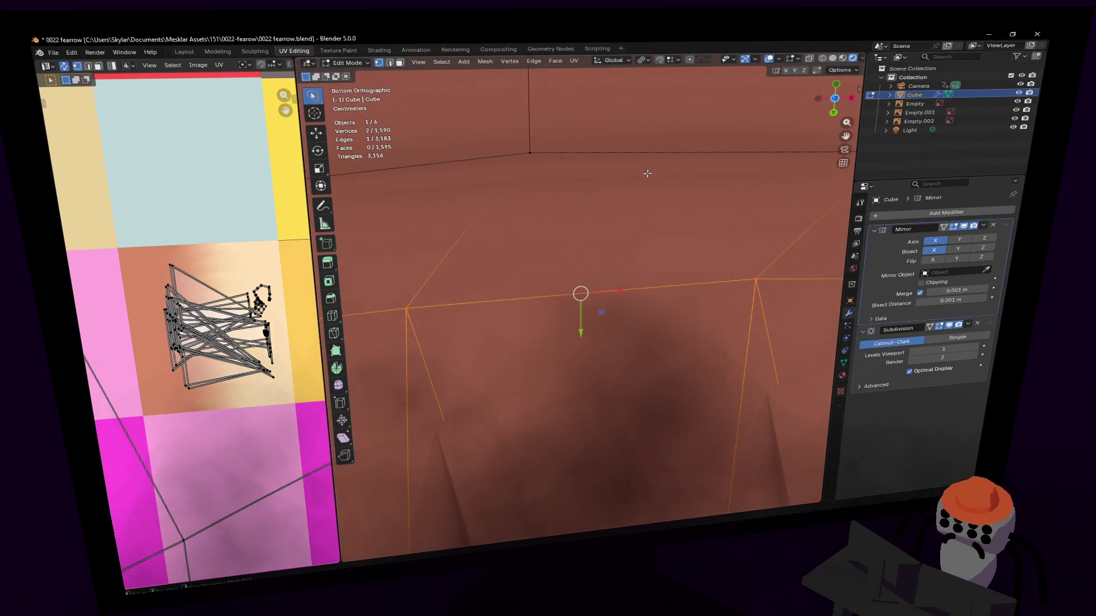
pyautogui.scroll(-2, 643, 179)
pyautogui.scroll(-3, 642, 179)
pyautogui.scroll(-1, 625, 178)
pyautogui.scroll(-1, 611, 176)
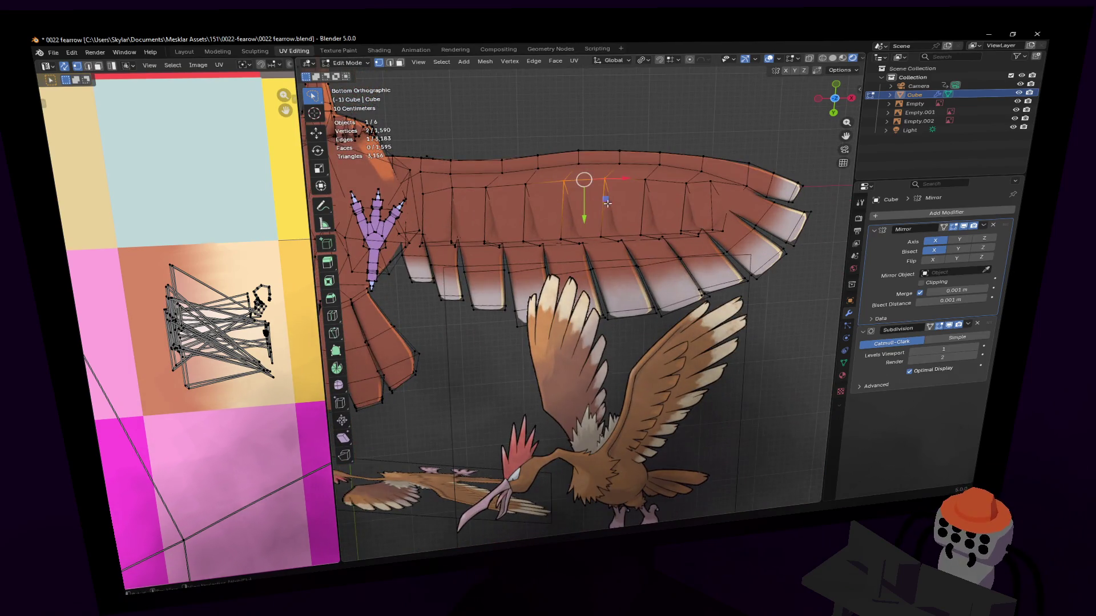
pyautogui.scroll(1, 610, 189)
pyautogui.scroll(-1, 612, 188)
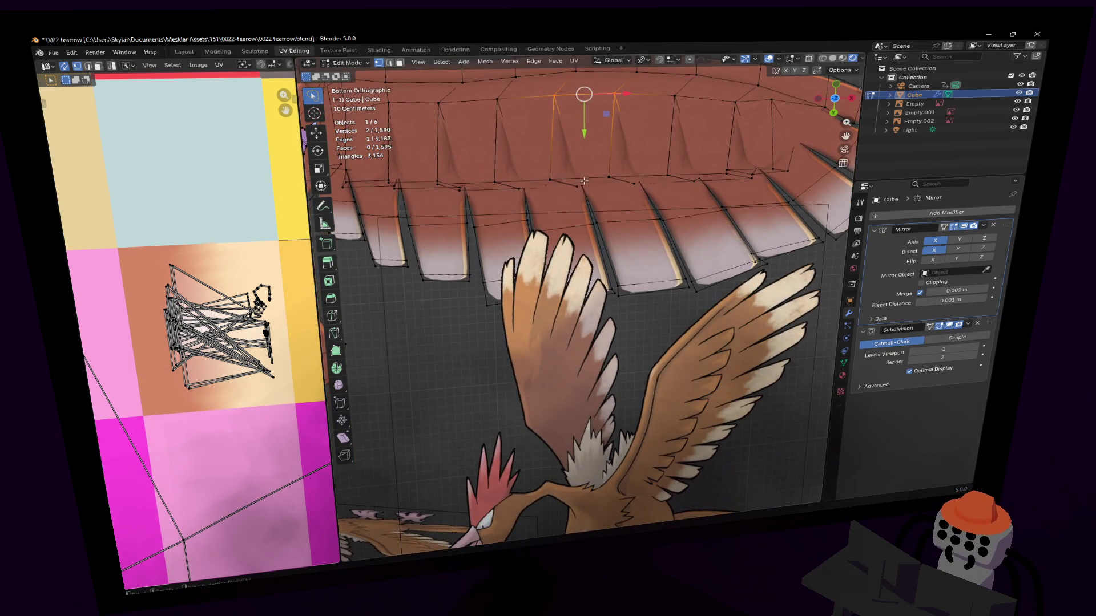
pyautogui.scroll(-1, 611, 187)
pyautogui.scroll(-1, 611, 188)
# Shrink a wingtip feather face to about 0.827 and rotate it about 32.6°.
pyautogui.hotkey('alt', 'a')
pyautogui.click(665, 208)
pyautogui.press('s')
pyautogui.click(729, 163)
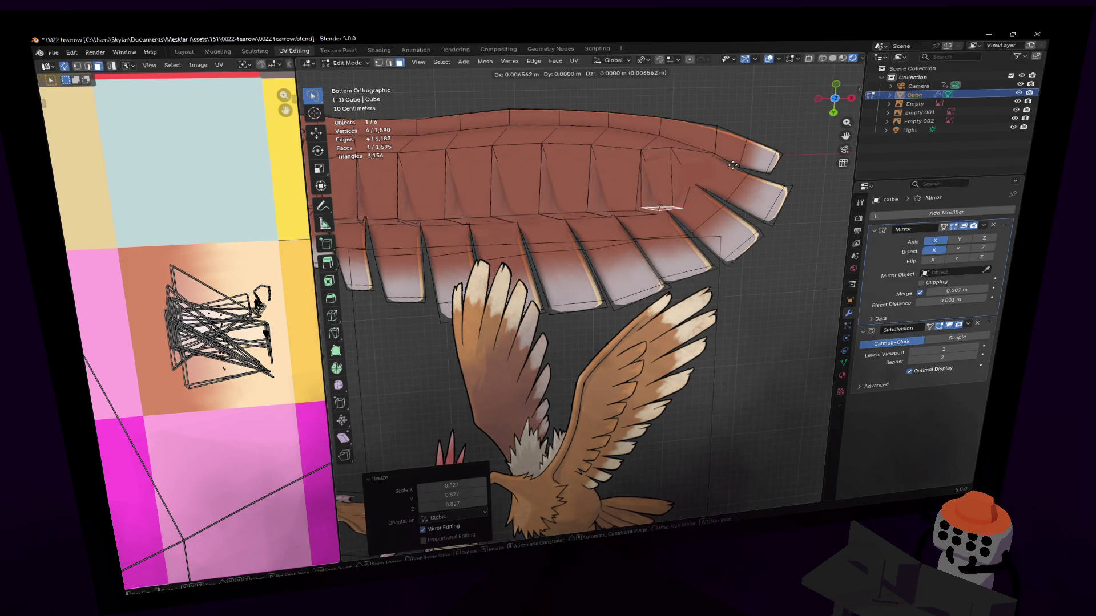
pyautogui.press('g')
pyautogui.press('r')
pyautogui.click(736, 163)
# Start repositioning the rotated face and an edge near the wingtip.
pyautogui.press('g')
pyautogui.press('Escape')
pyautogui.click(692, 197)
pyautogui.press('g')
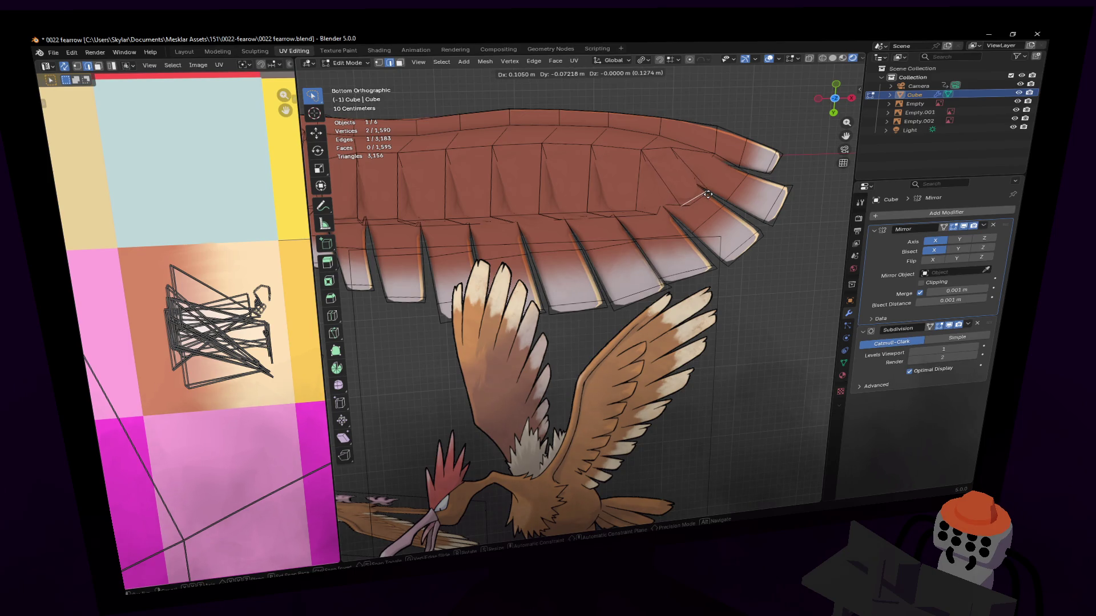
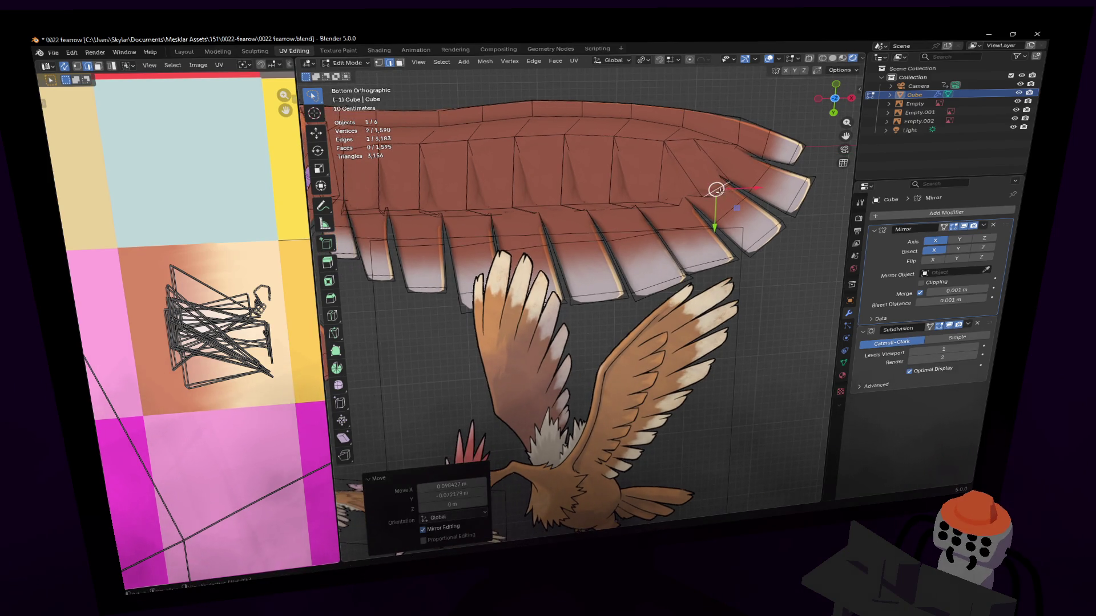
# Move and rotate a feather face near the wing tip, then slide its edge along global X.
pyautogui.click(715, 195)
pyautogui.press('g')
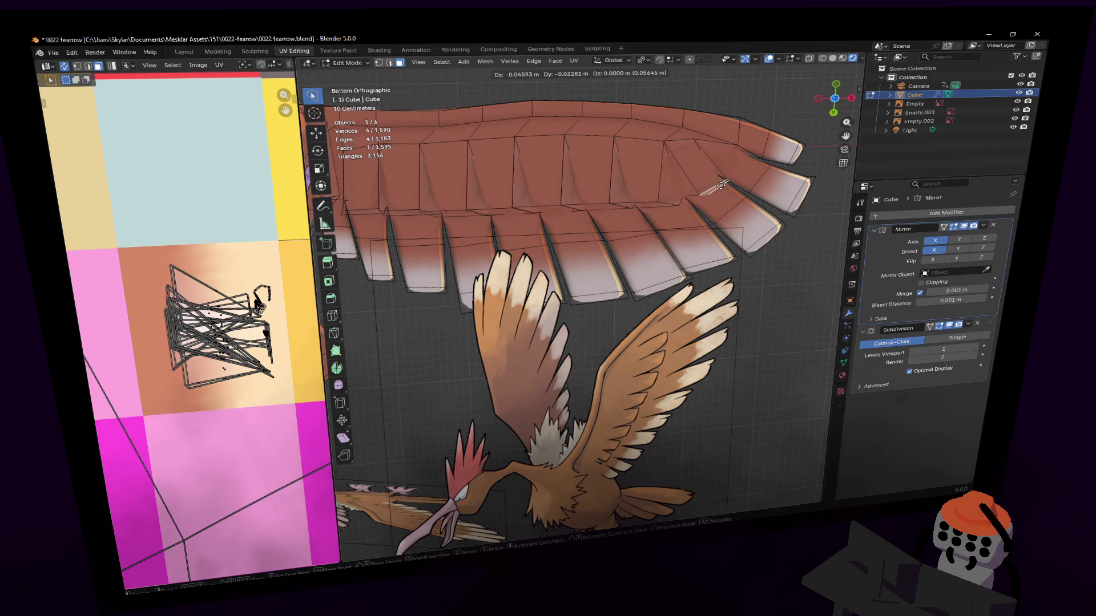
pyautogui.click(711, 184)
pyautogui.press('r')
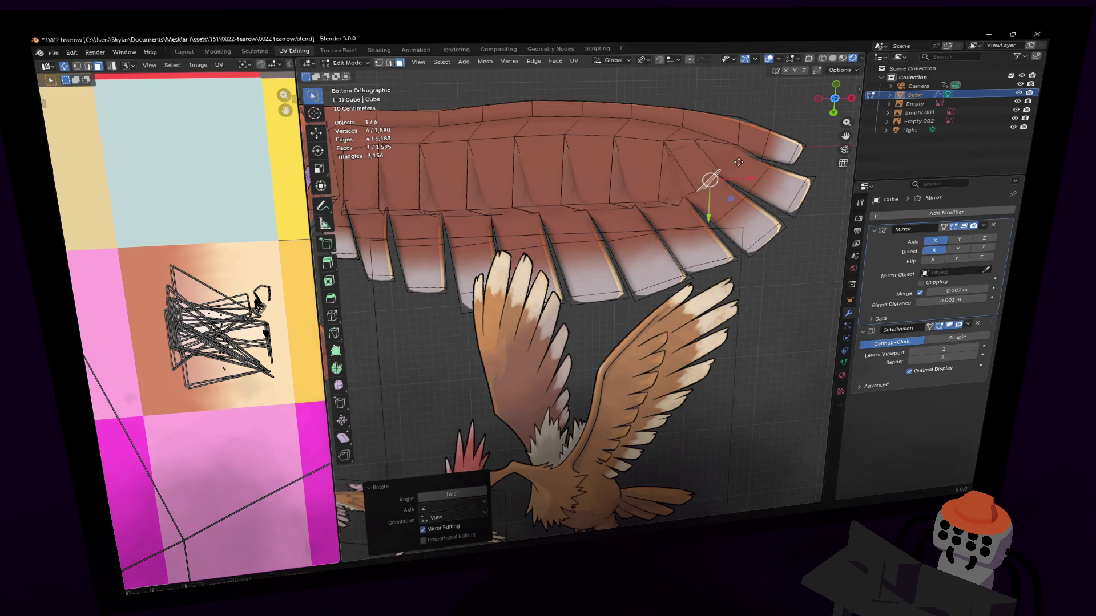
pyautogui.click(729, 169)
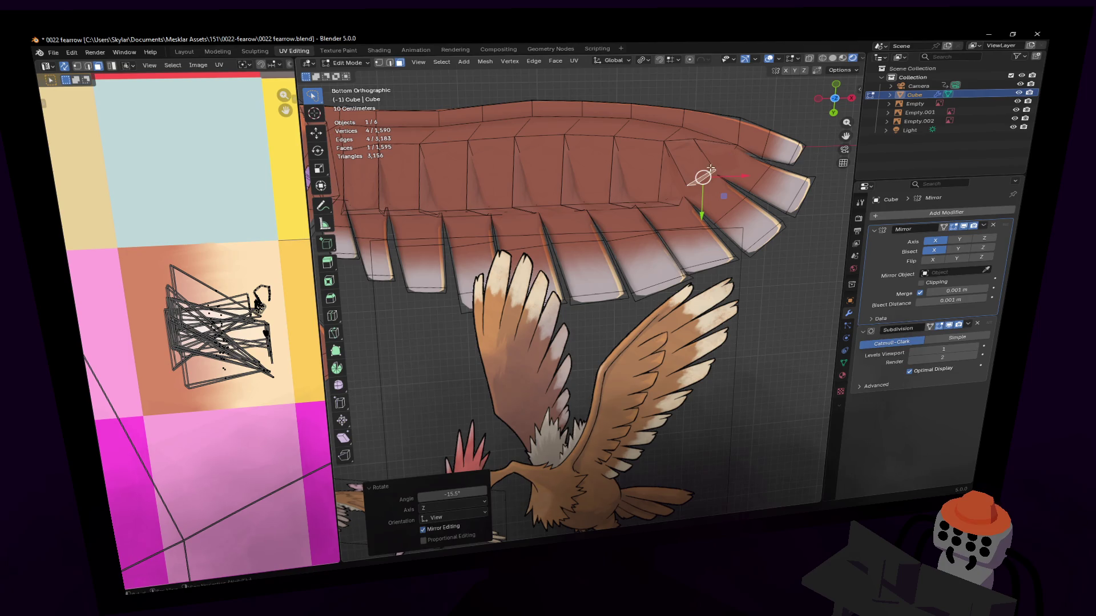
pyautogui.click(711, 171)
pyautogui.press('g')
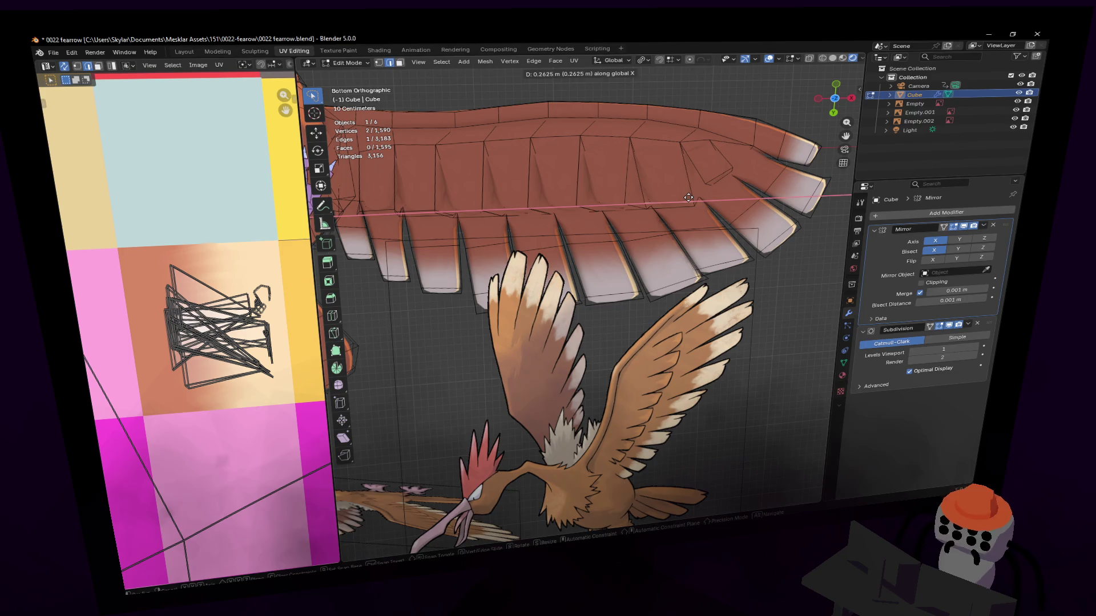
pyautogui.click(668, 204)
pyautogui.keyDown('shift'); pyautogui.moveTo(610, 203); pyautogui.dragTo(671, 215, button='middle'); pyautogui.keyUp('shift')
pyautogui.press('g')
pyautogui.press('x')
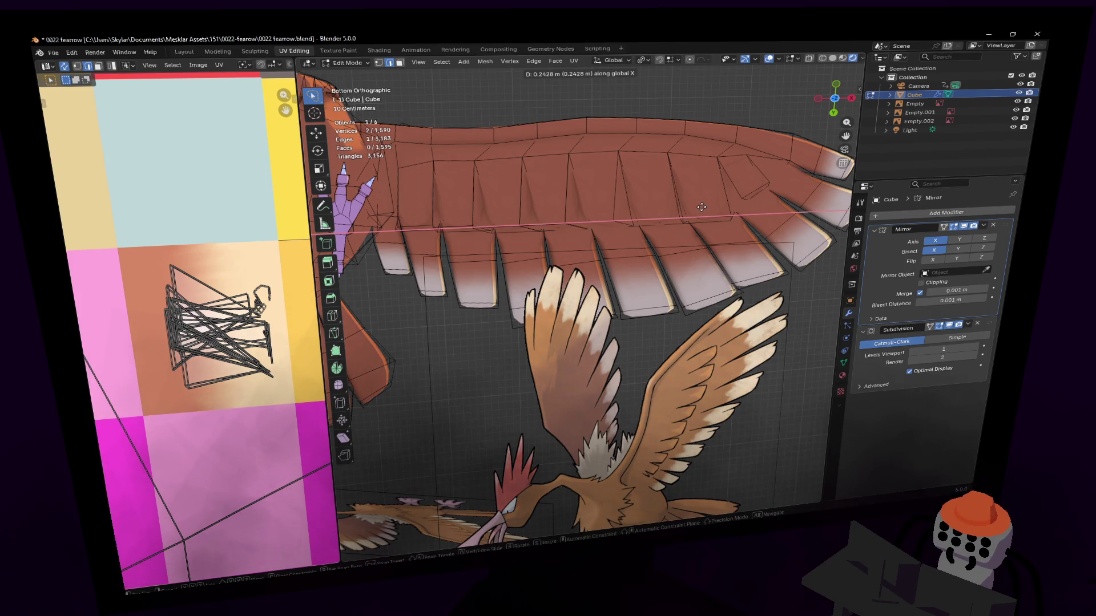
pyautogui.click(701, 206)
# Reposition, rotate and shrink the next feather face and nudge its neighbouring edge into place.
pyautogui.click(711, 213)
pyautogui.press('g')
pyautogui.press('Return')
pyautogui.press('r')
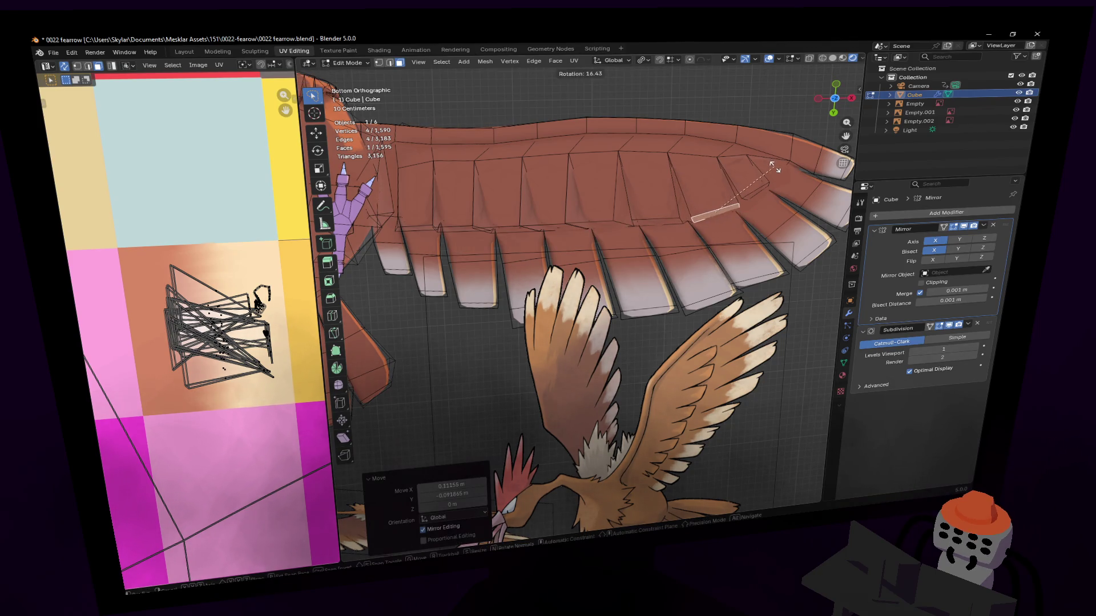
pyautogui.press('g')
pyautogui.click(770, 170)
pyautogui.press('s')
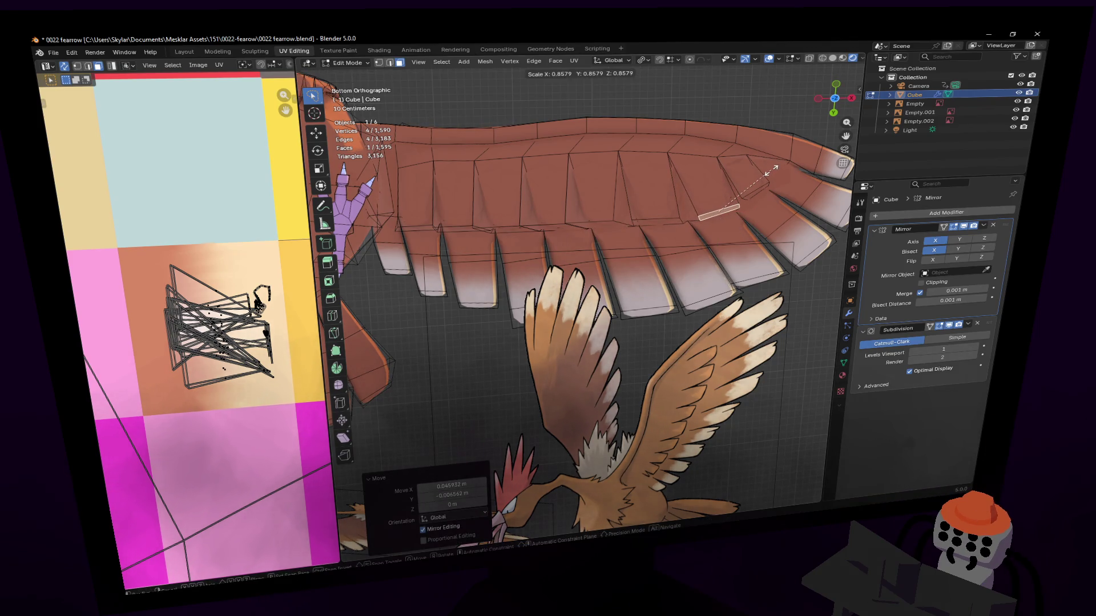
pyautogui.click(771, 169)
pyautogui.press('2')
pyautogui.click(714, 214)
pyautogui.press('g')
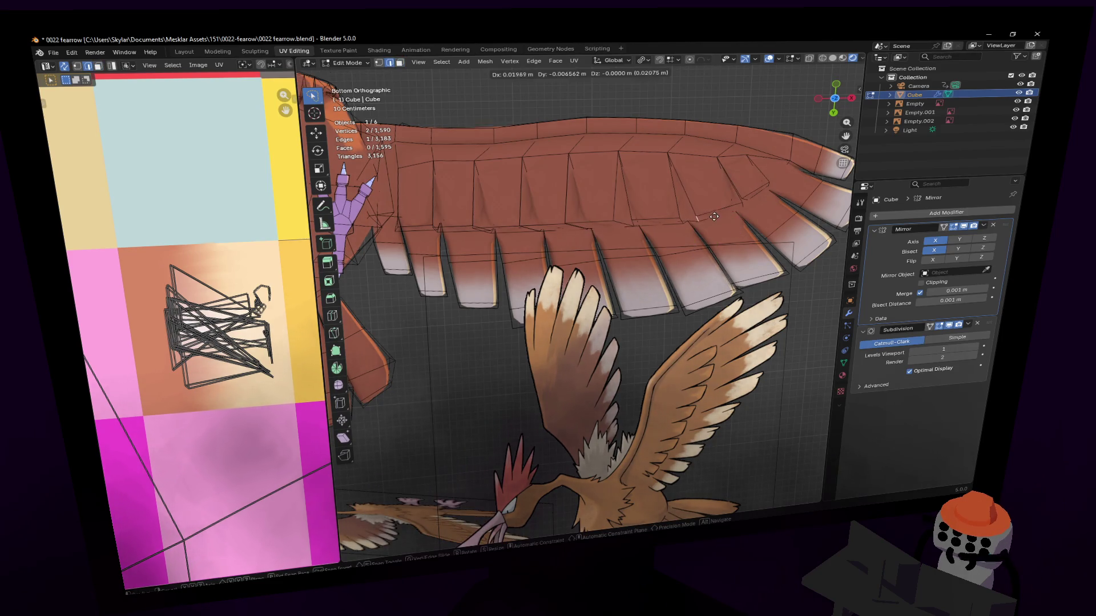
pyautogui.click(720, 215)
# Shift the neighbouring feather face left in several nudges, rotate it and scale it down slightly.
pyautogui.press('3')
pyautogui.click(731, 208)
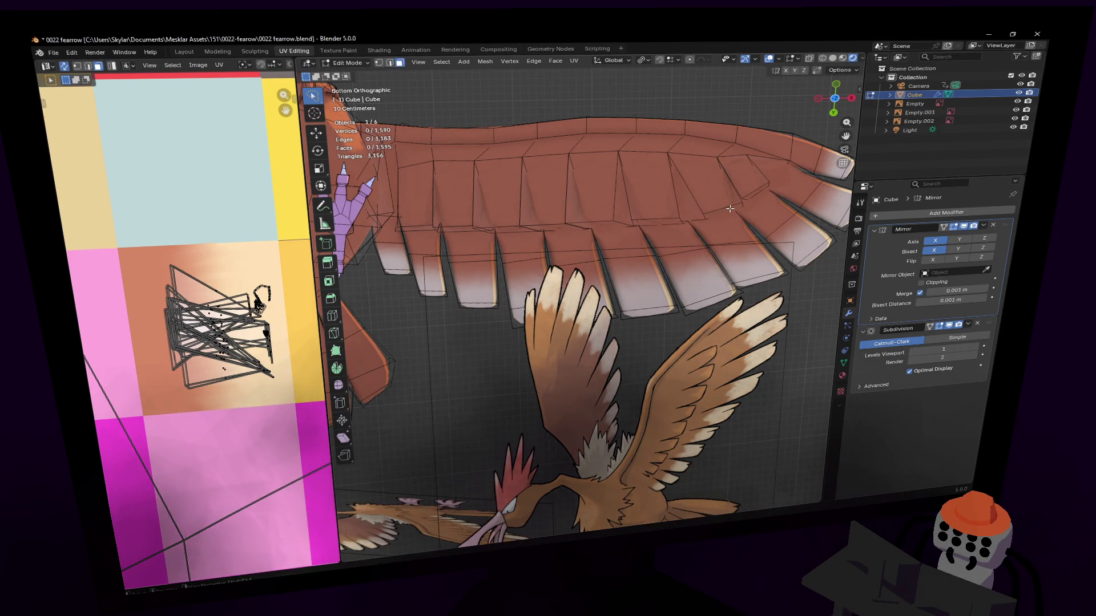
pyautogui.press('g')
pyautogui.click(669, 221)
pyautogui.press('g')
pyautogui.click(615, 231)
pyautogui.press('r')
pyautogui.click(709, 195)
pyautogui.press('g')
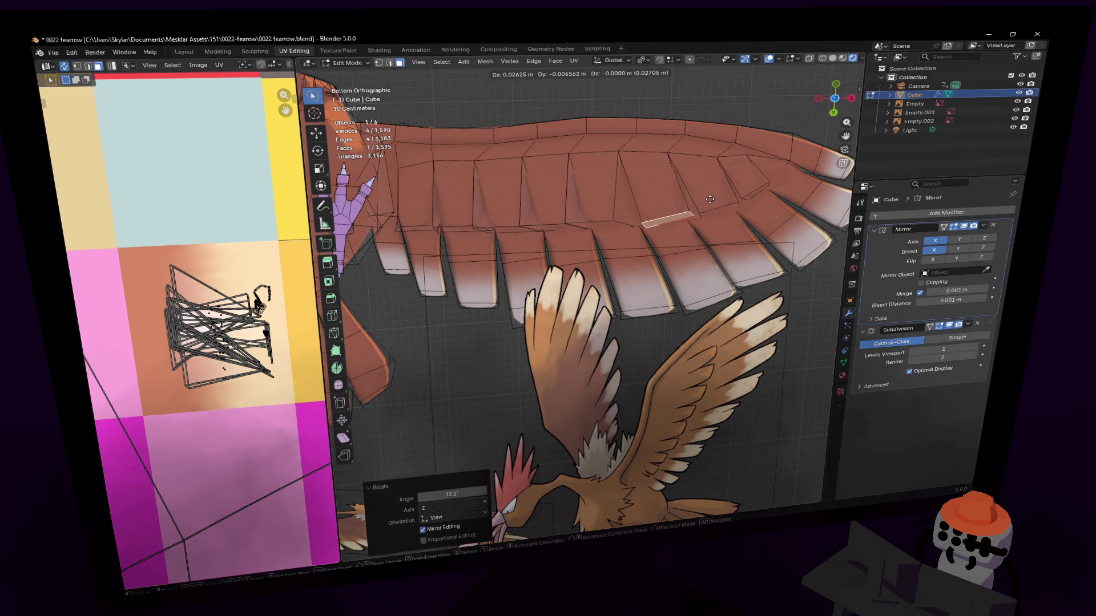
pyautogui.click(720, 205)
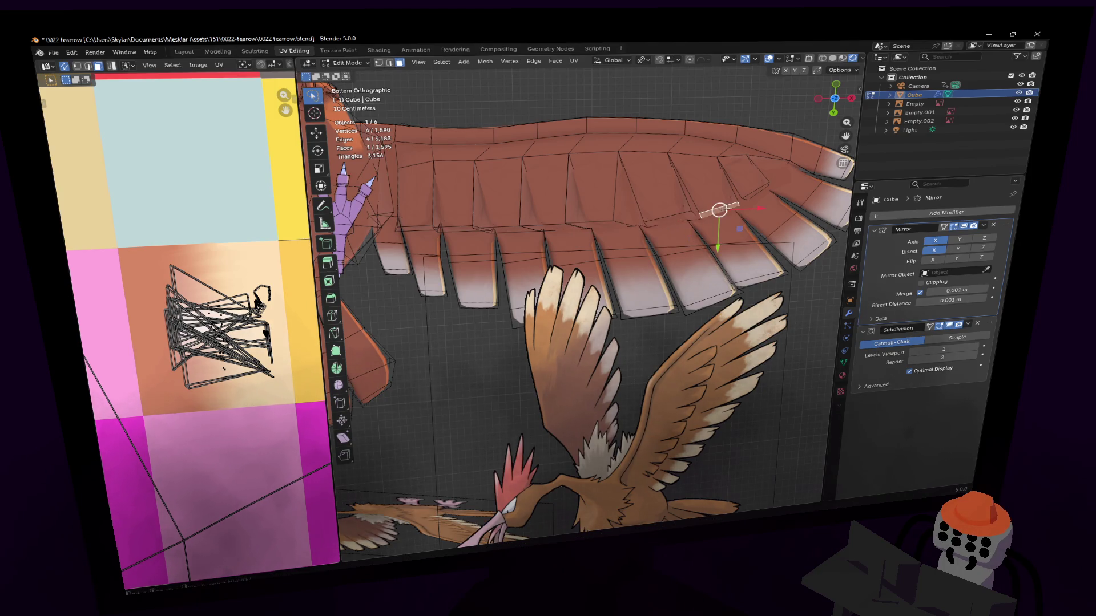
pyautogui.press('g')
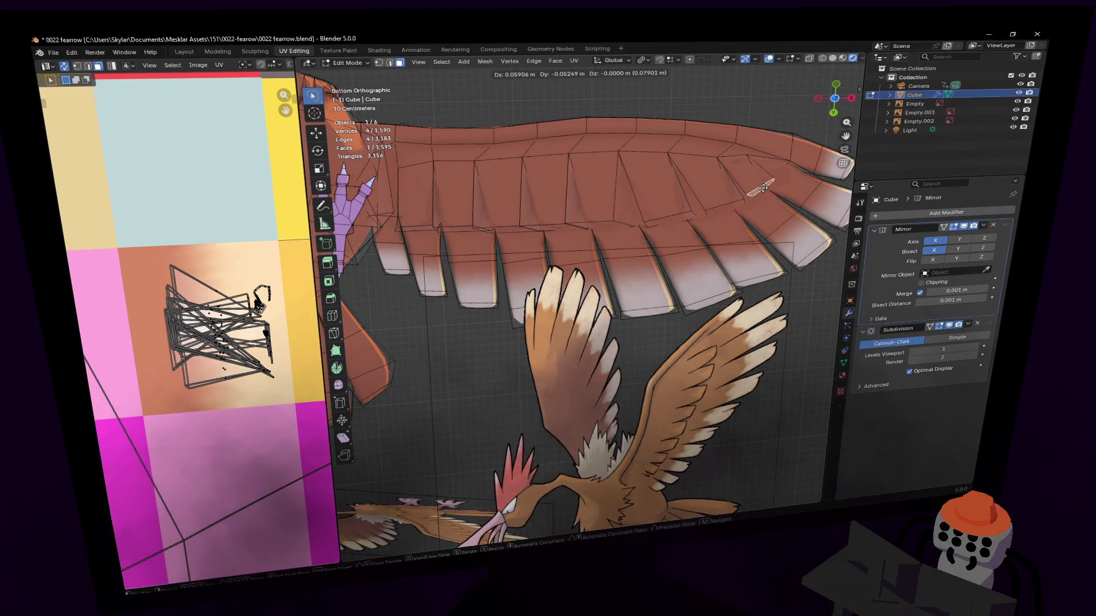
pyautogui.click(762, 189)
pyautogui.press('g')
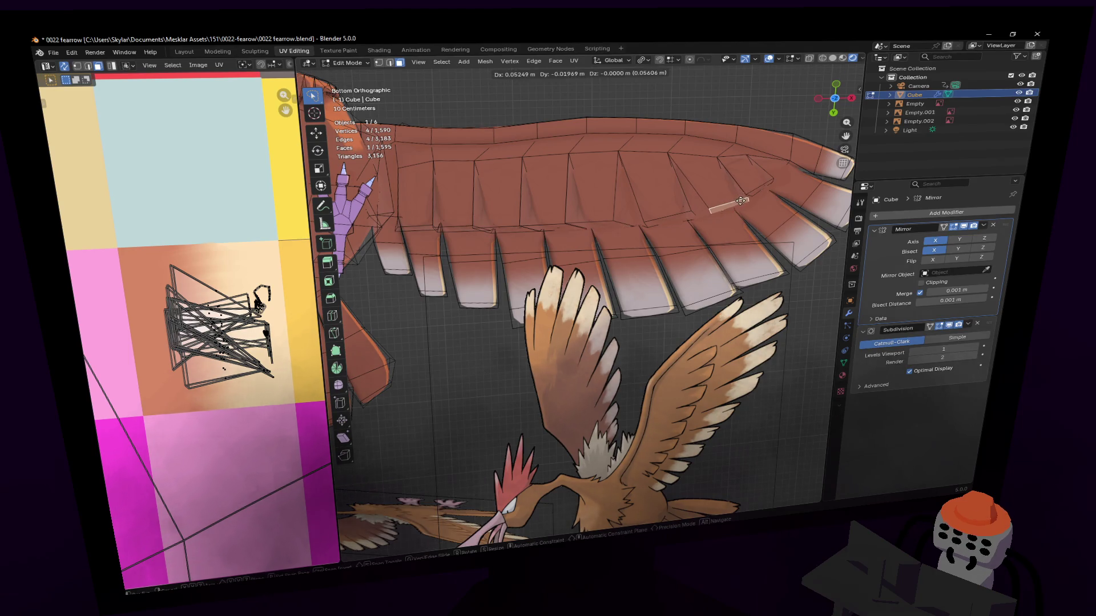
pyautogui.click(738, 199)
pyautogui.press('r')
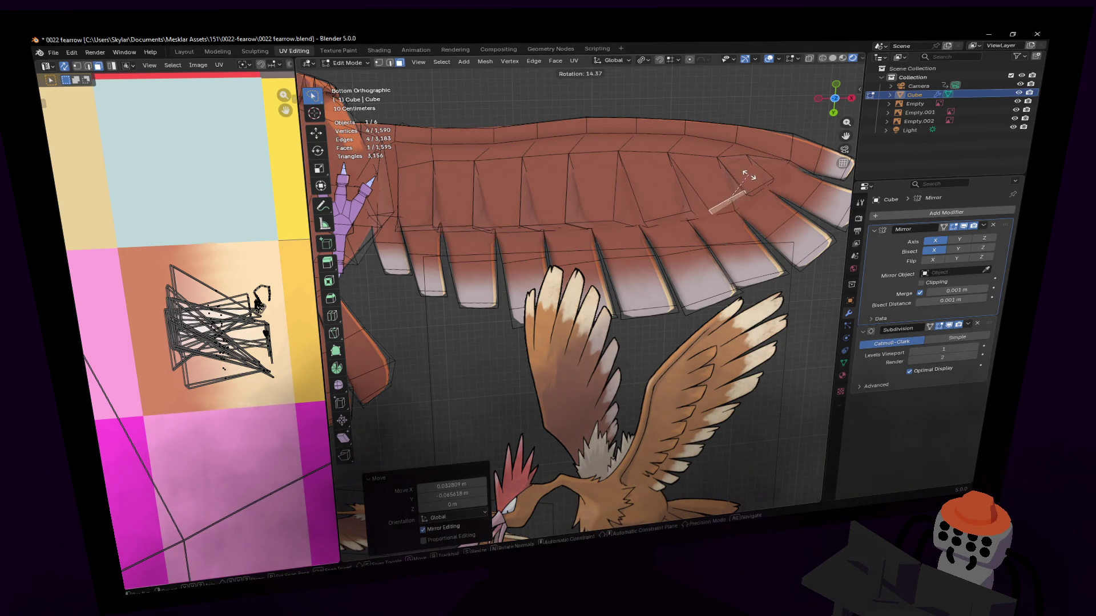
pyautogui.click(719, 198)
pyautogui.press('s')
pyautogui.click(768, 177)
pyautogui.keyDown('shift'); pyautogui.moveTo(744, 172); pyautogui.dragTo(754, 173, button='middle'); pyautogui.keyUp('shift')
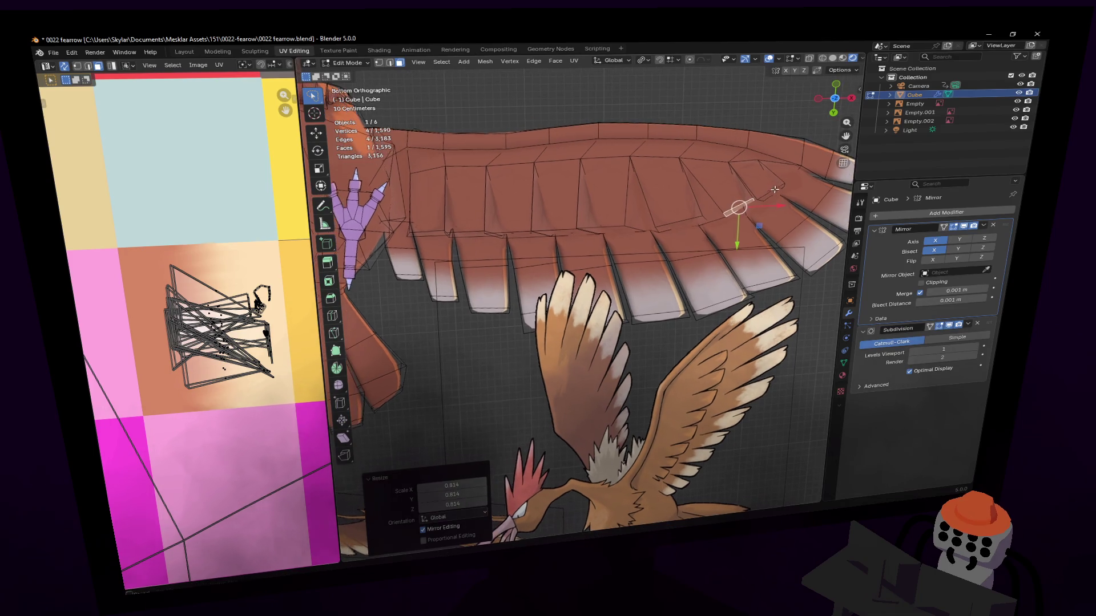
# Nudge the selected feather edge twice and move a lower wing edge into line.
pyautogui.press('g')
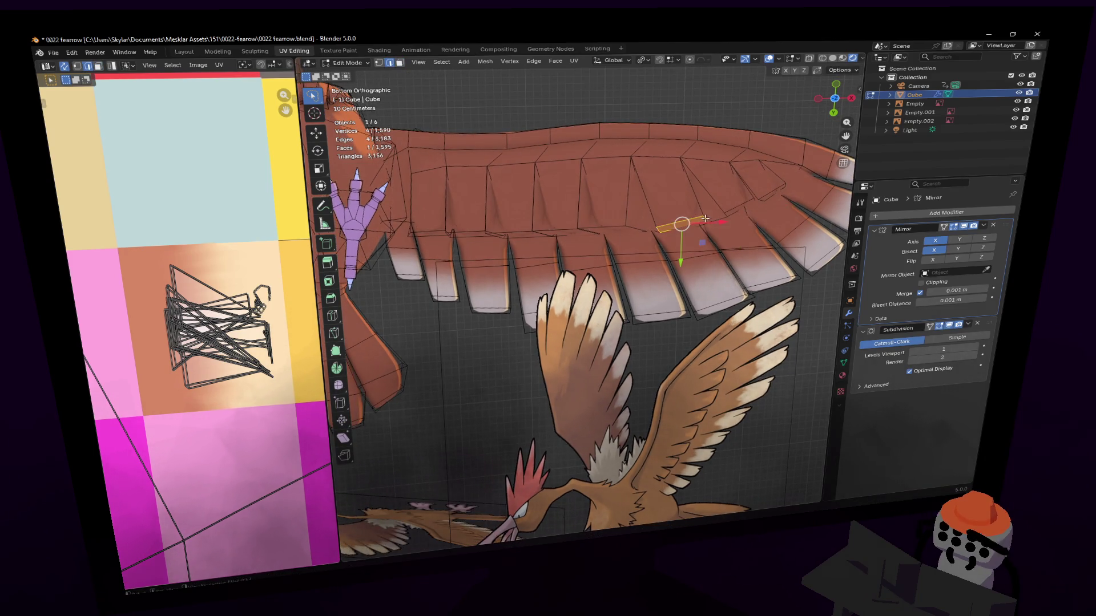
pyautogui.click(710, 217)
pyautogui.click(676, 227)
pyautogui.press('g')
pyautogui.click(687, 222)
pyautogui.keyDown('shift'); pyautogui.moveTo(688, 221); pyautogui.dragTo(677, 255, button='middle'); pyautogui.keyUp('shift')
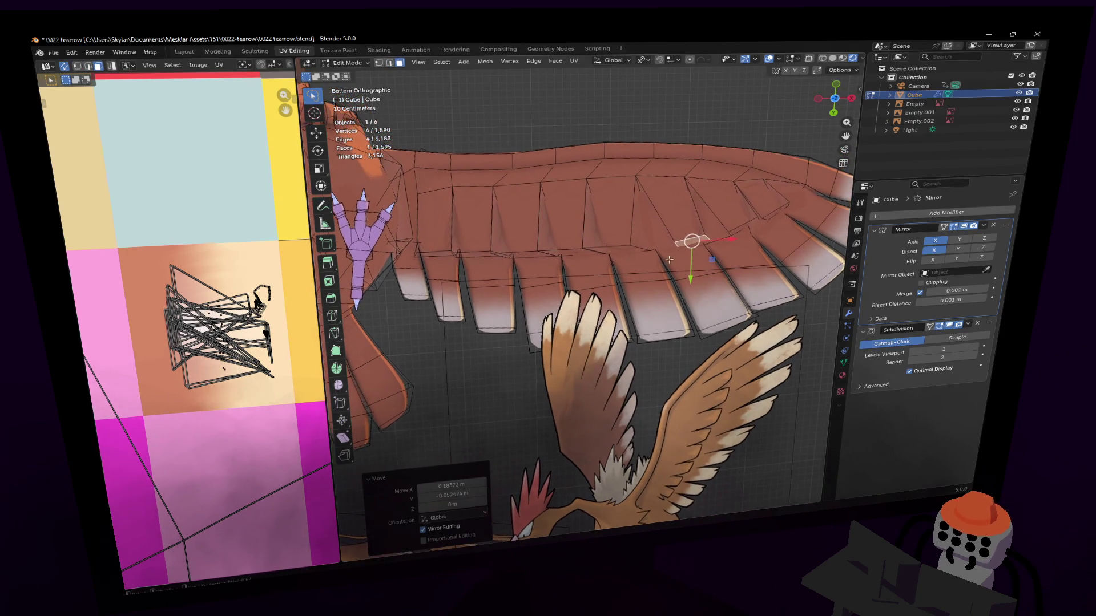
pyautogui.click(628, 251)
pyautogui.press('g')
pyautogui.click(639, 245)
# Move, rotate and scale down that feather face so it splays outward.
pyautogui.press('g')
pyautogui.click(640, 247)
pyautogui.press('r')
pyautogui.click(676, 229)
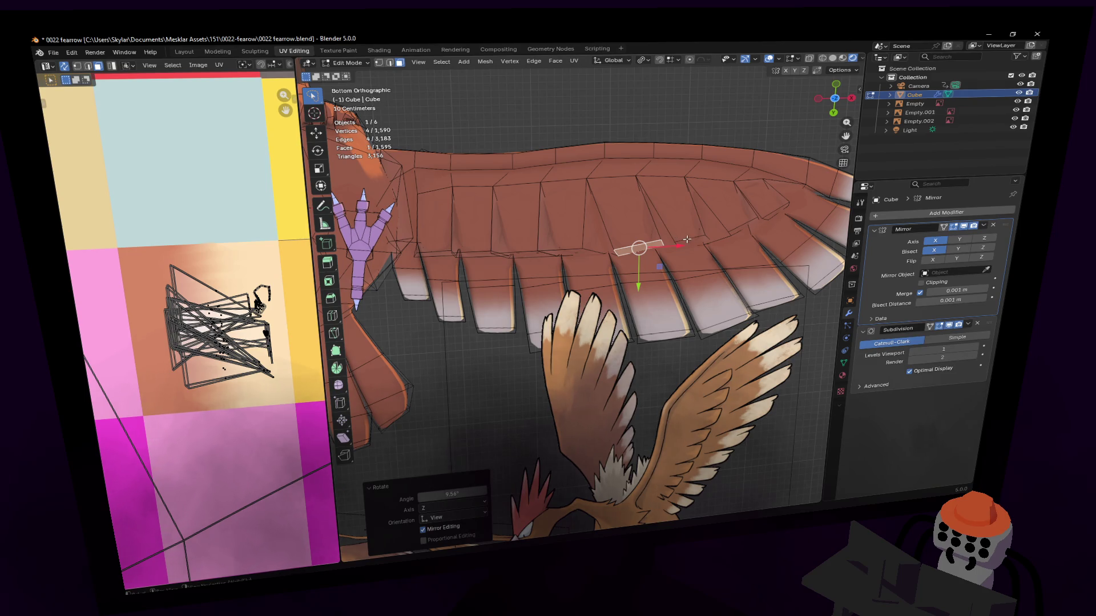
pyautogui.press('s')
pyautogui.click(715, 223)
pyautogui.press('g')
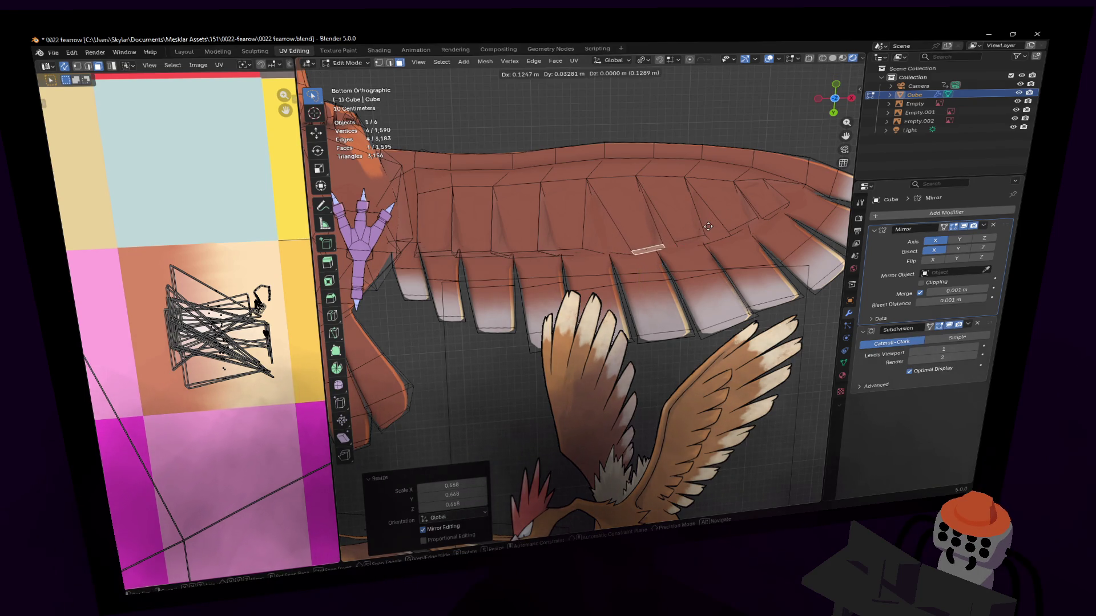
pyautogui.click(708, 226)
# Move and rotate the next feather face into a fanned angle, cancelling an unwanted scale.
pyautogui.click(570, 253)
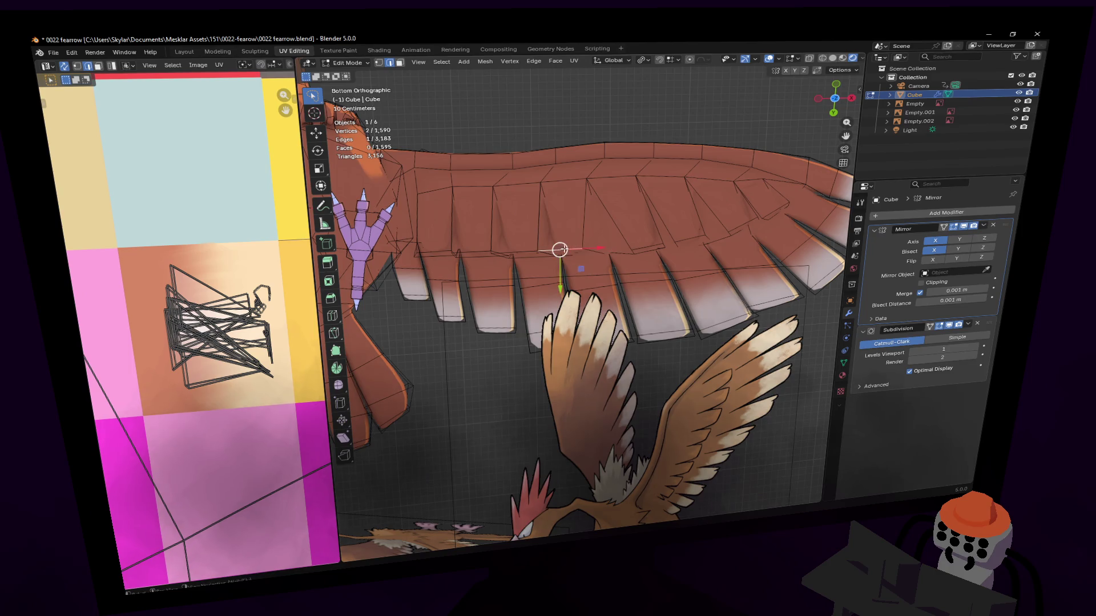
pyautogui.press('g')
pyautogui.click(575, 249)
pyautogui.press('r')
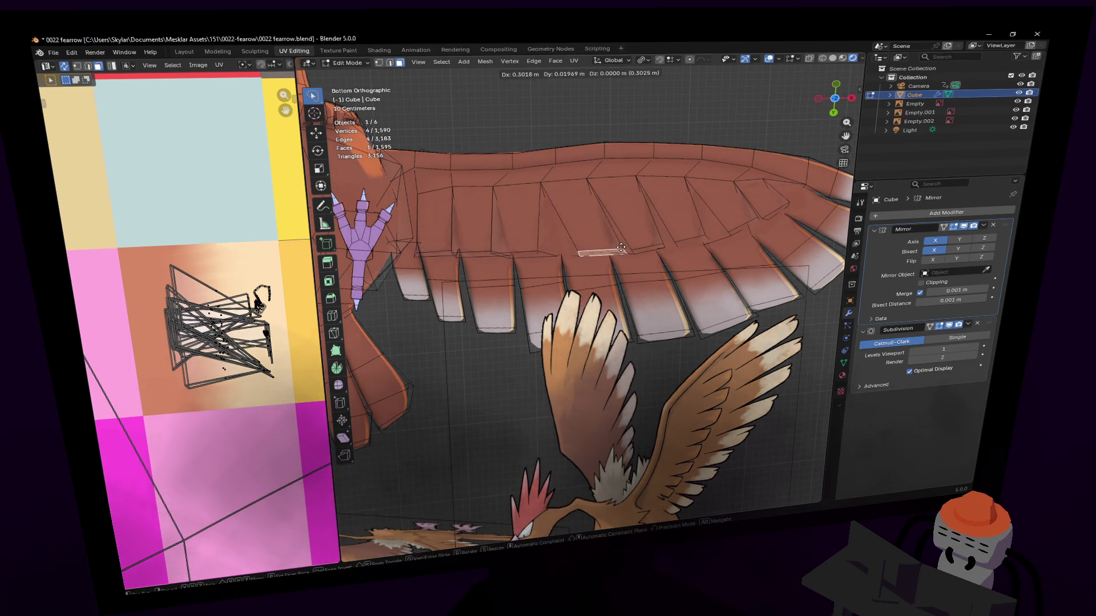
pyautogui.click(641, 225)
pyautogui.press('s')
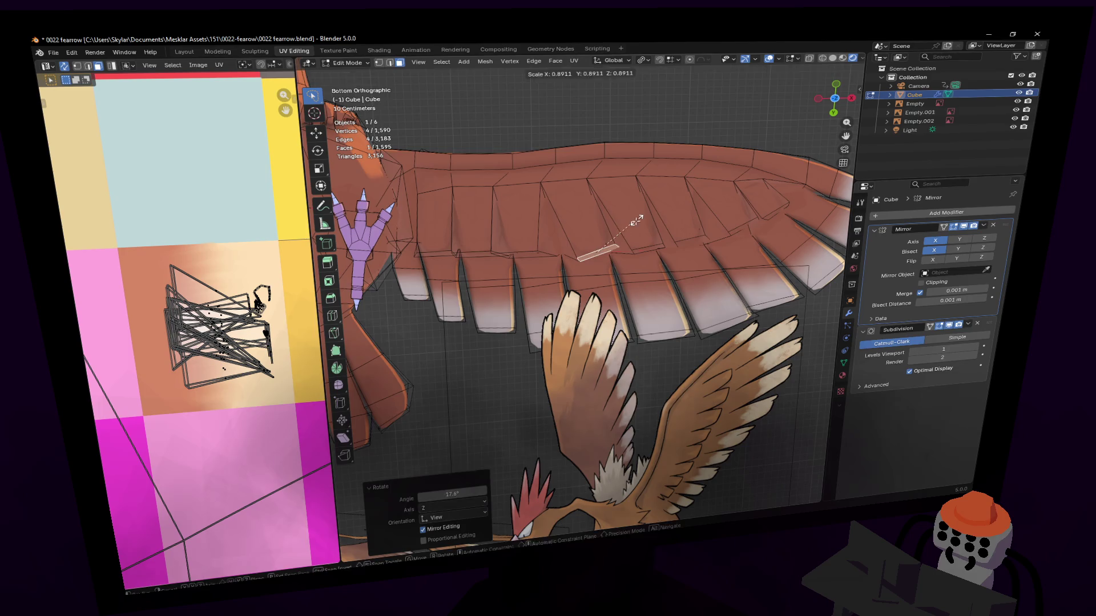
pyautogui.press('Escape')
pyautogui.press('g')
pyautogui.click(651, 216)
pyautogui.press('r')
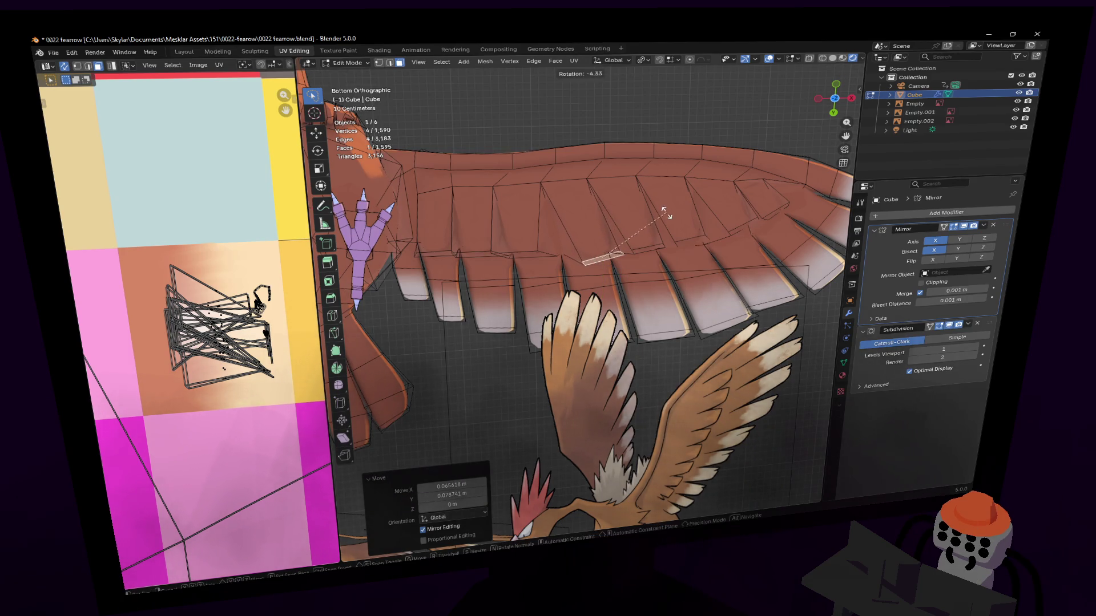
pyautogui.click(651, 226)
pyautogui.press('r')
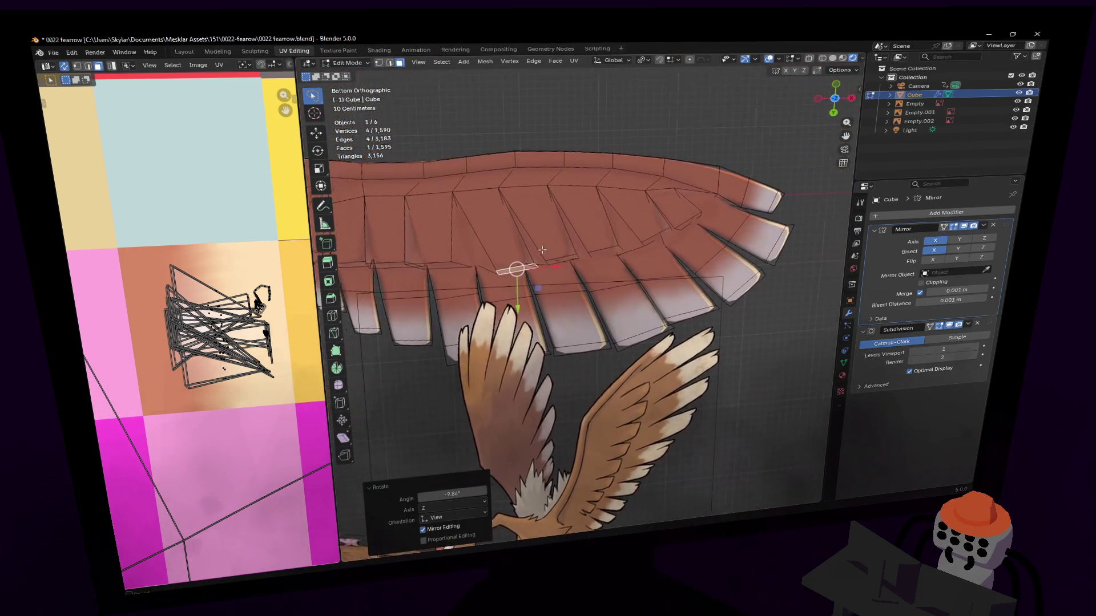
pyautogui.press('Escape')
# Shorten a feather root edge and slide it along Y to even the spacing.
pyautogui.click(532, 254)
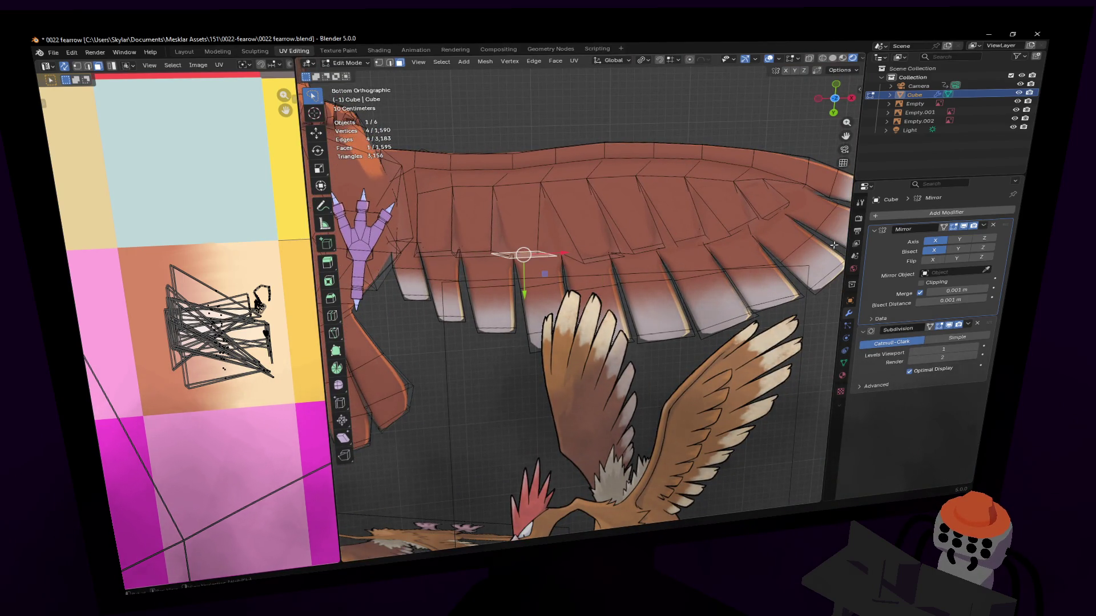
pyautogui.press('2')
pyautogui.click(519, 253)
pyautogui.press('g')
pyautogui.press('Escape')
pyautogui.hotkey('alt', 'a')
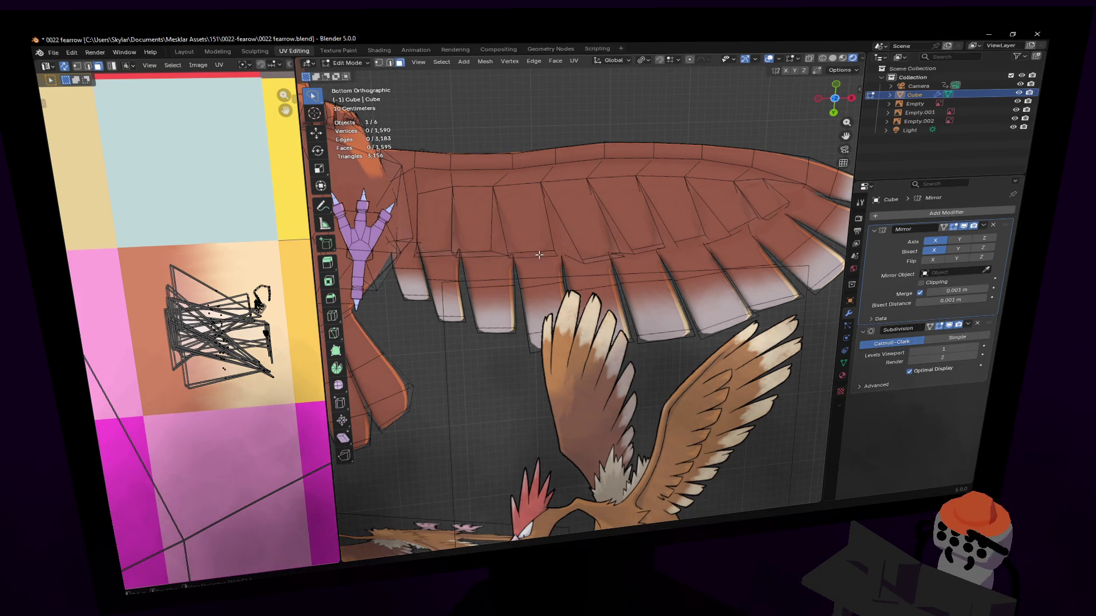
pyautogui.press('g')
pyautogui.click(557, 260)
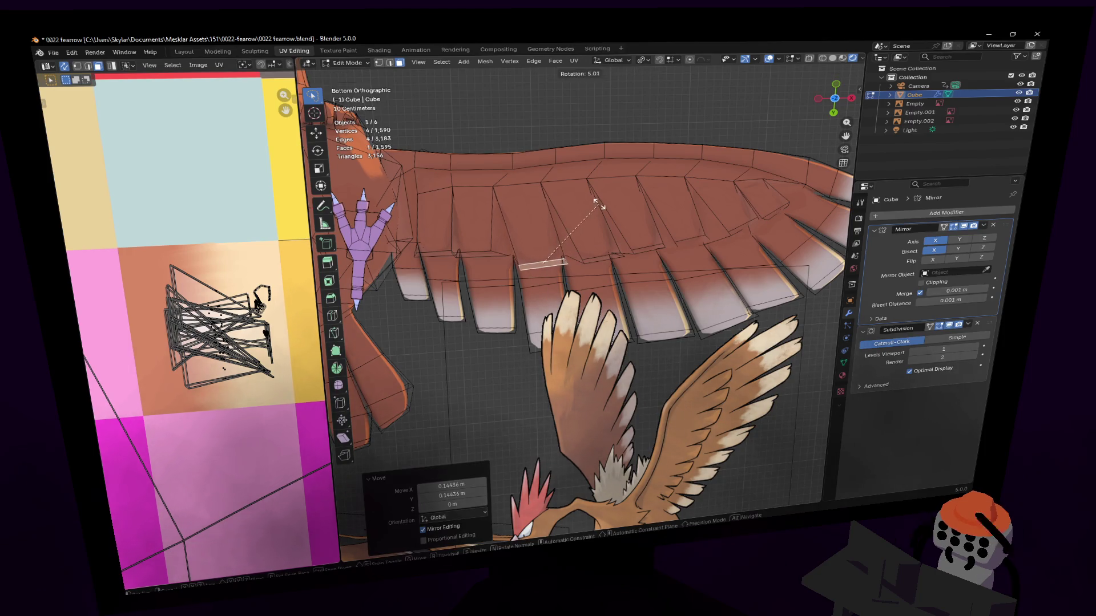
pyautogui.press('s')
pyautogui.click(590, 211)
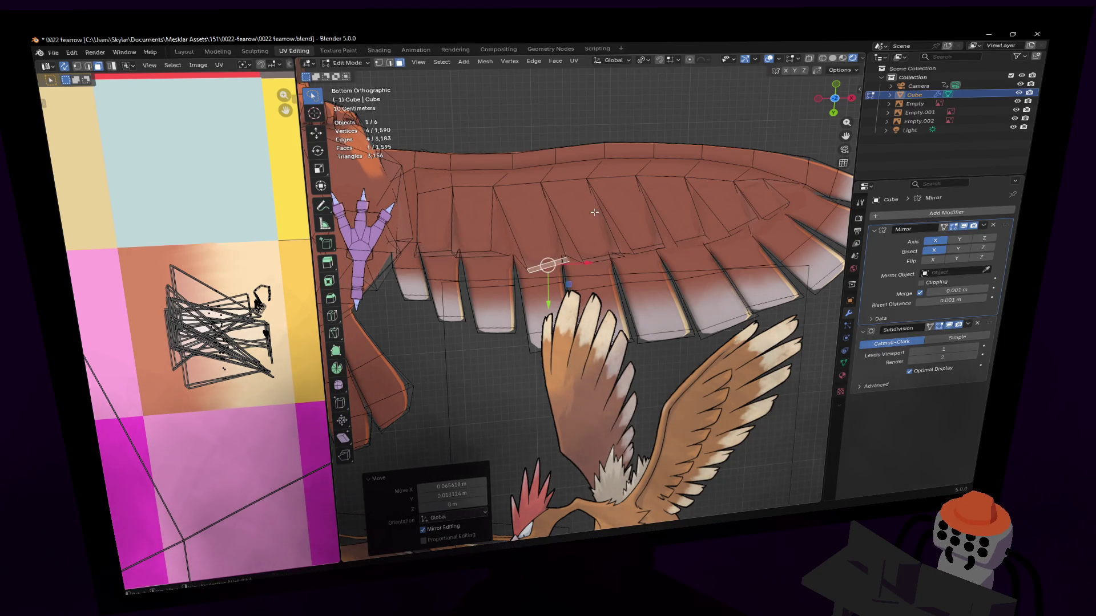
pyautogui.press('g')
pyautogui.press('y')
pyautogui.click(507, 238)
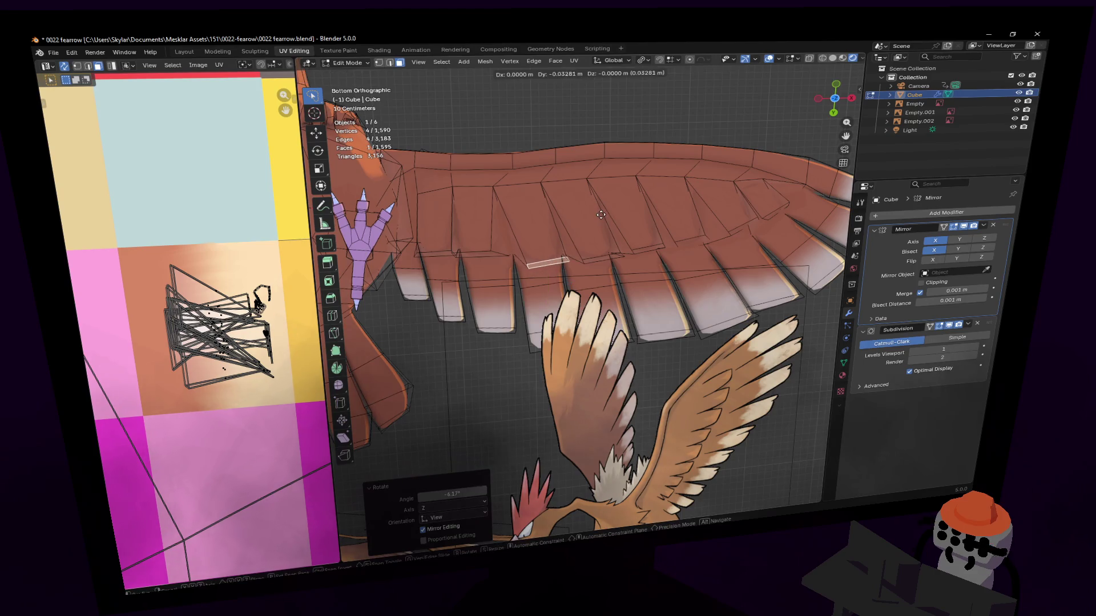
# Shift two more feather root edges sideways along X to spread the lower row.
pyautogui.click(477, 251)
pyautogui.press('g')
pyautogui.press('x')
pyautogui.click(496, 249)
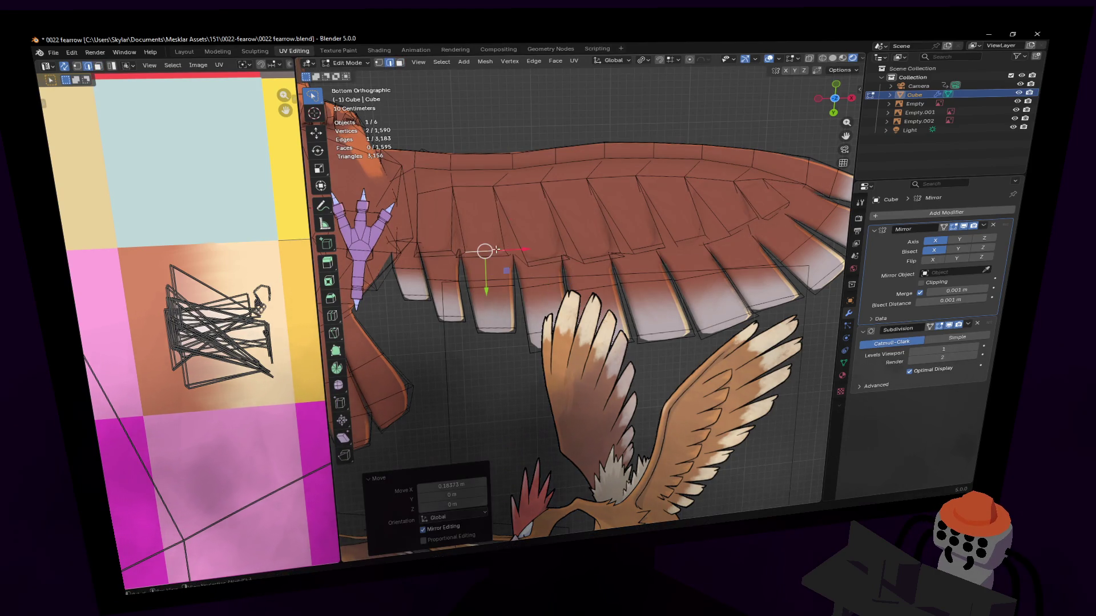
pyautogui.click(473, 253)
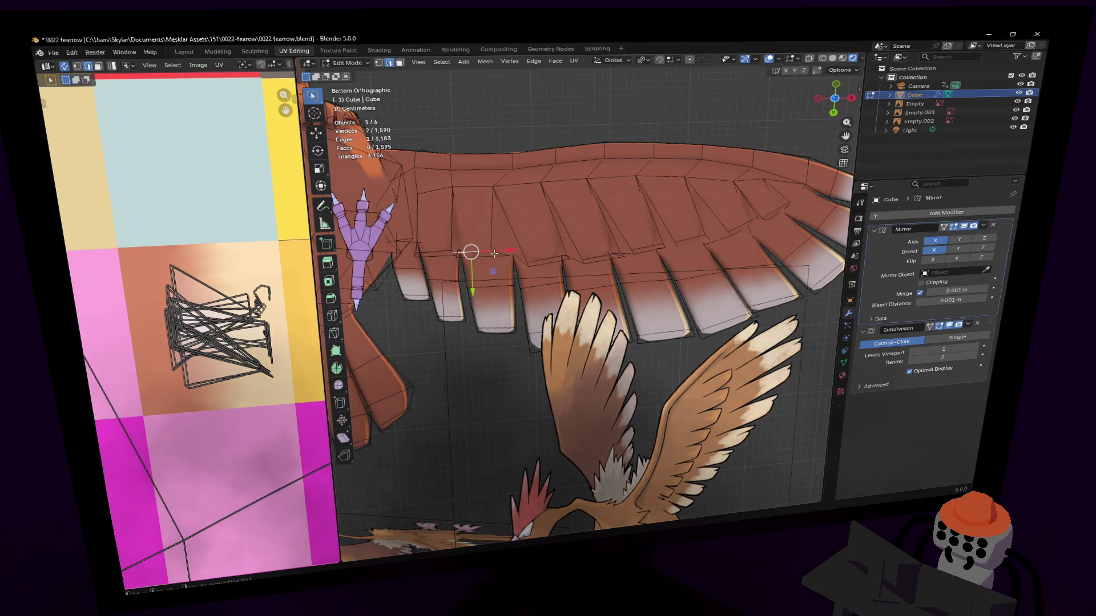
pyautogui.press('3')
pyautogui.click(497, 253)
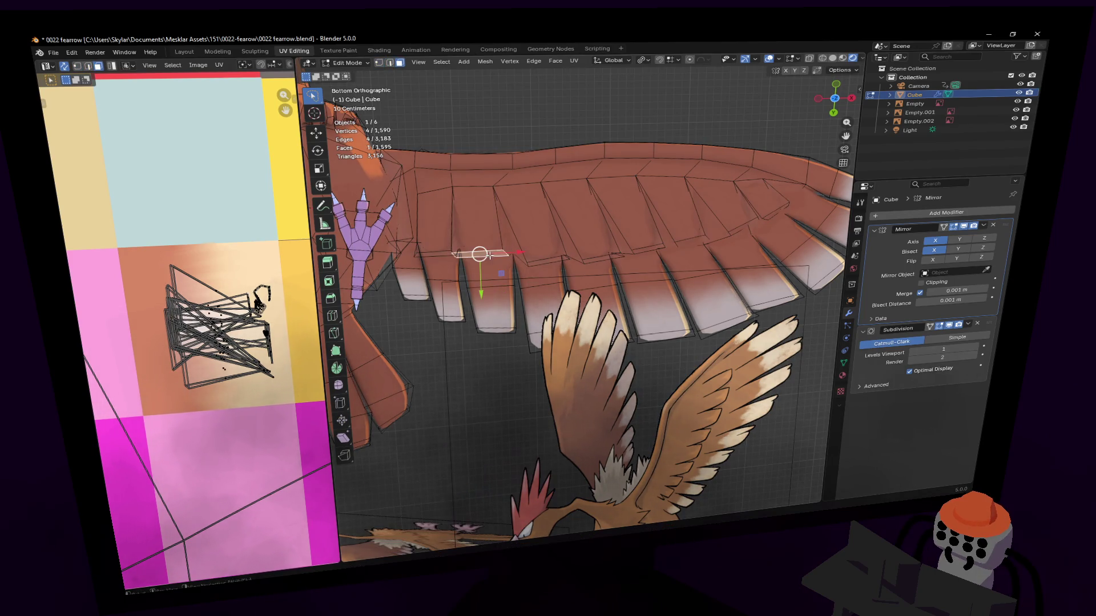
pyautogui.press('r')
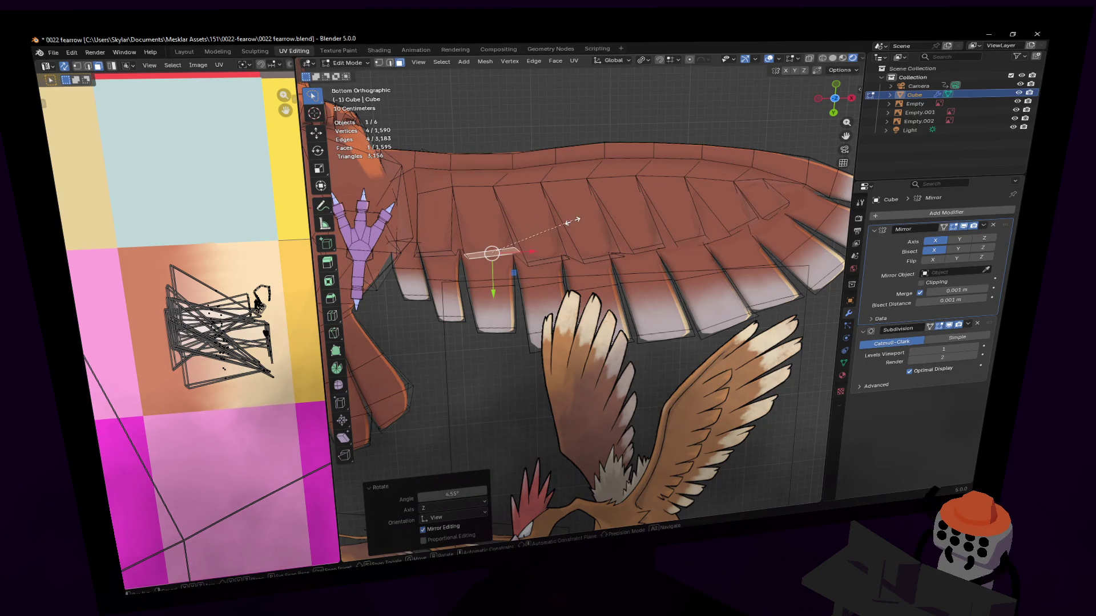
pyautogui.press('2')
pyautogui.click(497, 253)
pyautogui.press('g')
pyautogui.press('x')
pyautogui.click(554, 240)
# Move the adjacent feather face and edge, then rotate the face to fan it out.
pyautogui.press('3')
pyautogui.click(505, 248)
pyautogui.press('g')
pyautogui.click(553, 261)
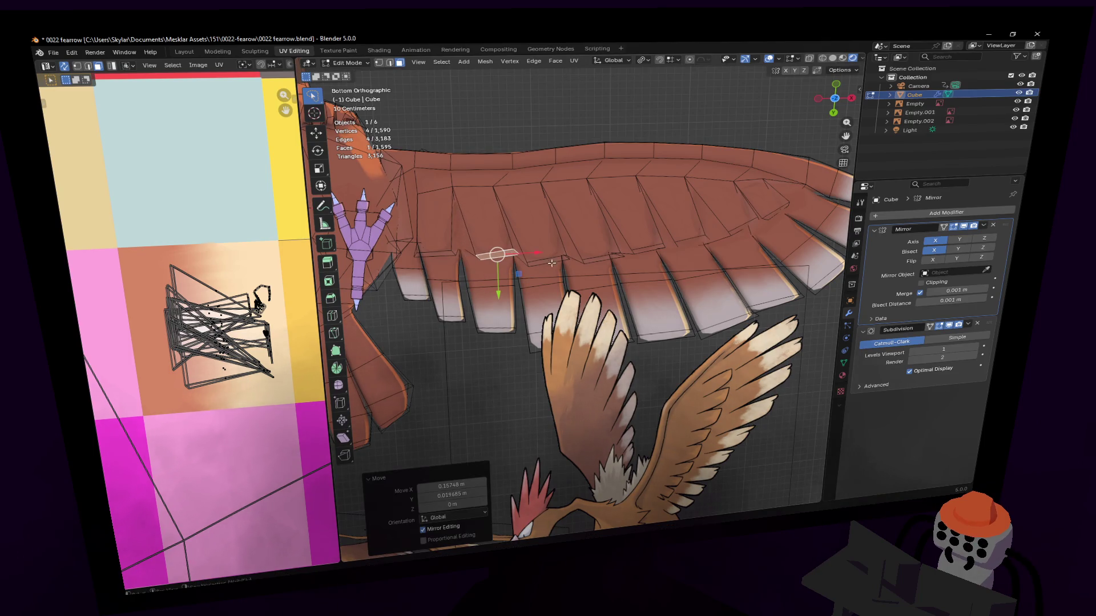
pyautogui.press('2')
pyautogui.press('g')
pyautogui.click(565, 259)
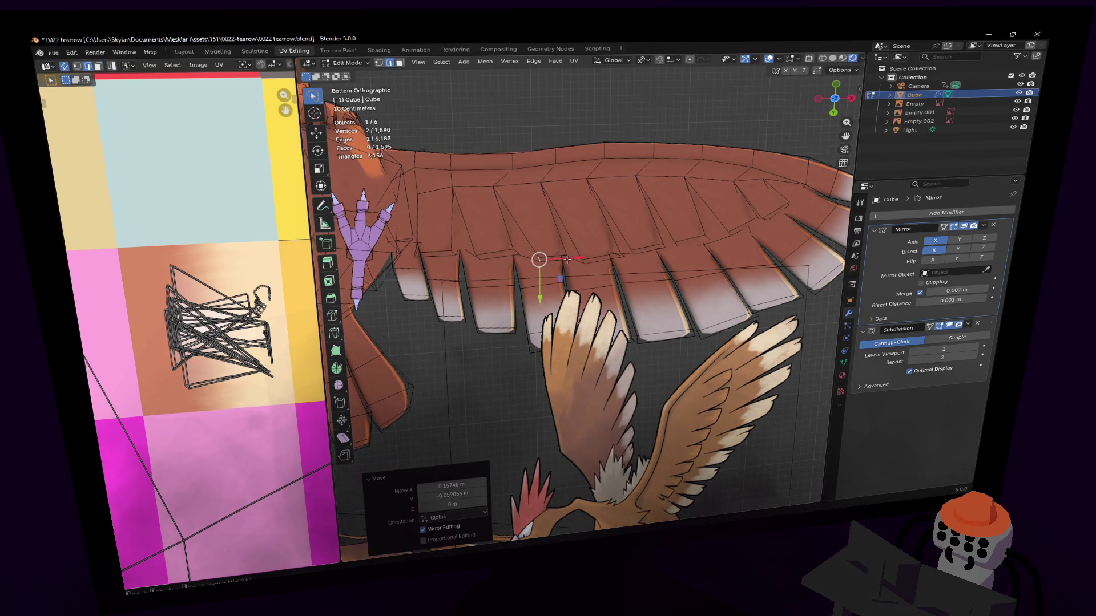
pyautogui.press('3')
pyautogui.click(557, 255)
pyautogui.press('g')
pyautogui.click(550, 250)
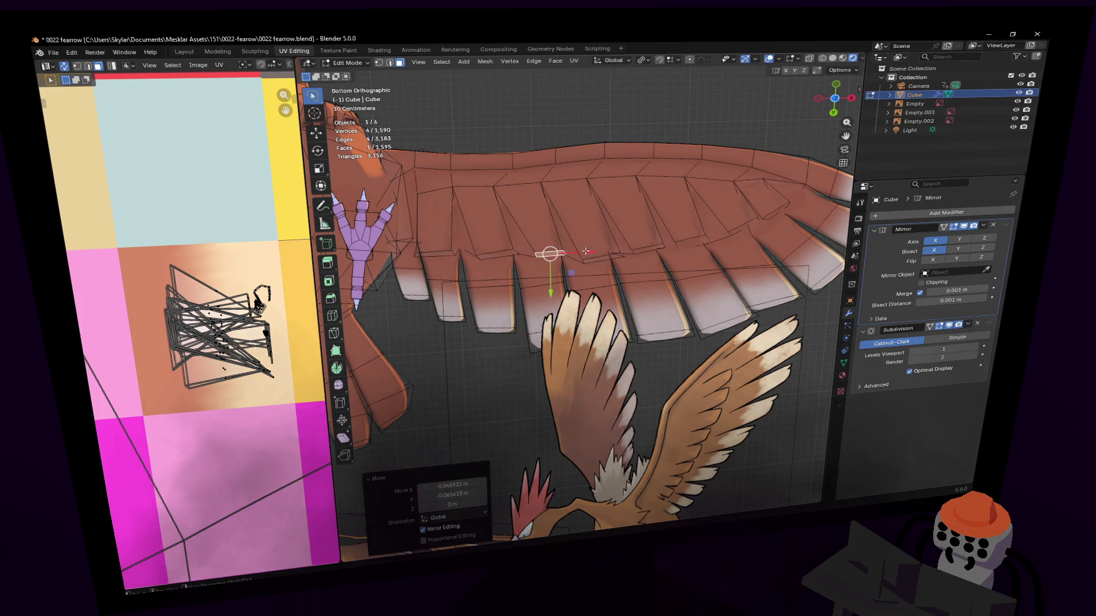
pyautogui.press('r')
pyautogui.click(590, 233)
# Rotate a single feather edge by -22.5° and select the next edge.
pyautogui.click(638, 273)
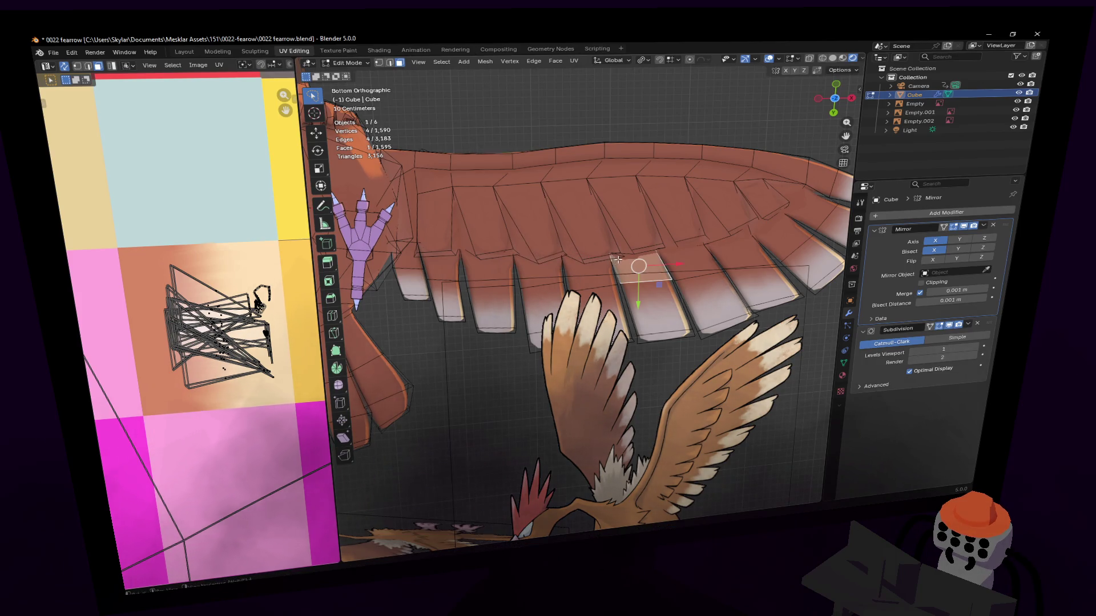
pyautogui.press('2')
pyautogui.click(623, 255)
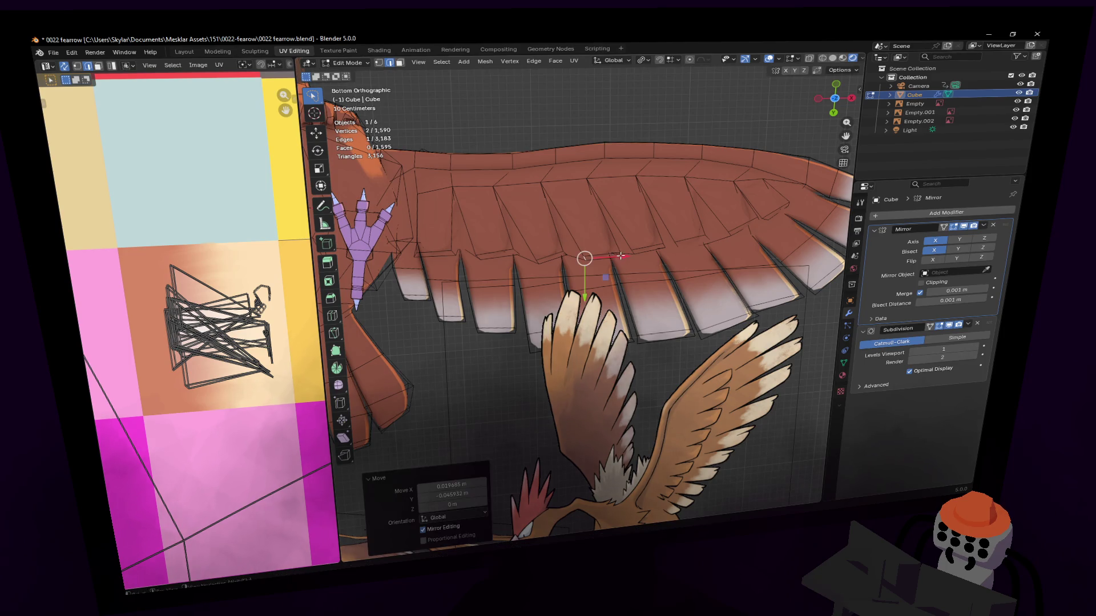
pyautogui.write('r-22.5')
pyautogui.press('Return')
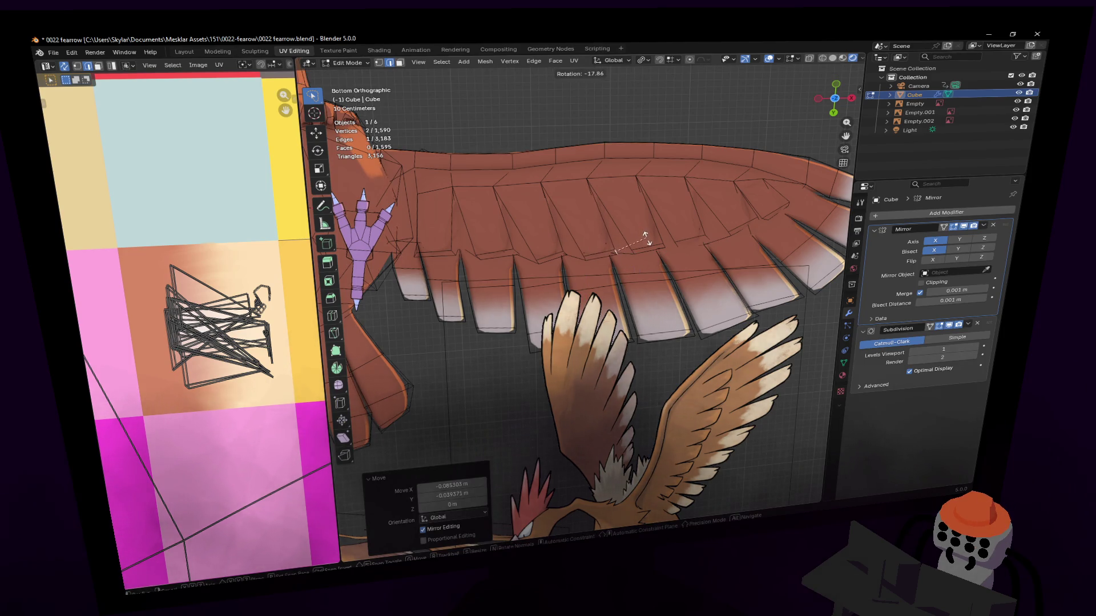
pyautogui.keyDown('ctrl'); pyautogui.scroll(1, 551, 259); pyautogui.keyUp('ctrl')
pyautogui.click(489, 257)
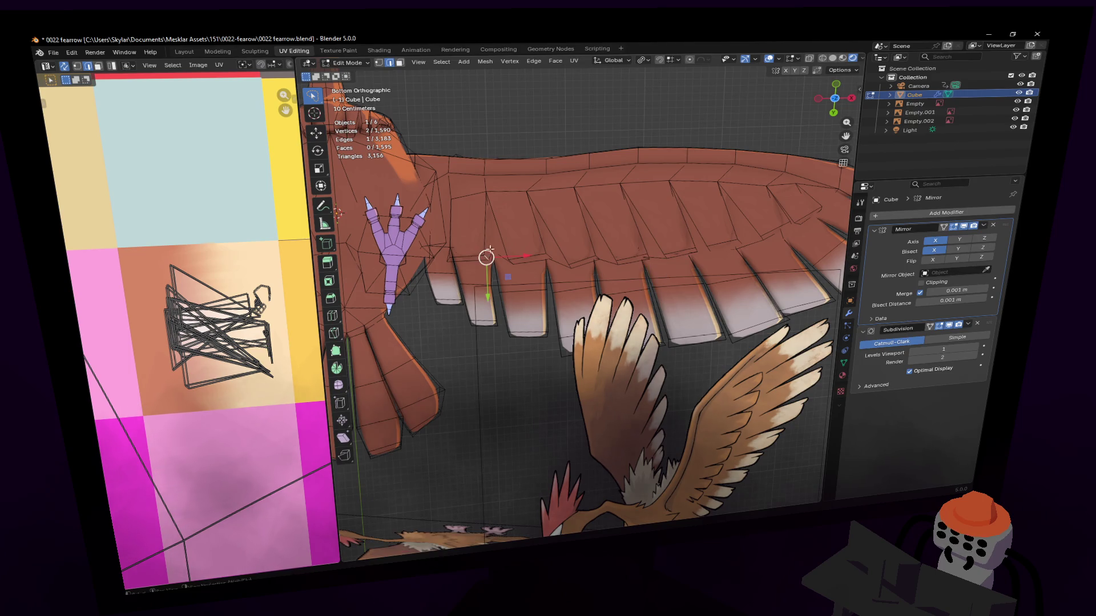
# Rotate and shift several more wing feather faces so they sit at an angle.
pyautogui.press('r')
pyautogui.click(485, 258)
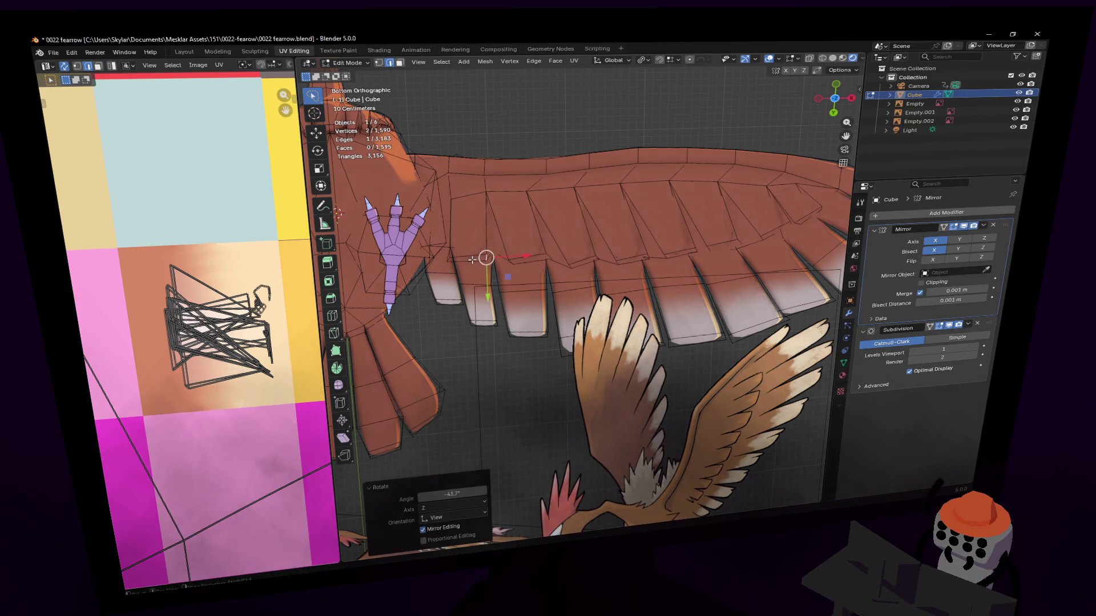
pyautogui.click(486, 257)
pyautogui.press('g')
pyautogui.click(488, 254)
pyautogui.press('r')
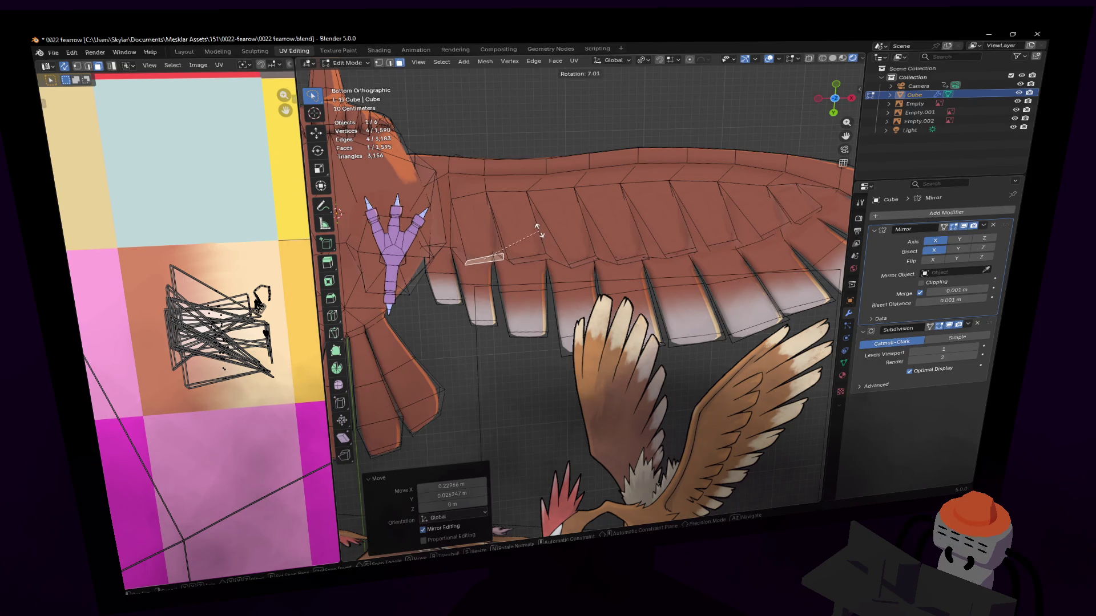
pyautogui.click(539, 231)
pyautogui.click(521, 257)
pyautogui.press('r')
pyautogui.click(530, 258)
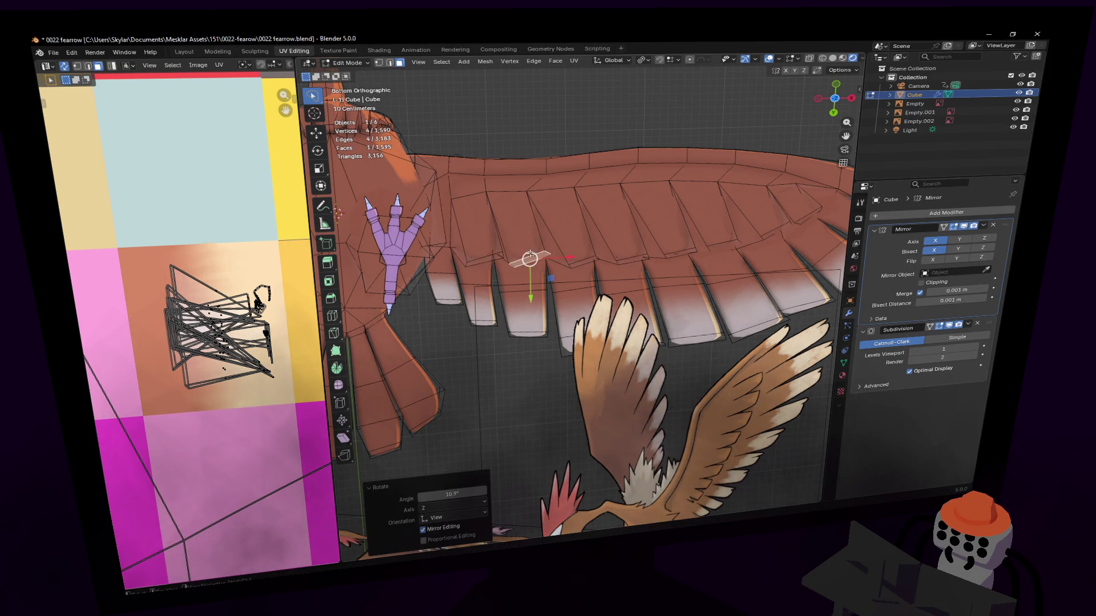
pyautogui.moveTo(599, 260)
pyautogui.keyDown('shift'); pyautogui.mouseDown(button='middle')
pyautogui.moveTo(609, 220)
pyautogui.moveTo(618, 288)
pyautogui.mouseUp(button='middle'); pyautogui.keyUp('shift')
# Try an extra edge loop across a feather, inspect it, then undo it.
pyautogui.hotkey('ctrl', 'r')
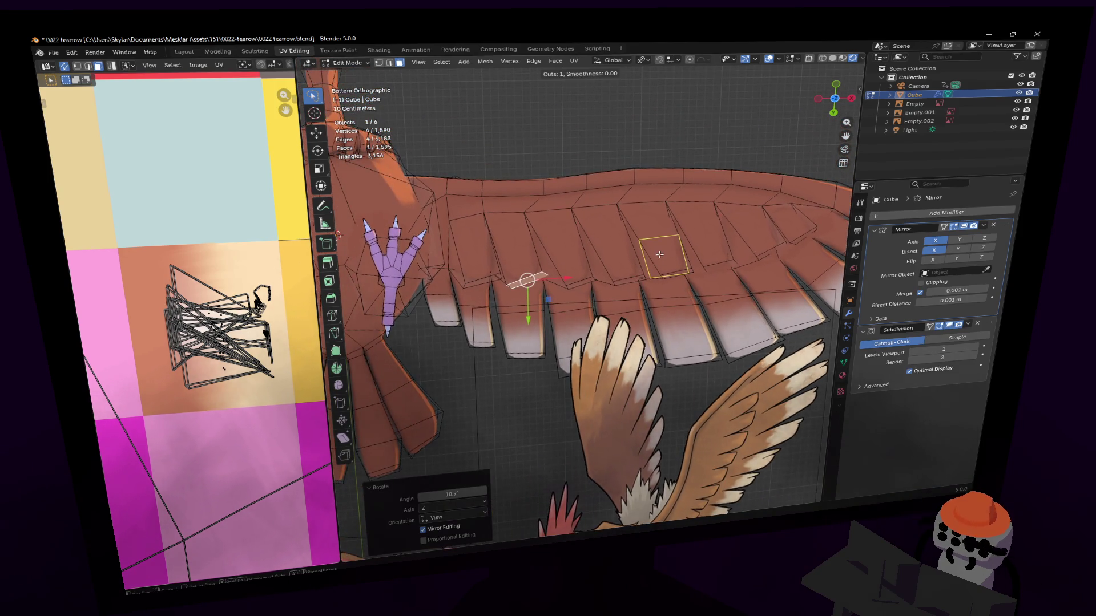
pyautogui.click(653, 246)
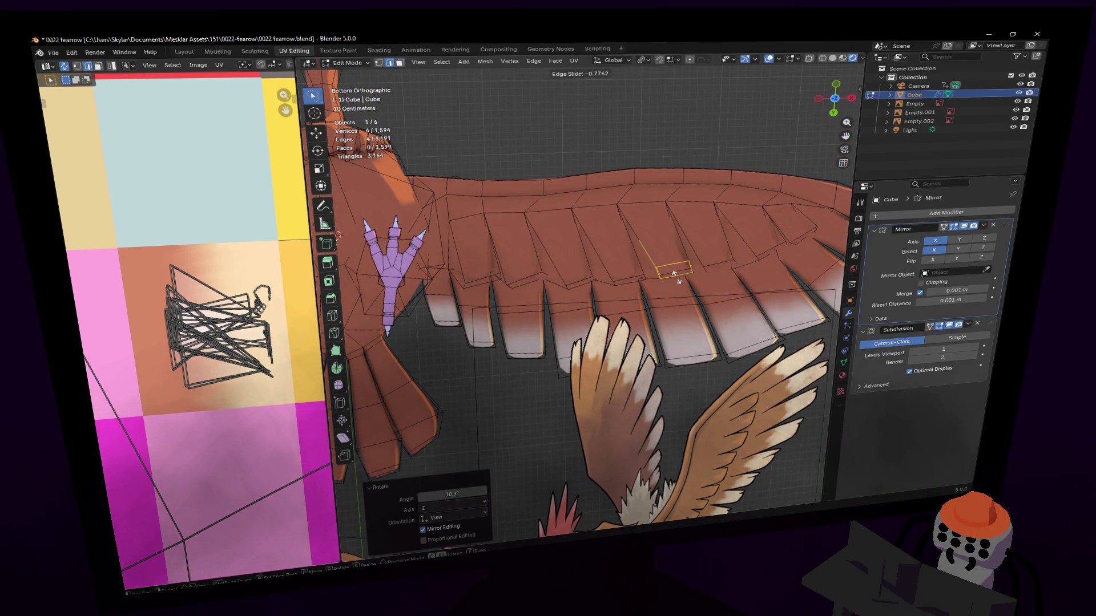
pyautogui.click(674, 268)
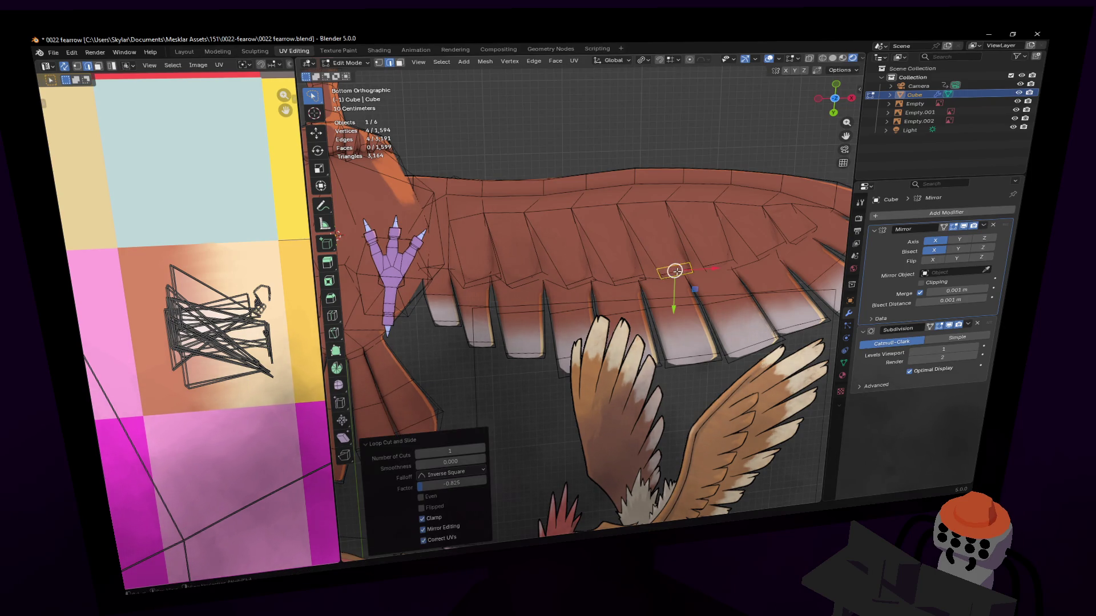
pyautogui.moveTo(673, 274)
pyautogui.mouseDown(button='middle')
pyautogui.moveTo(581, 282)
pyautogui.moveTo(732, 235)
pyautogui.moveTo(659, 243)
pyautogui.moveTo(582, 176)
pyautogui.mouseUp(button='middle')
pyautogui.hotkey('ctrl', 'z')
# Shift-select the column of feather root faces running down the wing.
pyautogui.click(582, 175)
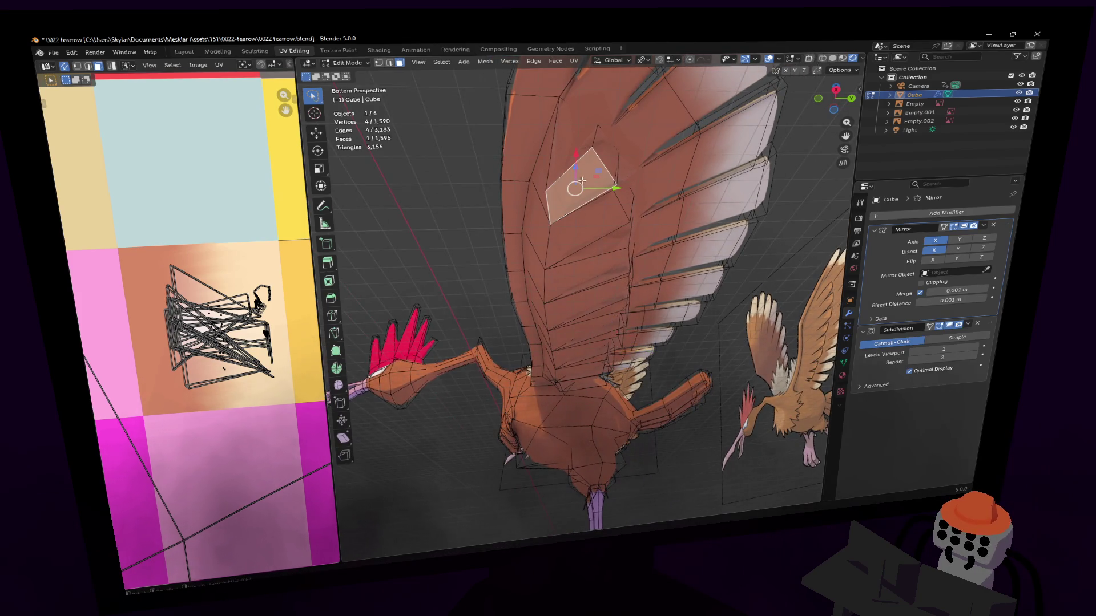
pyautogui.keyDown('shift'); pyautogui.click(579, 238); pyautogui.keyUp('shift')
pyautogui.moveTo(579, 238); pyautogui.dragTo(579, 294, button='middle')
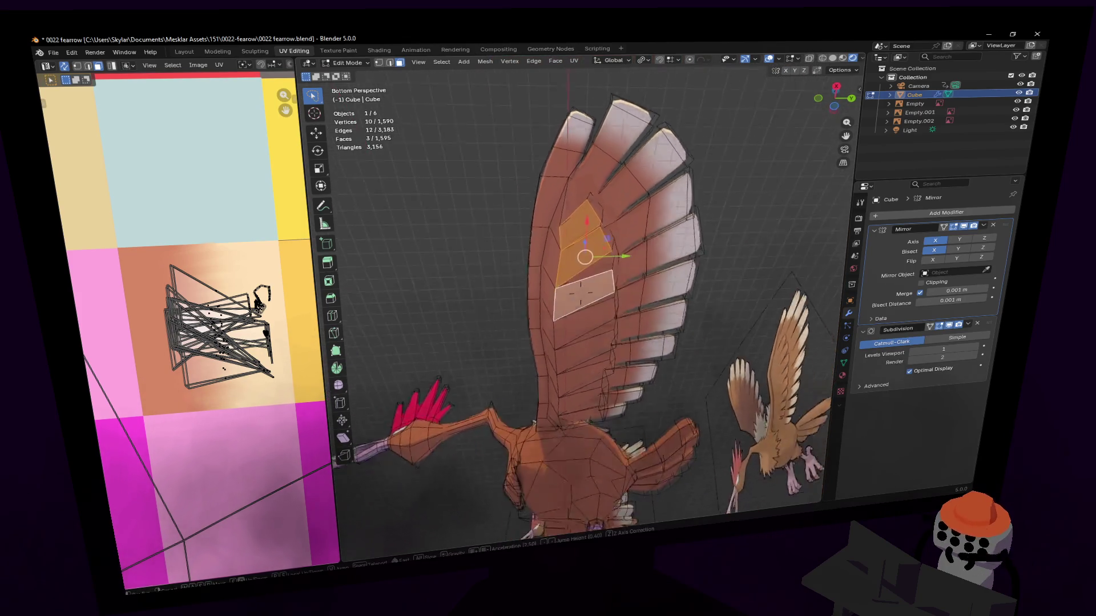
pyautogui.scroll(4, 580, 294)
pyautogui.keyDown('shift'); pyautogui.click(606, 337); pyautogui.keyUp('shift')
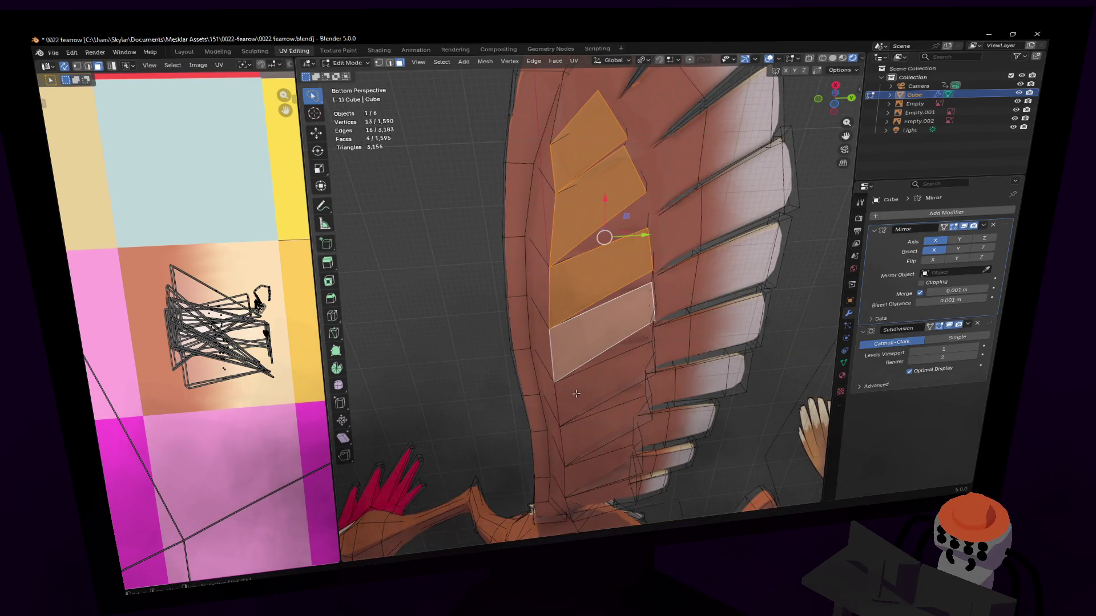
pyautogui.moveTo(607, 338); pyautogui.dragTo(660, 317, button='middle')
pyautogui.moveTo(581, 302); pyautogui.dragTo(590, 368, button='middle')
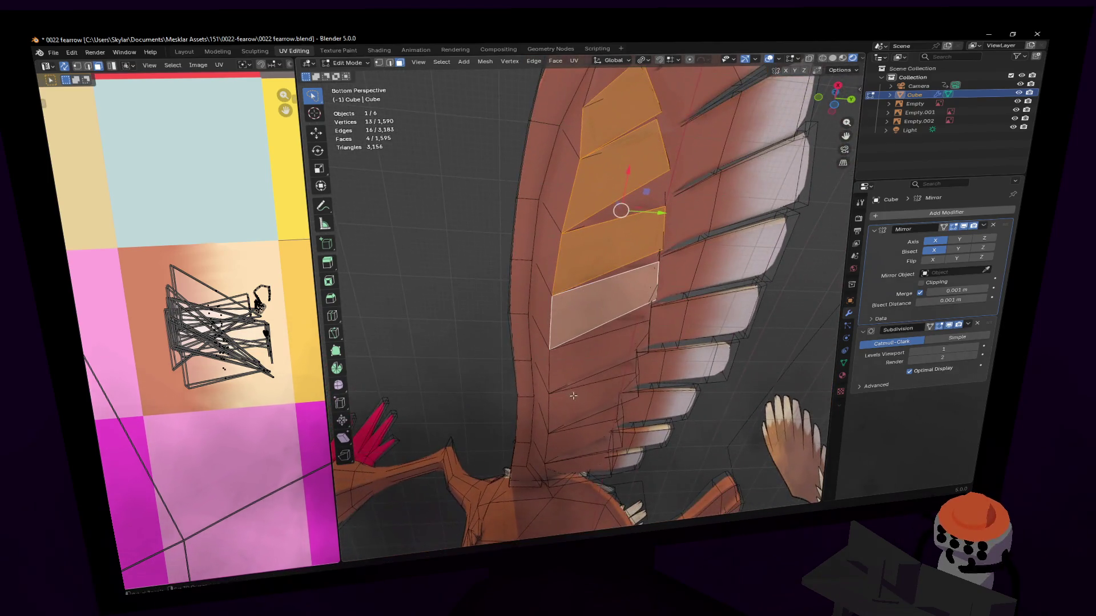
pyautogui.keyDown('shift'); pyautogui.click(591, 376); pyautogui.keyUp('shift')
pyautogui.keyDown('shift'); pyautogui.click(592, 410); pyautogui.keyUp('shift')
pyautogui.keyDown('shift'); pyautogui.click(599, 428); pyautogui.keyUp('shift')
pyautogui.keyDown('shift'); pyautogui.click(606, 442); pyautogui.keyUp('shift')
pyautogui.moveTo(607, 441); pyautogui.dragTo(583, 299, button='middle')
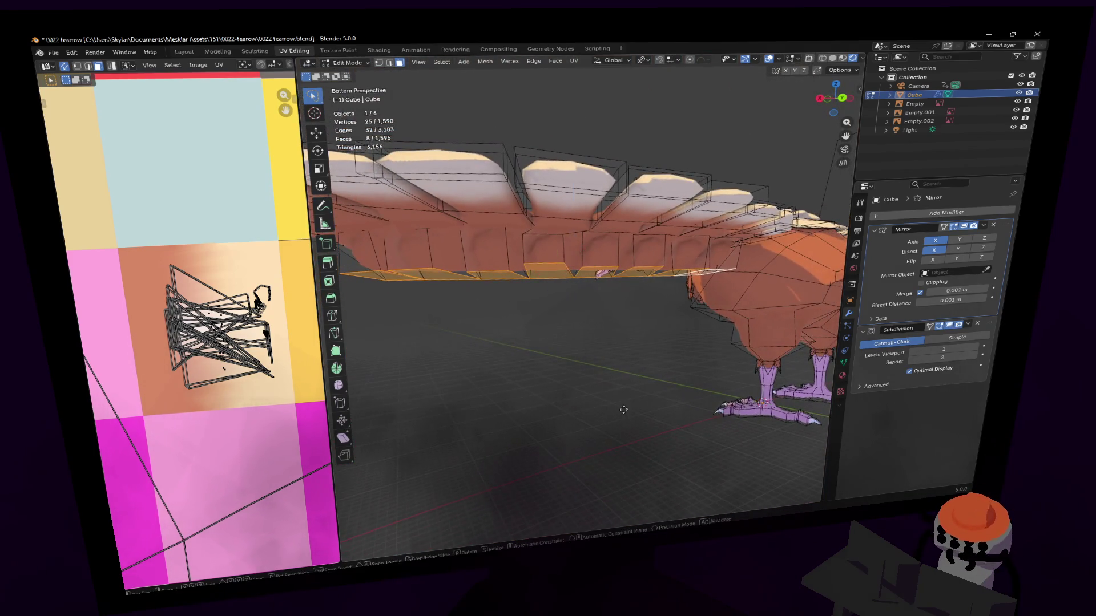
# Raise the selected column of wing faces straight up along Z.
pyautogui.press('g')
pyautogui.press('z')
pyautogui.click(634, 384)
pyautogui.moveTo(634, 384)
pyautogui.mouseDown(button='middle')
pyautogui.moveTo(713, 366)
pyautogui.moveTo(548, 375)
pyautogui.moveTo(581, 291)
pyautogui.mouseUp(button='middle')
# Pick a single wing vertex and slide it into a better position.
pyautogui.press('2')
pyautogui.click(549, 371)
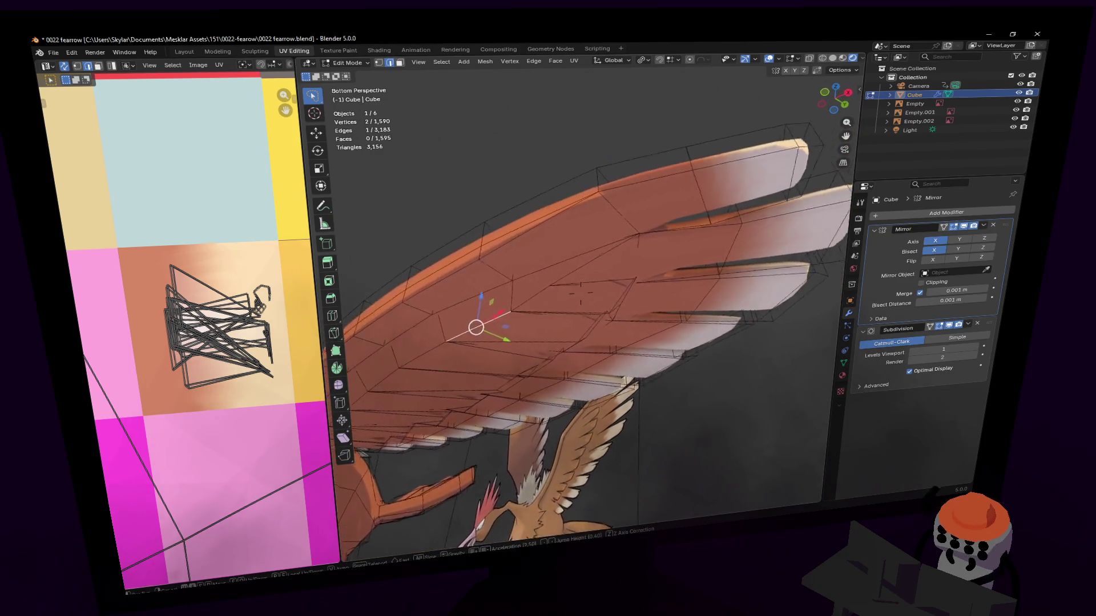
pyautogui.click(669, 361)
pyautogui.press('1')
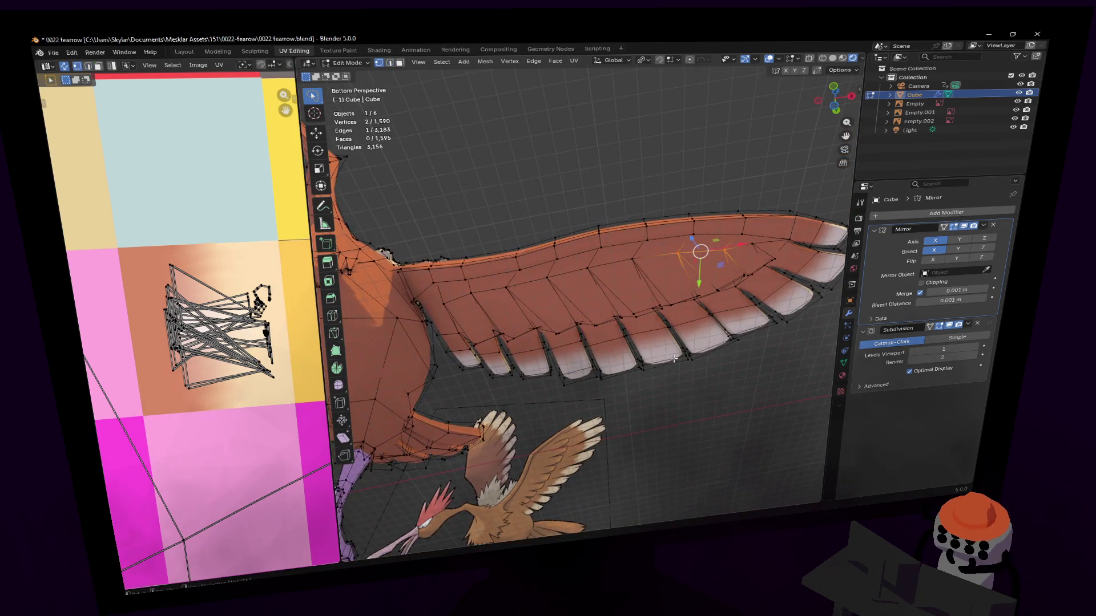
pyautogui.press('g')
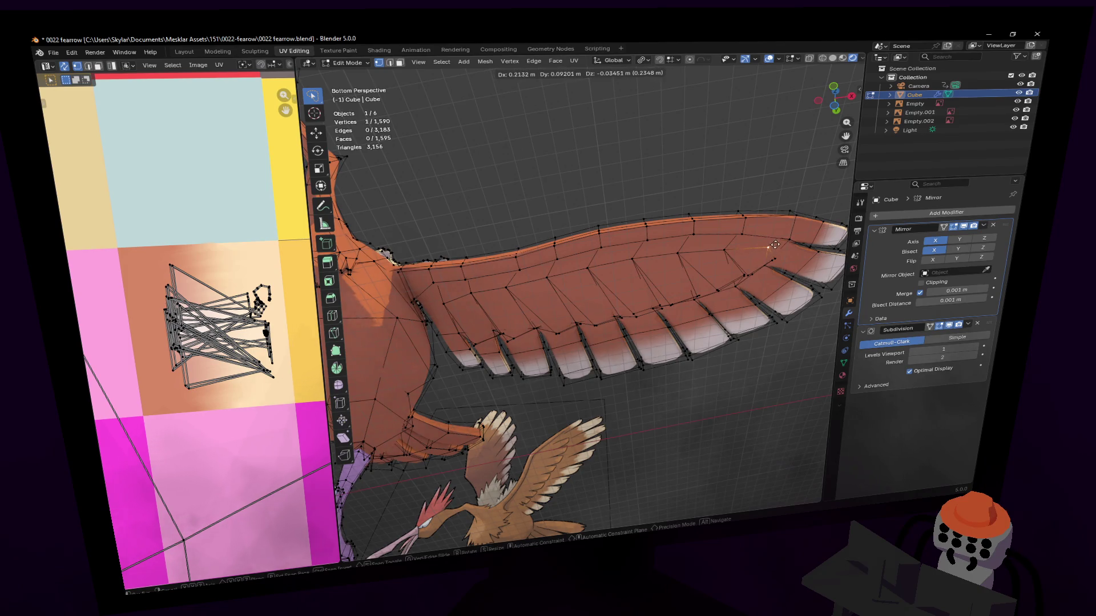
pyautogui.click(754, 246)
# Select the edge loop running along the wing and lift it upward along Z.
pyautogui.press('2')
pyautogui.click(705, 255)
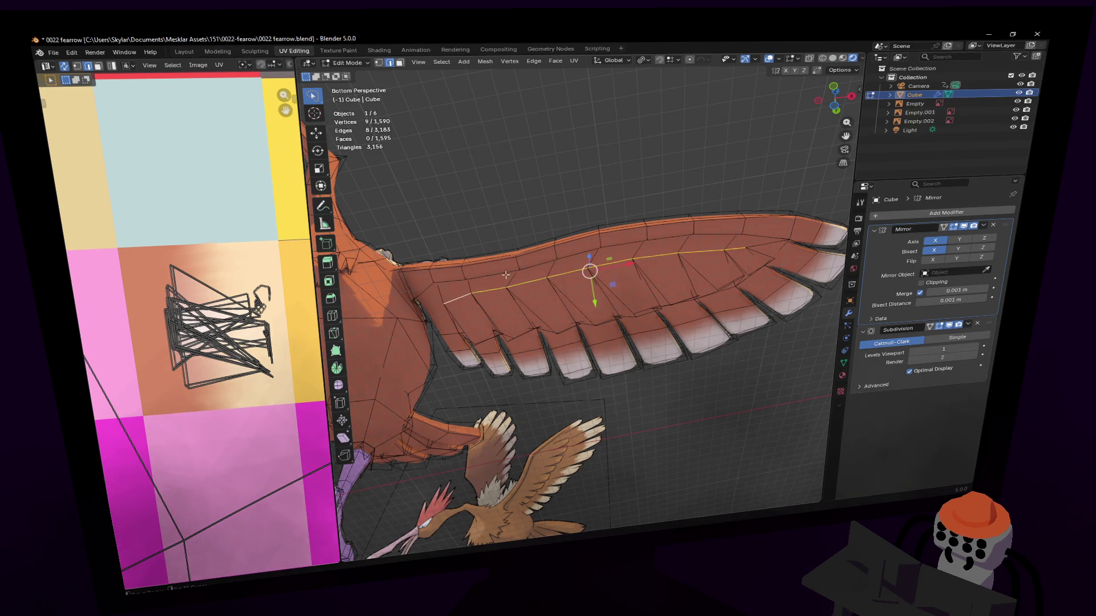
pyautogui.moveTo(485, 285); pyautogui.dragTo(661, 170, button='middle')
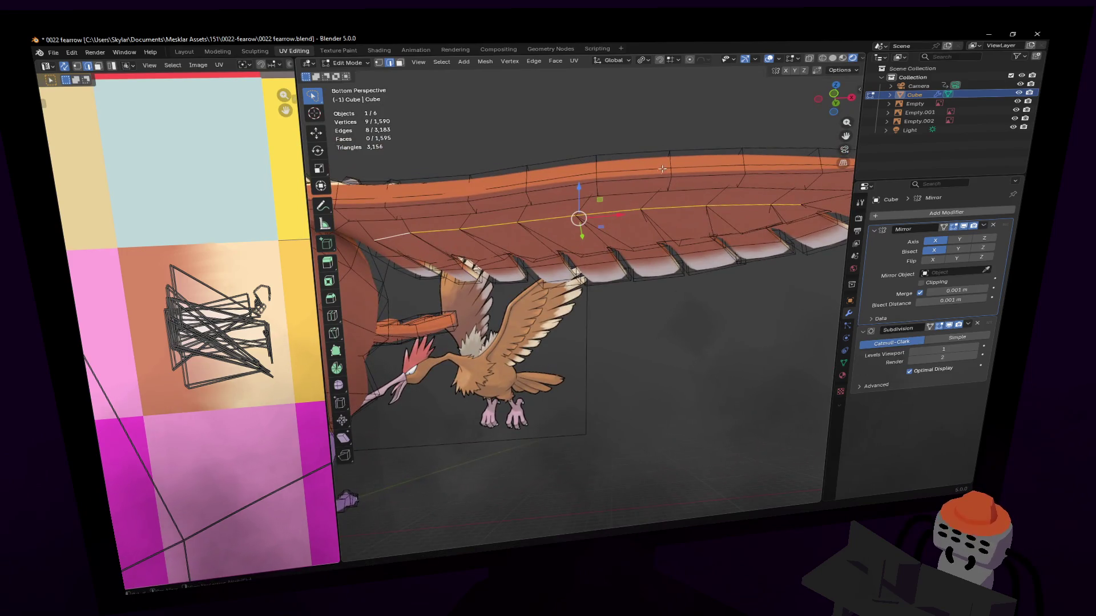
pyautogui.press('g')
pyautogui.press('z')
pyautogui.press('Escape')
pyautogui.press('g')
pyautogui.press('z')
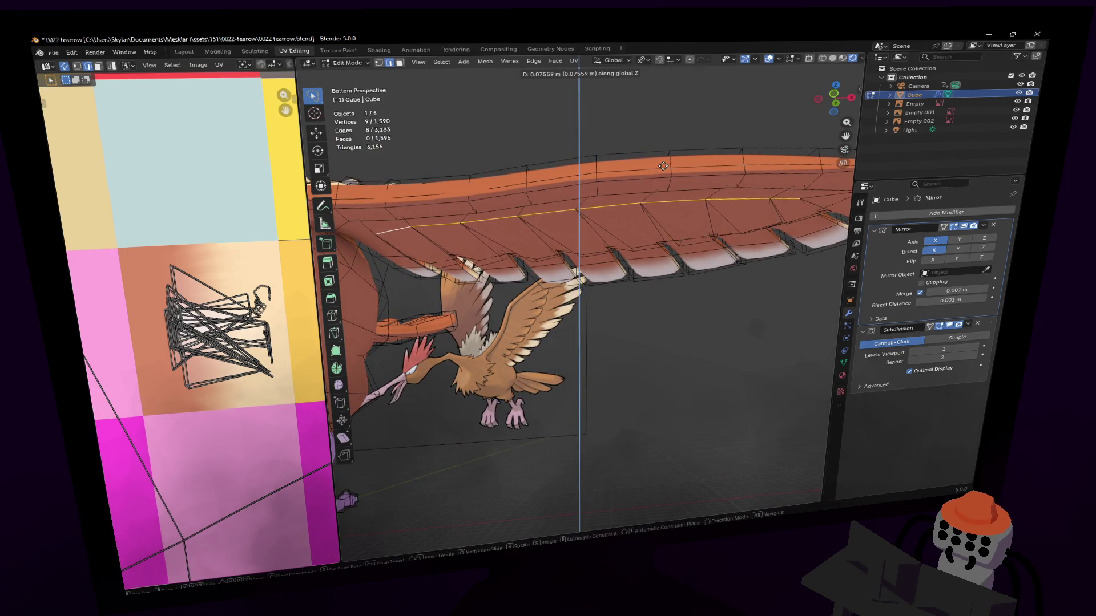
pyautogui.click(662, 166)
pyautogui.moveTo(663, 165)
pyautogui.mouseDown(button='middle')
pyautogui.moveTo(565, 309)
pyautogui.moveTo(514, 282)
pyautogui.mouseUp(button='middle')
pyautogui.scroll(3, 582, 282)
pyautogui.moveTo(583, 282); pyautogui.dragTo(640, 200, button='middle')
# Nudge an edge and a couple of vertices along the wing's upper outline.
pyautogui.click(594, 227)
pyautogui.press('g')
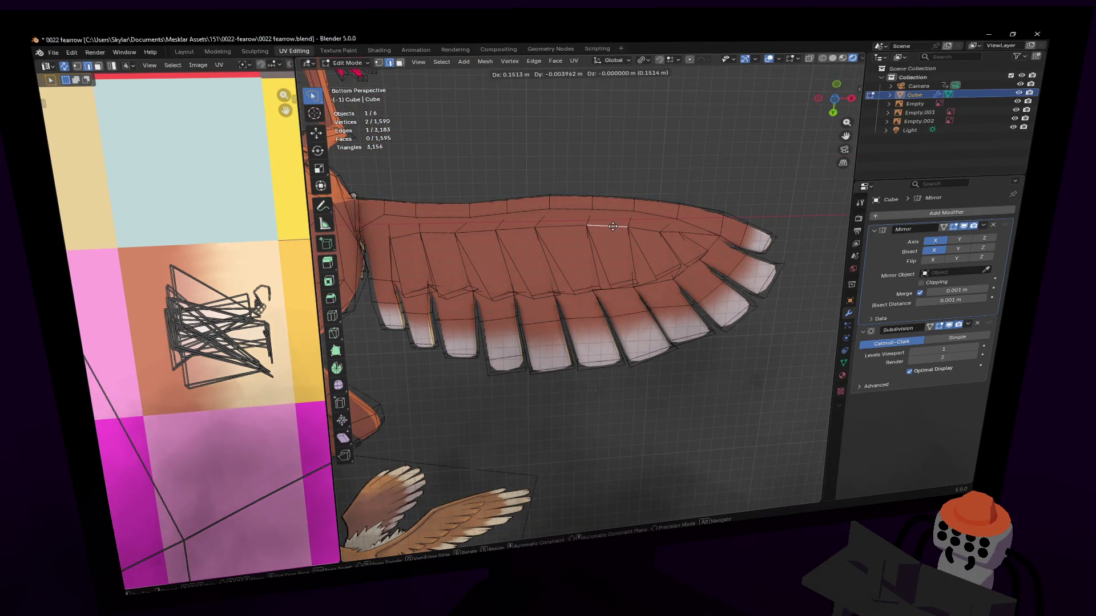
pyautogui.click(613, 226)
pyautogui.press('1')
pyautogui.click(605, 227)
pyautogui.press('g')
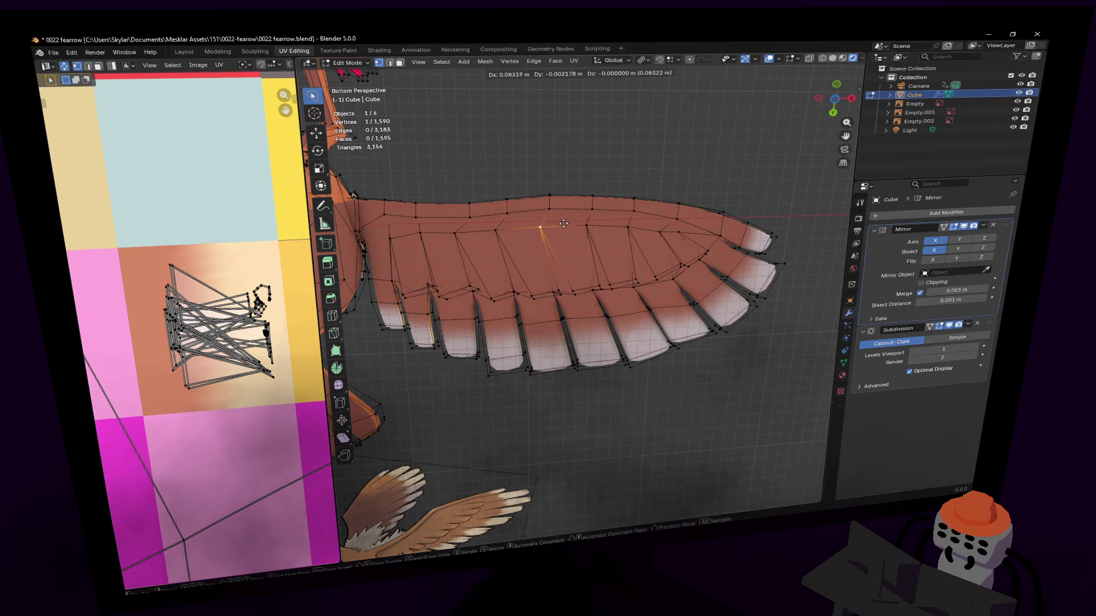
pyautogui.click(565, 224)
pyautogui.moveTo(554, 246); pyautogui.dragTo(559, 264, button='middle')
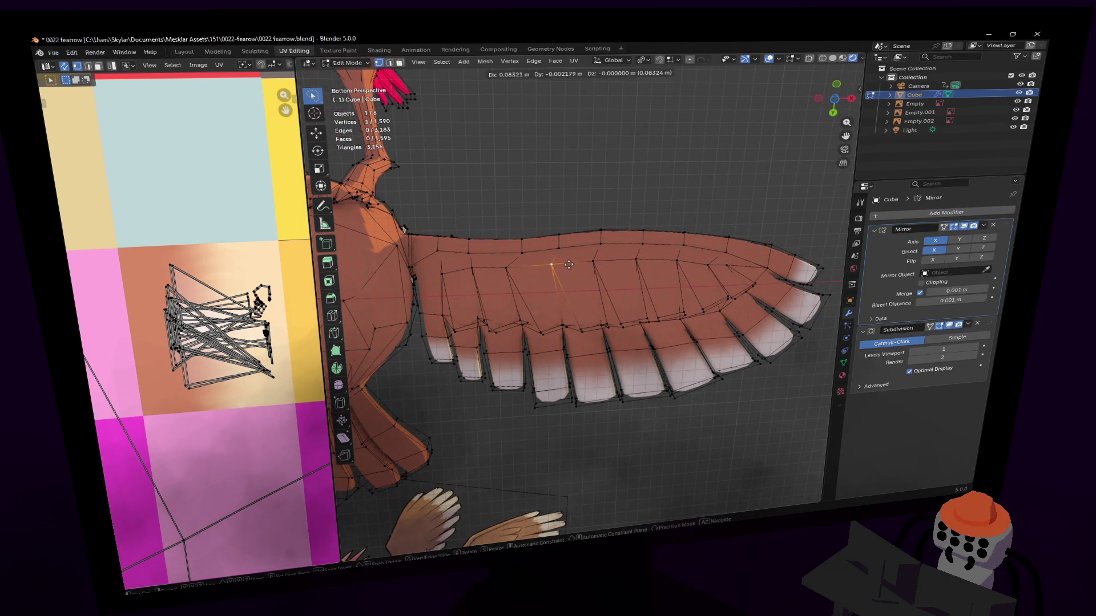
# Move another wing-edge vertex, redoing it slightly further right, then preview the smoothed wing.
pyautogui.click(505, 266)
pyautogui.press('g')
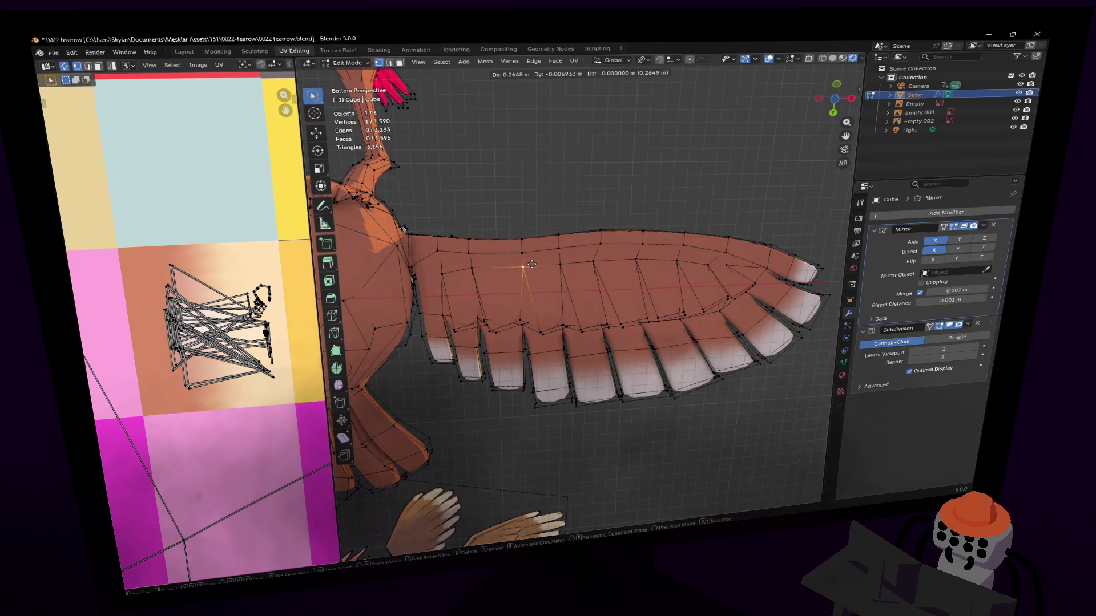
pyautogui.click(531, 264)
pyautogui.hotkey('ctrl', 'z')
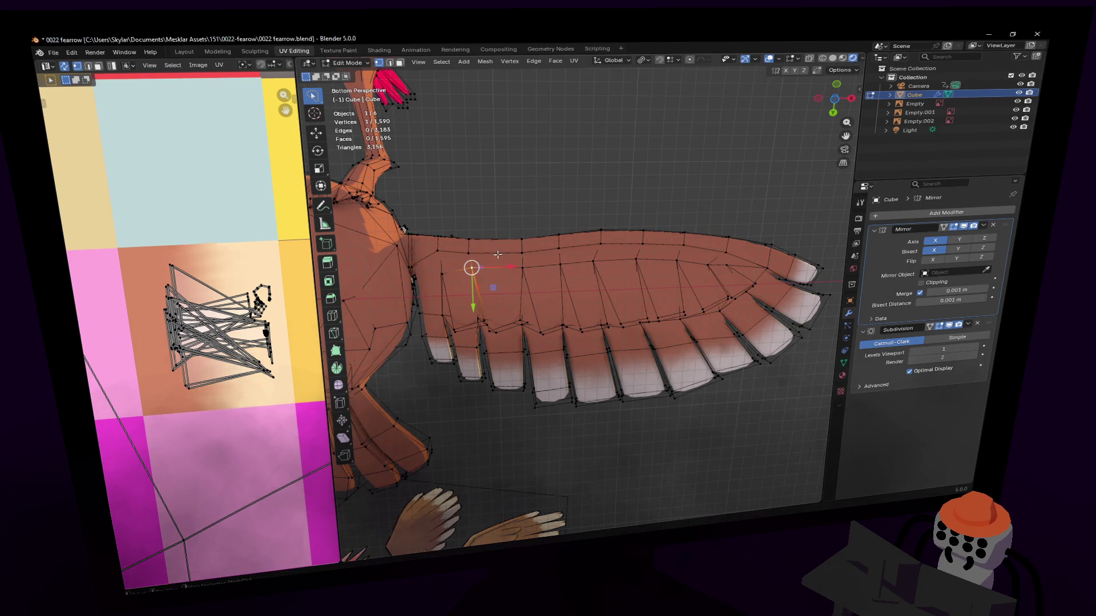
pyautogui.press('g')
pyautogui.click(505, 255)
pyautogui.moveTo(634, 268)
pyautogui.mouseDown(button='middle')
pyautogui.moveTo(580, 294)
pyautogui.moveTo(541, 295)
pyautogui.mouseUp(button='middle')
pyautogui.press('Tab')
pyautogui.press('Tab')
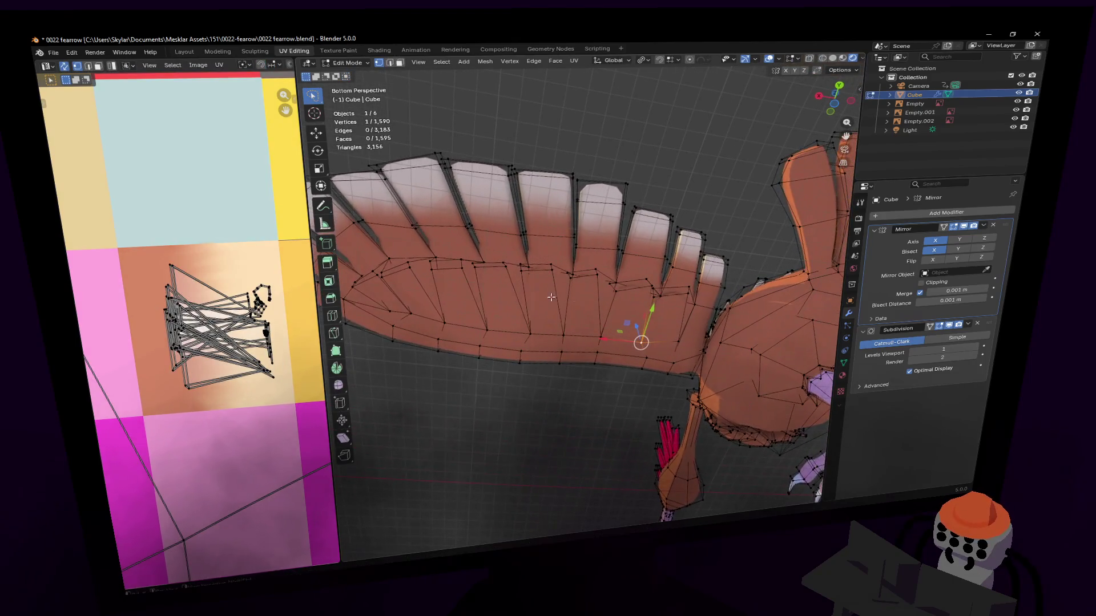
# Add six short loop cuts, one through each feather root face along the wing.
pyautogui.hotkey('ctrl', 'r')
pyautogui.click(623, 295)
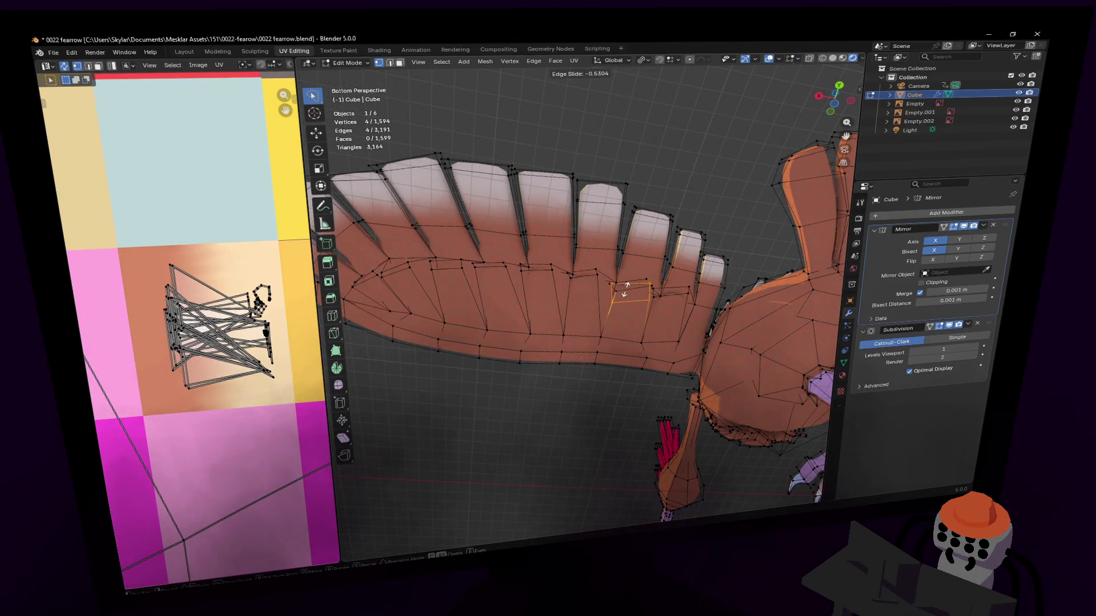
pyautogui.click(630, 289)
pyautogui.hotkey('ctrl', 'r')
pyautogui.click(653, 292)
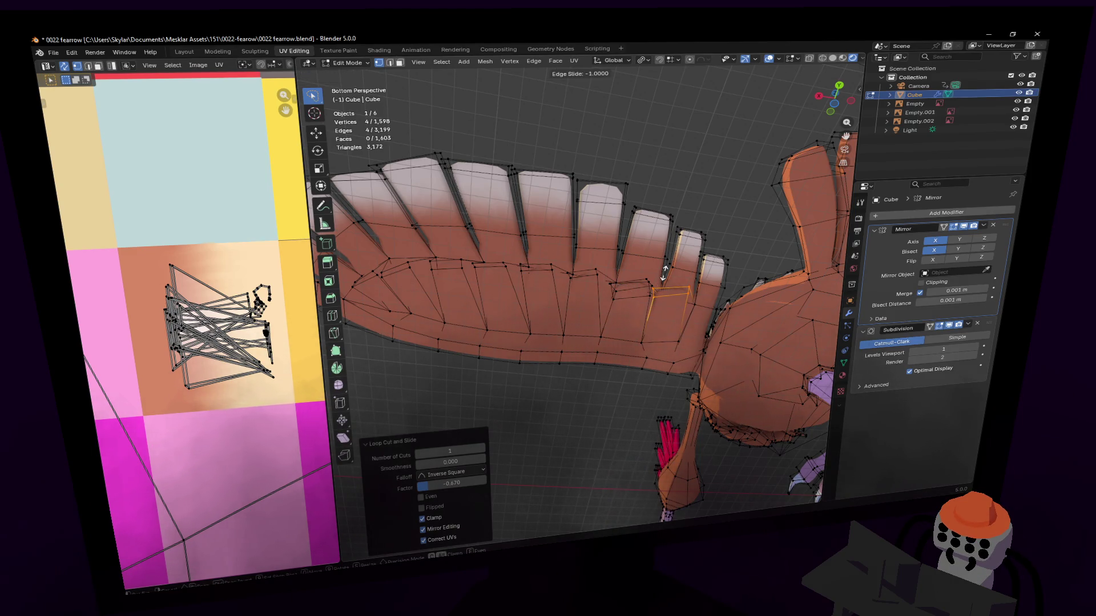
pyautogui.click(663, 285)
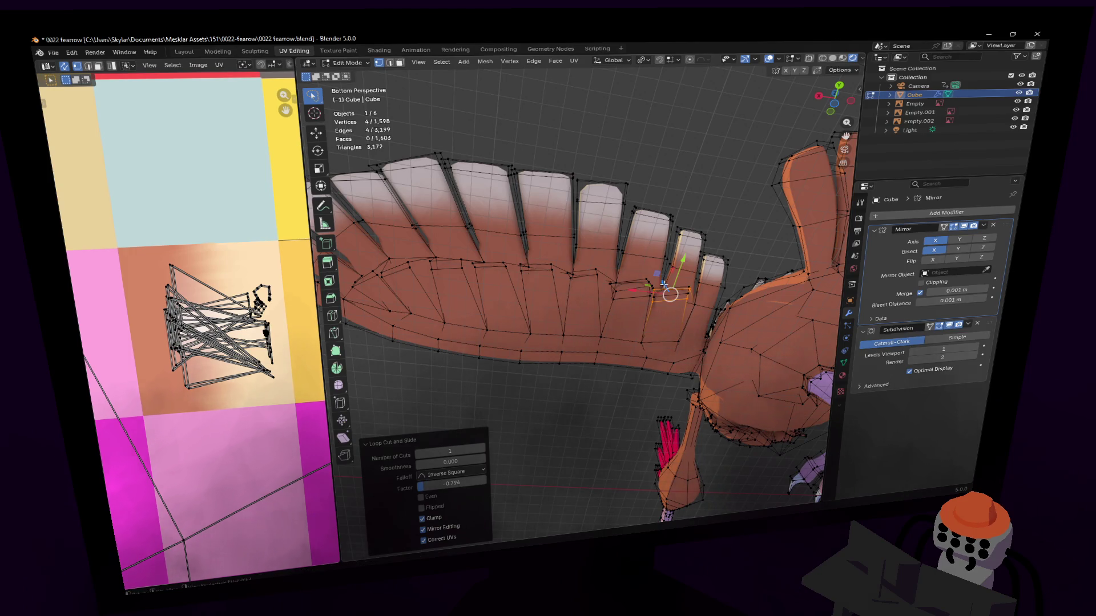
pyautogui.hotkey('ctrl', 'r')
pyautogui.click(582, 282)
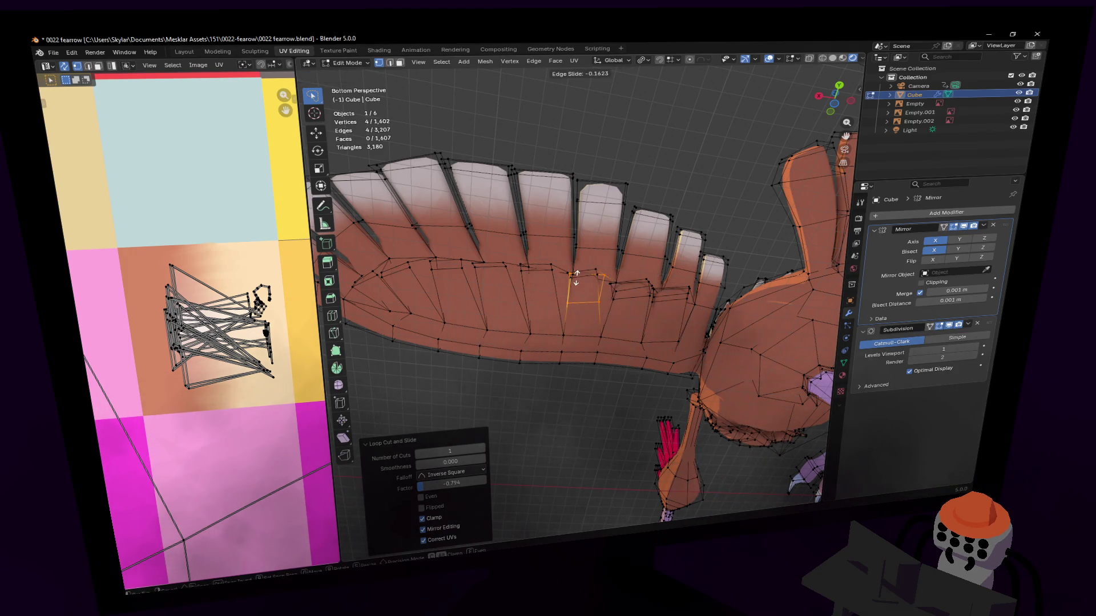
pyautogui.click(587, 265)
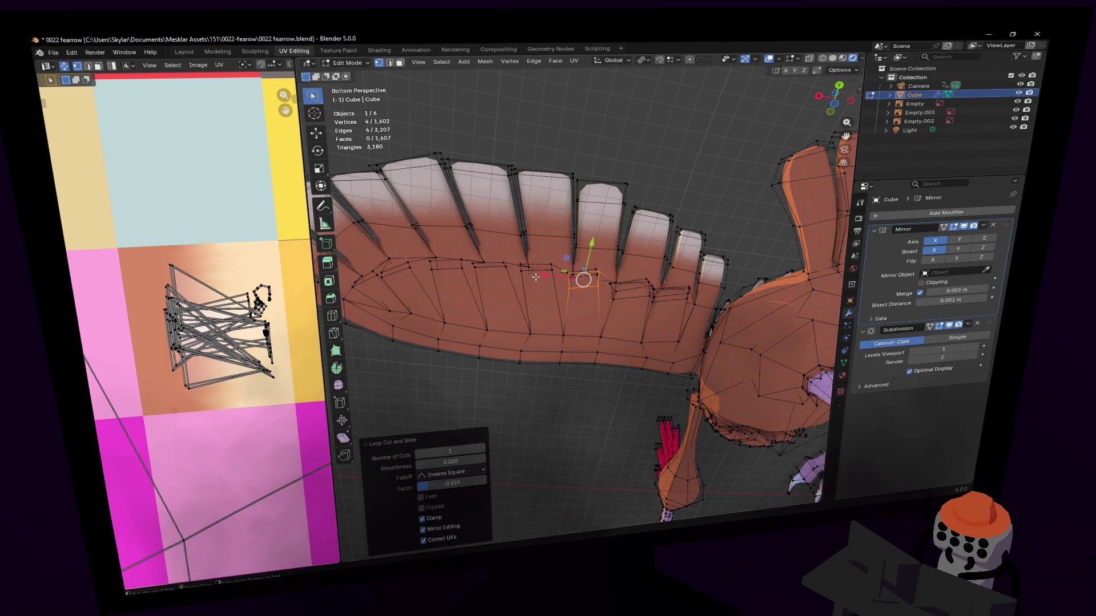
pyautogui.hotkey('ctrl', 'r')
pyautogui.click(535, 274)
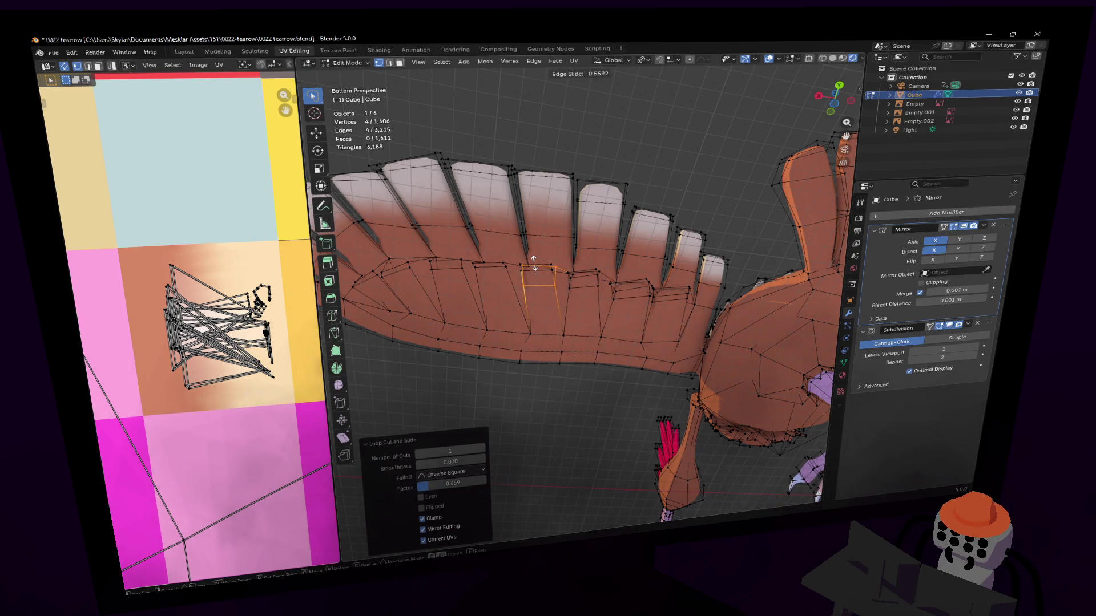
pyautogui.click(534, 257)
pyautogui.hotkey('ctrl', 'r')
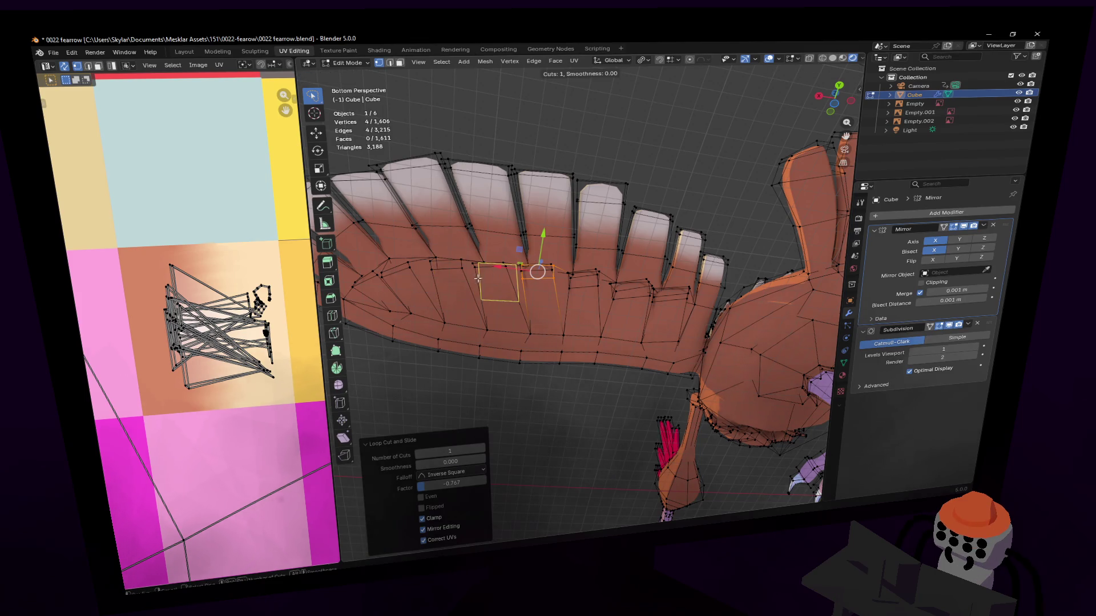
pyautogui.click(487, 263)
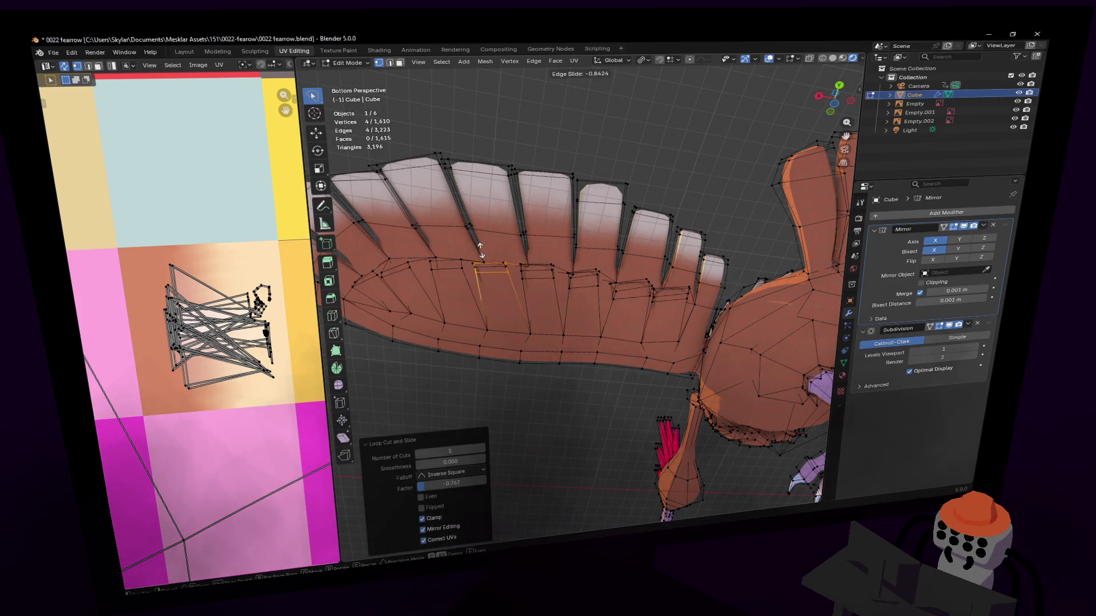
pyautogui.click(480, 249)
pyautogui.hotkey('ctrl', 'r')
pyautogui.click(446, 262)
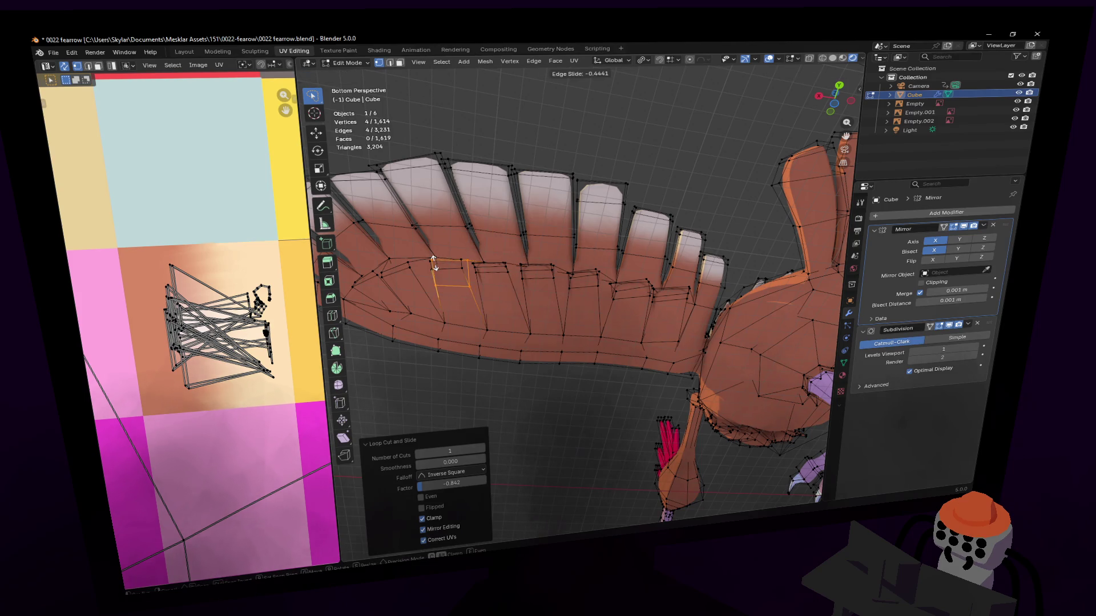
pyautogui.click(434, 259)
# Undo a stray full-wing loop, add the last two short cuts, and return to viewing the whole bird.
pyautogui.moveTo(433, 259); pyautogui.dragTo(518, 283, button='middle')
pyautogui.hotkey('ctrl', 'r')
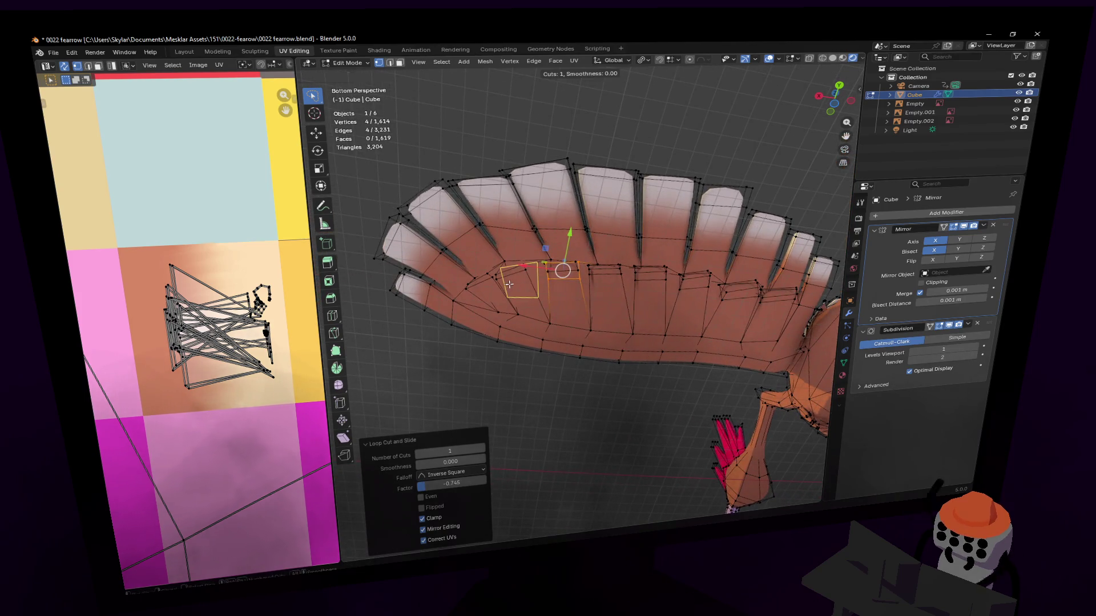
pyautogui.click(517, 283)
pyautogui.rightClick(533, 281)
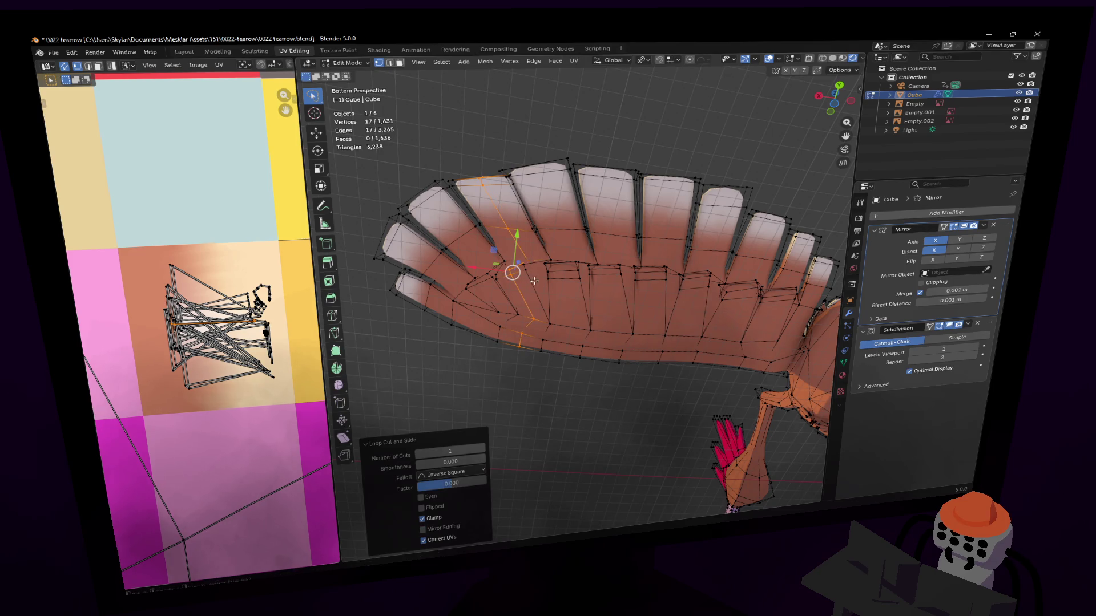
pyautogui.hotkey('ctrl', 'z')
pyautogui.hotkey('ctrl', 'r')
pyautogui.click(529, 266)
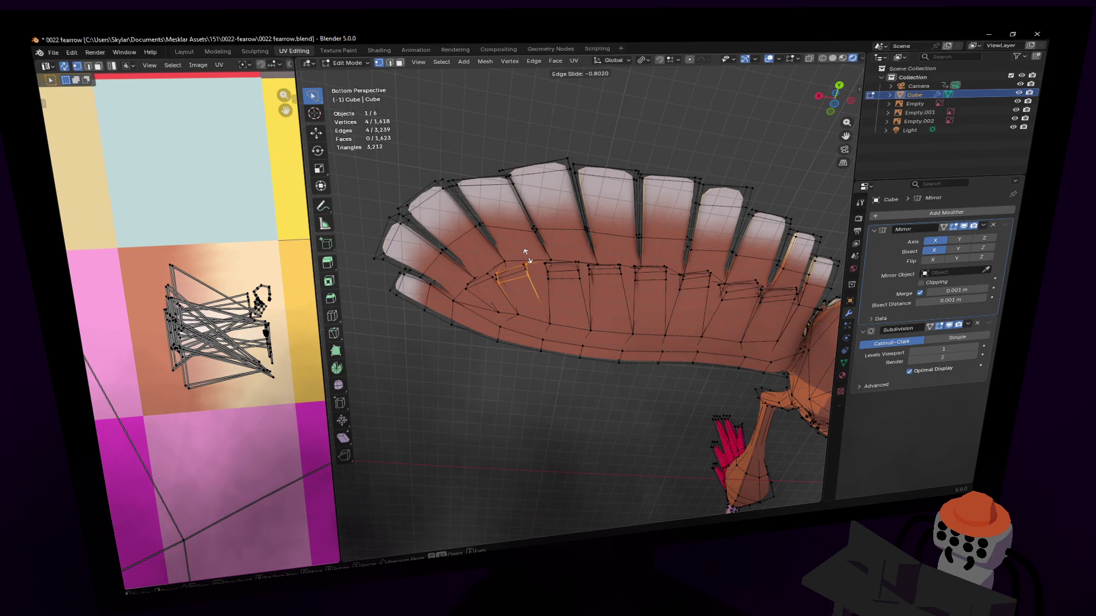
pyautogui.click(526, 254)
pyautogui.hotkey('ctrl', 'r')
pyautogui.click(496, 279)
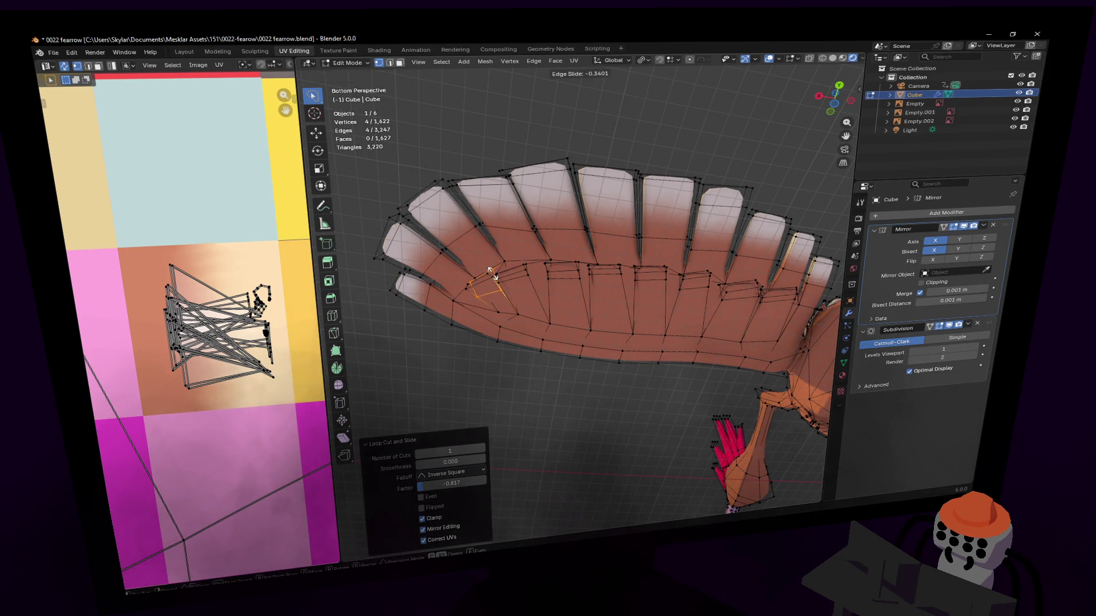
pyautogui.click(494, 273)
pyautogui.press('Tab')
pyautogui.moveTo(482, 277)
pyautogui.mouseDown(button='middle')
pyautogui.moveTo(580, 293)
pyautogui.moveTo(617, 257)
pyautogui.mouseUp(button='middle')
pyautogui.scroll(-5, 532, 283)
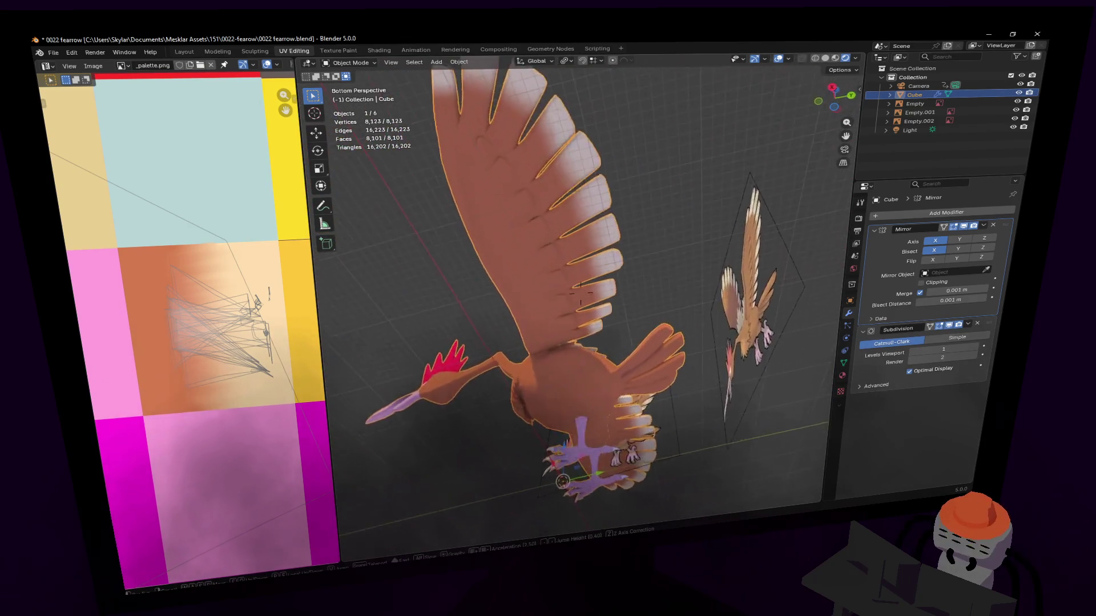
pyautogui.scroll(4, 580, 293)
# Orbit around the Fearow and tilt the whole model about X, cancelling a second rotation.
pyautogui.moveTo(580, 293); pyautogui.dragTo(617, 275, button='middle')
pyautogui.moveTo(581, 290)
pyautogui.mouseDown(button='middle')
pyautogui.moveTo(548, 360)
pyautogui.moveTo(501, 275)
pyautogui.mouseUp(button='middle')
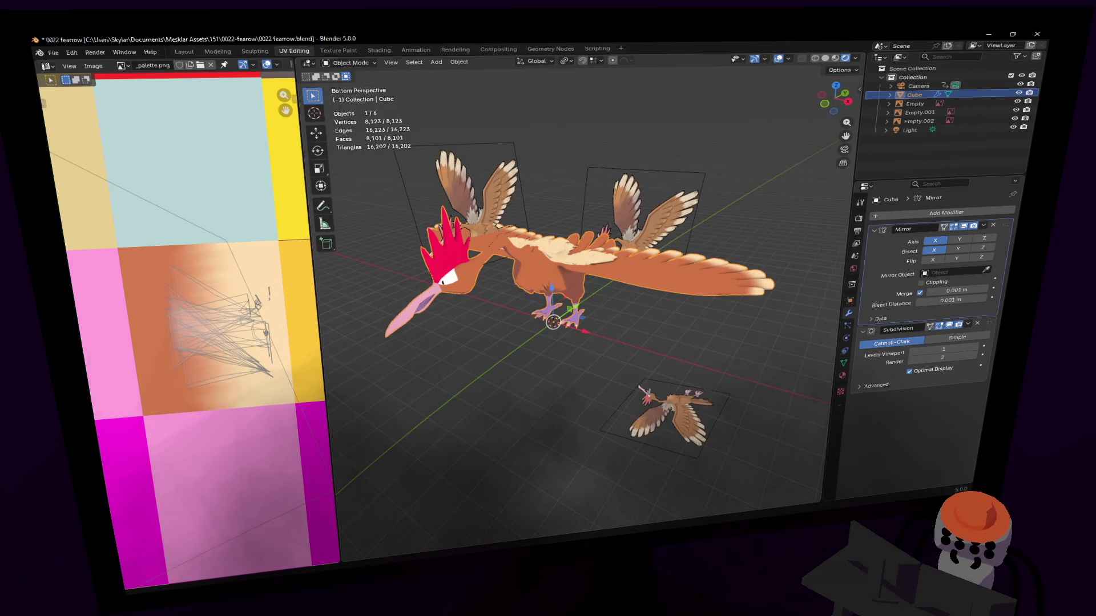
pyautogui.moveTo(771, 228); pyautogui.dragTo(805, 221, button='middle')
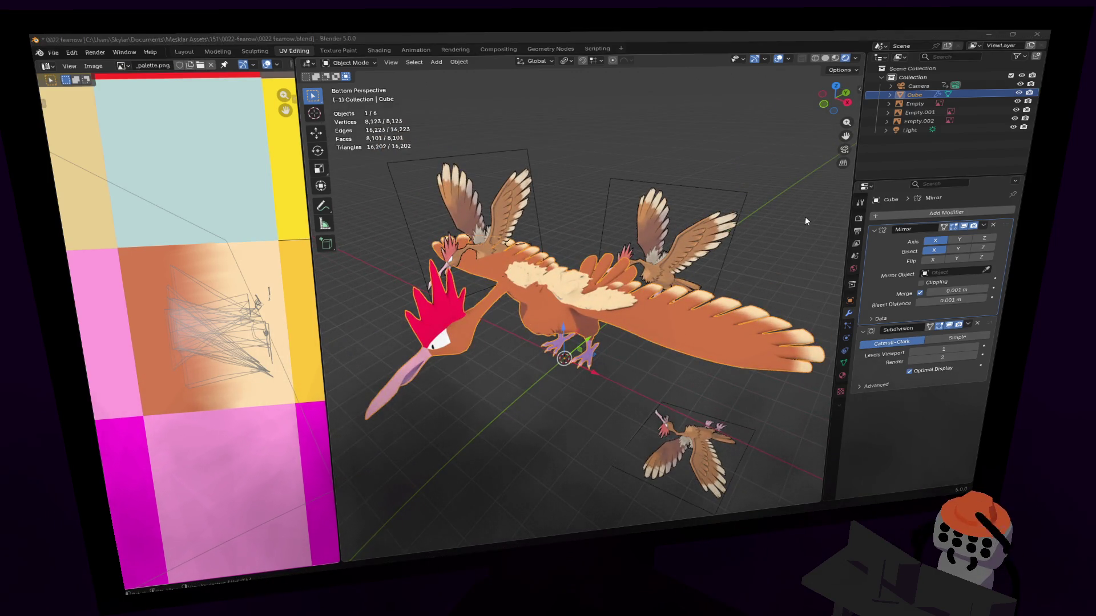
pyautogui.moveTo(806, 220); pyautogui.dragTo(770, 257, button='middle')
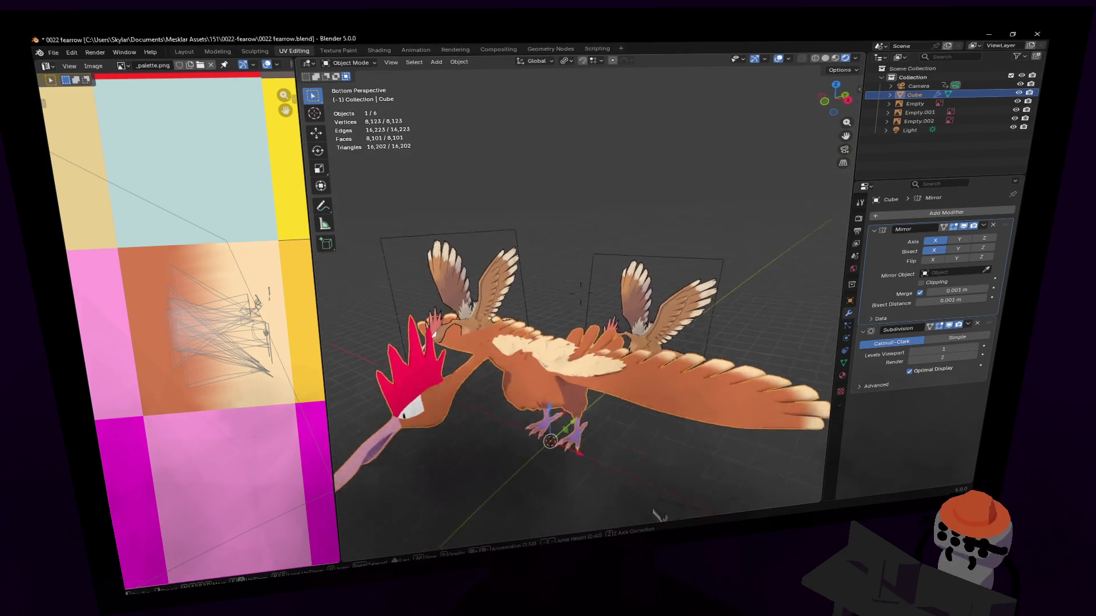
pyautogui.moveTo(565, 343)
pyautogui.mouseDown(button='middle')
pyautogui.moveTo(540, 291)
pyautogui.moveTo(565, 326)
pyautogui.moveTo(565, 308)
pyautogui.moveTo(513, 198)
pyautogui.mouseUp(button='middle')
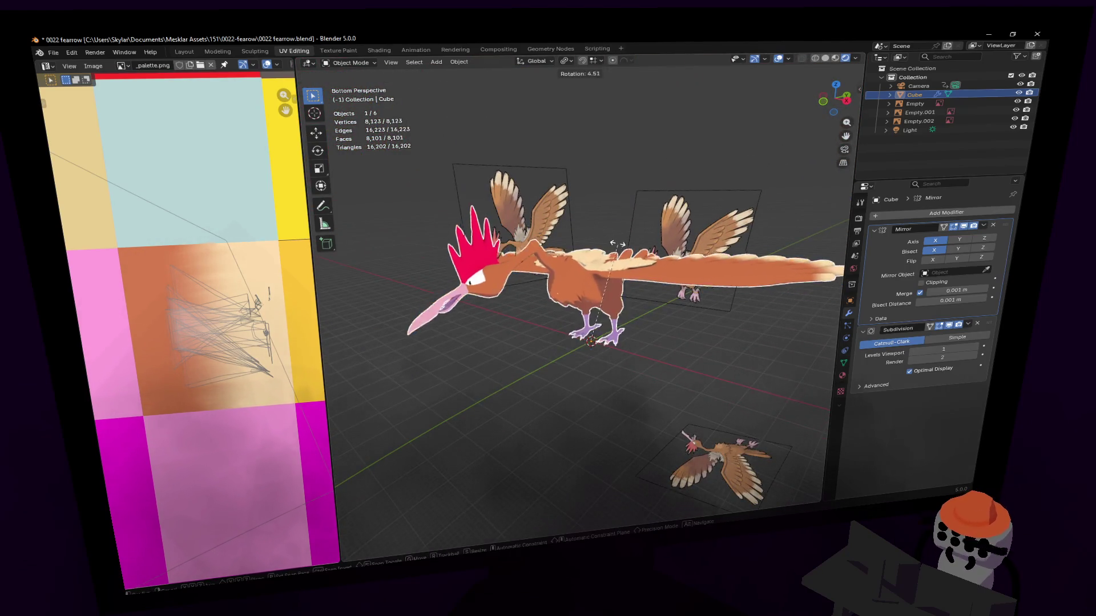
pyautogui.press('r')
pyautogui.press('x')
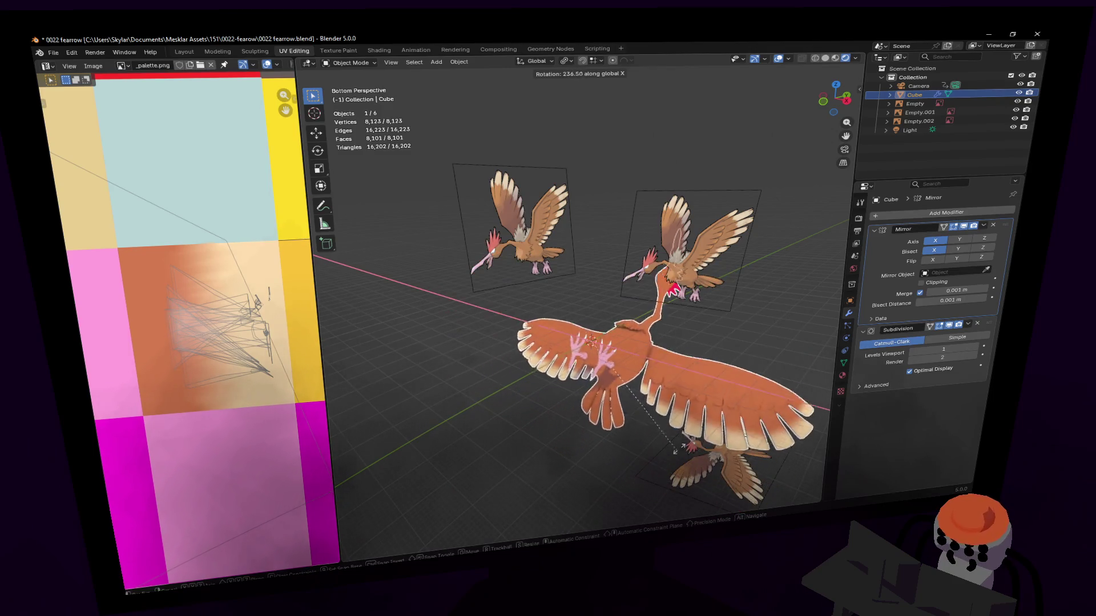
pyautogui.click(719, 392)
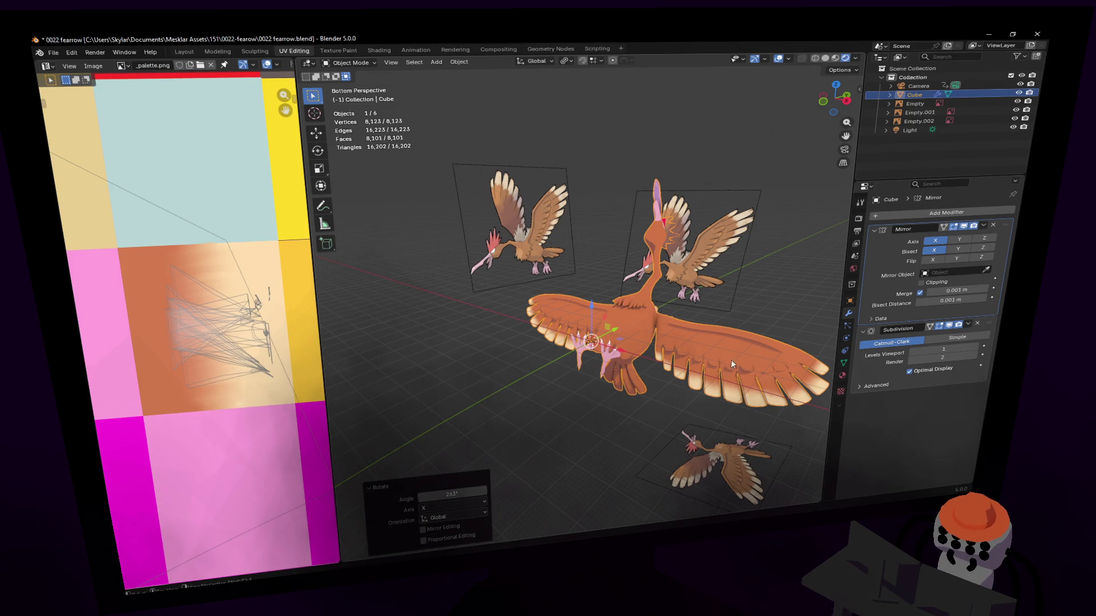
pyautogui.press('r')
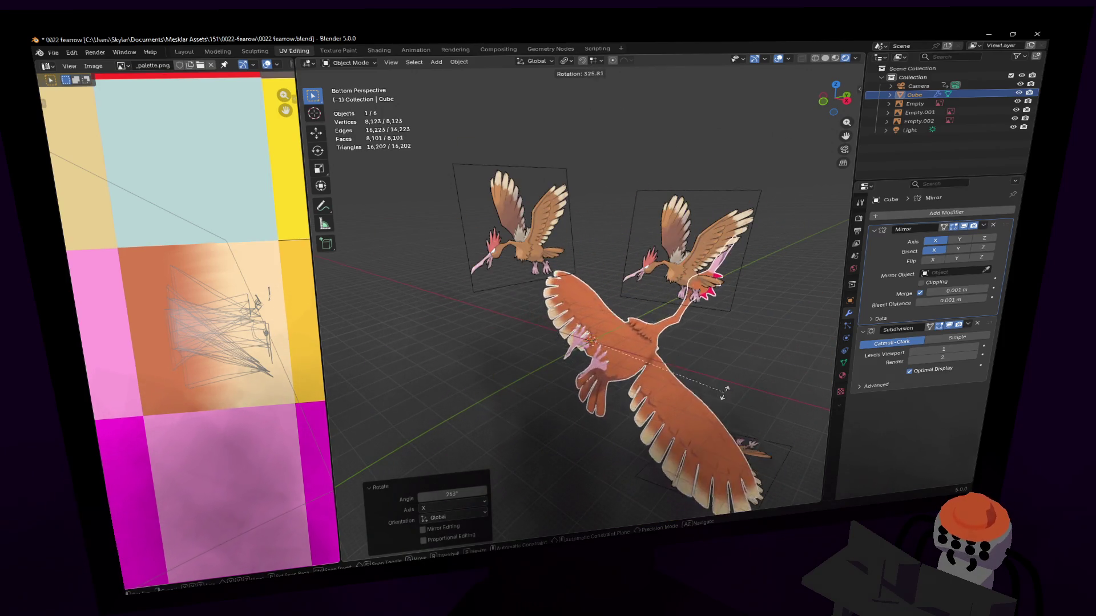
pyautogui.press('Escape')
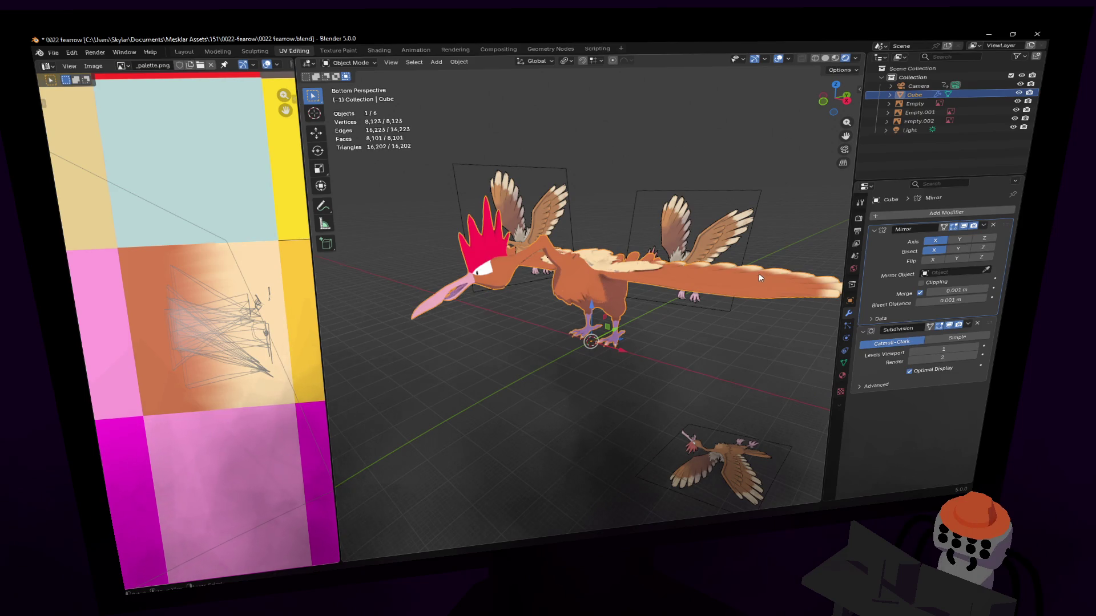
# Hide and restore the Subdivision modifier to compare the low-poly and smoothed bird.
pyautogui.moveTo(758, 273); pyautogui.dragTo(757, 503, button='middle')
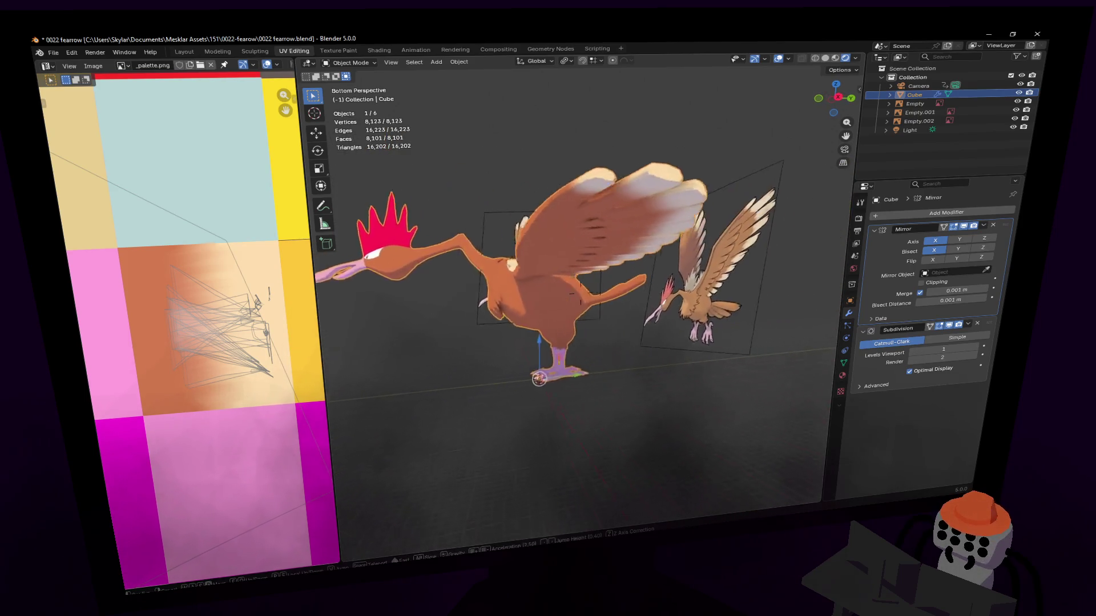
pyautogui.moveTo(759, 504)
pyautogui.mouseDown(button='middle')
pyautogui.moveTo(651, 480)
pyautogui.moveTo(708, 269)
pyautogui.mouseUp(button='middle')
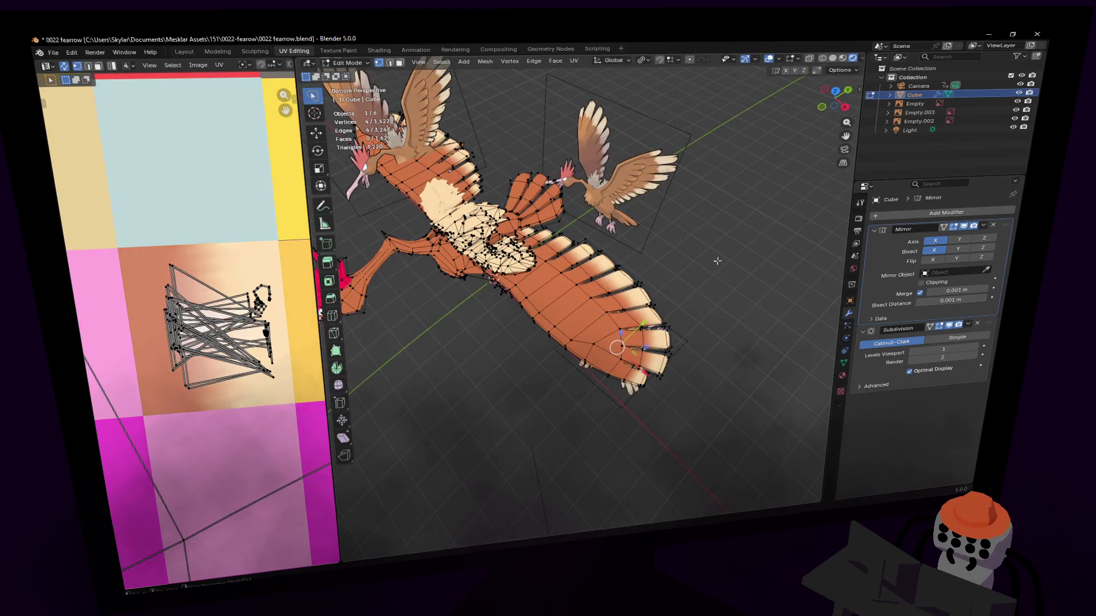
pyautogui.moveTo(669, 253)
pyautogui.mouseDown(button='middle')
pyautogui.moveTo(580, 287)
pyautogui.moveTo(667, 252)
pyautogui.mouseUp(button='middle')
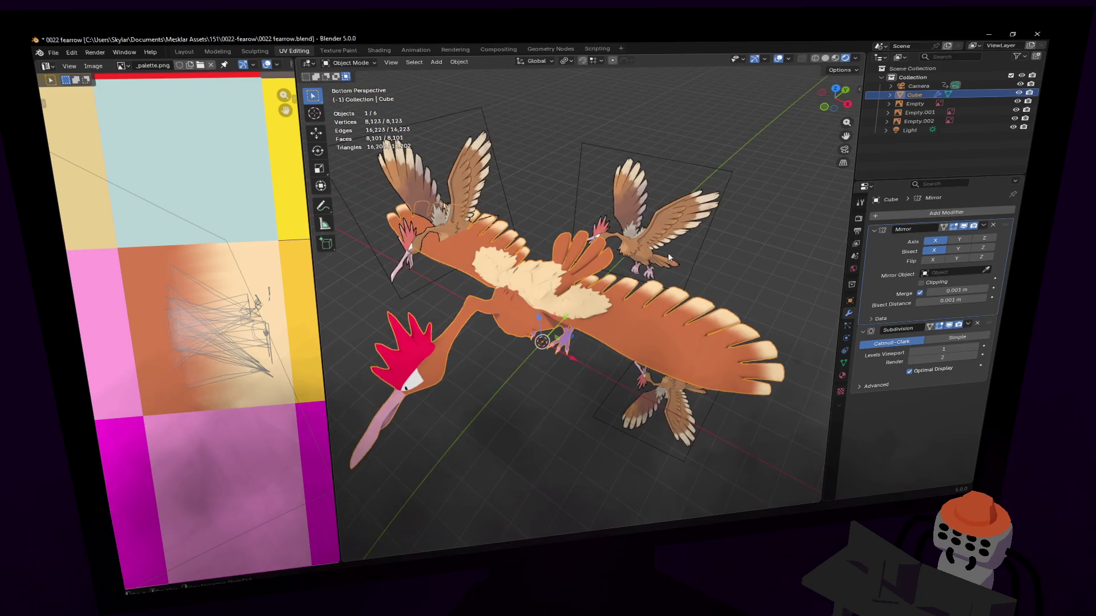
pyautogui.press('Tab')
pyautogui.press('Tab')
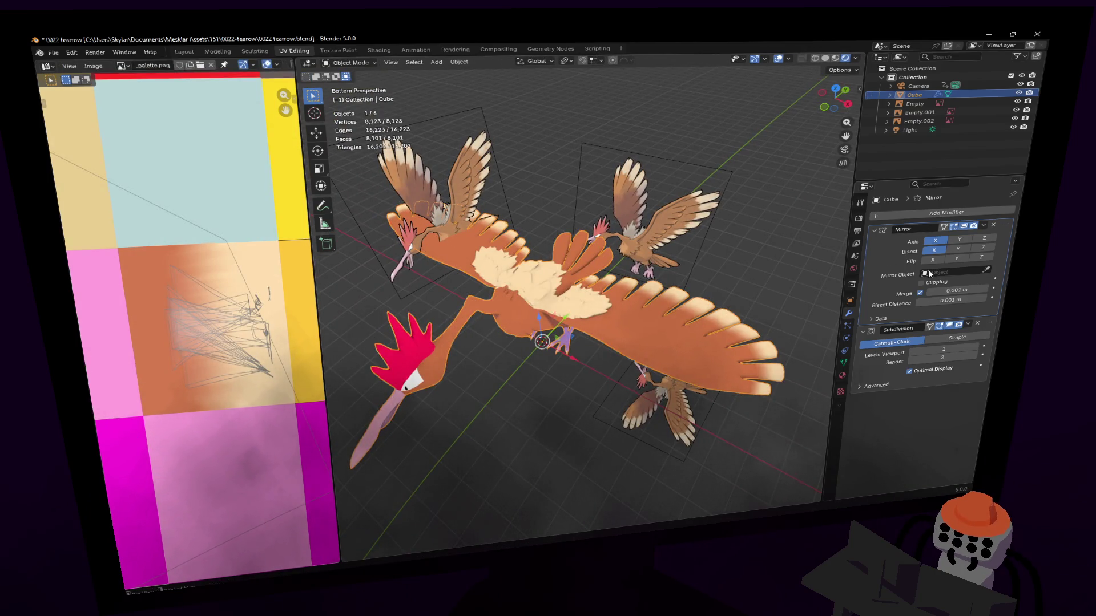
pyautogui.click(952, 327)
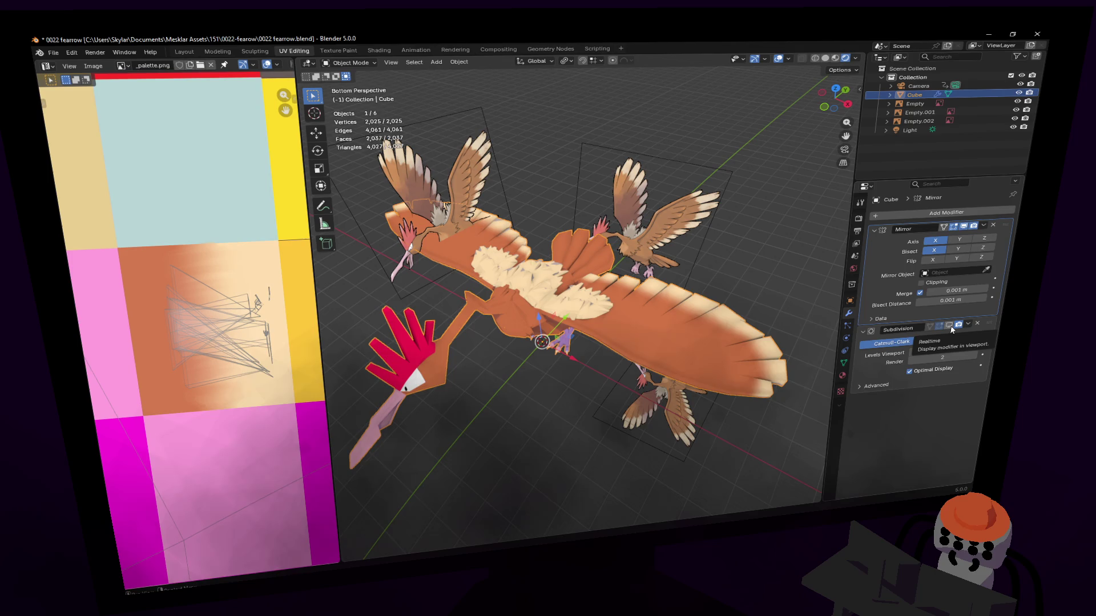
pyautogui.click(950, 327)
pyautogui.moveTo(651, 273)
pyautogui.mouseDown(button='middle')
pyautogui.moveTo(579, 291)
pyautogui.moveTo(581, 301)
pyautogui.moveTo(578, 293)
pyautogui.moveTo(674, 366)
pyautogui.mouseUp(button='middle')
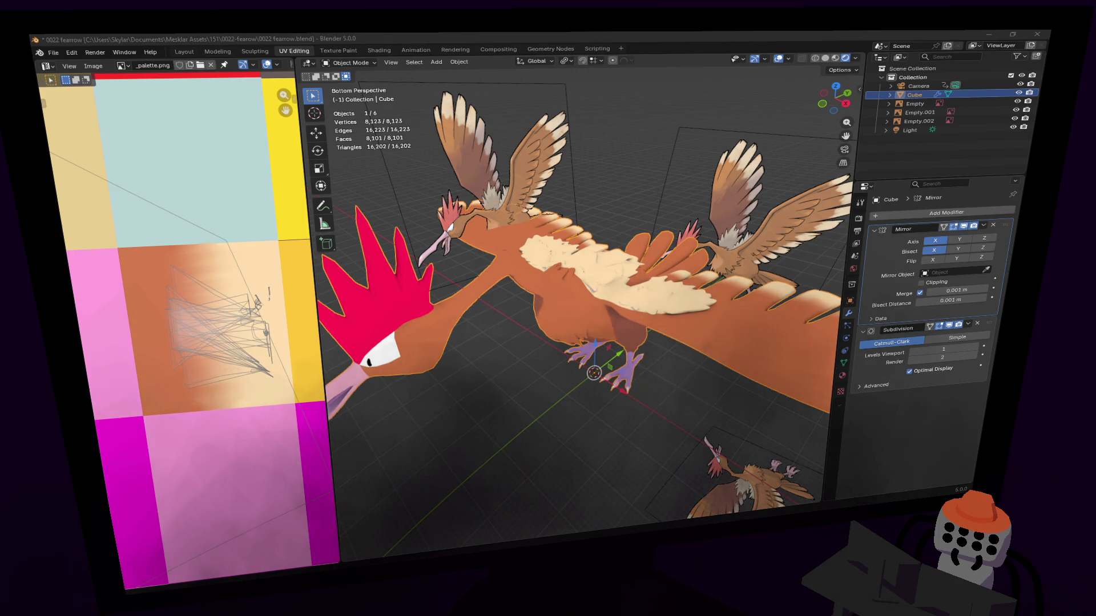
# Zoom to the body and enter Edit Mode at the orange neck.
pyautogui.moveTo(651, 265)
pyautogui.mouseDown(button='middle')
pyautogui.moveTo(592, 277)
pyautogui.moveTo(674, 403)
pyautogui.mouseUp(button='middle')
pyautogui.scroll(3, 592, 277)
pyautogui.press('Tab')
pyautogui.moveTo(591, 384)
pyautogui.mouseDown(button='middle')
pyautogui.moveTo(560, 271)
pyautogui.moveTo(581, 275)
pyautogui.mouseUp(button='middle')
# Slide a vertex at the base of the neck along X twice, then adjust it freely.
pyautogui.click(580, 274)
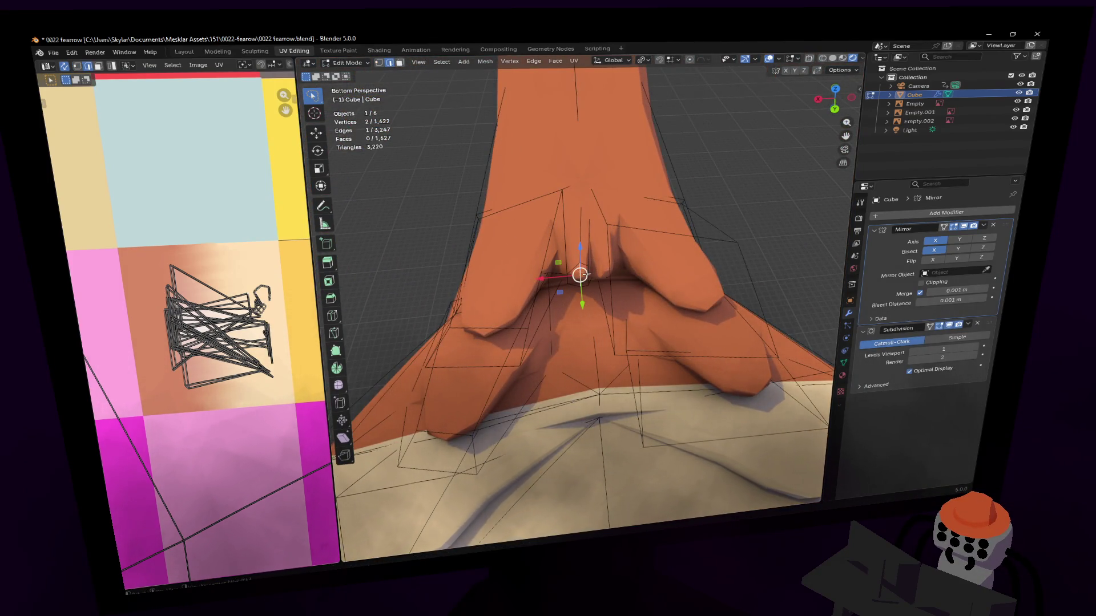
pyautogui.press('g')
pyautogui.press('x')
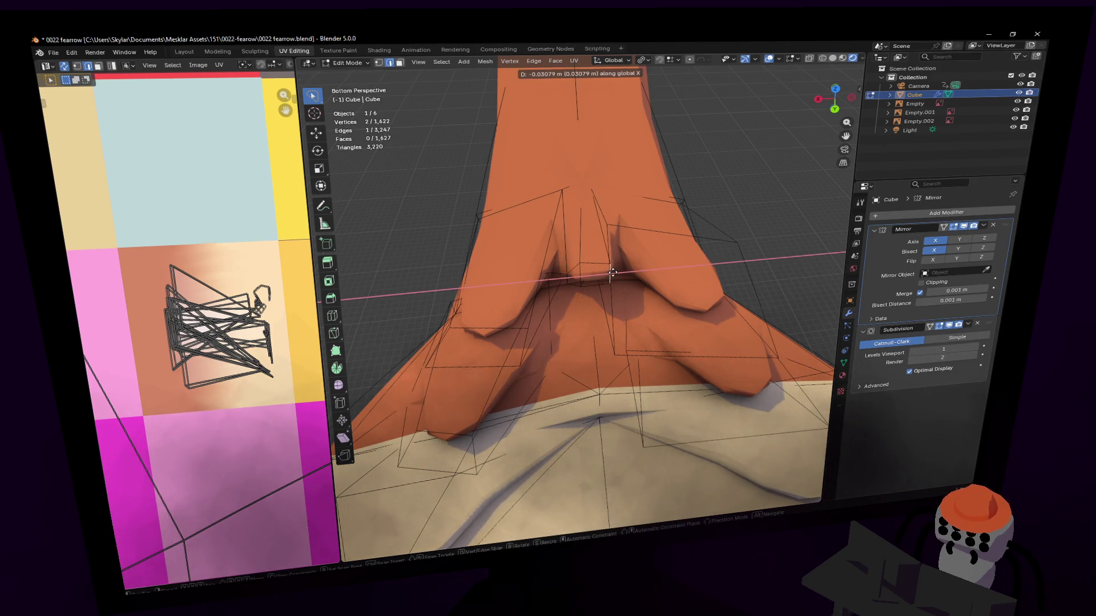
pyautogui.click(602, 273)
pyautogui.press('g')
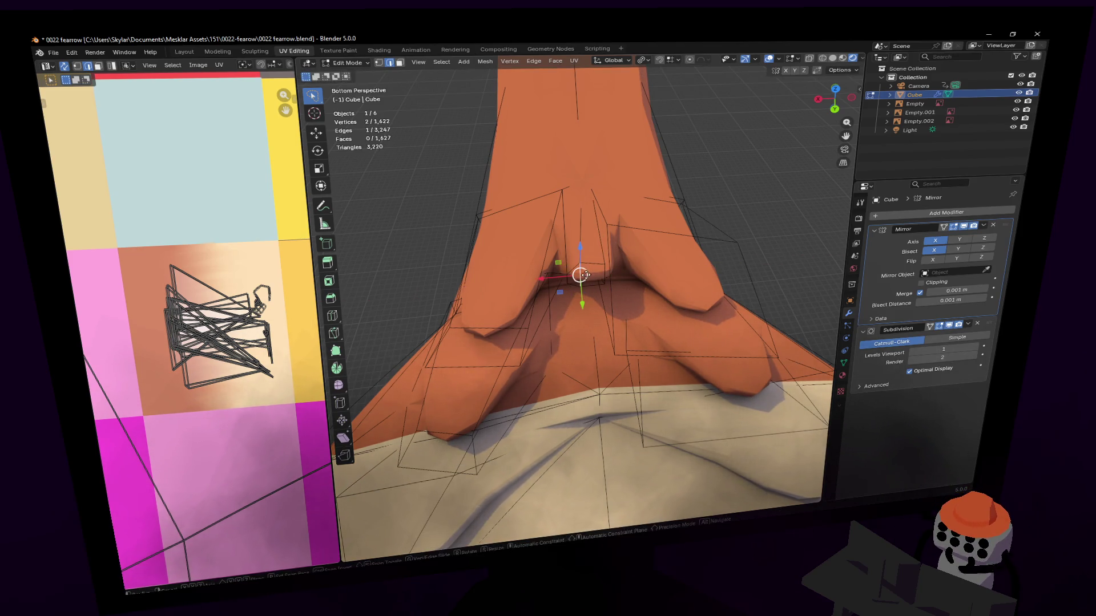
pyautogui.press('x')
pyautogui.click(591, 270)
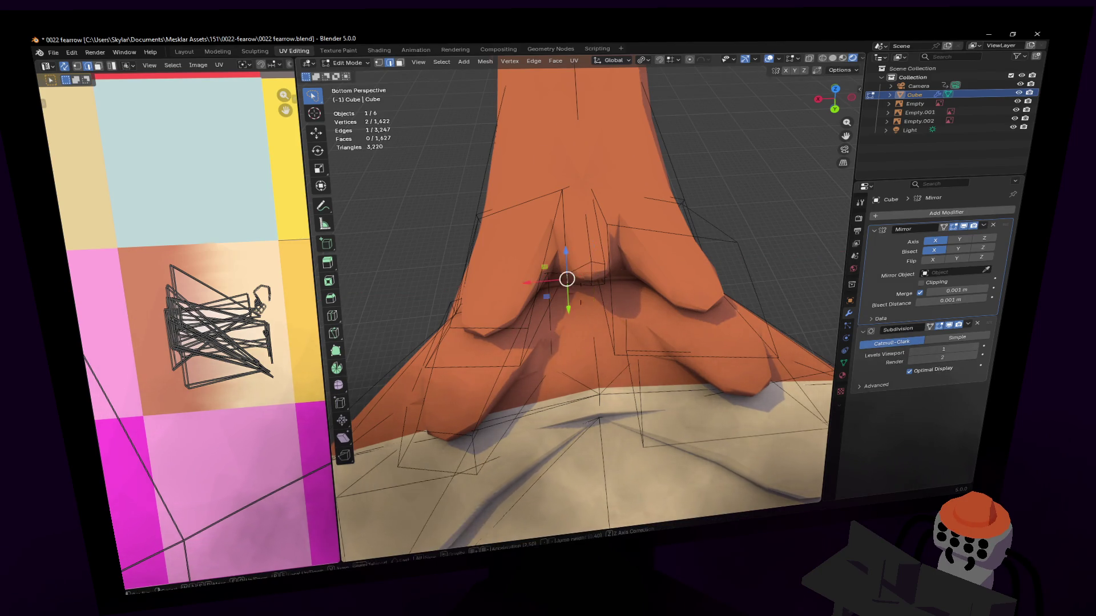
pyautogui.moveTo(563, 282); pyautogui.dragTo(597, 280, button='middle')
pyautogui.press('g')
pyautogui.click(682, 263)
pyautogui.moveTo(681, 262)
pyautogui.mouseDown(button='middle')
pyautogui.moveTo(650, 220)
pyautogui.moveTo(518, 255)
pyautogui.mouseUp(button='middle')
# Move an edge where the neck meets the chest, then return to Object Mode.
pyautogui.press('3')
pyautogui.click(600, 219)
pyautogui.press('2')
pyautogui.click(513, 260)
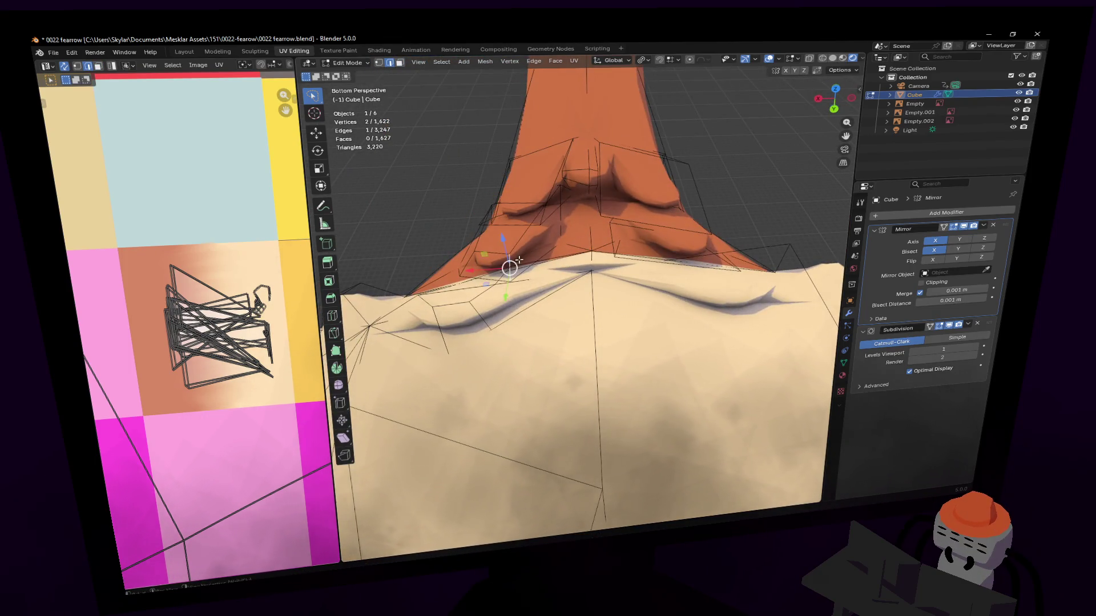
pyautogui.press('g')
pyautogui.click(559, 241)
pyautogui.scroll(-8, 558, 241)
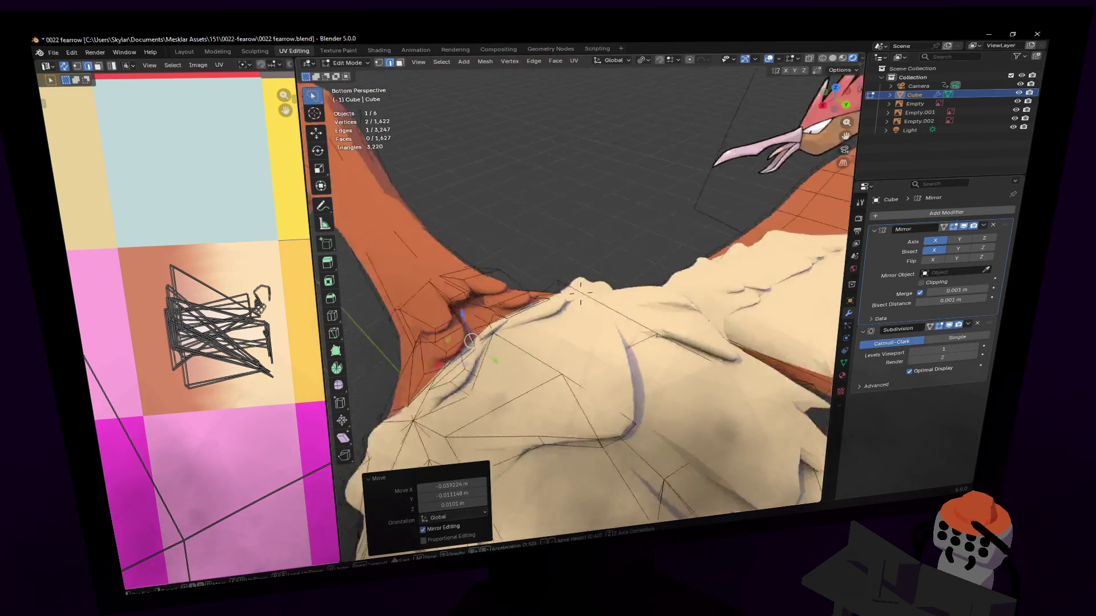
pyautogui.press('Tab')
pyautogui.scroll(-4, 454, 230)
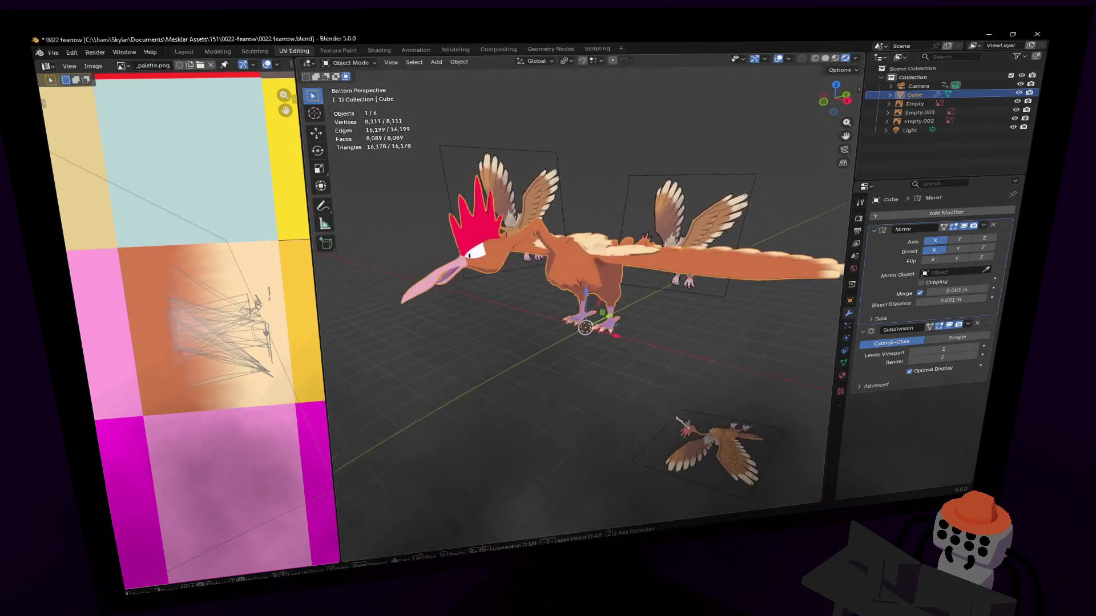
pyautogui.moveTo(513, 257); pyautogui.dragTo(453, 230, button='middle')
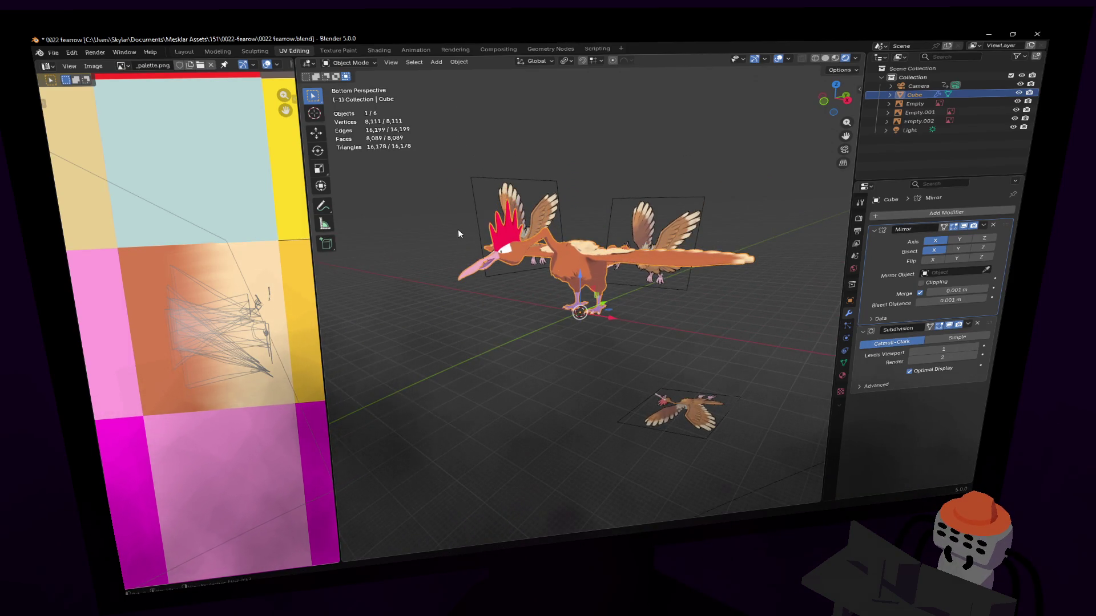
pyautogui.scroll(5, 512, 219)
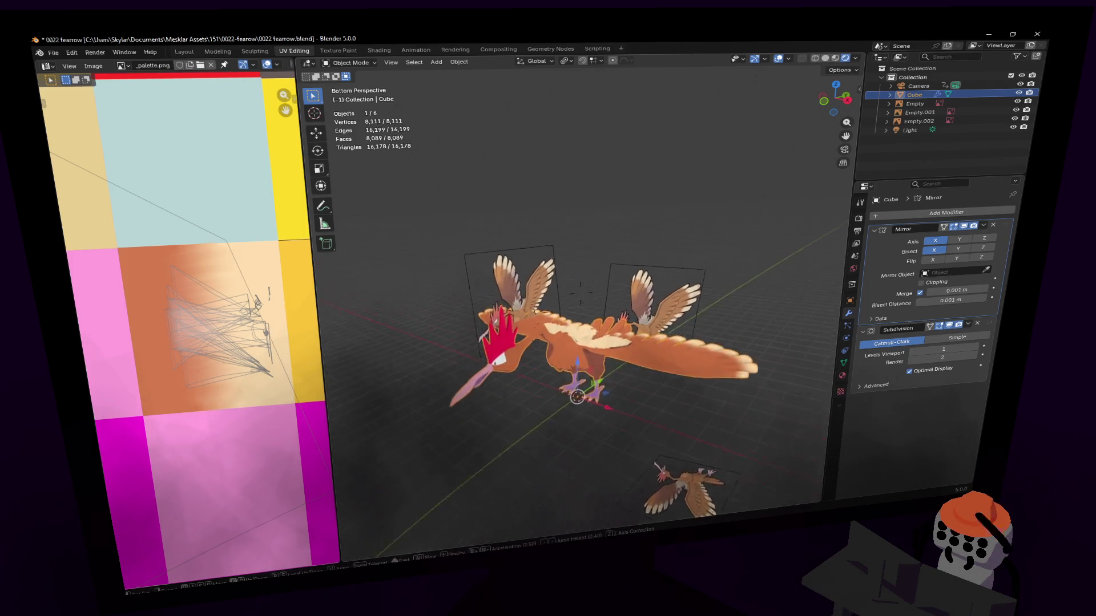
pyautogui.moveTo(512, 218); pyautogui.dragTo(488, 257, button='middle')
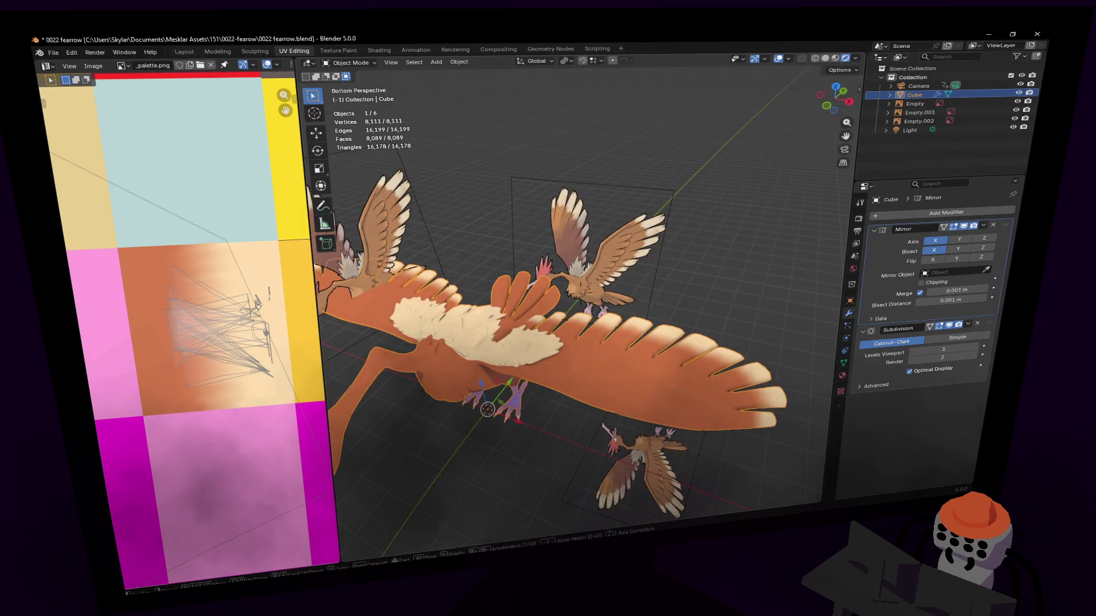
pyautogui.scroll(2, 580, 291)
pyautogui.scroll(2, 580, 291)
pyautogui.scroll(1, 581, 291)
pyautogui.press('Tab')
pyautogui.moveTo(581, 289); pyautogui.dragTo(576, 291, button='middle')
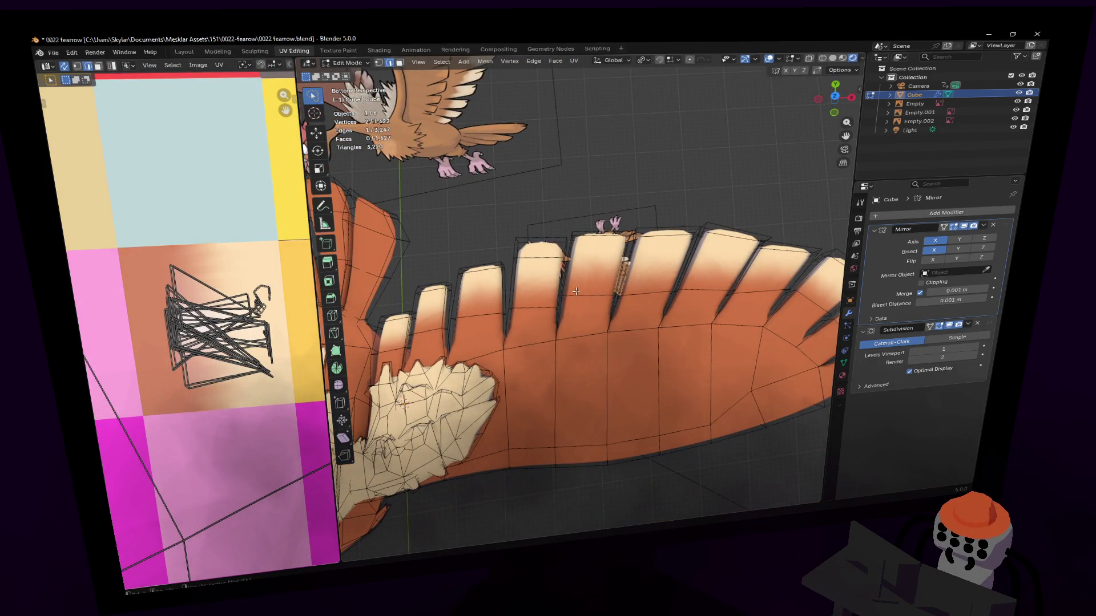
pyautogui.hotkey('ctrl', 'r')
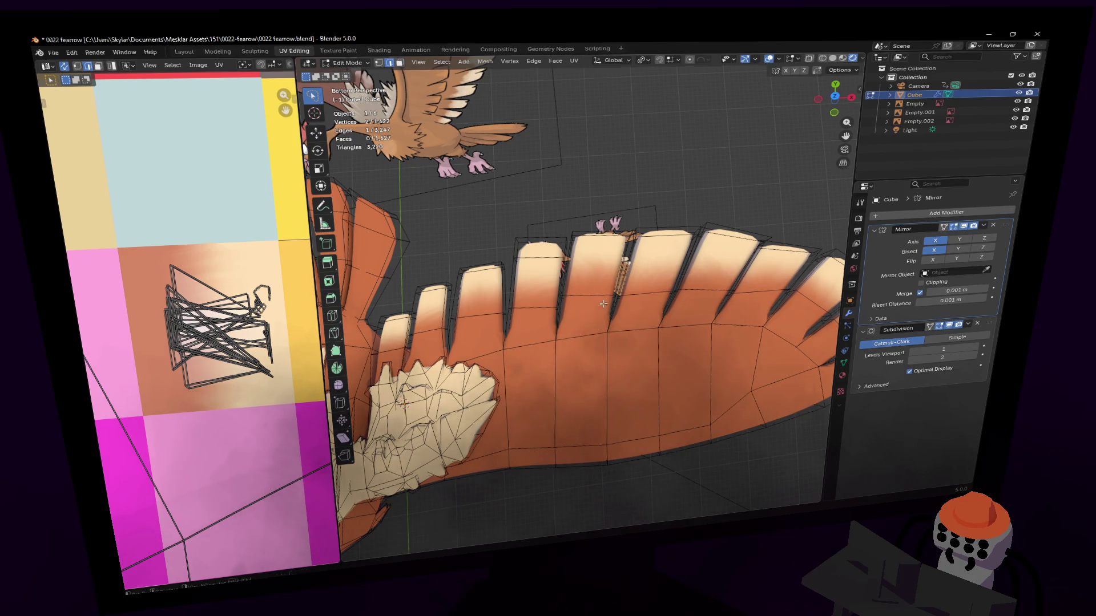
pyautogui.press('Escape')
pyautogui.scroll(-5, 603, 303)
pyautogui.moveTo(602, 303); pyautogui.dragTo(623, 314, button='middle')
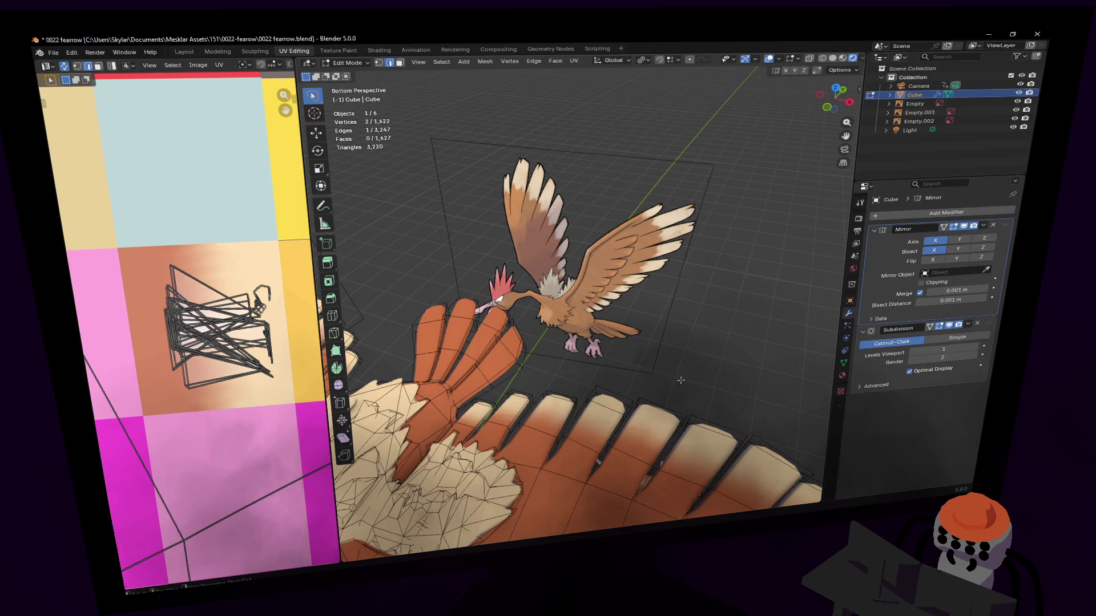
pyautogui.moveTo(686, 376); pyautogui.dragTo(674, 387, button='middle')
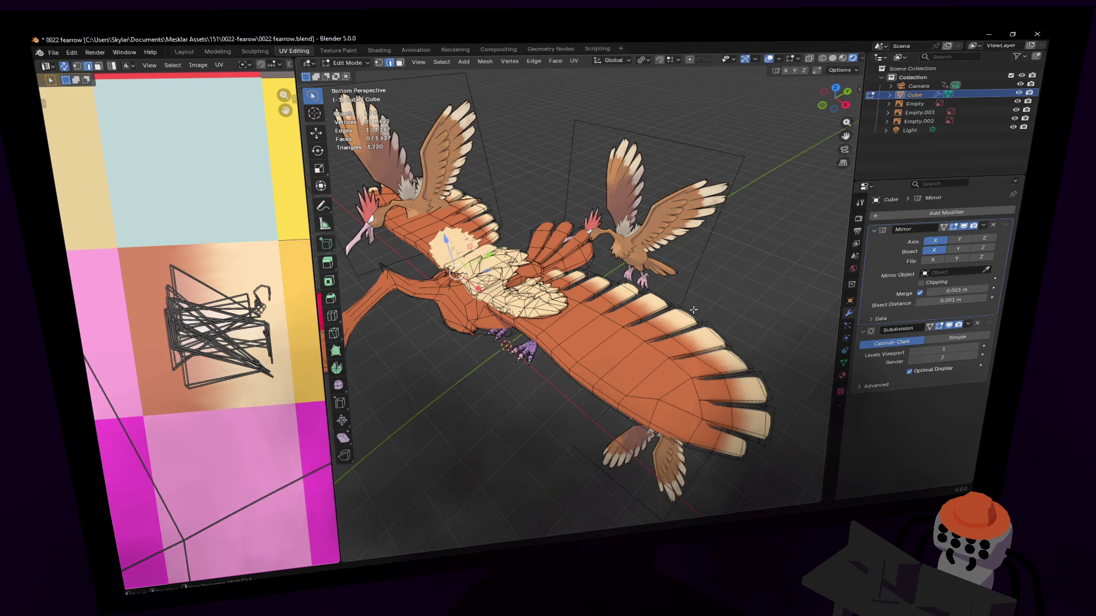
pyautogui.moveTo(658, 322)
pyautogui.mouseDown(button='middle')
pyautogui.moveTo(581, 290)
pyautogui.moveTo(582, 302)
pyautogui.moveTo(664, 329)
pyautogui.mouseUp(button='middle')
pyautogui.press('Tab')
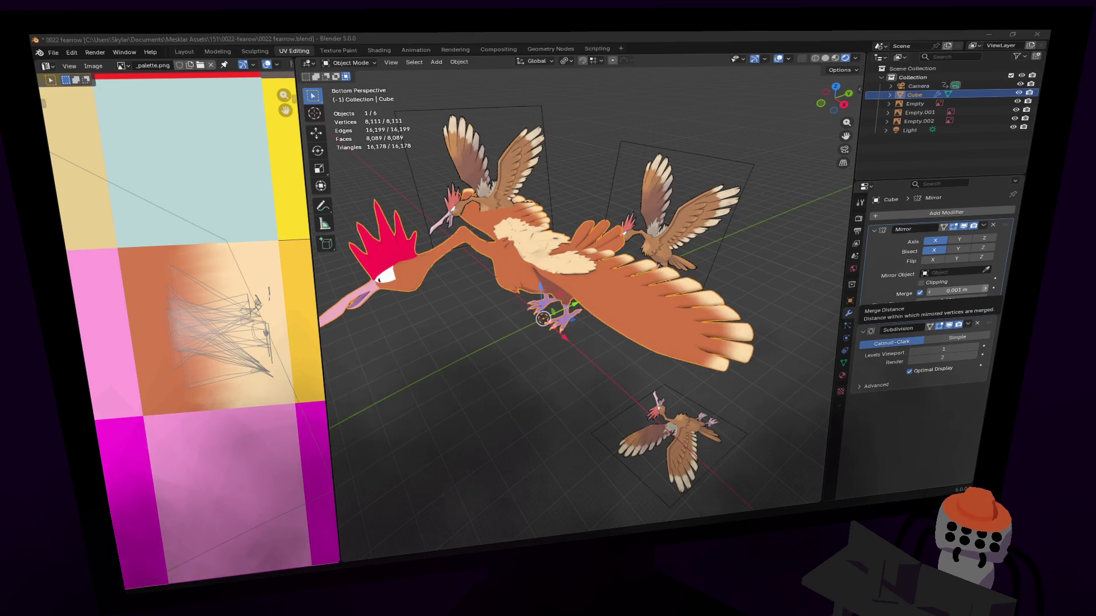
pyautogui.scroll(4, 581, 293)
pyautogui.scroll(4, 581, 294)
pyautogui.scroll(1, 581, 294)
pyautogui.scroll(2, 581, 293)
pyautogui.scroll(2, 581, 294)
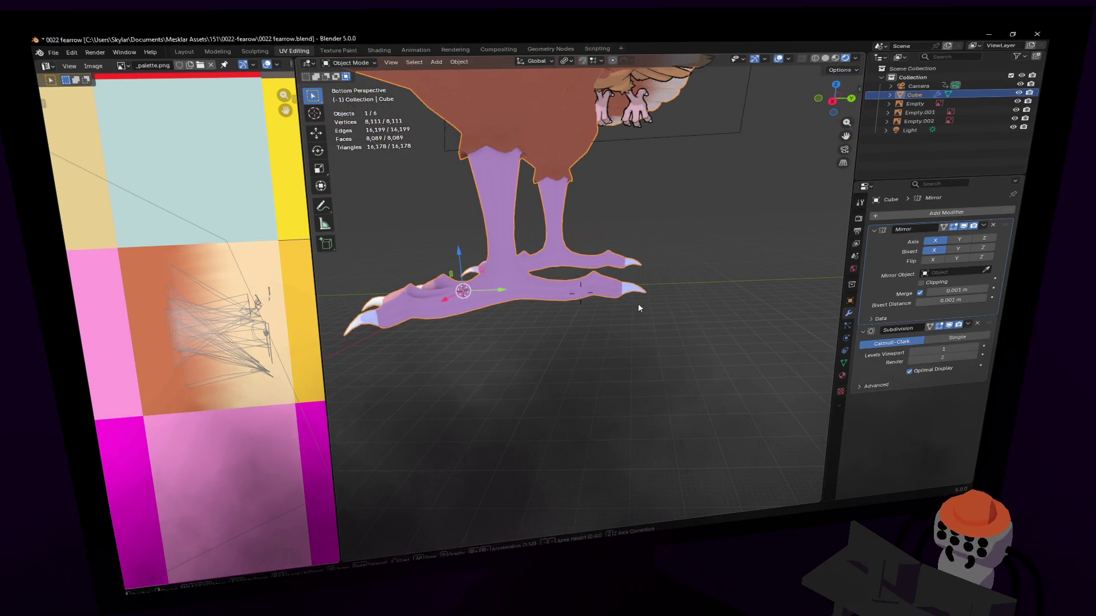
pyautogui.scroll(1, 580, 291)
# Check the Fearow's feet, then indent the talons and under-wing feathers lines in the to-do notes.
pyautogui.moveTo(581, 291); pyautogui.dragTo(781, 280, button='middle')
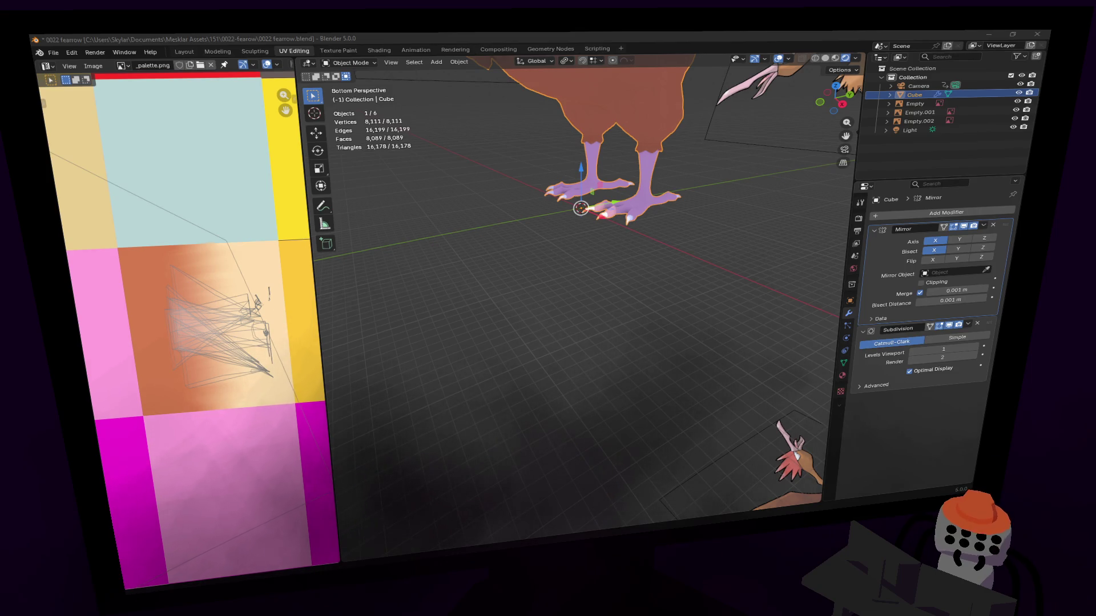
pyautogui.hotkey('alt', 'Tab')
pyautogui.press('Tab')
pyautogui.press('Tab')
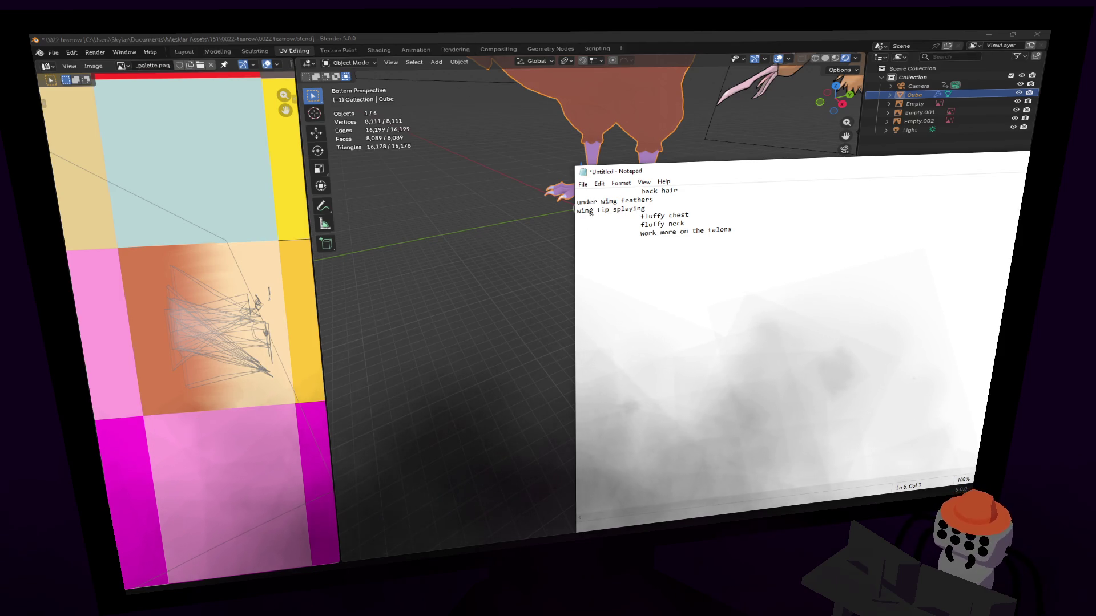
pyautogui.click(578, 201)
pyautogui.press('Tab')
pyautogui.press('Tab')
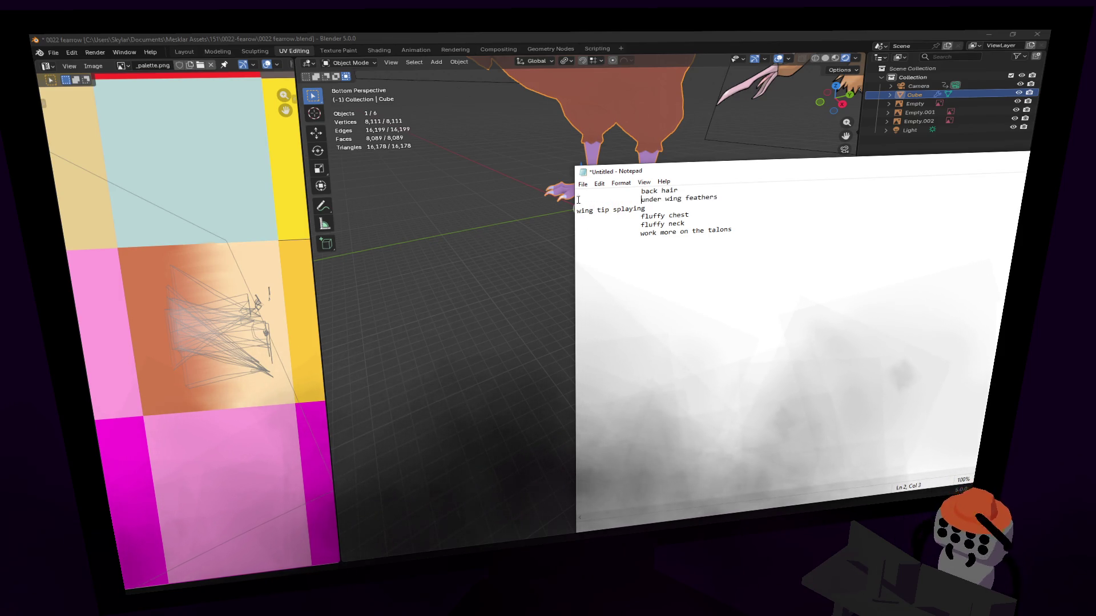
# Select the wing tip splaying line, reposition the notes window, and return to Blender.
pyautogui.moveTo(647, 209); pyautogui.dragTo(576, 209)
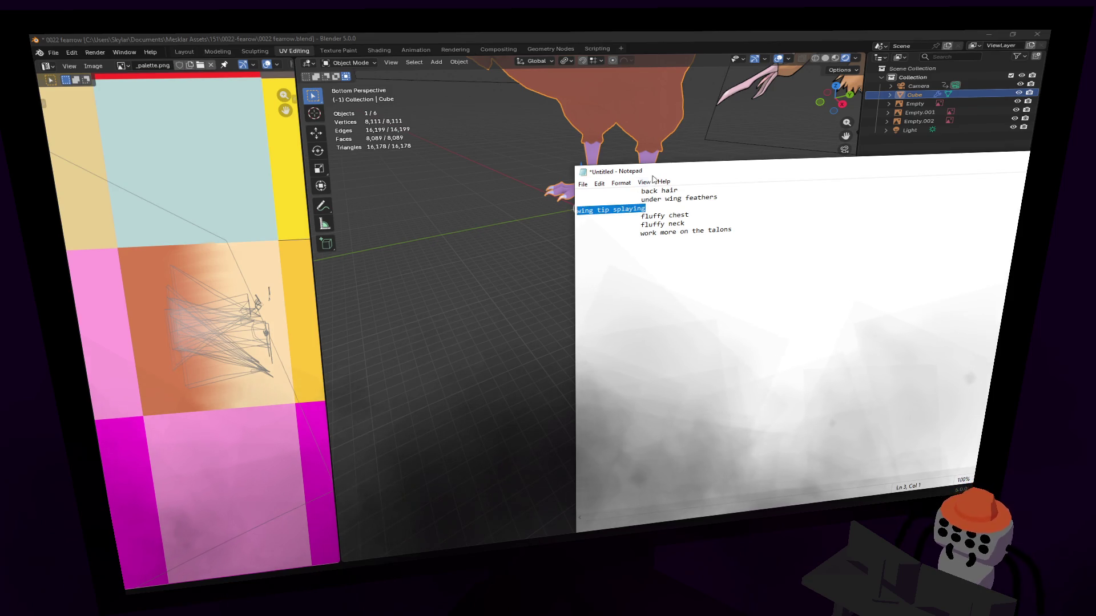
pyautogui.moveTo(674, 173); pyautogui.dragTo(842, 151)
pyautogui.click(800, 176)
pyautogui.scroll(-5, 800, 177)
pyautogui.scroll(5, 589, 263)
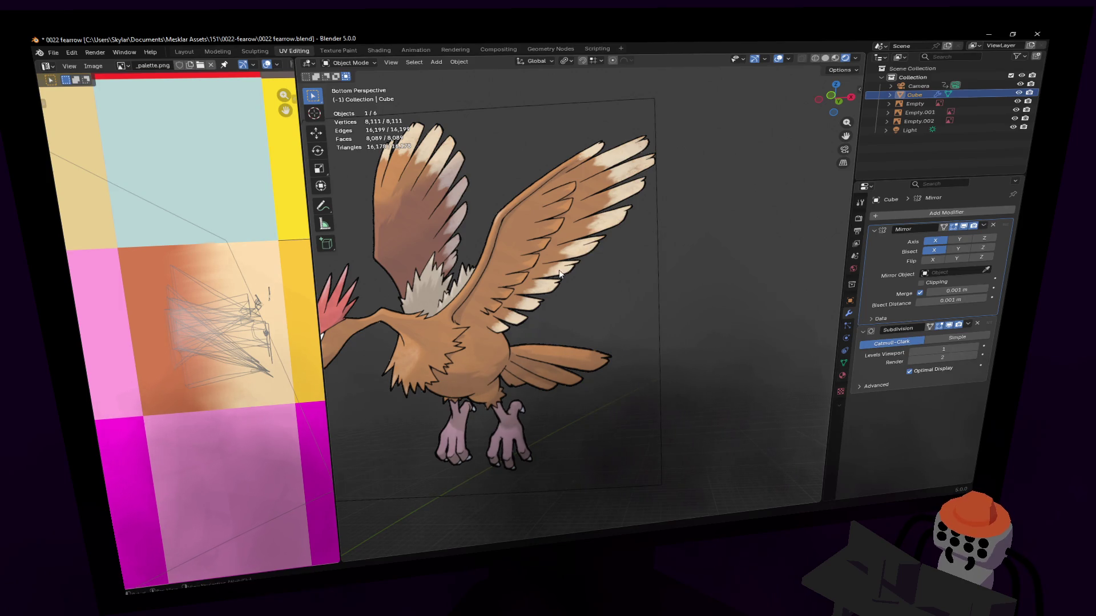
# Orbit around the bird and deselect the Fearow mesh.
pyautogui.moveTo(565, 270); pyautogui.dragTo(582, 288, button='middle')
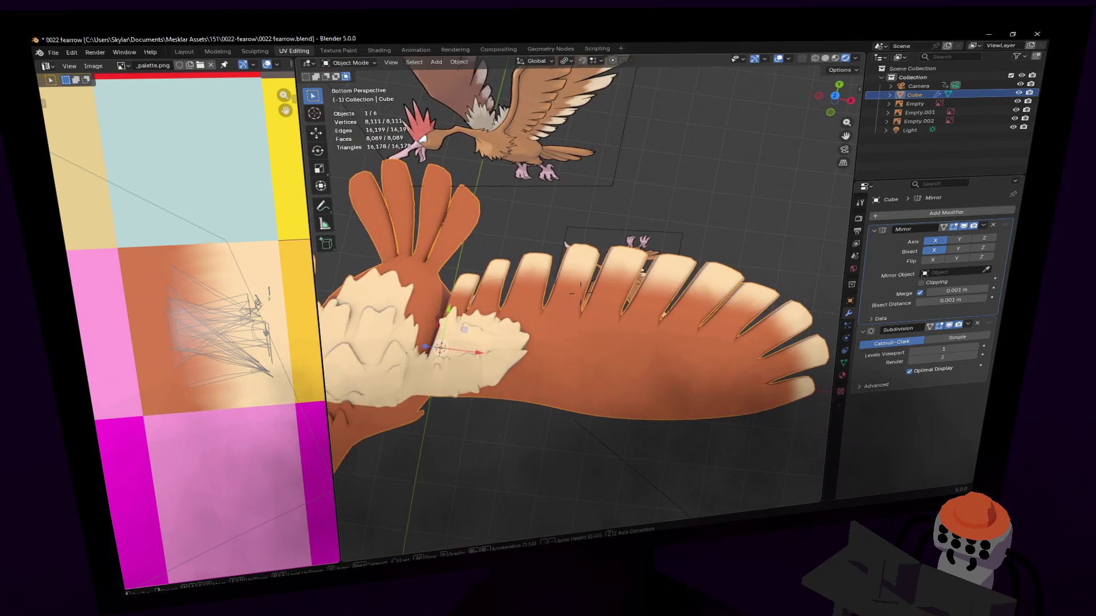
pyautogui.moveTo(580, 287)
pyautogui.mouseDown(button='middle')
pyautogui.moveTo(574, 279)
pyautogui.moveTo(580, 425)
pyautogui.moveTo(466, 287)
pyautogui.mouseUp(button='middle')
pyautogui.click(578, 425)
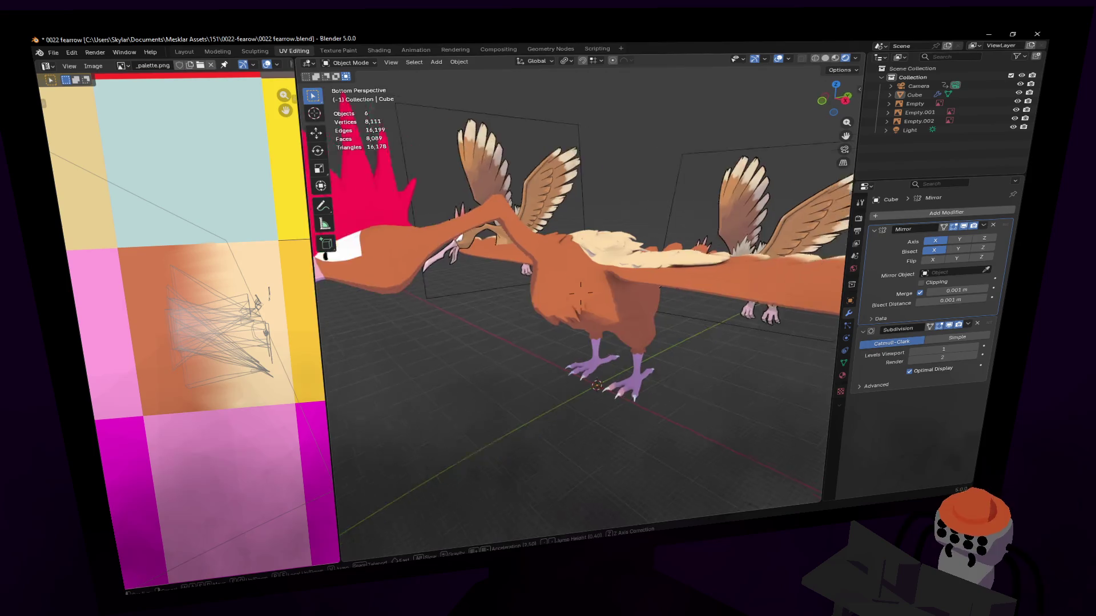
# Orbit down to a level view of the bird and bring up the Add object list.
pyautogui.moveTo(548, 346); pyautogui.dragTo(547, 345, button='middle')
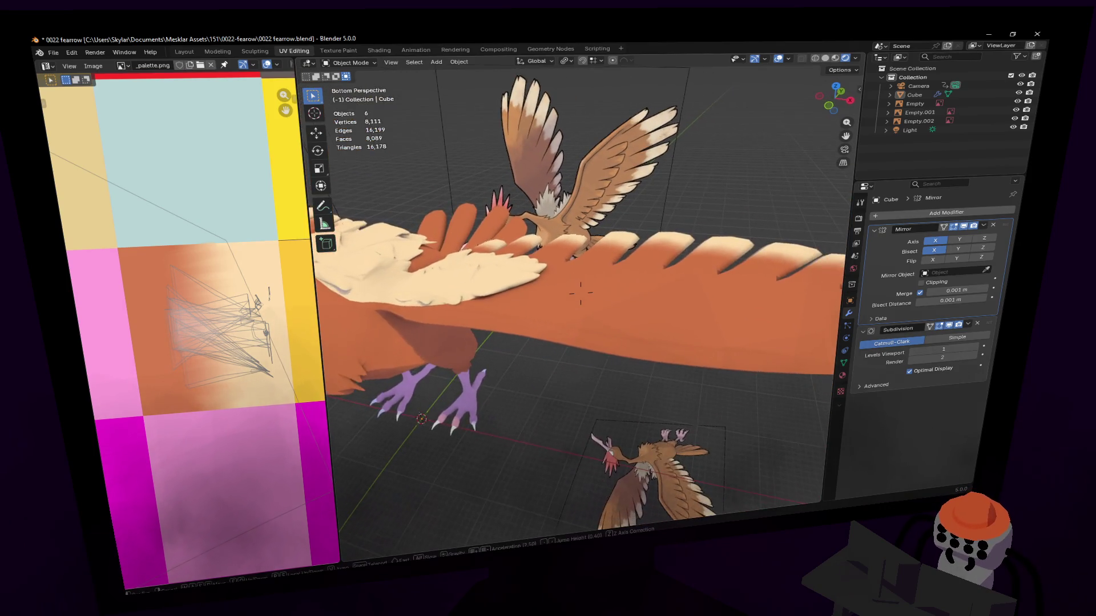
pyautogui.moveTo(634, 274); pyautogui.dragTo(751, 507, button='middle')
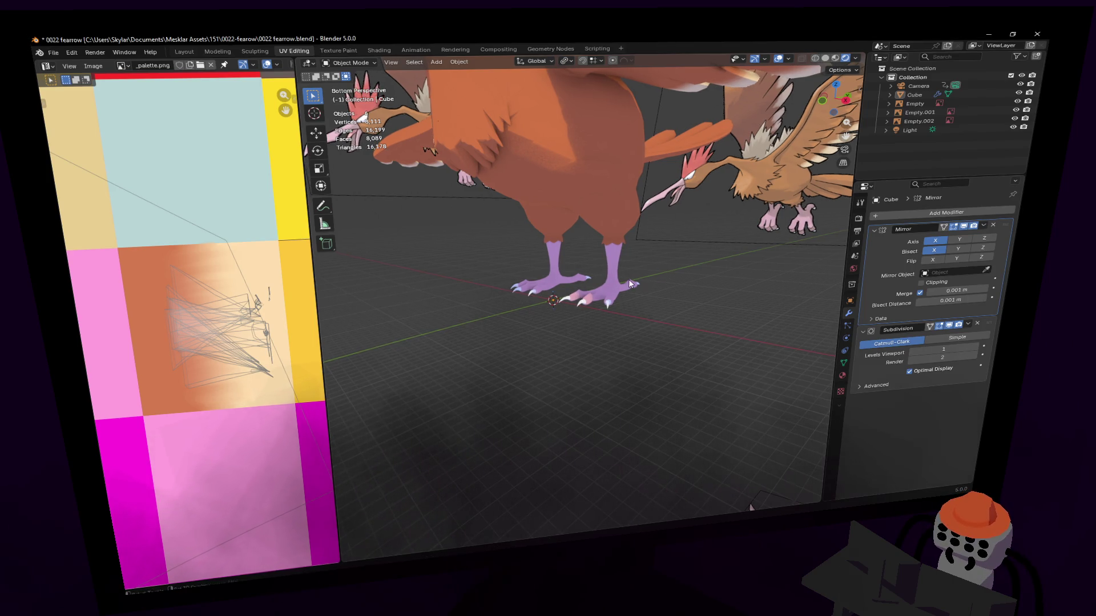
pyautogui.moveTo(629, 280); pyautogui.dragTo(651, 283, button='middle')
pyautogui.hotkey('shift', 'a')
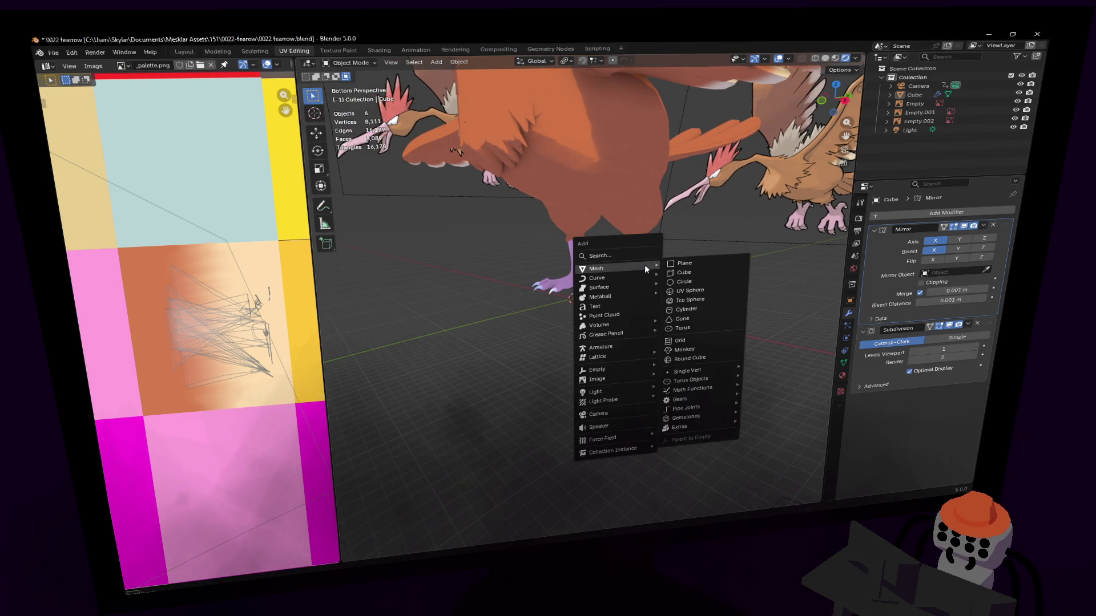
# Add an armature at the 3D cursor, reposition it, and view the bird from the right side.
pyautogui.click(623, 346)
pyautogui.scroll(-2, 624, 341)
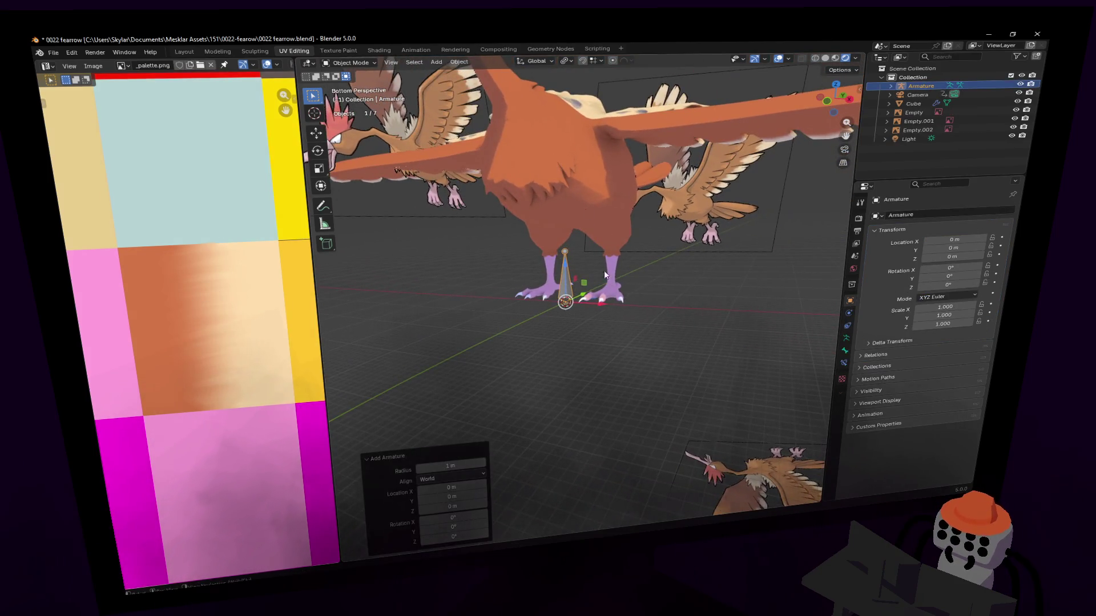
pyautogui.scroll(5, 600, 254)
pyautogui.press('g')
pyautogui.press('z')
pyautogui.click(614, 176)
pyautogui.scroll(-2, 614, 188)
pyautogui.scroll(-2, 617, 209)
pyautogui.click(619, 225)
pyautogui.moveTo(619, 225); pyautogui.dragTo(815, 156, button='middle')
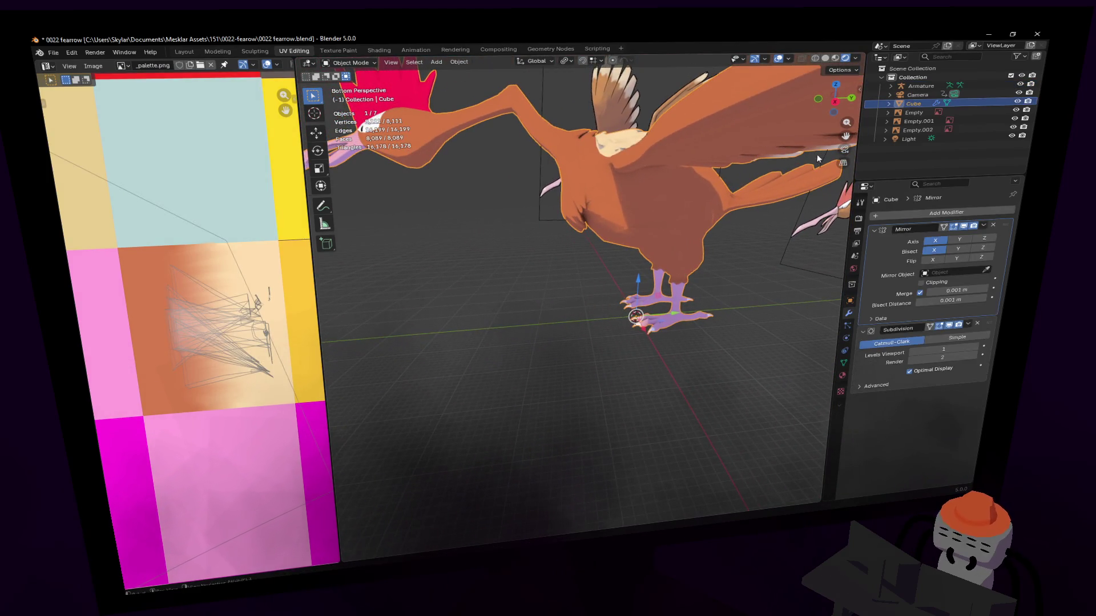
pyautogui.click(836, 102)
pyautogui.scroll(3, 777, 223)
pyautogui.scroll(-3, 719, 308)
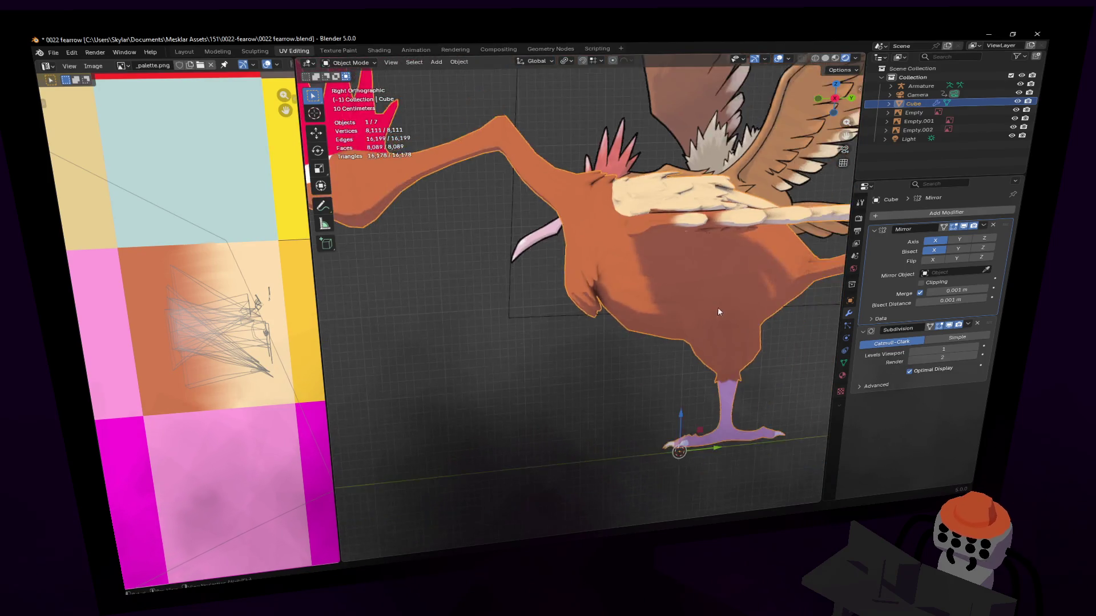
# Shift the whole Fearow mesh sideways along Y in Edit Mode.
pyautogui.press('Tab')
pyautogui.press('a')
pyautogui.press('g')
pyautogui.press('x')
pyautogui.press('y')
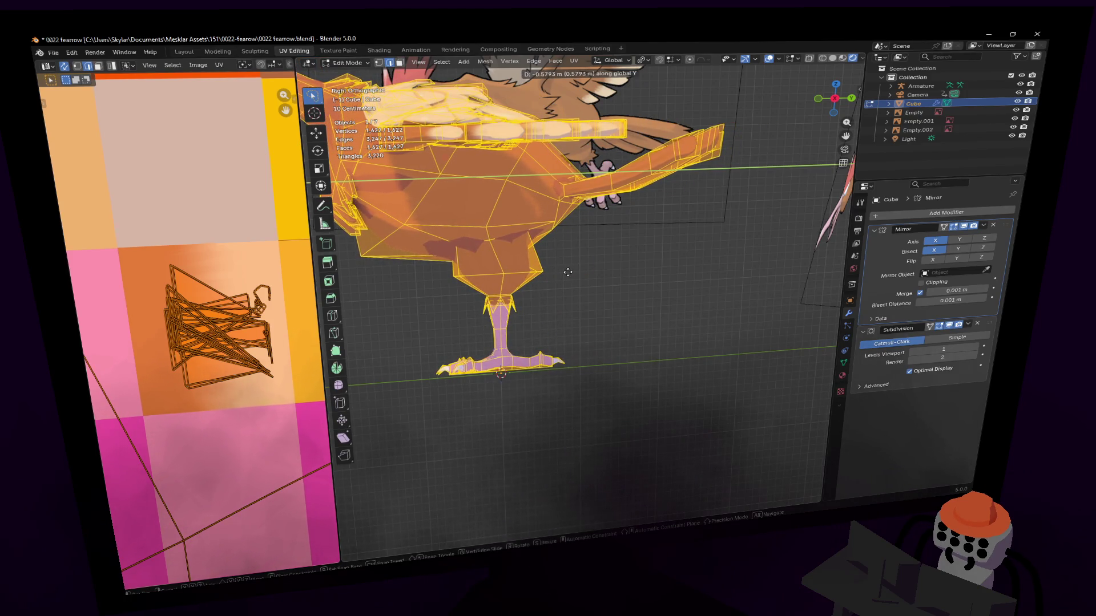
pyautogui.click(567, 273)
pyautogui.moveTo(568, 273); pyautogui.dragTo(591, 304, button='middle')
pyautogui.press('Tab')
# Select the Armature, show its data properties with in-front display, and snap to the right orthographic view.
pyautogui.click(921, 86)
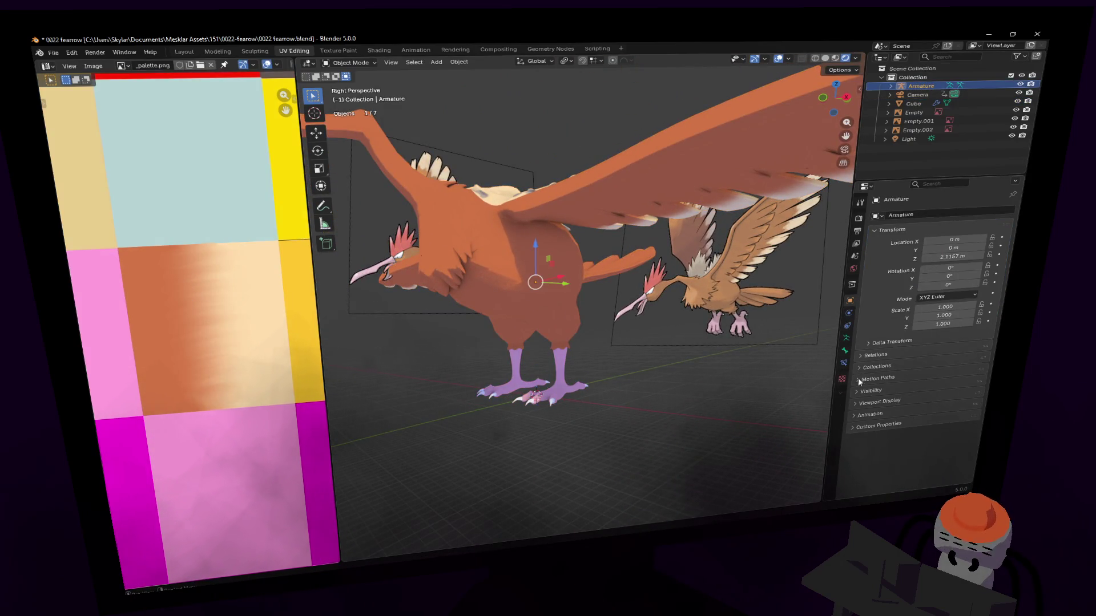
pyautogui.click(870, 391)
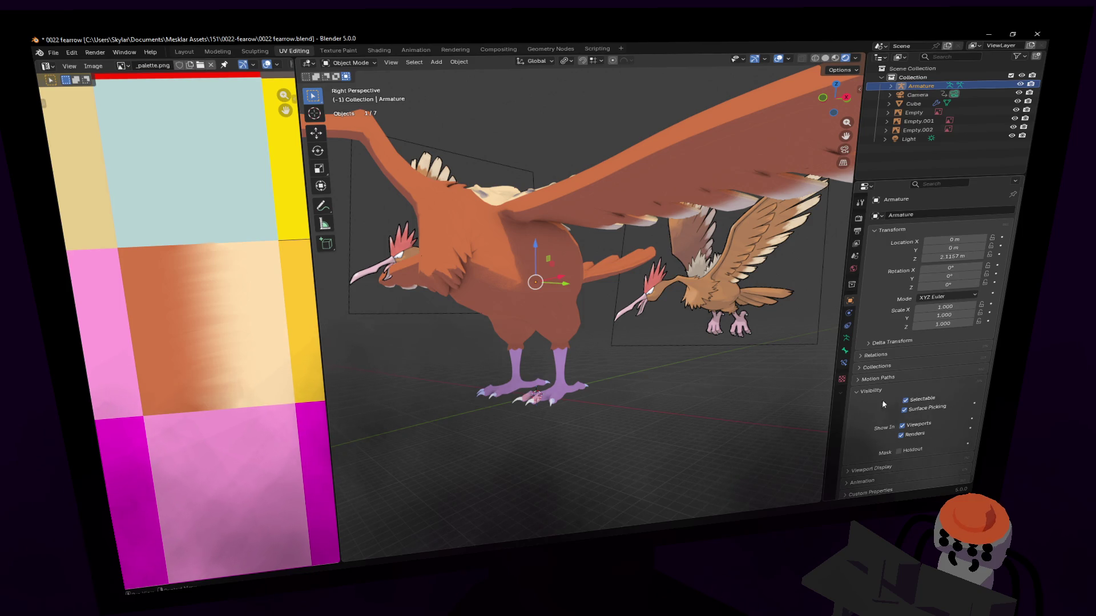
pyautogui.click(848, 338)
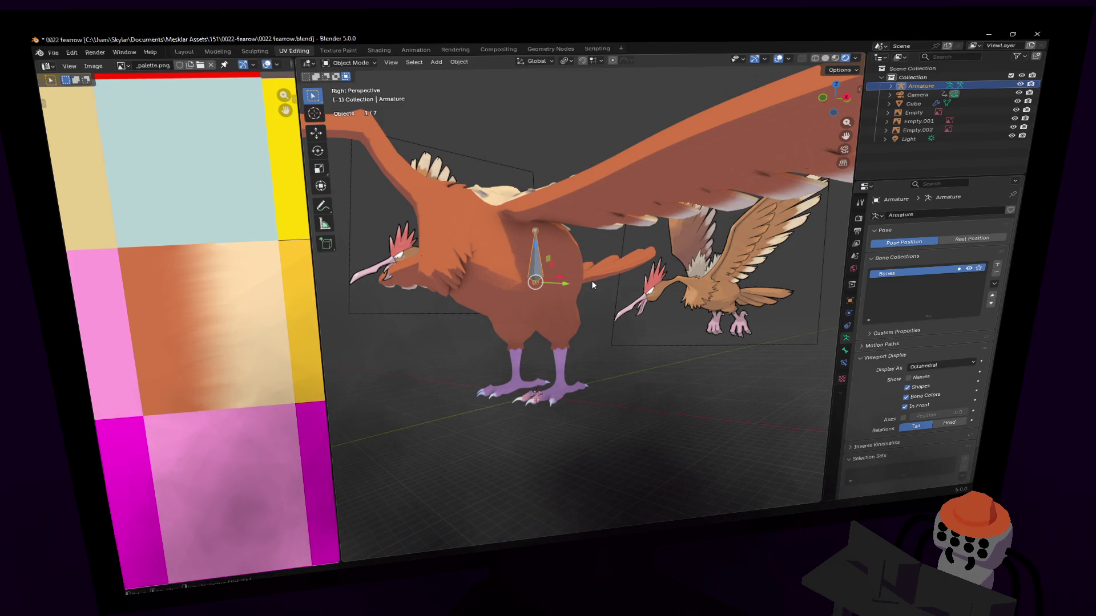
pyautogui.press('KP_3')
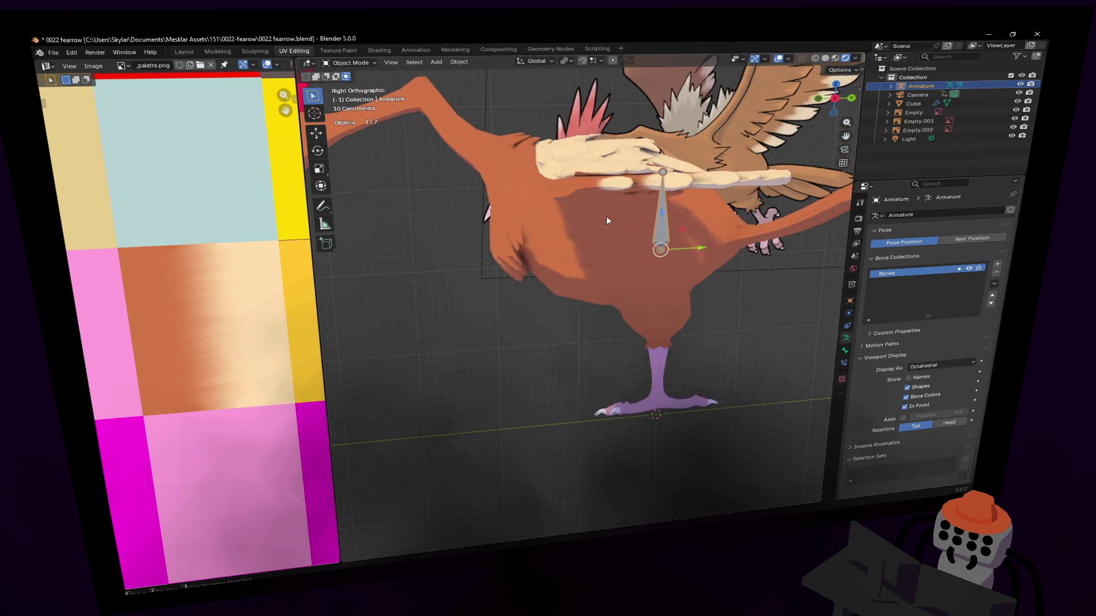
# Position the first bone and extrude a bone chain up the Fearow's neck.
pyautogui.keyDown('shift'); pyautogui.moveTo(658, 174); pyautogui.dragTo(626, 202, button='middle'); pyautogui.keyUp('shift')
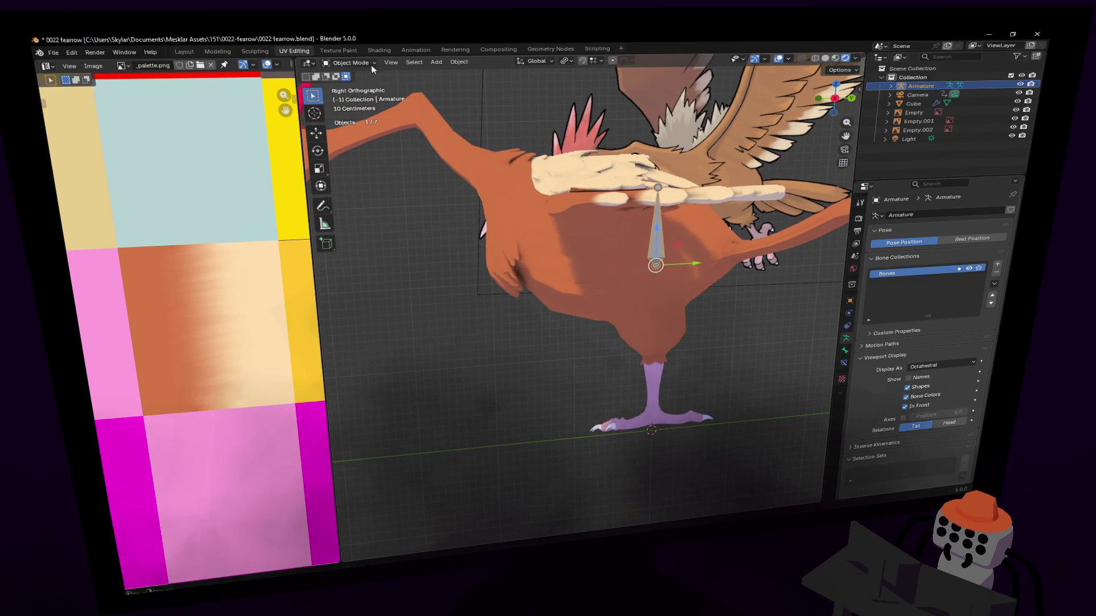
pyautogui.press('Tab')
pyautogui.scroll(2, 704, 324)
pyautogui.press('g')
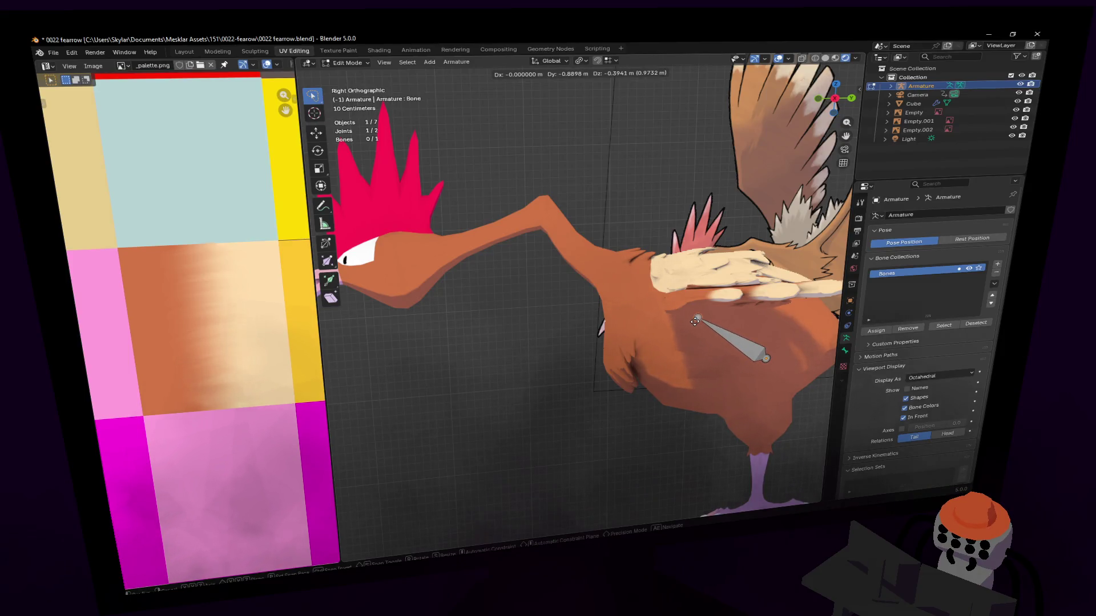
pyautogui.click(695, 321)
pyautogui.press('e')
pyautogui.click(628, 271)
pyautogui.press('e')
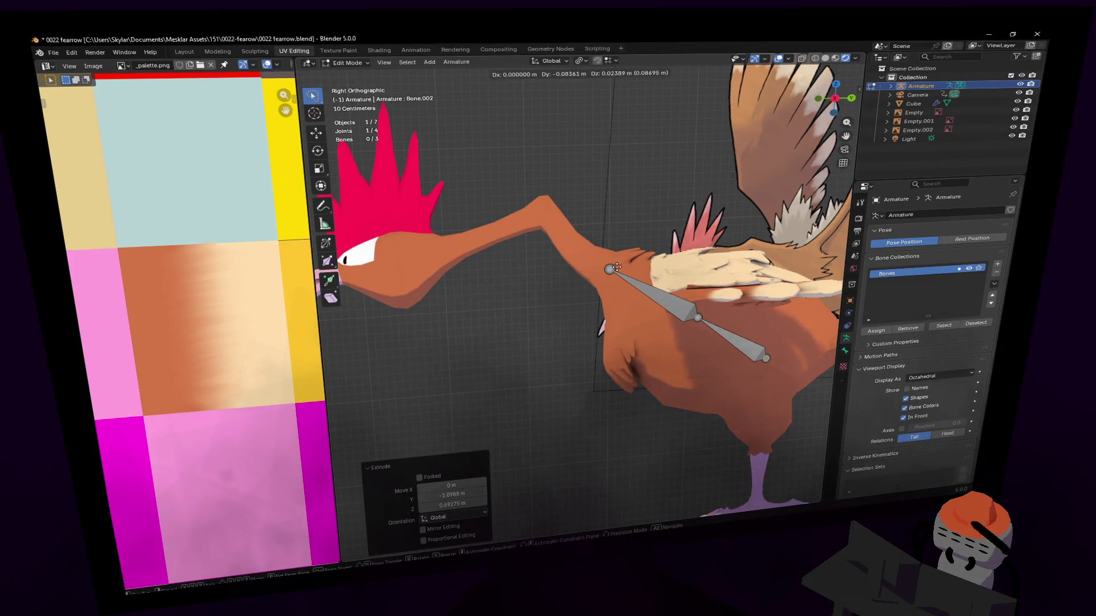
pyautogui.click(584, 245)
pyautogui.press('e')
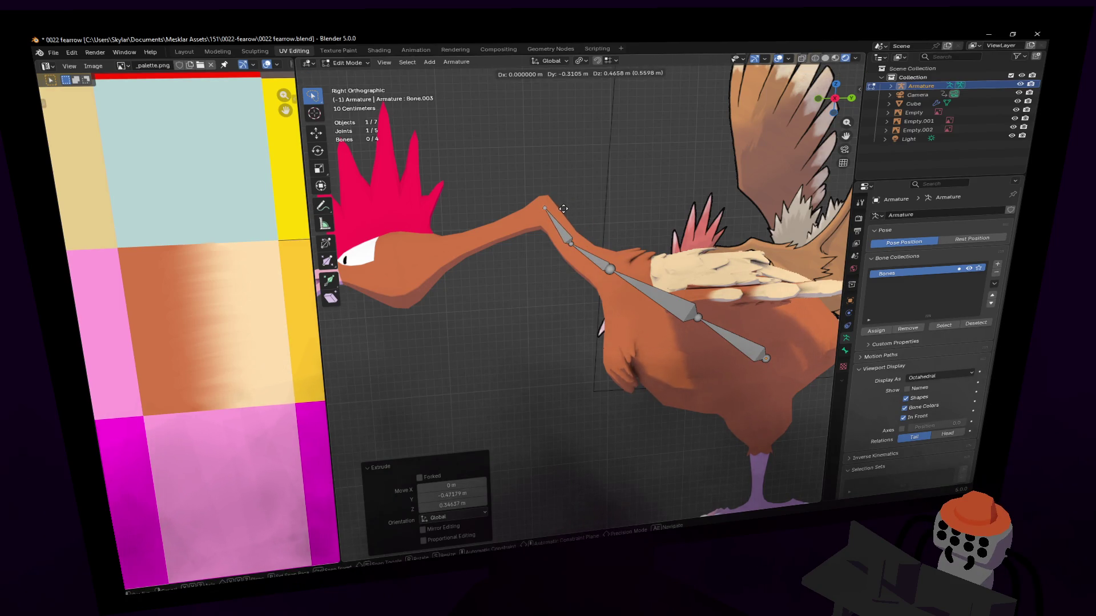
pyautogui.keyDown('shift'); pyautogui.moveTo(564, 208); pyautogui.dragTo(627, 203, button='middle'); pyautogui.keyUp('shift')
pyautogui.click(609, 206)
# Extrude bones into the head and out to the beak.
pyautogui.press('e')
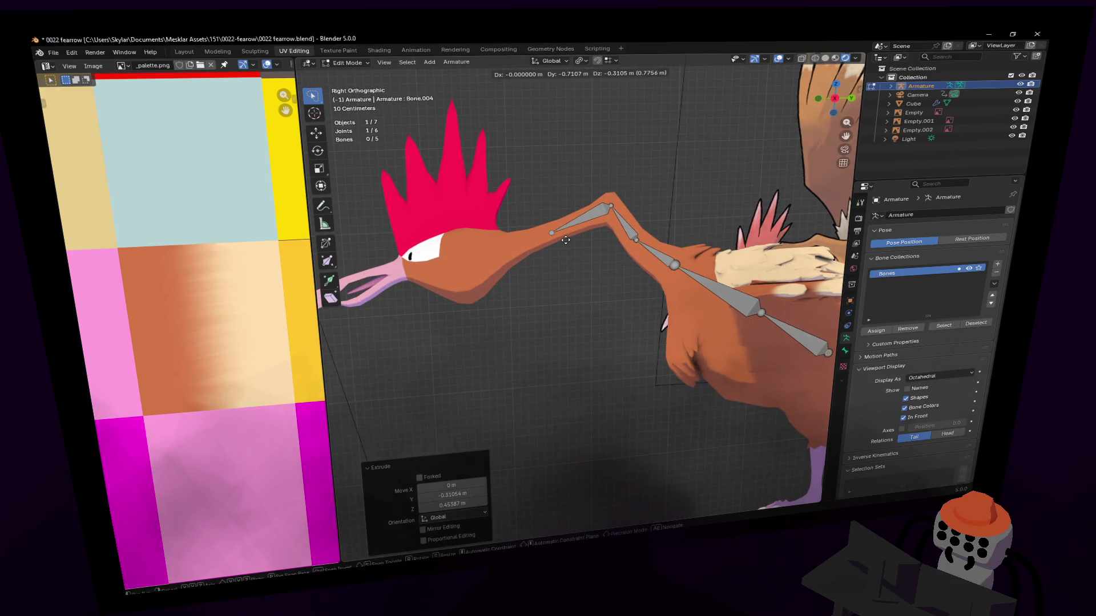
pyautogui.click(565, 241)
pyautogui.press('e')
pyautogui.keyDown('shift'); pyautogui.moveTo(502, 245); pyautogui.dragTo(666, 251, button='middle'); pyautogui.keyUp('shift')
pyautogui.click(672, 263)
pyautogui.press('e')
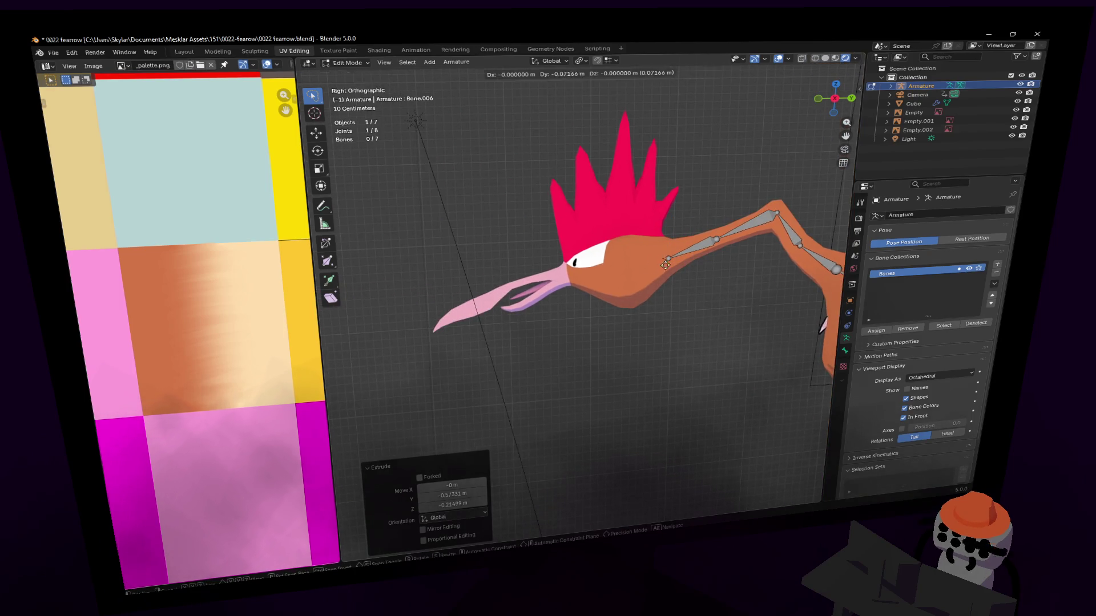
pyautogui.click(593, 271)
# Extrude a bone chain back through the body to the tail tip, then start one down toward the leg.
pyautogui.moveTo(593, 271)
pyautogui.keyDown('shift'); pyautogui.mouseDown(button='middle')
pyautogui.moveTo(578, 232)
pyautogui.moveTo(621, 247)
pyautogui.mouseUp(button='middle'); pyautogui.keyUp('shift')
pyautogui.press('e')
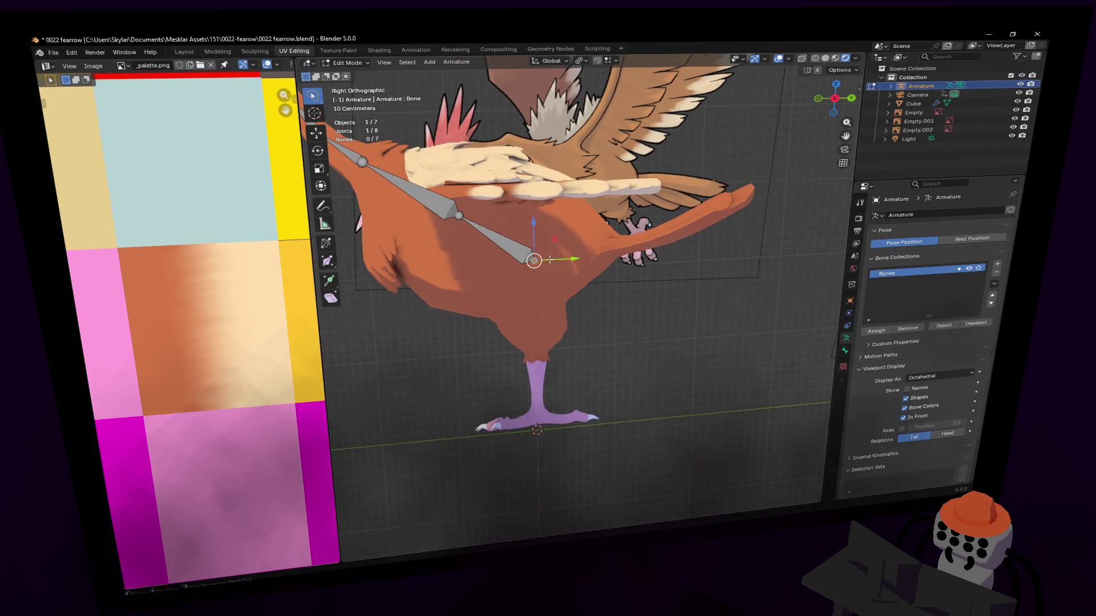
pyautogui.click(533, 260)
pyautogui.press('e')
pyautogui.click(633, 248)
pyautogui.press('e')
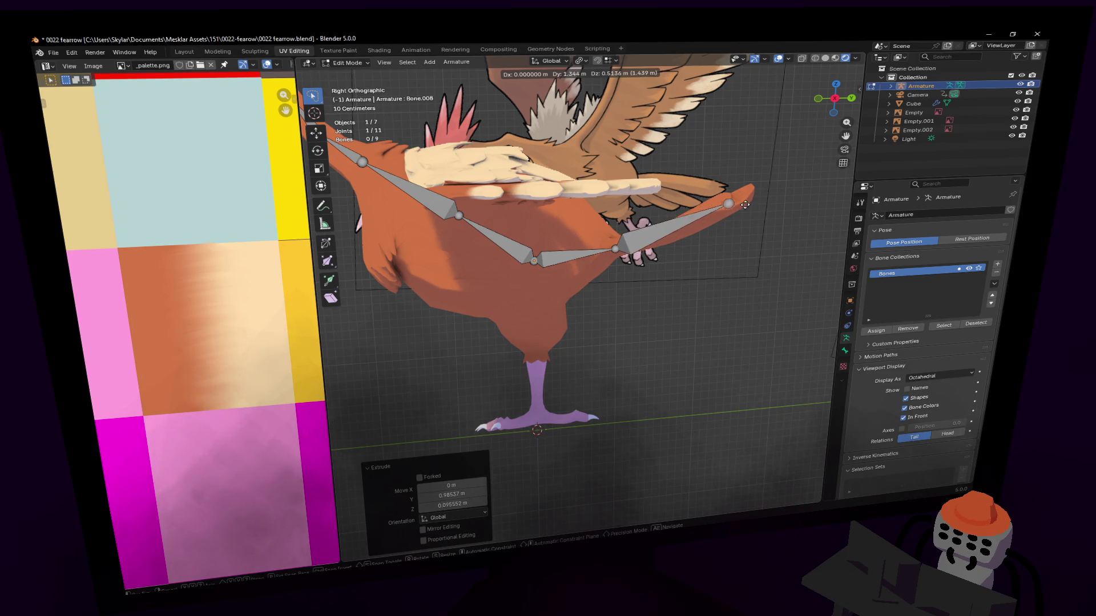
pyautogui.click(779, 191)
pyautogui.keyDown('shift'); pyautogui.moveTo(569, 271); pyautogui.dragTo(610, 261, button='middle'); pyautogui.keyUp('shift')
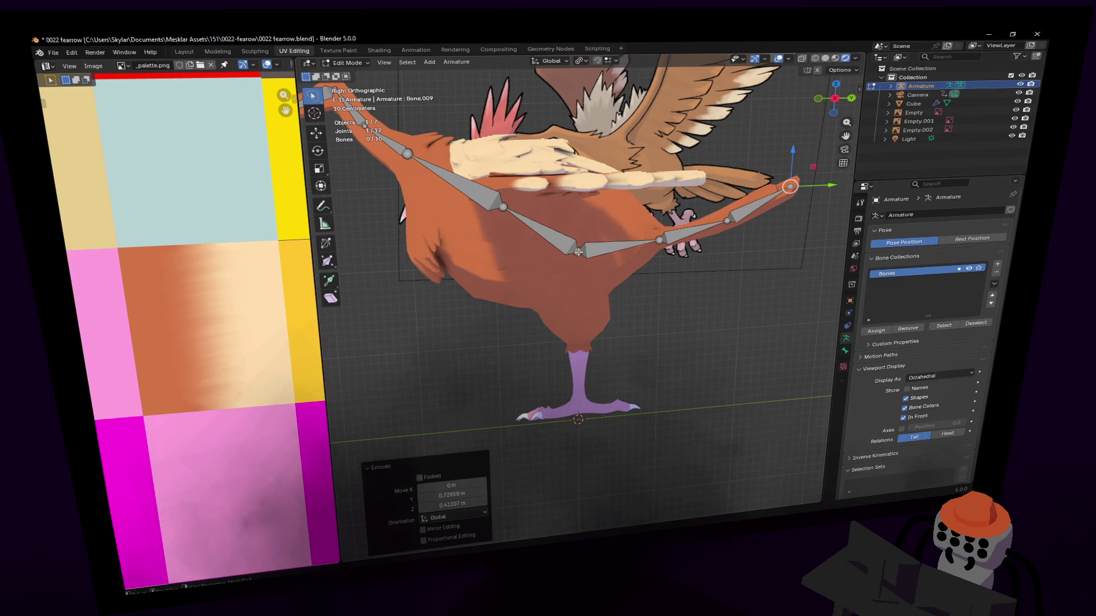
pyautogui.press('e')
pyautogui.click(528, 297)
pyautogui.press('e')
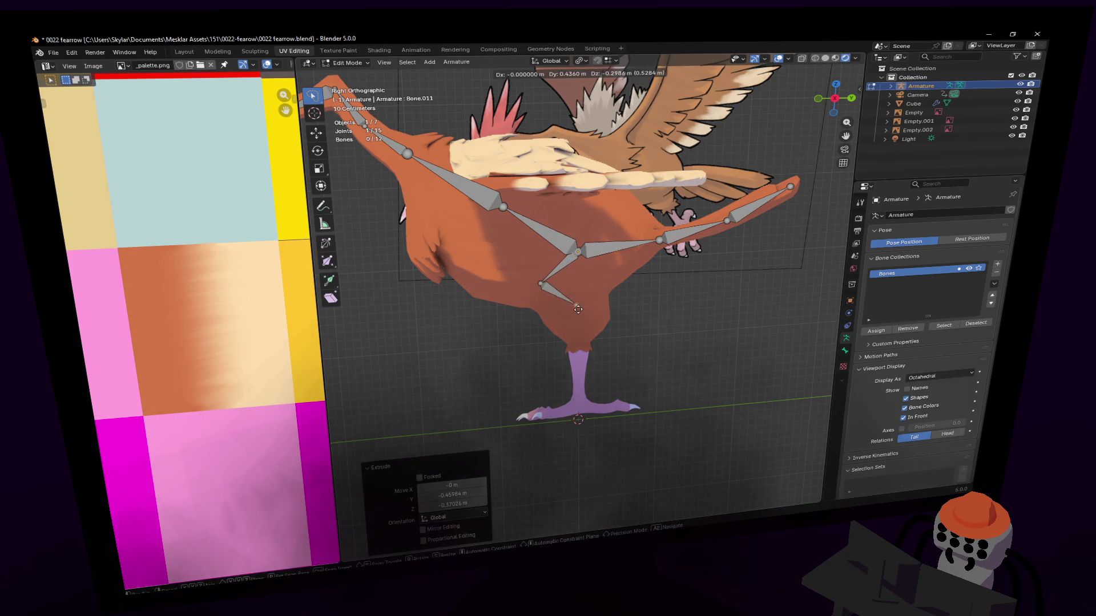
# Extrude the hip, thigh and vertical shin bones down the leg, undoing an extra extrusion.
pyautogui.click(578, 300)
pyautogui.press('e')
pyautogui.click(582, 345)
pyautogui.press('e')
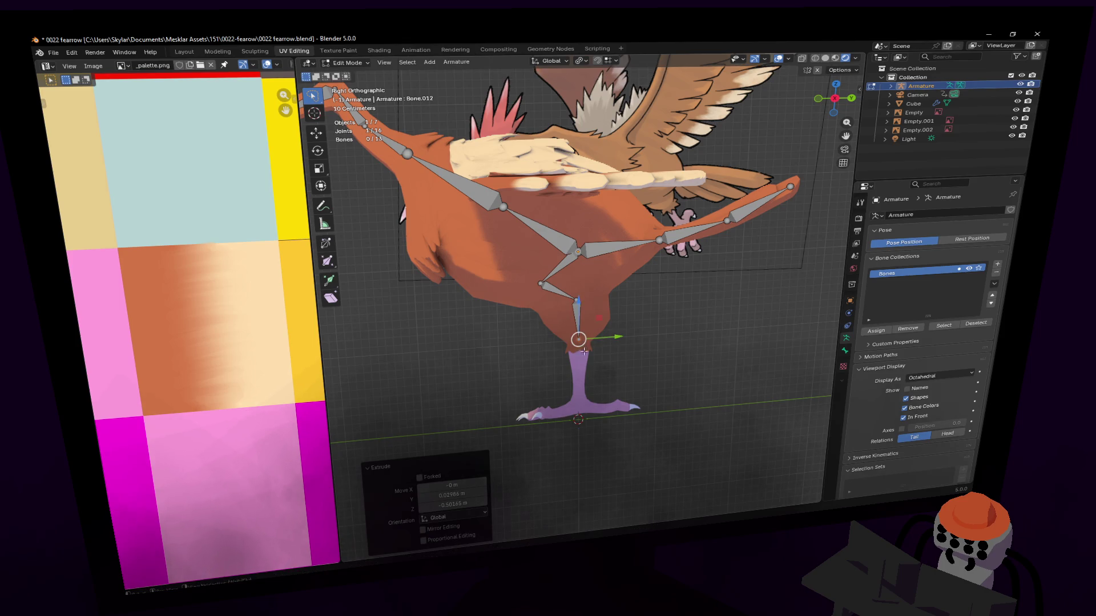
pyautogui.press('z')
pyautogui.click(587, 386)
pyautogui.press('e')
pyautogui.press('z')
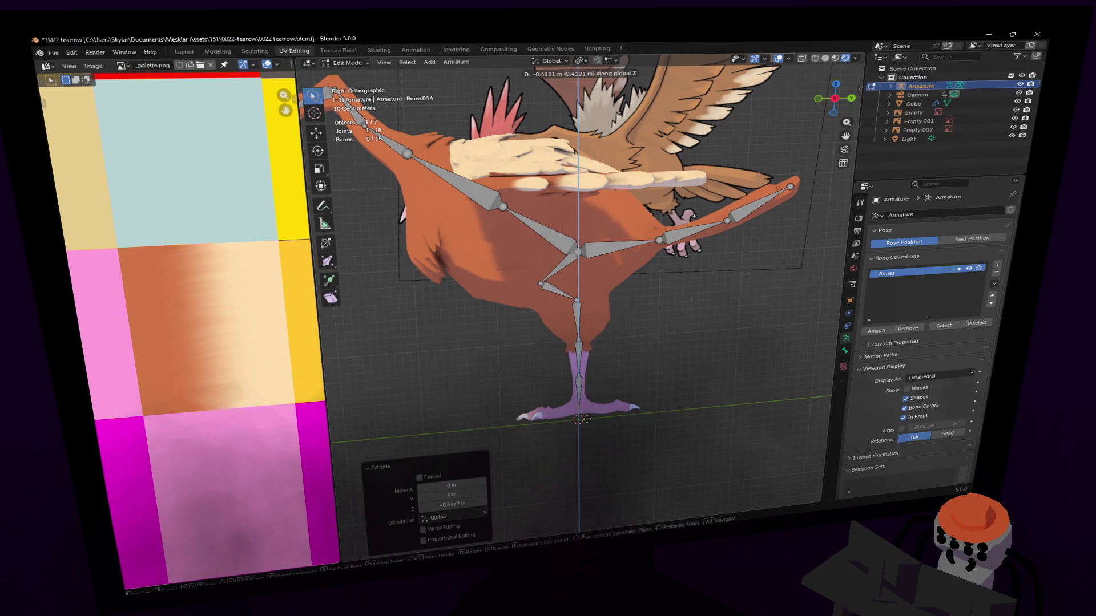
pyautogui.press('Escape')
pyautogui.hotkey('ctrl', 'z')
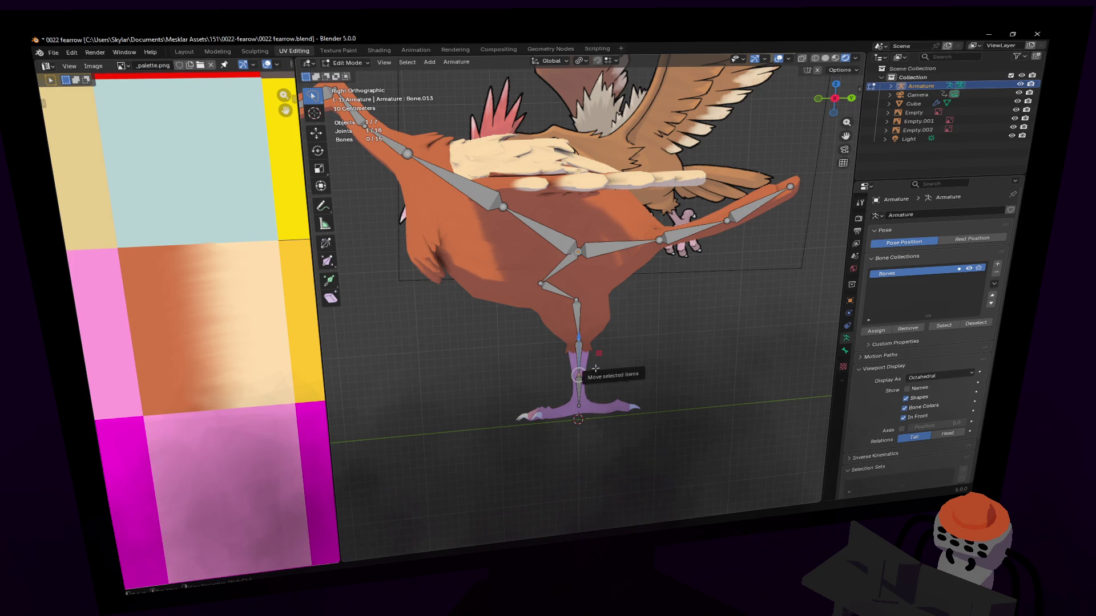
# Adjust the lower and upper leg joint positions along Y.
pyautogui.press('g')
pyautogui.press('y')
pyautogui.click(591, 369)
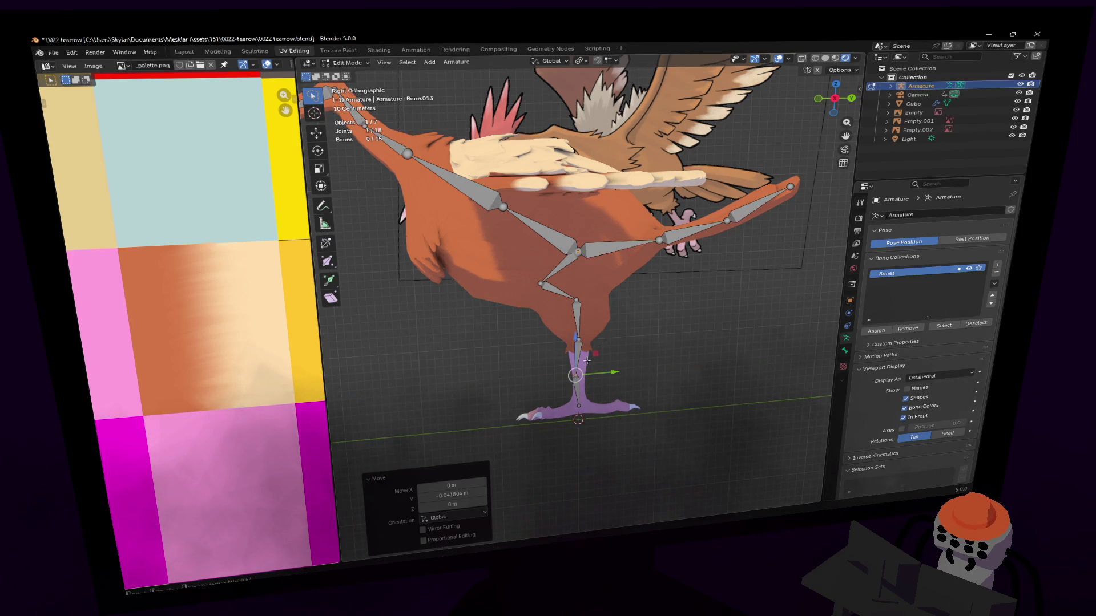
pyautogui.scroll(1, 580, 311)
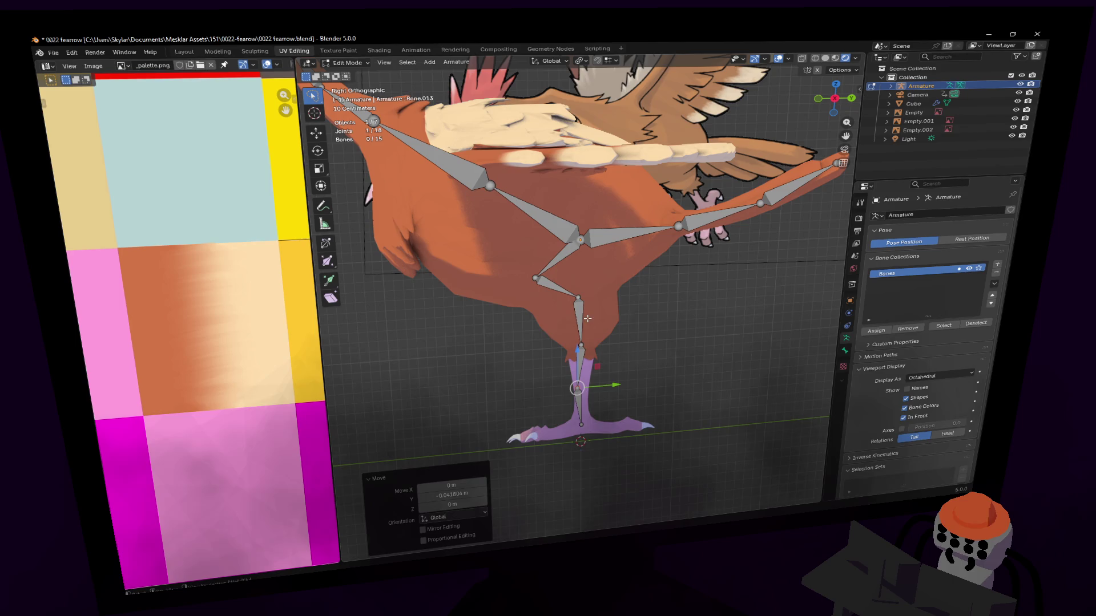
pyautogui.click(582, 296)
pyautogui.press('g')
pyautogui.press('y')
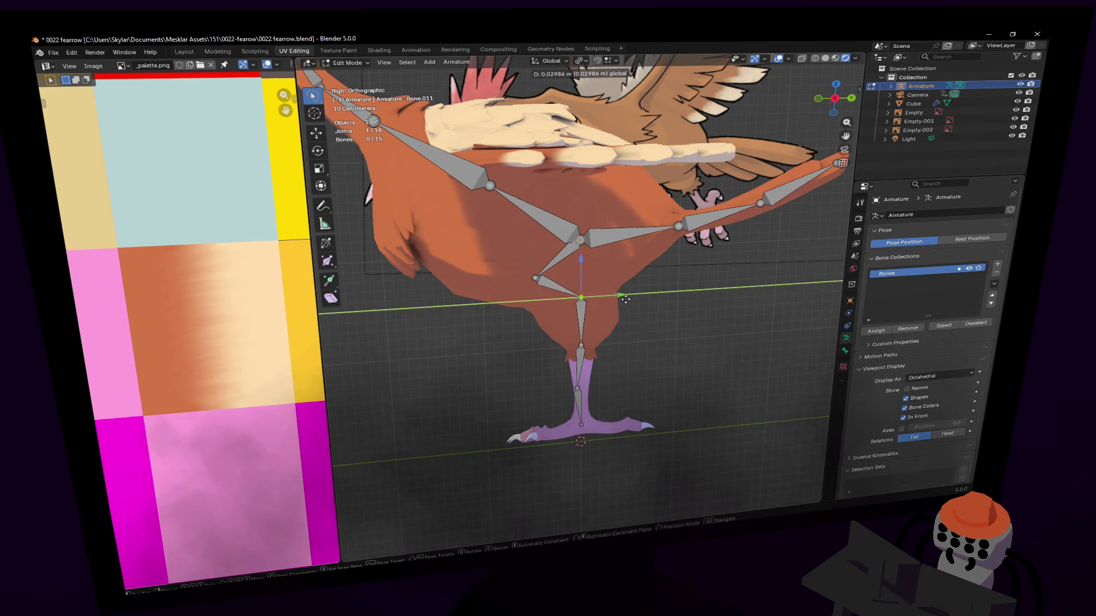
pyautogui.click(624, 298)
# Cancel a stray extrusion, check the leg from the front, and return to the right side view.
pyautogui.keyDown('shift'); pyautogui.moveTo(625, 298); pyautogui.dragTo(642, 255, button='middle'); pyautogui.keyUp('shift')
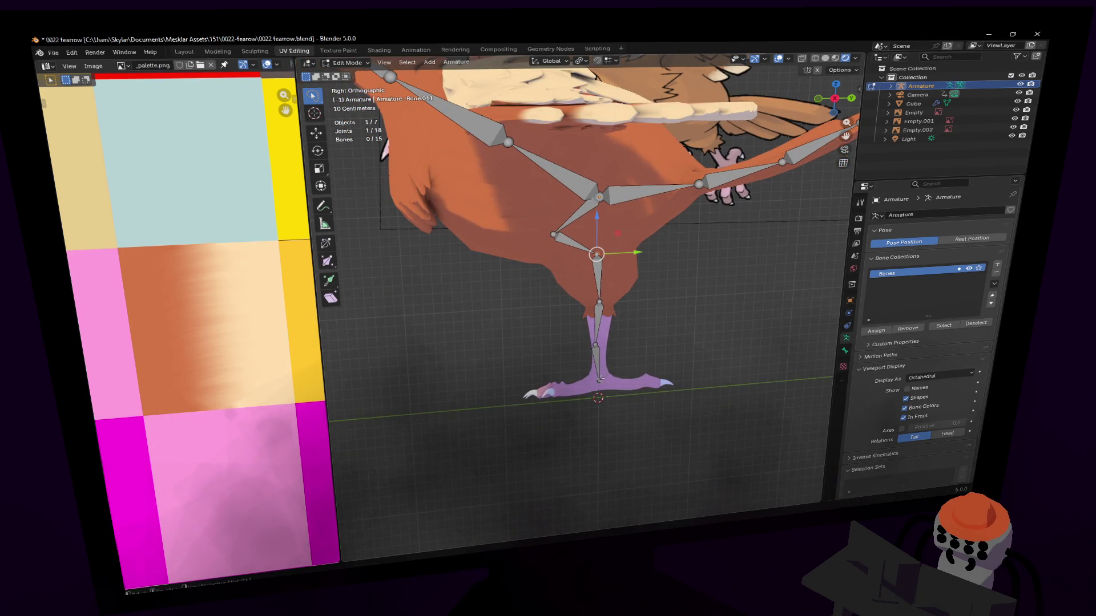
pyautogui.press('e')
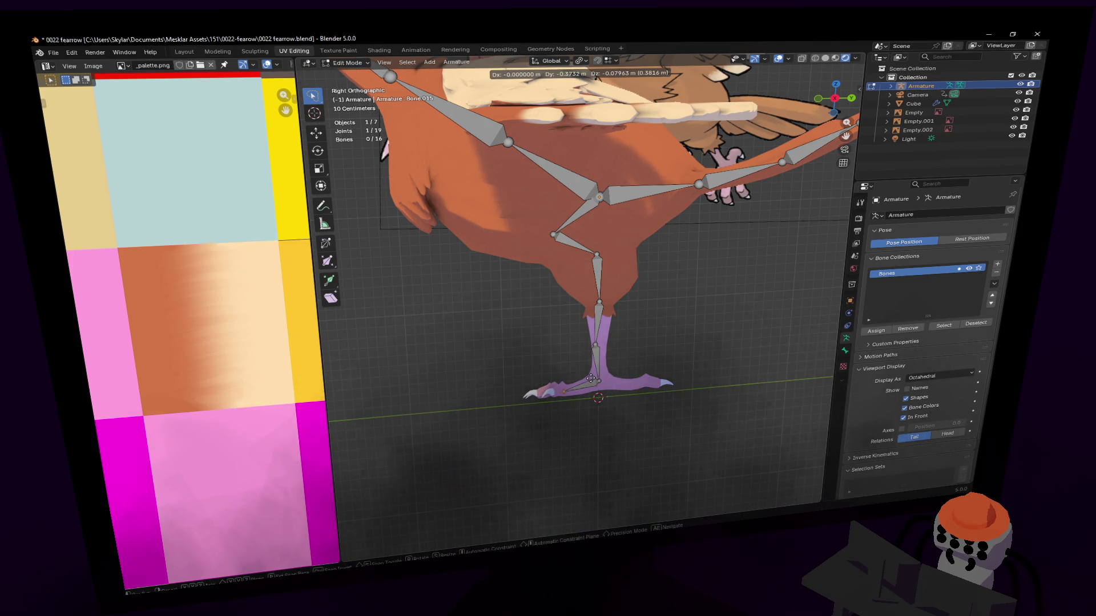
pyautogui.press('Escape')
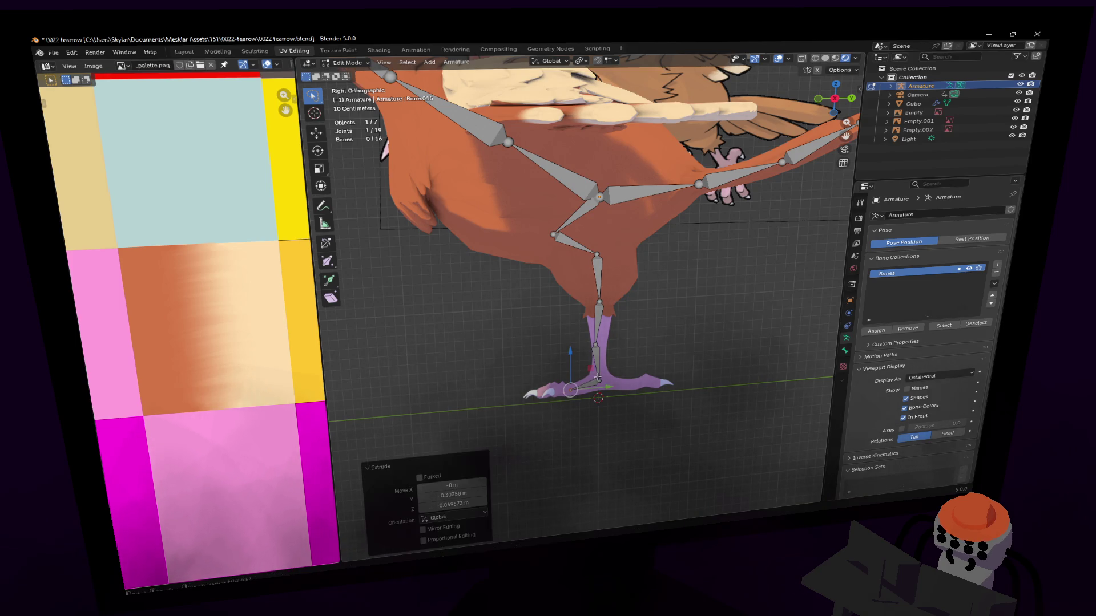
pyautogui.hotkey('ctrl', 'z')
pyautogui.moveTo(606, 306)
pyautogui.mouseDown(button='middle')
pyautogui.moveTo(611, 294)
pyautogui.moveTo(570, 285)
pyautogui.mouseUp(button='middle')
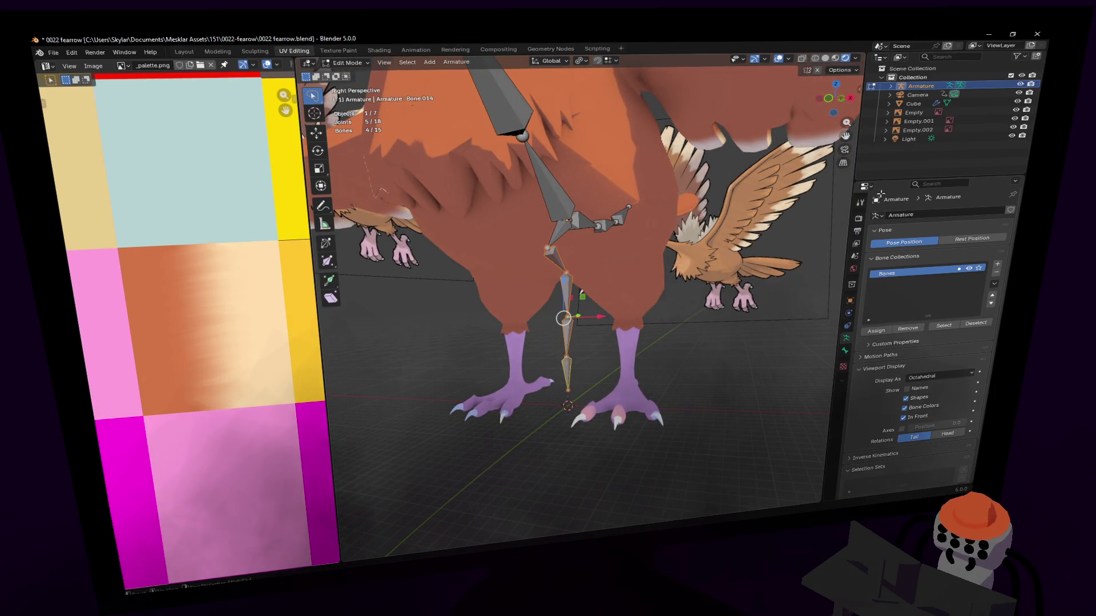
pyautogui.click(836, 99)
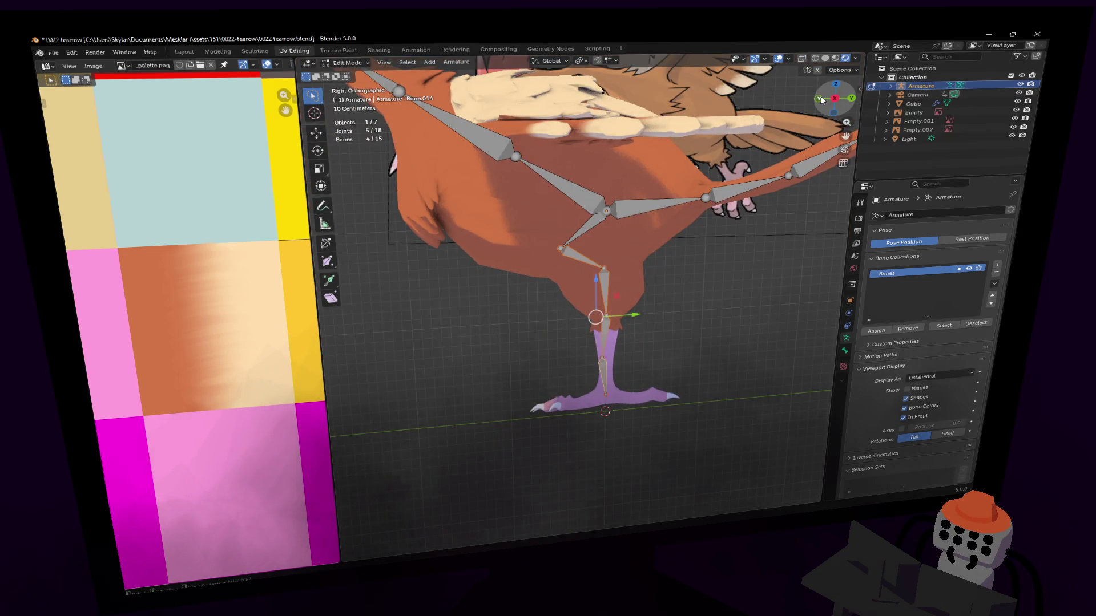
# In front view, slide the leg bones along X so they sit inside one of the Fearow's legs.
pyautogui.click(820, 100)
pyautogui.press('g')
pyautogui.press('x')
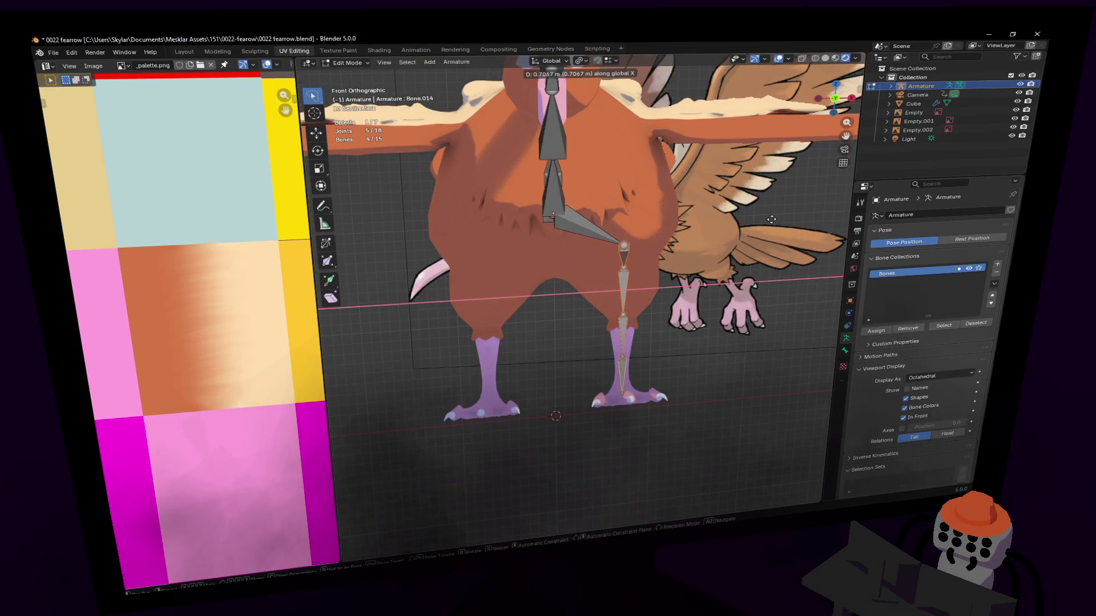
pyautogui.click(772, 219)
# Orbit to check the leg bones and select one of the neck bones.
pyautogui.moveTo(648, 238)
pyautogui.mouseDown(button='middle')
pyautogui.moveTo(581, 298)
pyautogui.moveTo(636, 251)
pyautogui.mouseUp(button='middle')
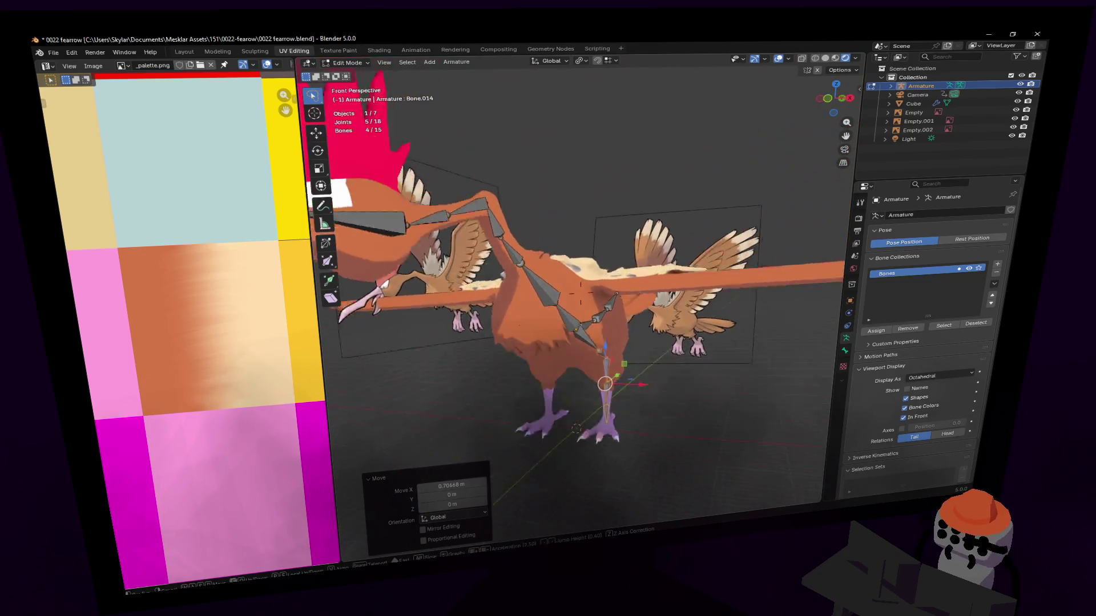
pyautogui.click(505, 334)
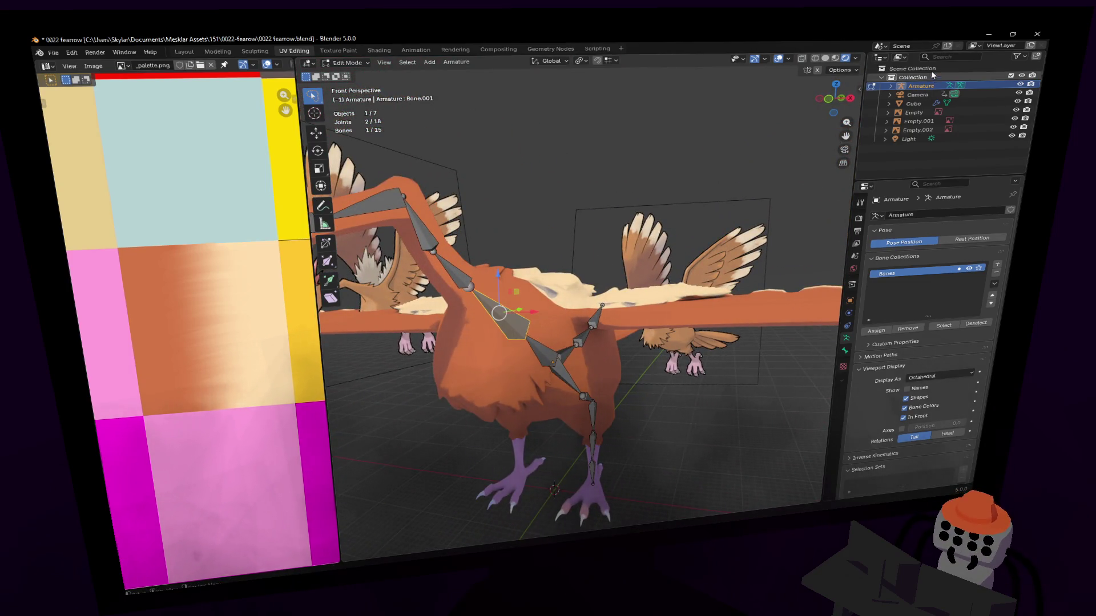
pyautogui.click(836, 85)
pyautogui.scroll(2, 502, 206)
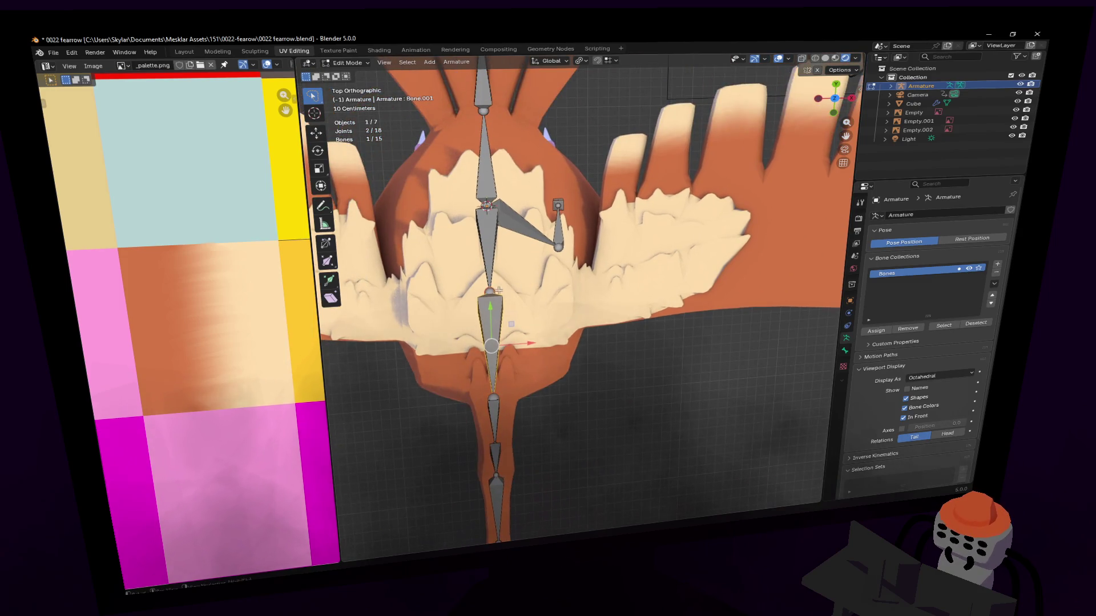
# Extrude a chain of bones from the body joint out along the wing to the wingtip.
pyautogui.press('e')
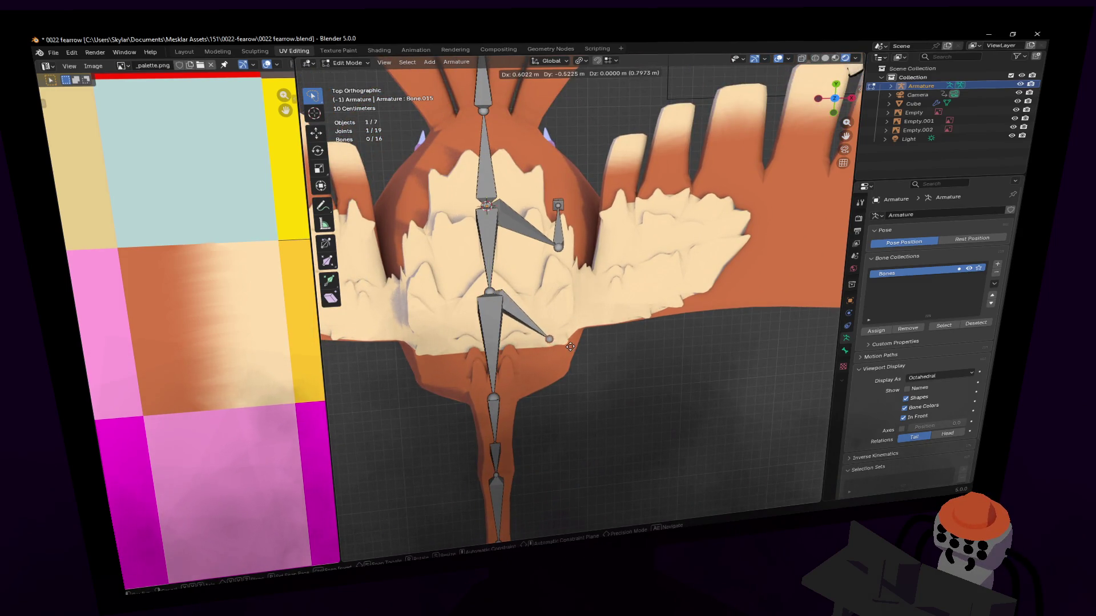
pyautogui.click(572, 309)
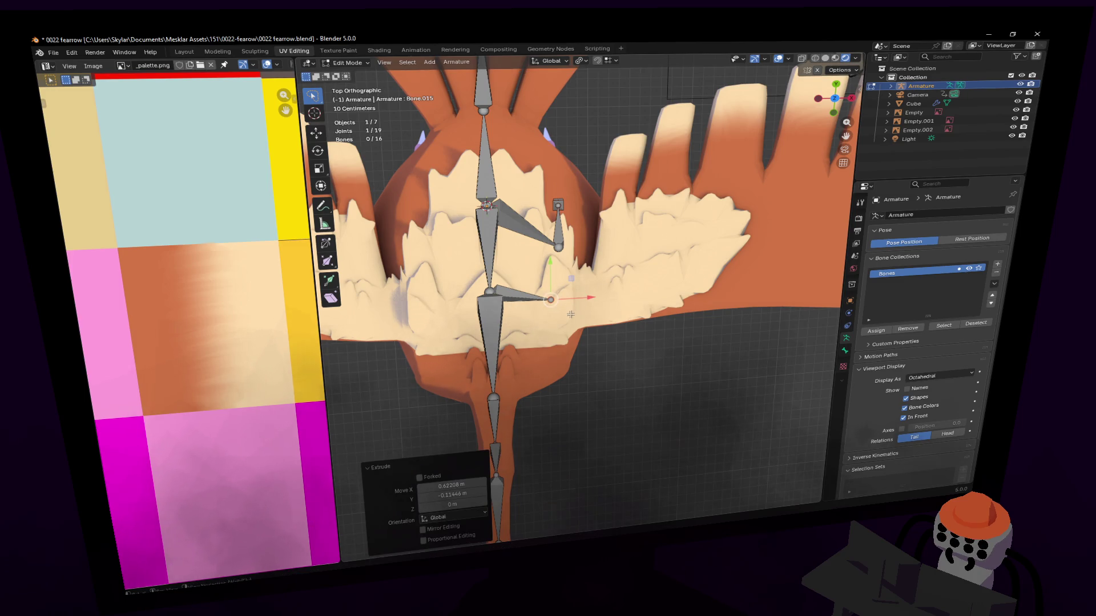
pyautogui.hotkey('ctrl', 'z')
pyautogui.press('e')
pyautogui.click(598, 351)
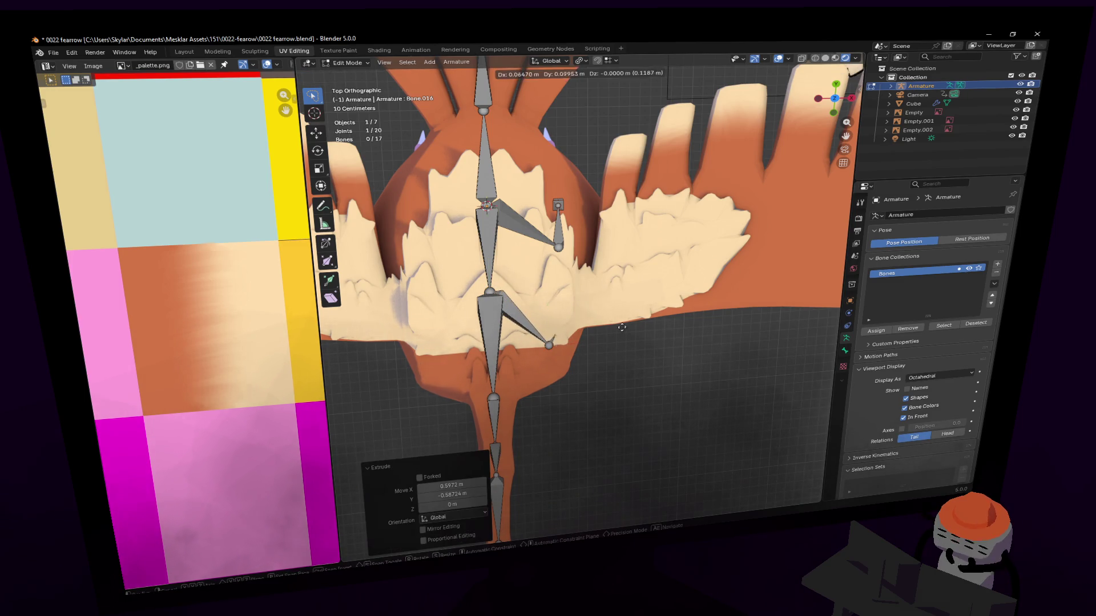
pyautogui.scroll(5, 427, 259)
pyautogui.scroll(-5, 426, 259)
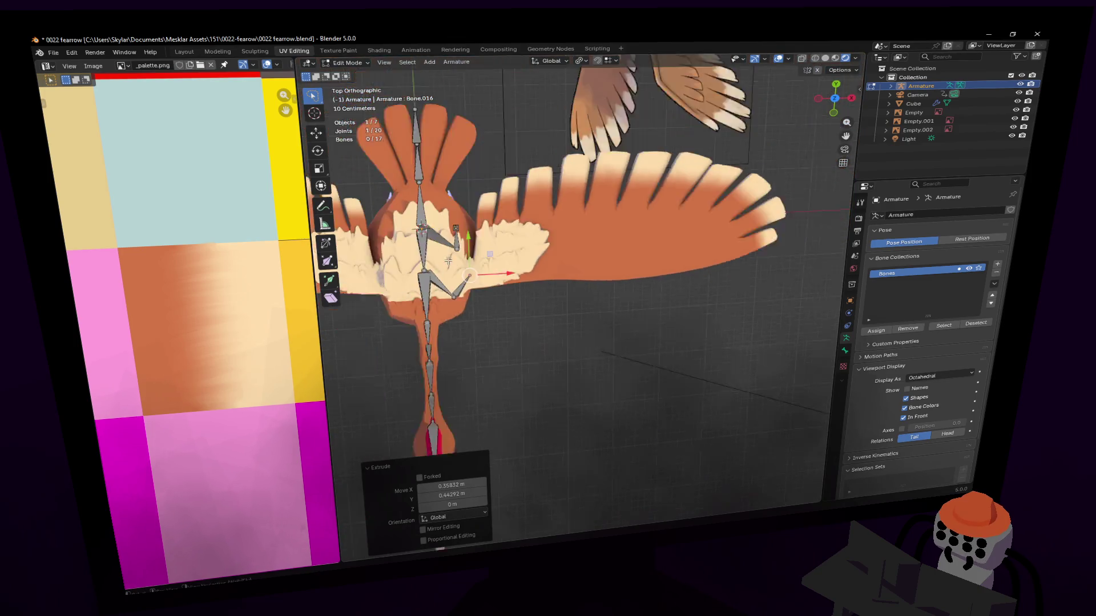
pyautogui.press('e')
pyautogui.click(544, 260)
pyautogui.press('e')
pyautogui.click(607, 263)
pyautogui.press('e')
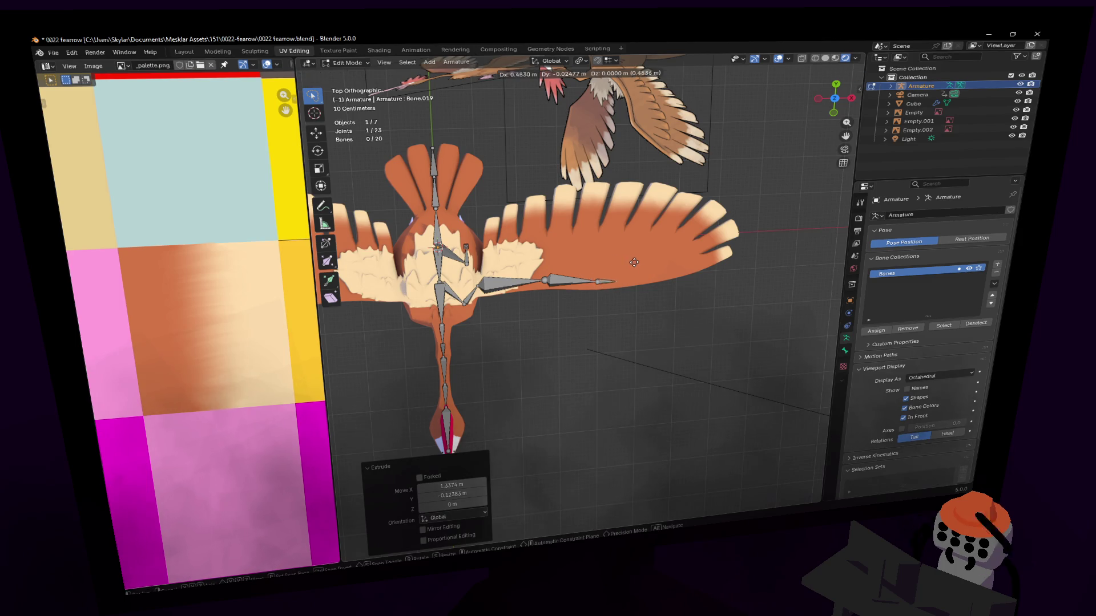
pyautogui.click(660, 256)
pyautogui.press('e')
pyautogui.click(713, 246)
pyautogui.press('e')
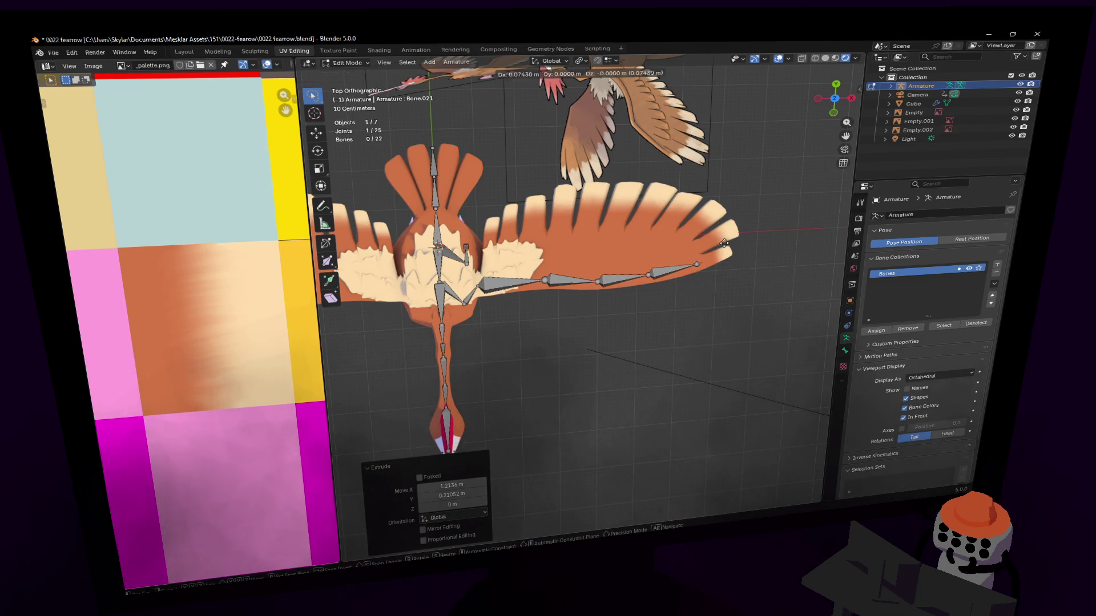
pyautogui.click(744, 235)
pyautogui.scroll(3, 619, 363)
pyautogui.scroll(2, 620, 364)
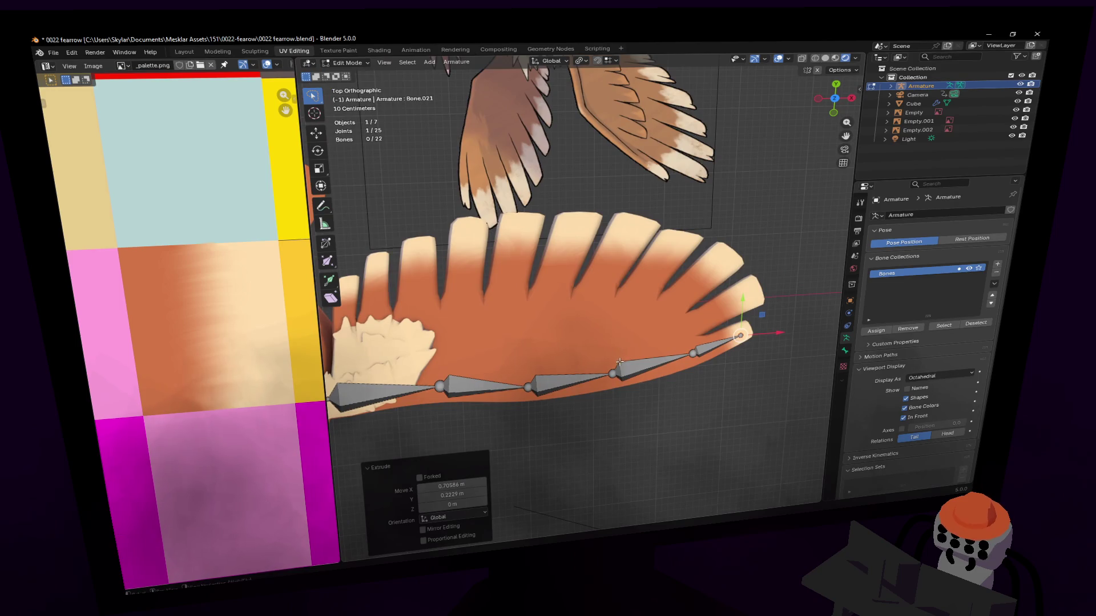
# Branch two-bone chains from wing joints up into the first long feathers, adjusting their tips.
pyautogui.click(613, 372)
pyautogui.press('e')
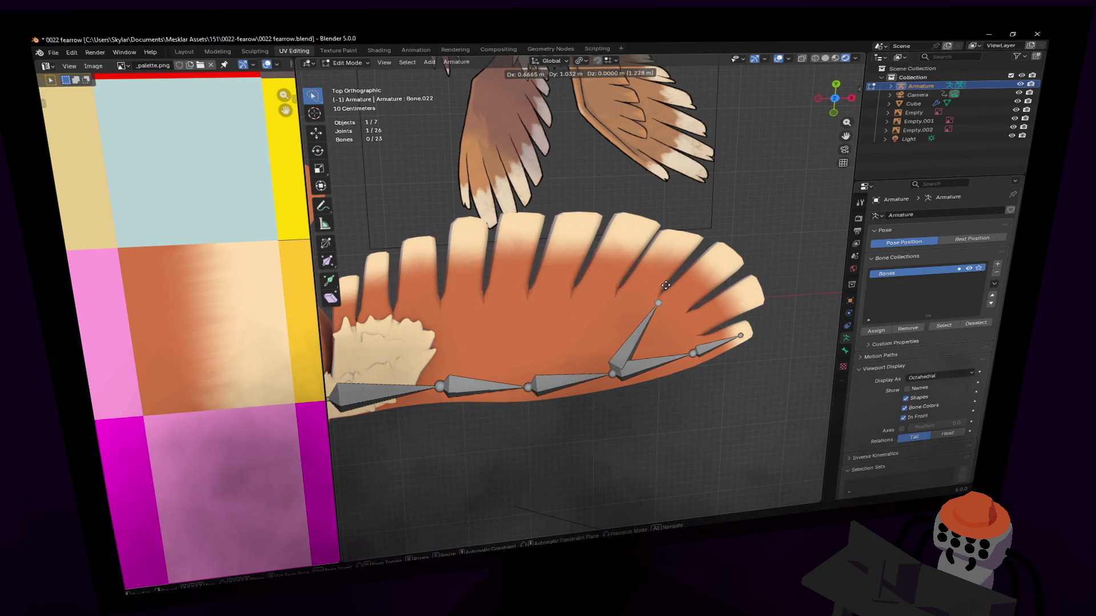
pyautogui.click(666, 285)
pyautogui.press('e')
pyautogui.click(685, 233)
pyautogui.keyDown('shift'); pyautogui.moveTo(685, 234); pyautogui.dragTo(740, 237, button='middle'); pyautogui.keyUp('shift')
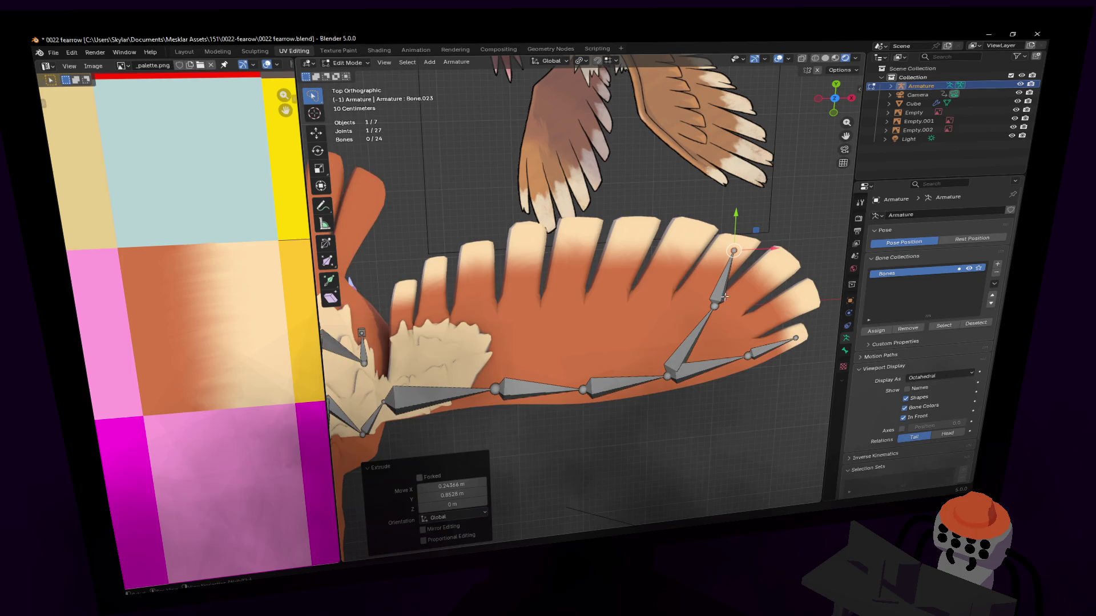
pyautogui.press('g')
pyautogui.click(709, 305)
pyautogui.press('g')
pyautogui.click(710, 302)
pyautogui.scroll(2, 693, 391)
pyautogui.press('e')
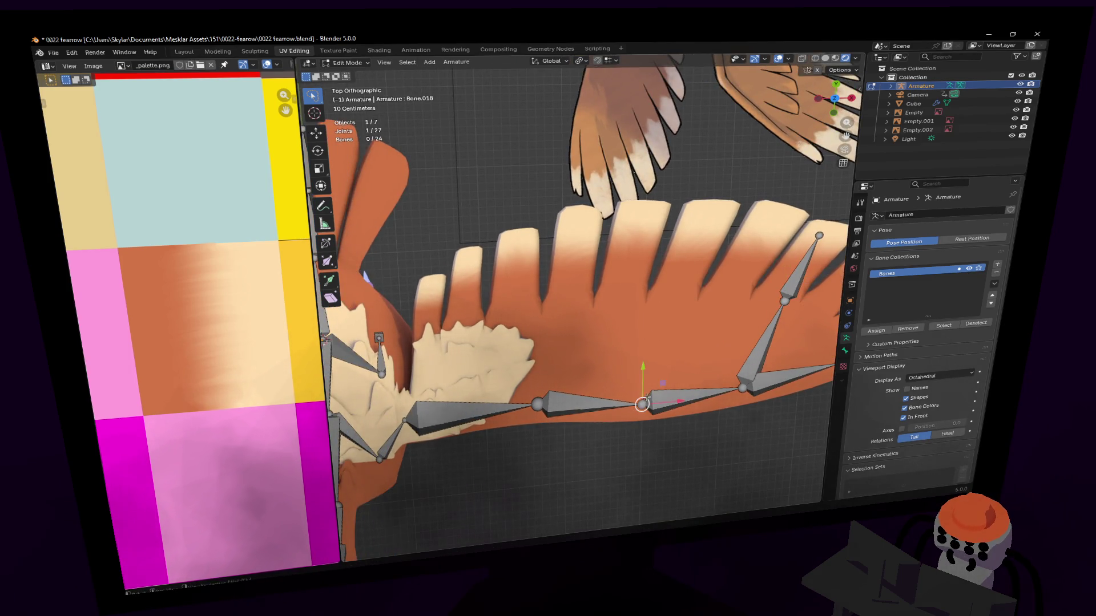
pyautogui.click(674, 304)
pyautogui.press('e')
pyautogui.click(705, 232)
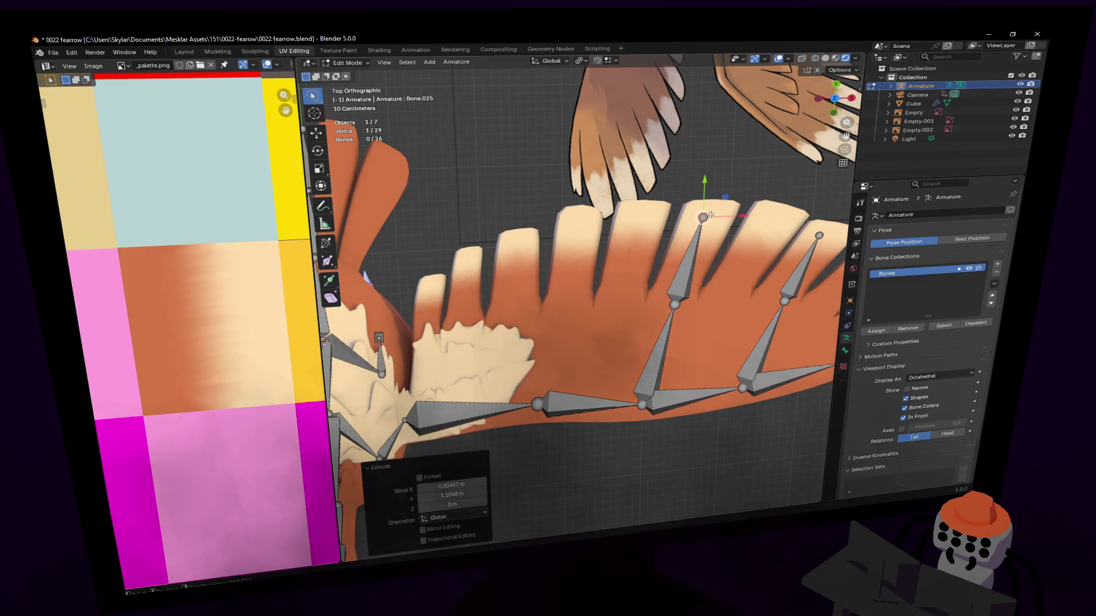
pyautogui.scroll(1, 659, 305)
# Extrude bones into the remaining and inner feathers, nudging joints to sit inside each feather.
pyautogui.press('e')
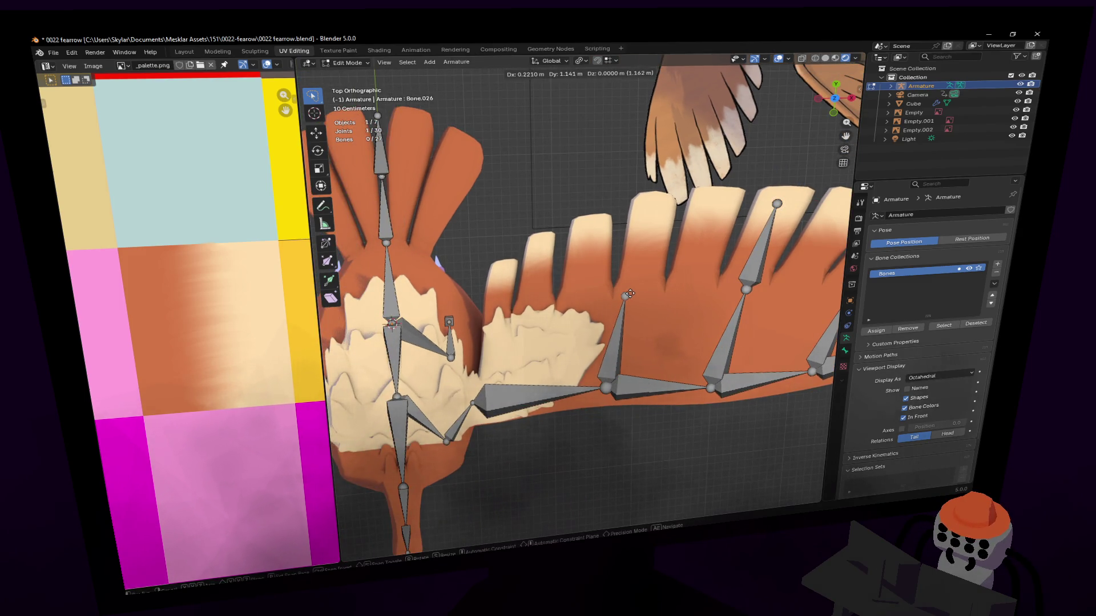
pyautogui.click(629, 293)
pyautogui.press('e')
pyautogui.click(649, 208)
pyautogui.keyDown('shift'); pyautogui.moveTo(650, 208); pyautogui.dragTo(681, 215, button='middle'); pyautogui.keyUp('shift')
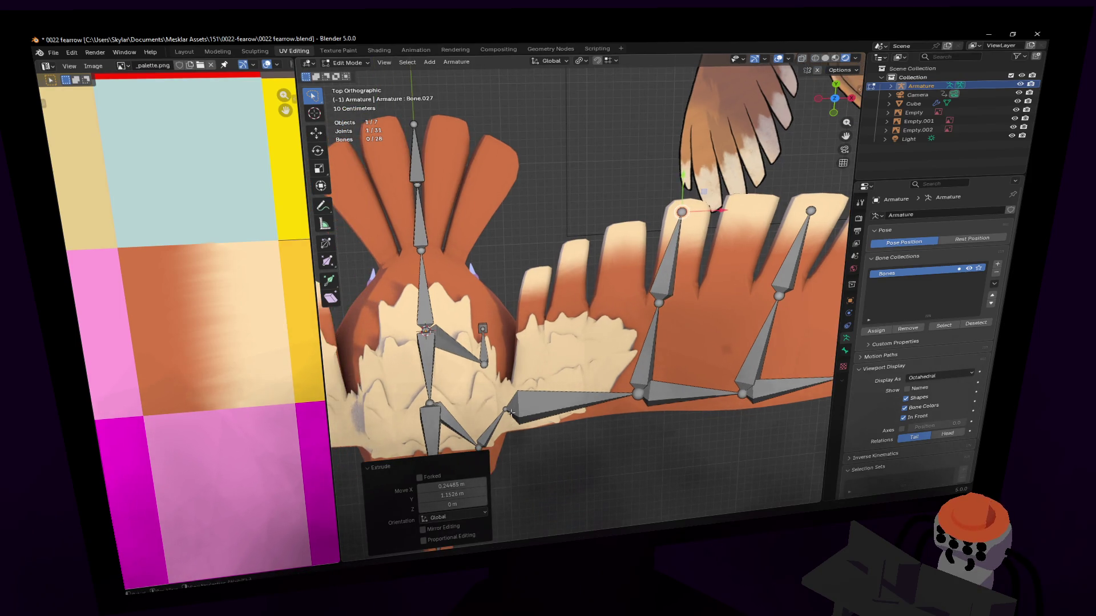
pyautogui.press('e')
pyautogui.click(519, 411)
pyautogui.press('g')
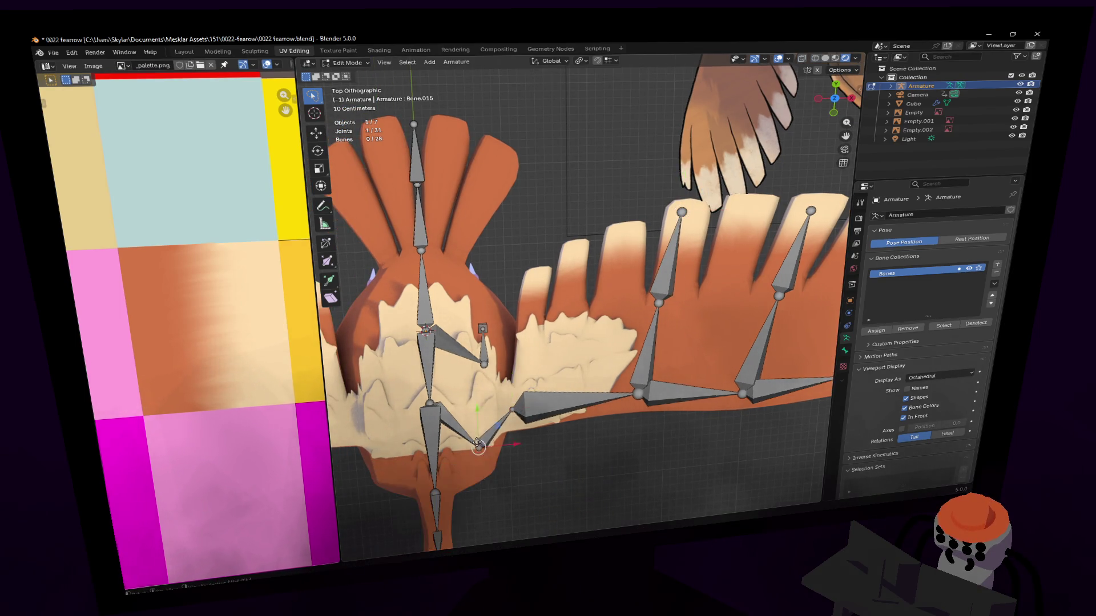
pyautogui.click(478, 429)
pyautogui.press('e')
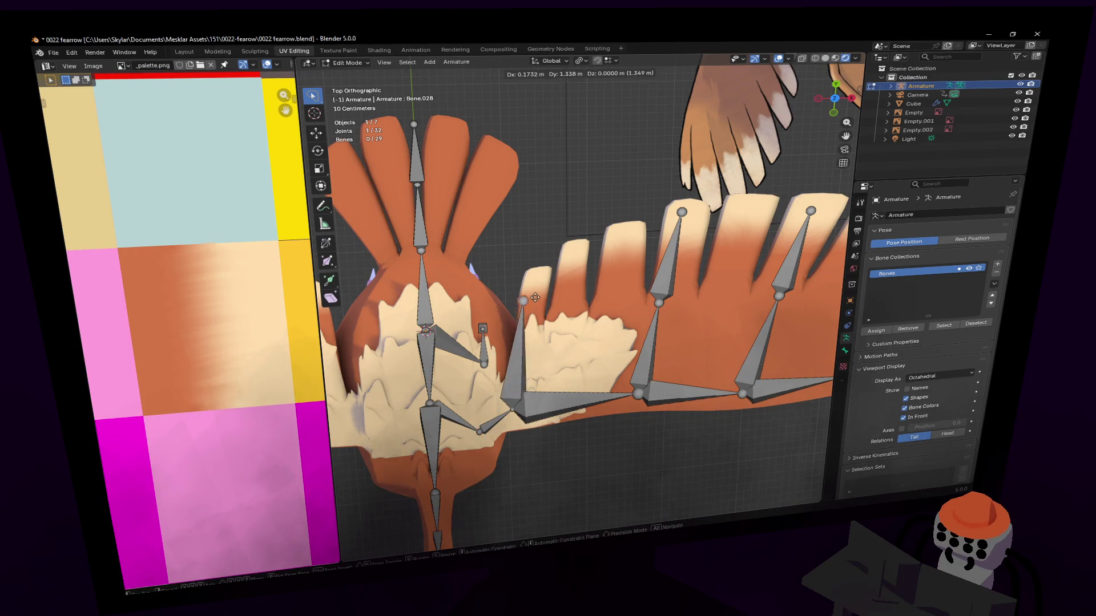
pyautogui.click(543, 326)
pyautogui.press('e')
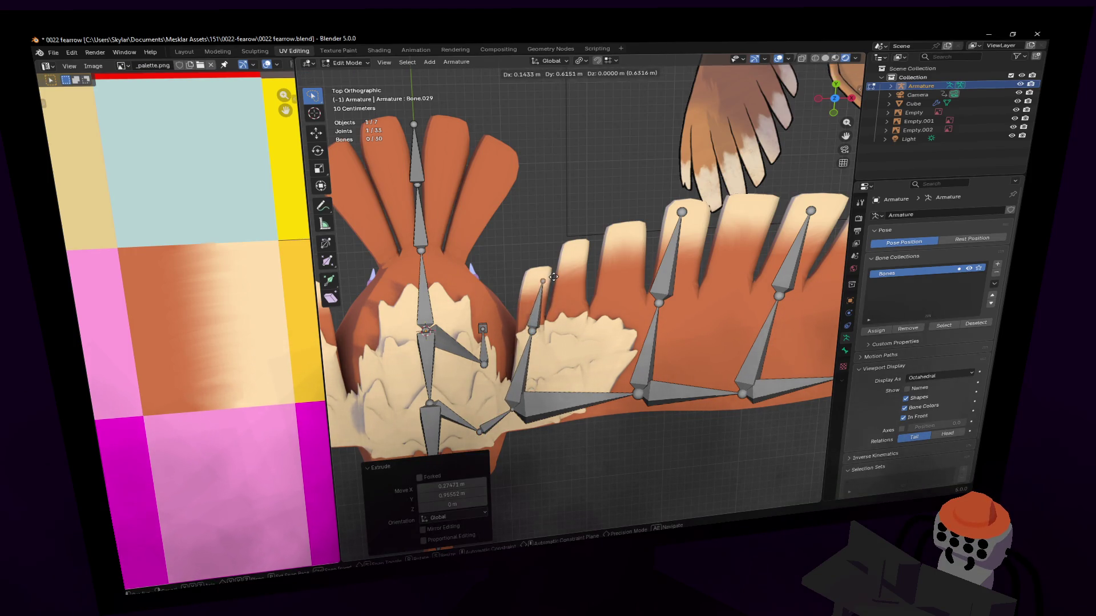
pyautogui.click(538, 279)
pyautogui.press('g')
pyautogui.click(567, 293)
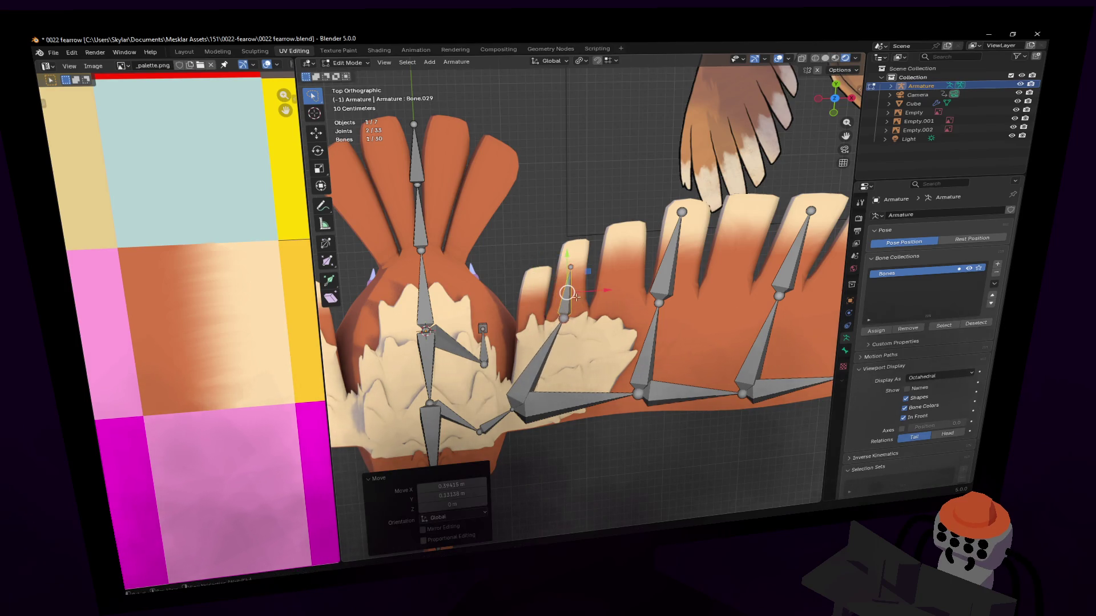
pyautogui.press('g')
pyautogui.click(567, 294)
pyautogui.click(567, 316)
pyautogui.press('g')
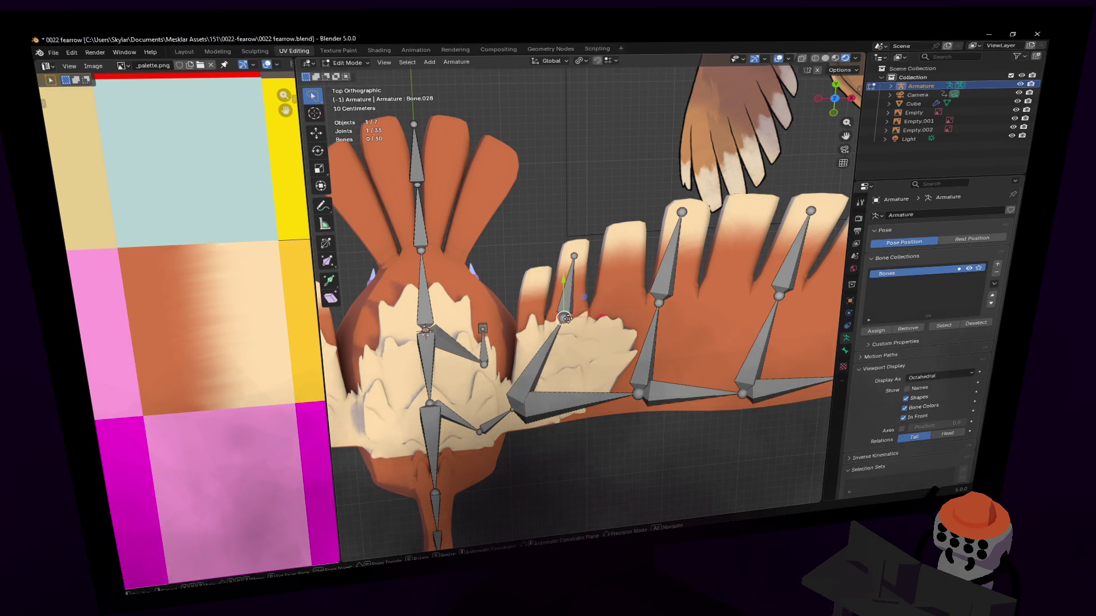
pyautogui.scroll(-2, 575, 332)
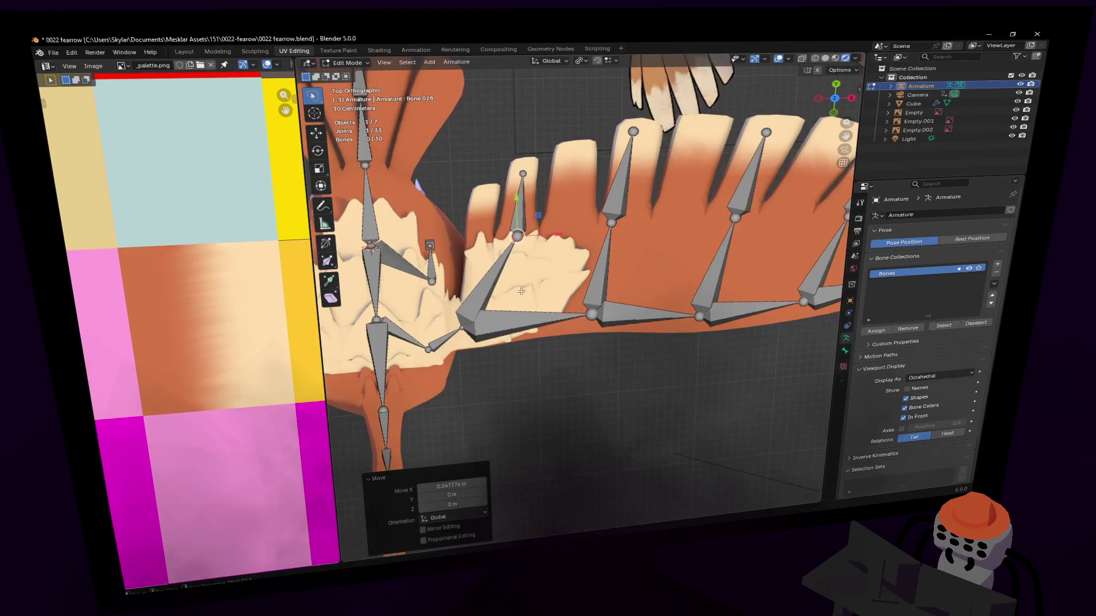
# Lasso-select all the new wing bones from an angled view.
pyautogui.moveTo(587, 413)
pyautogui.mouseDown(button='middle')
pyautogui.moveTo(582, 257)
pyautogui.moveTo(580, 293)
pyautogui.moveTo(712, 386)
pyautogui.mouseUp(button='middle')
pyautogui.keyDown('ctrl'); pyautogui.moveTo(768, 309); pyautogui.dragTo(818, 382, button='right'); pyautogui.keyUp('ctrl')
pyautogui.moveTo(819, 382); pyautogui.dragTo(746, 310, button='middle')
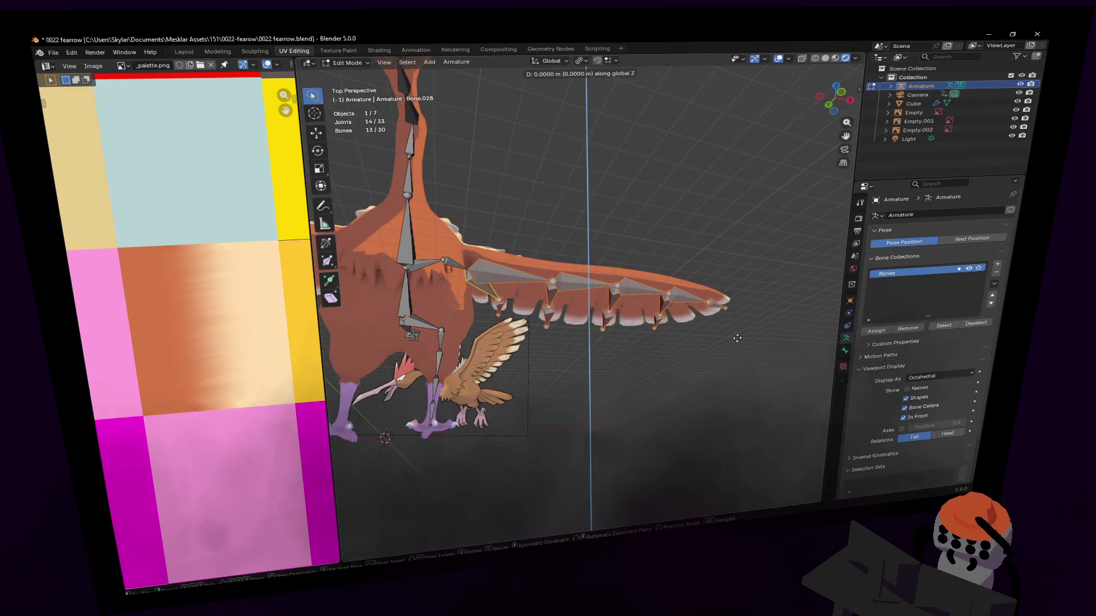
# Raise the selected wing bones along Z in front view, then leave Edit Mode to check.
pyautogui.click(829, 101)
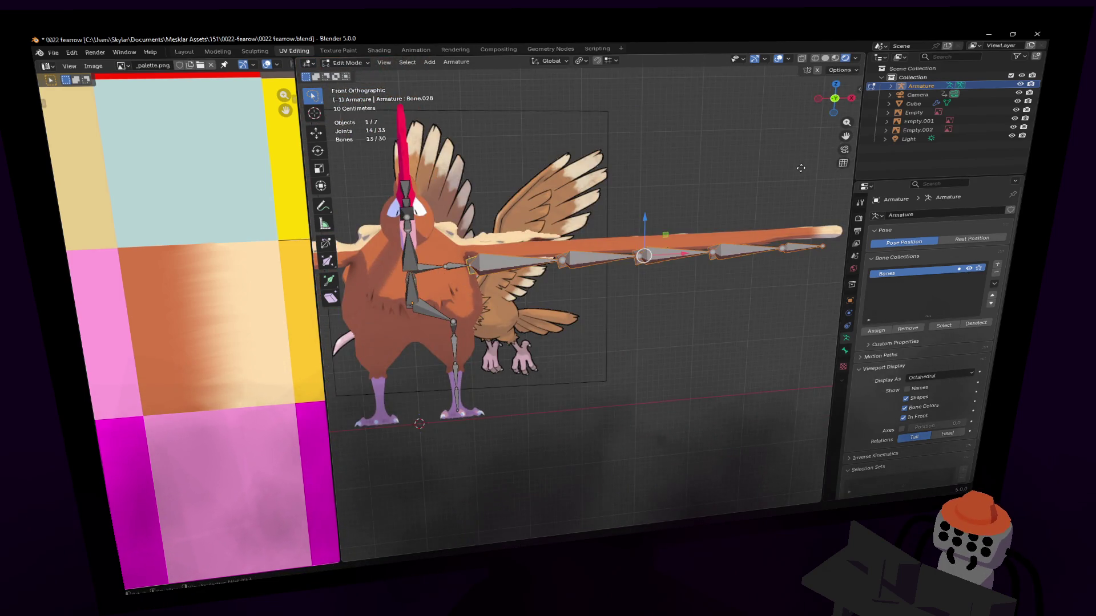
pyautogui.press('g')
pyautogui.press('z')
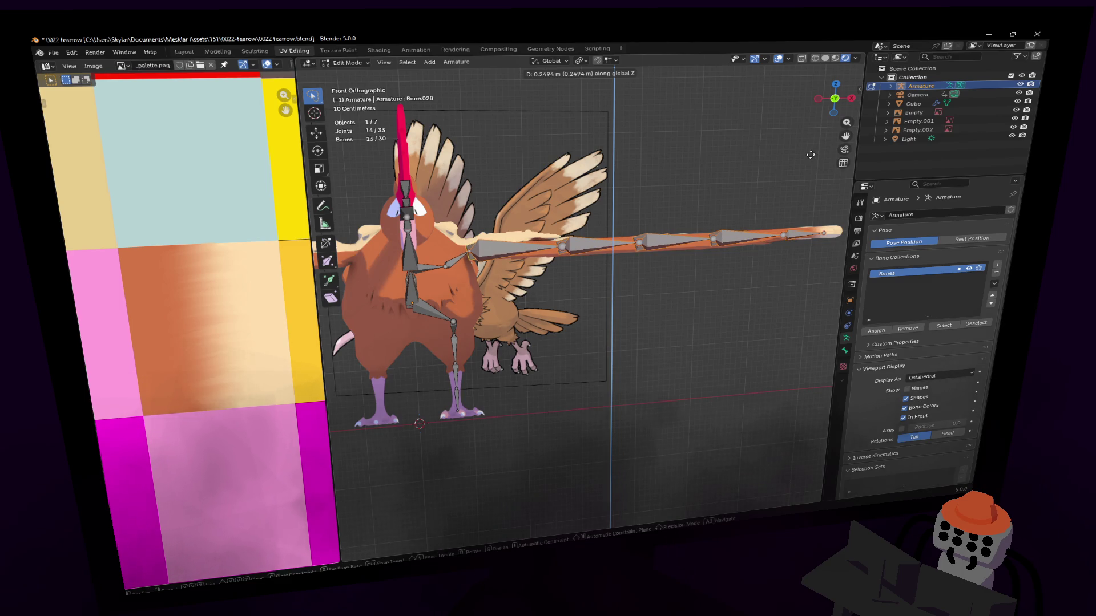
pyautogui.click(810, 155)
pyautogui.moveTo(811, 155)
pyautogui.mouseDown(button='middle')
pyautogui.moveTo(500, 271)
pyautogui.moveTo(532, 505)
pyautogui.mouseUp(button='middle')
pyautogui.press('Tab')
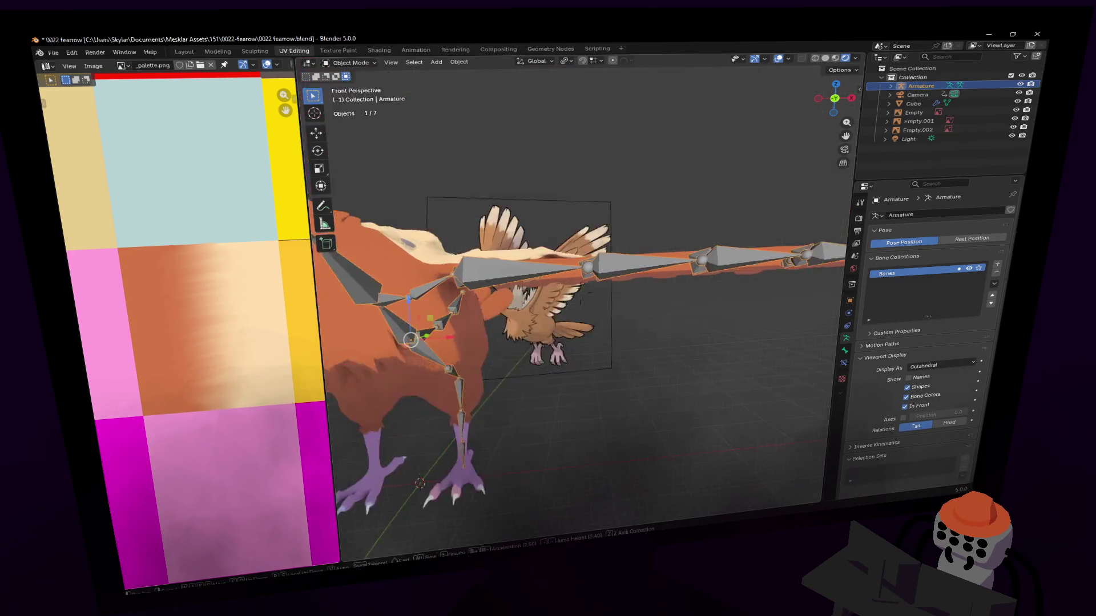
pyautogui.scroll(8, 532, 505)
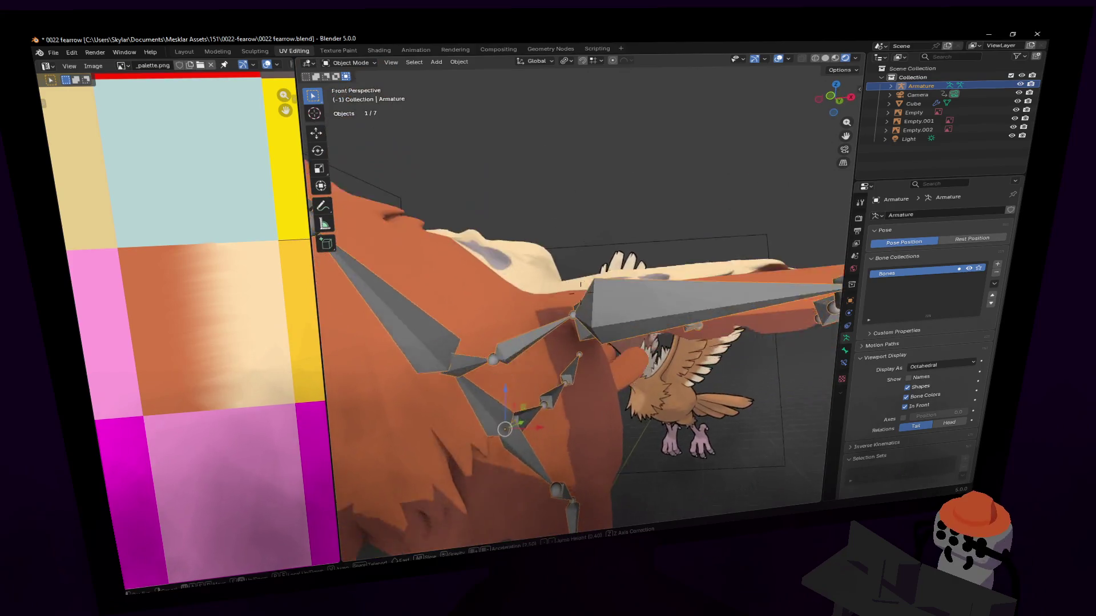
# Reselect the armature, enter Edit Mode in top view and select the spine and crest bones.
pyautogui.moveTo(581, 294); pyautogui.dragTo(522, 363, button='middle')
pyautogui.scroll(-5, 580, 293)
pyautogui.scroll(4, 580, 287)
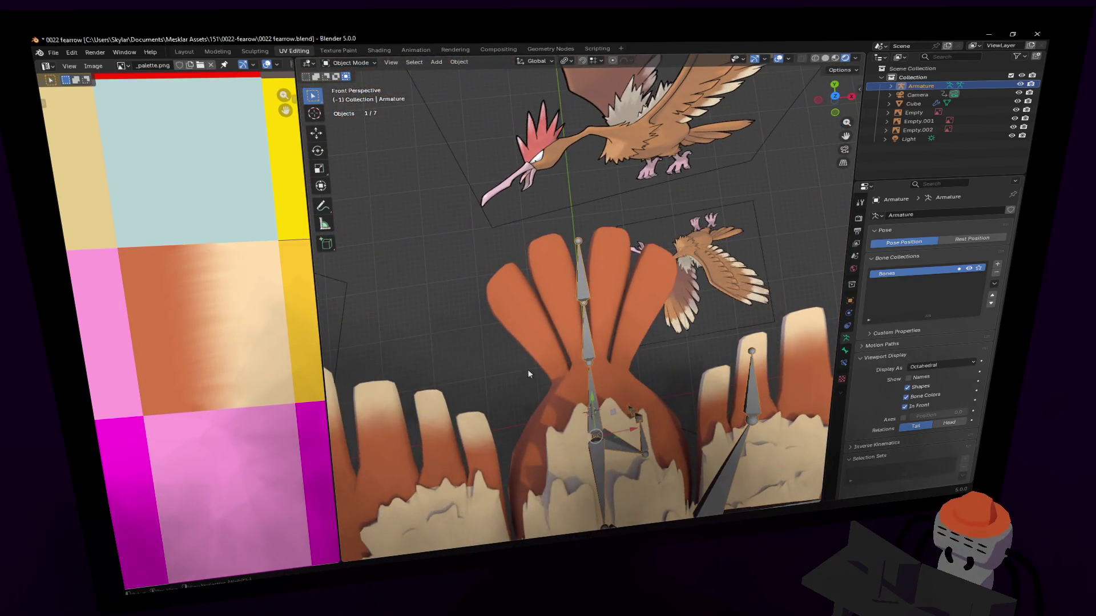
pyautogui.click(597, 337)
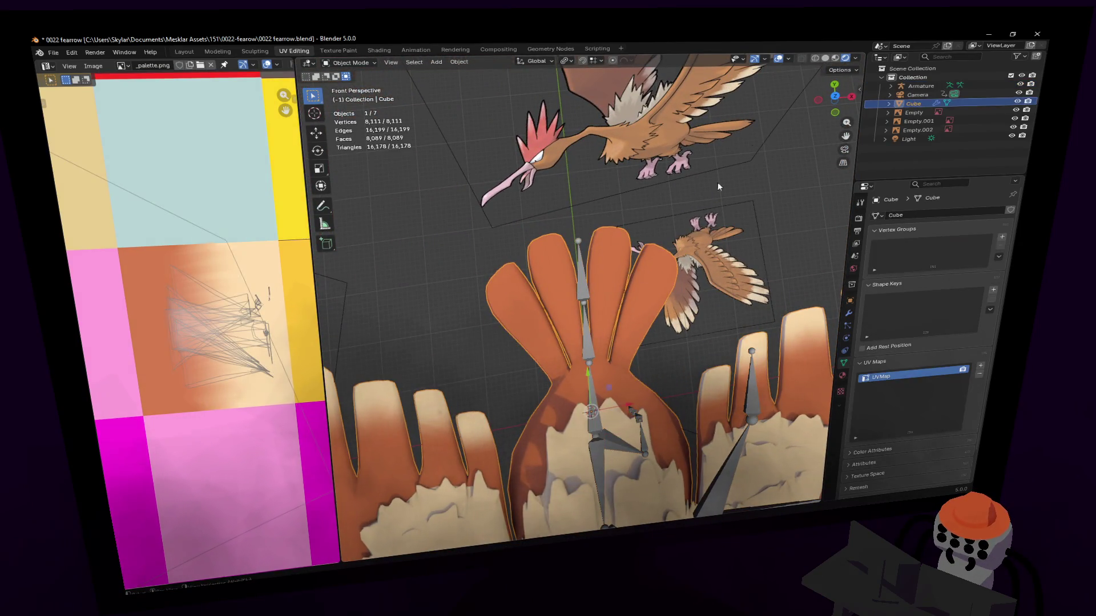
pyautogui.click(588, 329)
pyautogui.click(837, 97)
pyautogui.press('Tab')
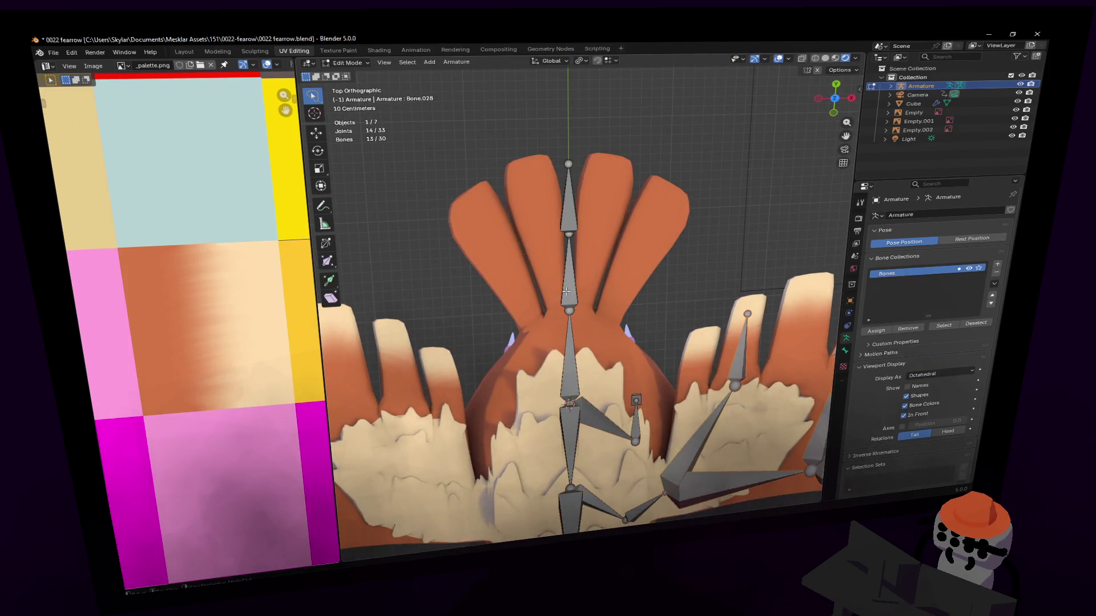
pyautogui.click(569, 291)
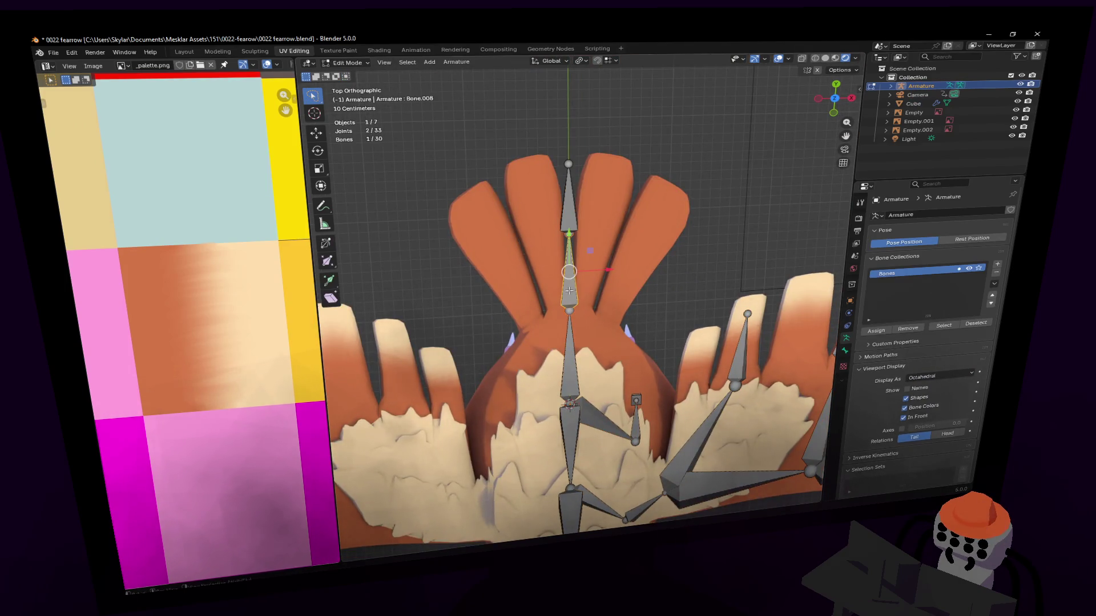
pyautogui.click(574, 228)
pyautogui.click(571, 250)
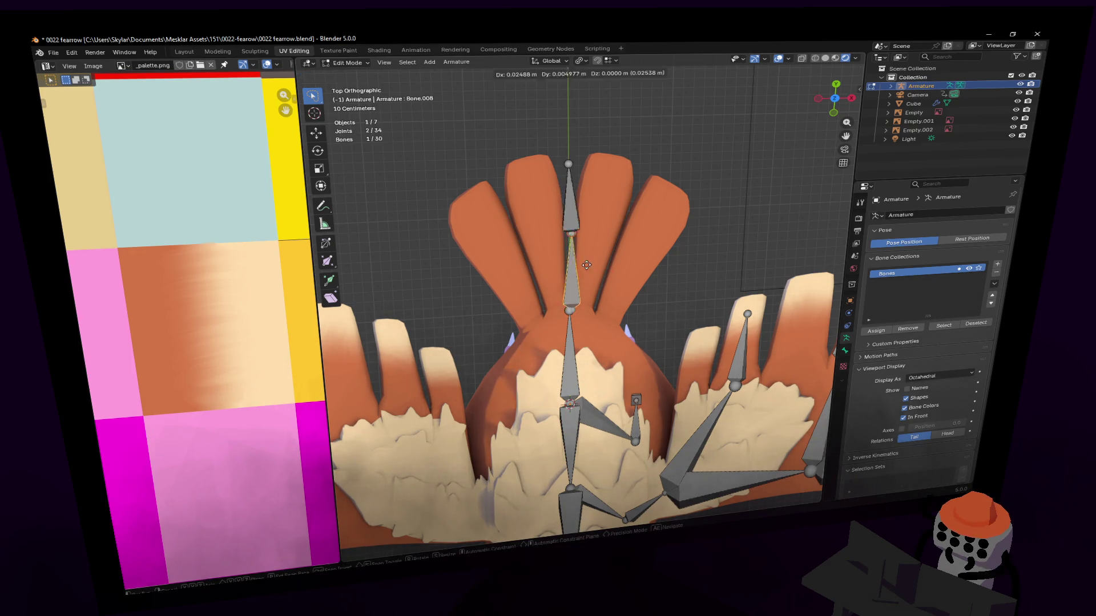
pyautogui.moveTo(570, 248)
pyautogui.keyDown('shift'); pyautogui.mouseDown(button='middle')
pyautogui.moveTo(557, 254)
pyautogui.moveTo(583, 288)
pyautogui.mouseUp(button='middle'); pyautogui.keyUp('shift')
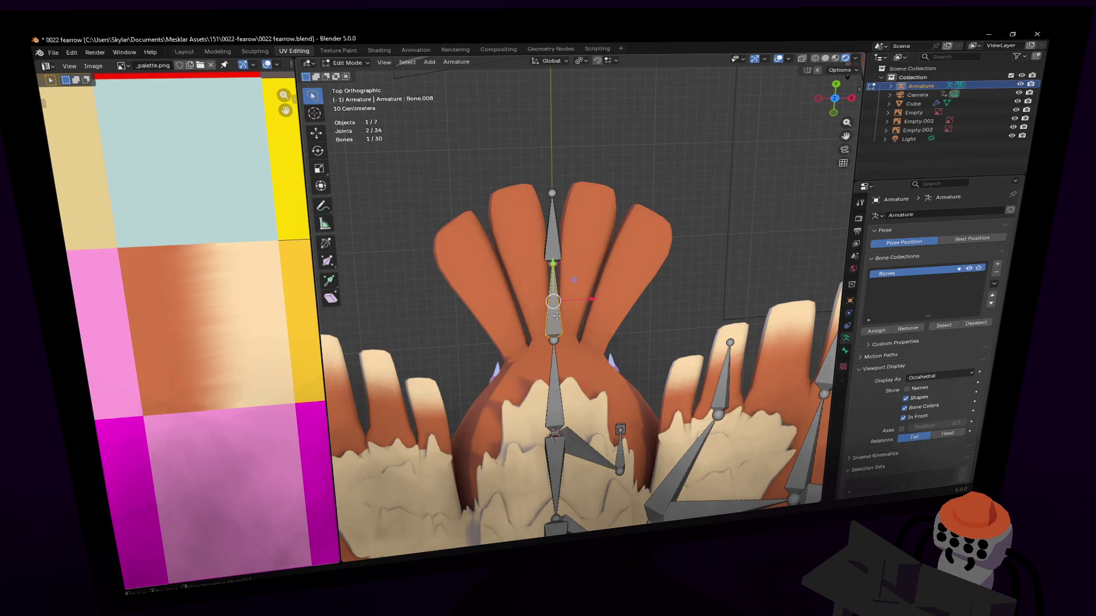
# Reposition the central crest bones' joints, including Bone.008, along the crest feather.
pyautogui.press('g')
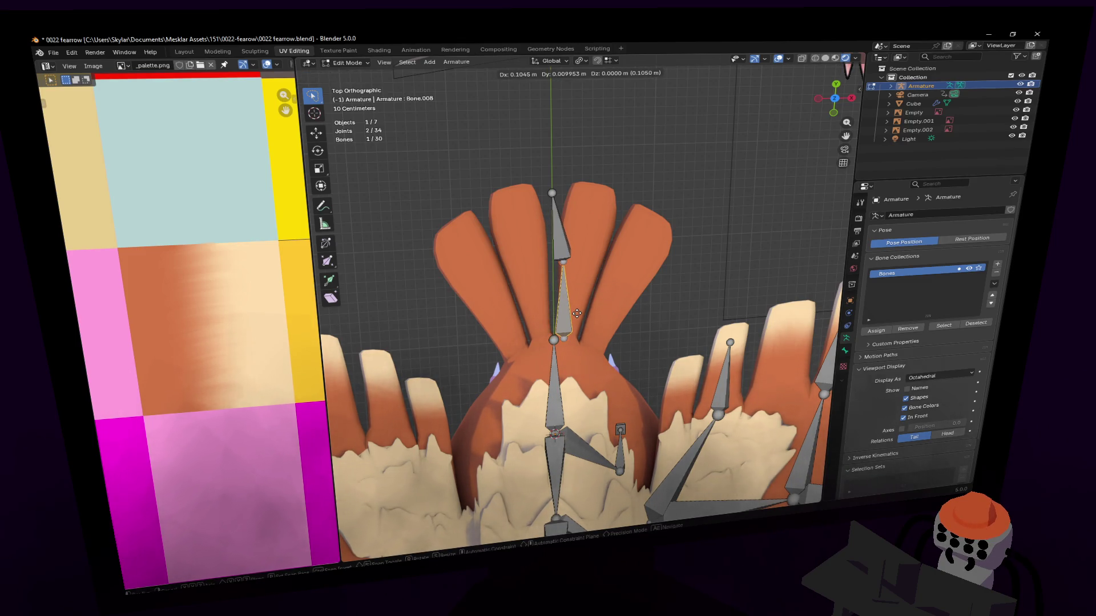
pyautogui.click(577, 314)
pyautogui.click(557, 228)
pyautogui.press('g')
pyautogui.click(598, 199)
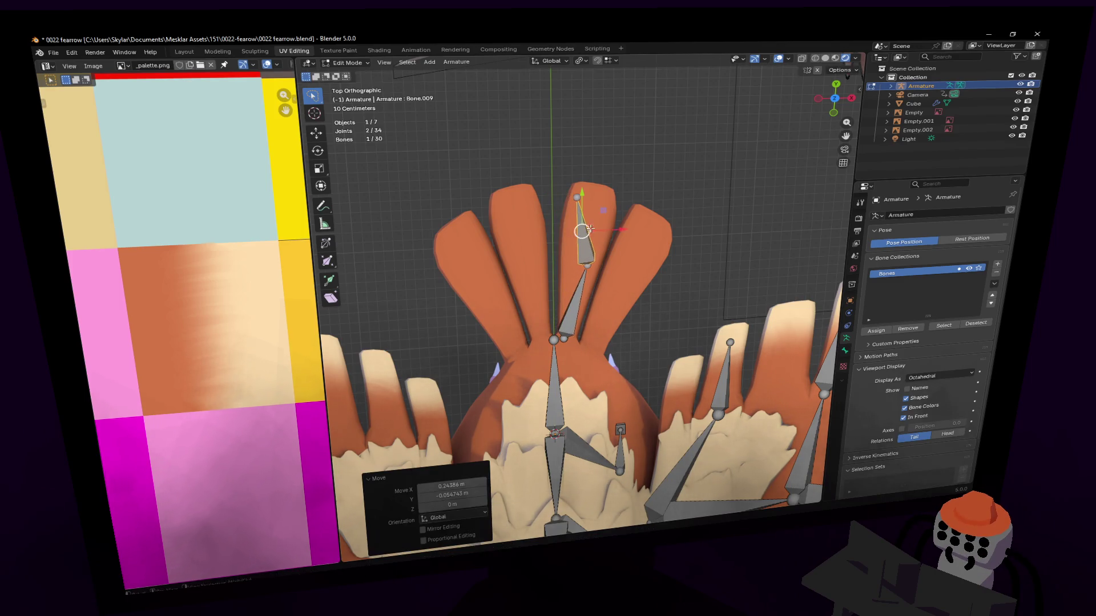
pyautogui.press('r')
pyautogui.press('Escape')
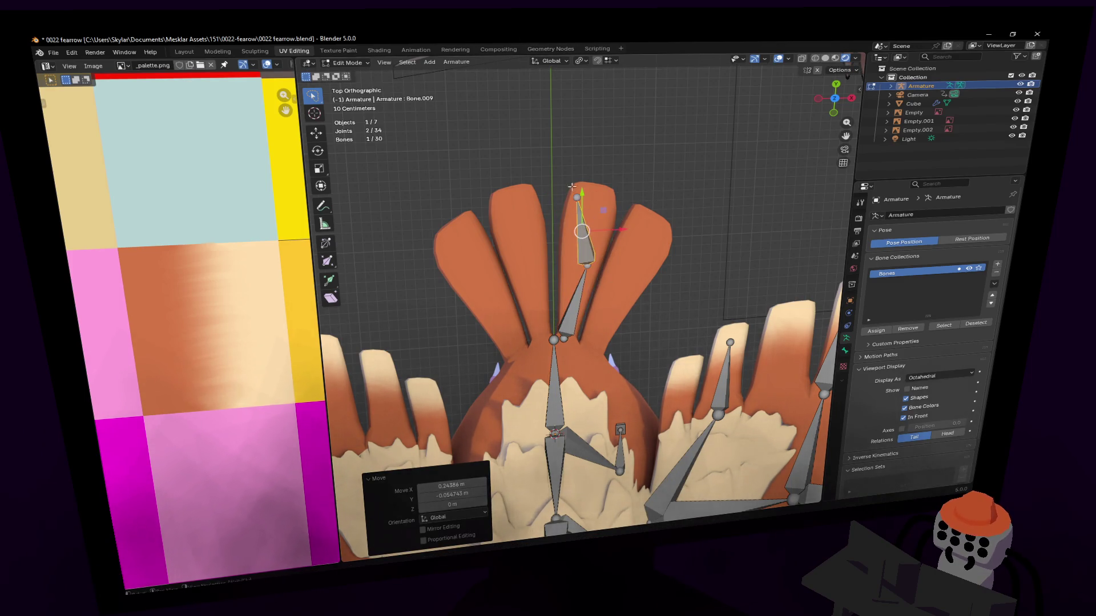
pyautogui.click(580, 193)
pyautogui.press('g')
pyautogui.click(589, 277)
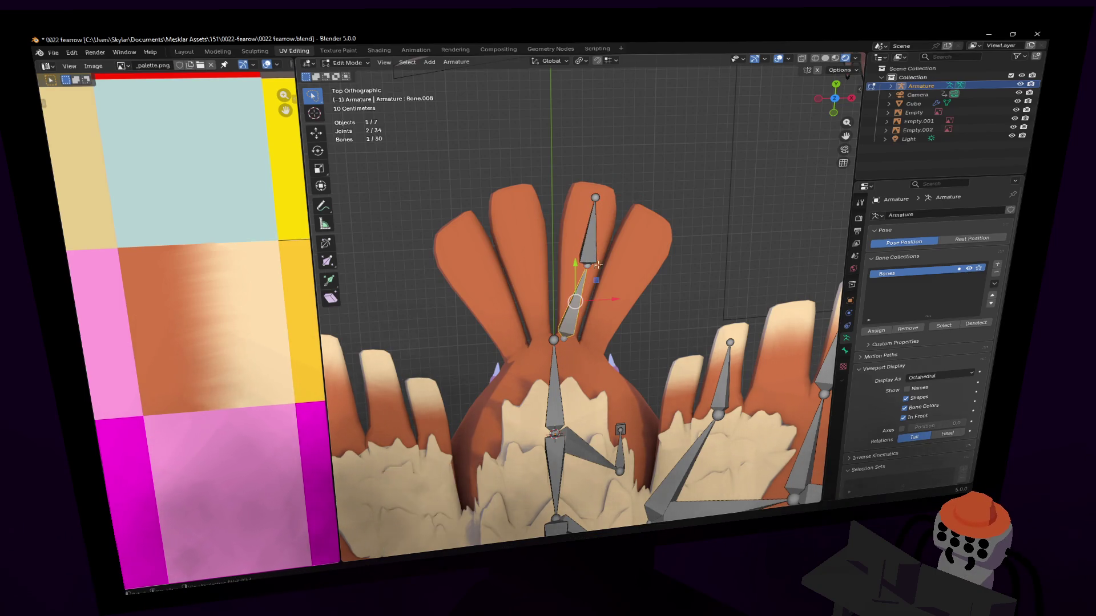
pyautogui.click(588, 262)
pyautogui.press('g')
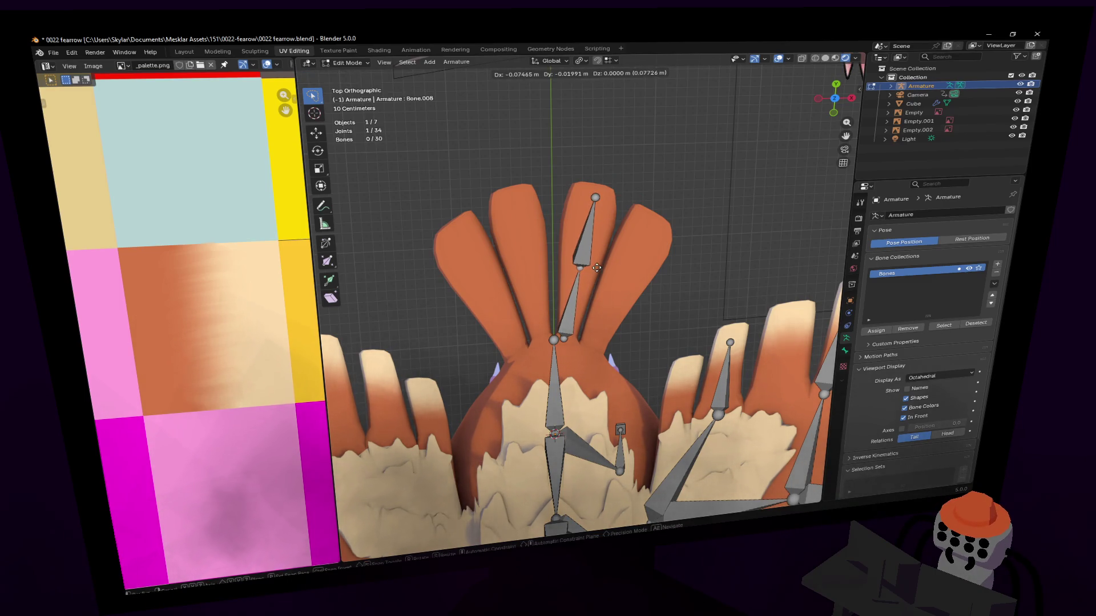
pyautogui.click(569, 340)
pyautogui.keyDown('shift'); pyautogui.moveTo(570, 340); pyautogui.dragTo(537, 341, button='middle'); pyautogui.keyUp('shift')
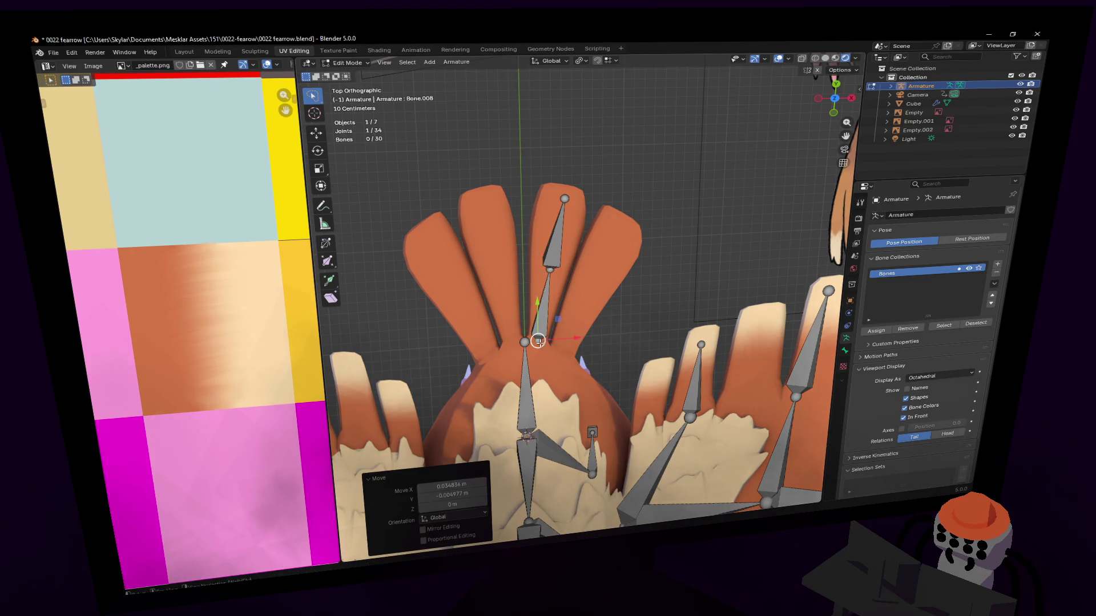
# Duplicate the crest bones with Shift+D and fit the copy (Bone.031) along the neighbouring feather.
pyautogui.click(556, 264)
pyautogui.hotkey('shift', 'd')
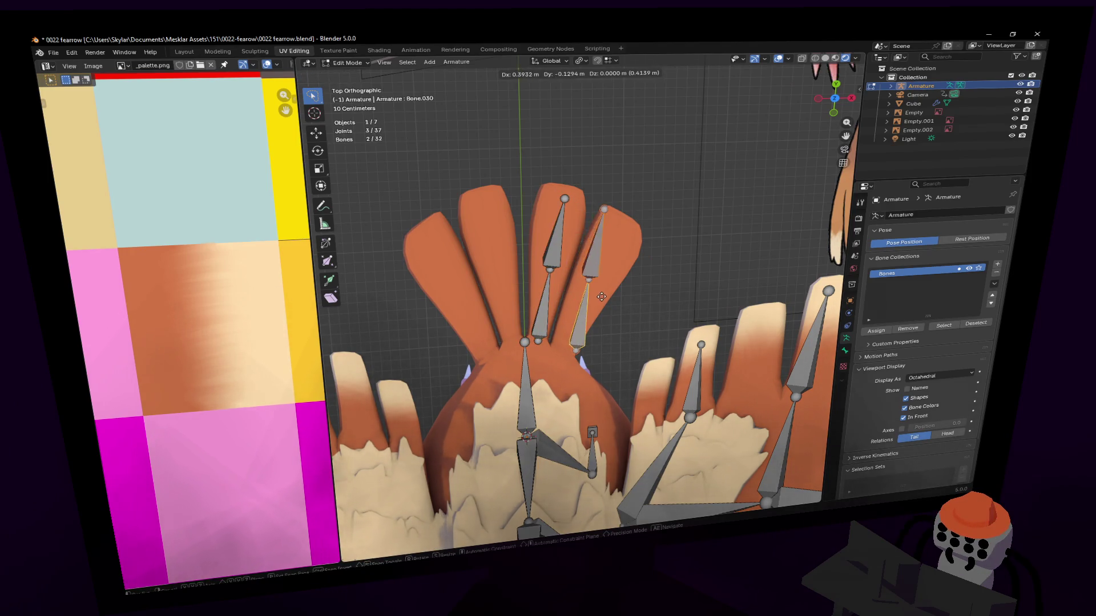
pyautogui.click(592, 301)
pyautogui.click(565, 348)
pyautogui.press('g')
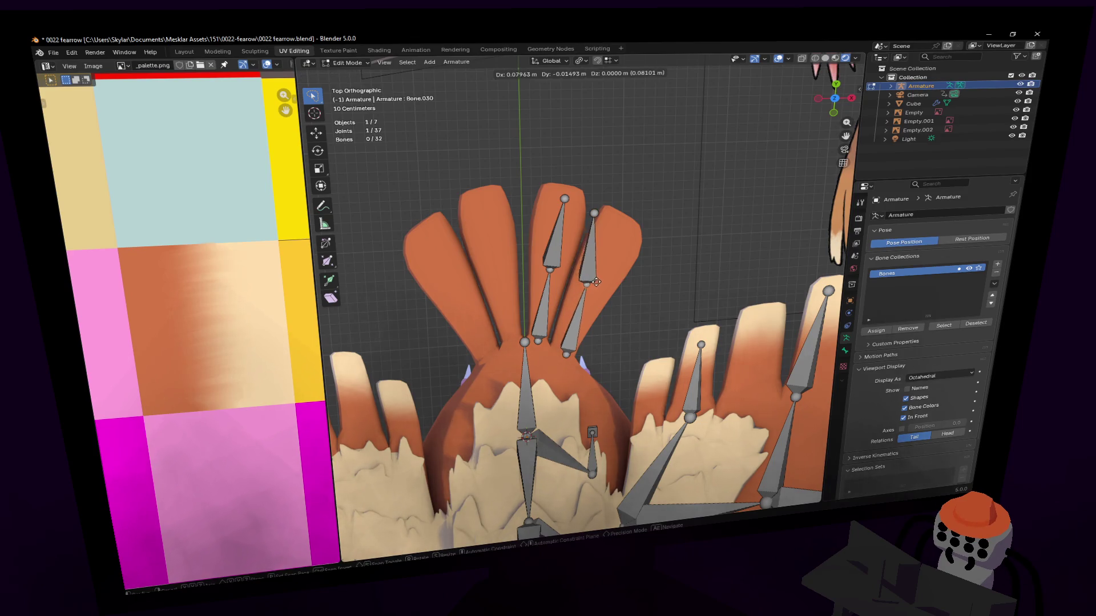
pyautogui.click(601, 287)
pyautogui.click(597, 212)
pyautogui.press('g')
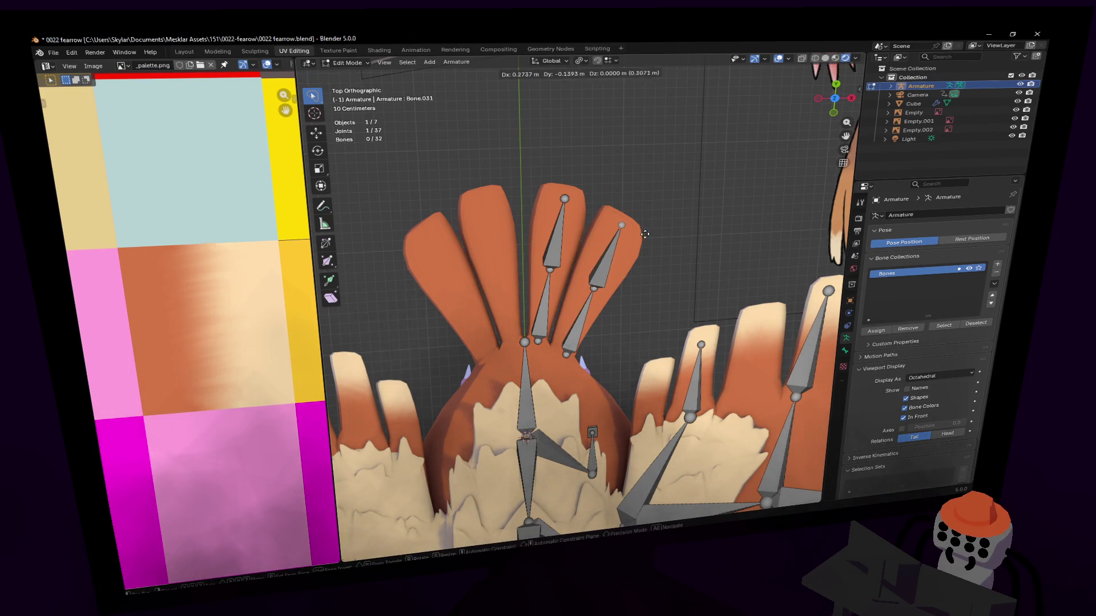
pyautogui.click(651, 239)
pyautogui.click(568, 348)
pyautogui.press('g')
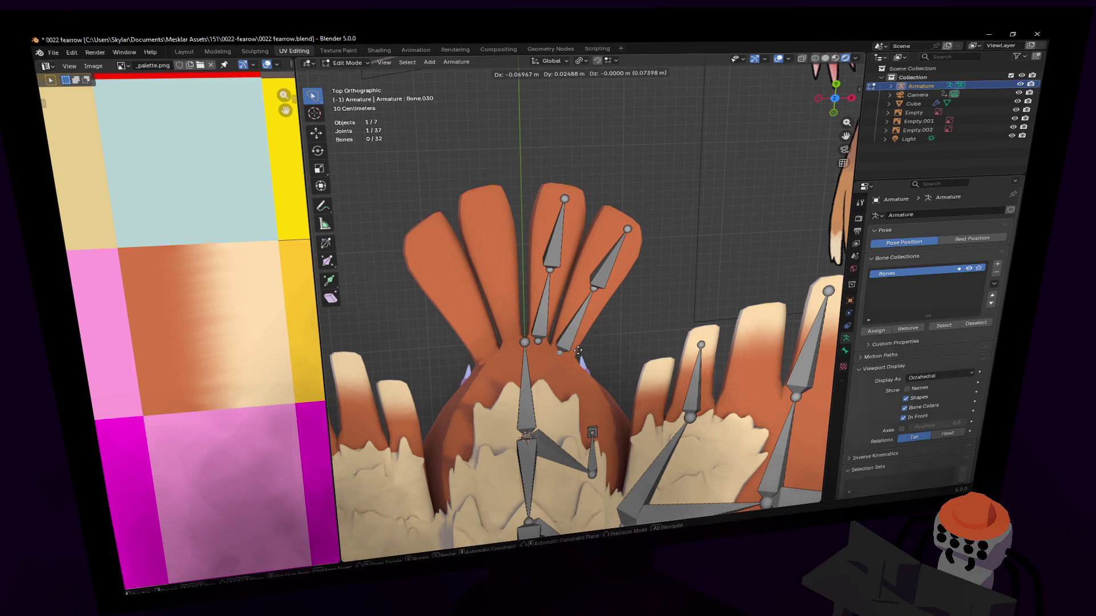
pyautogui.click(561, 348)
pyautogui.click(593, 287)
pyautogui.press('g')
pyautogui.click(595, 284)
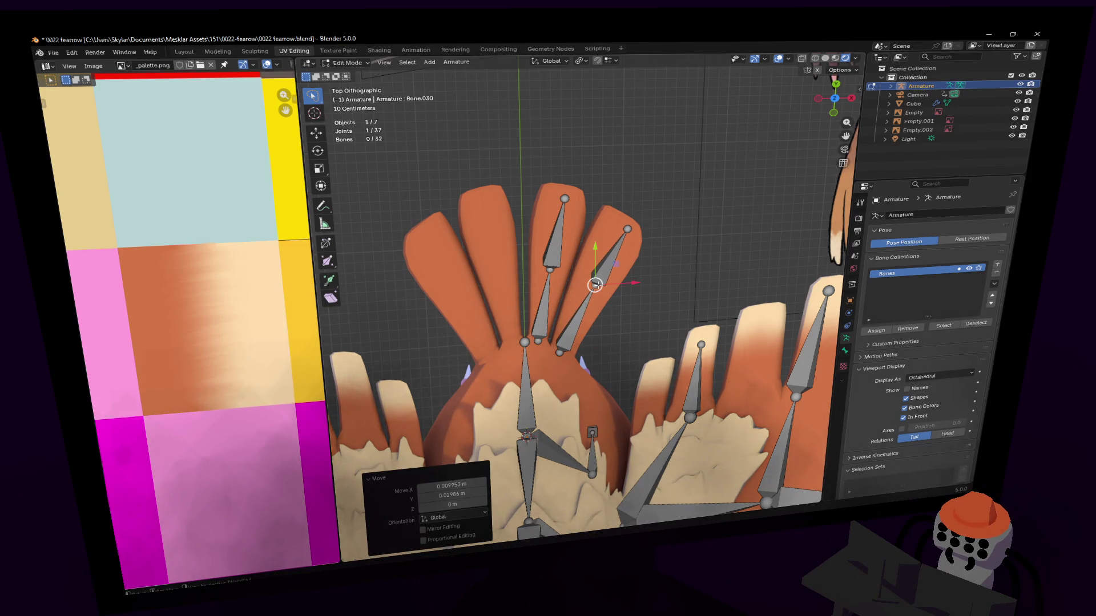
# Lower the copied crest bone on Z after checking in perspective, then move the crest's base joint in top view.
pyautogui.moveTo(582, 300)
pyautogui.mouseDown(button='middle')
pyautogui.moveTo(531, 308)
pyautogui.moveTo(581, 288)
pyautogui.mouseUp(button='middle')
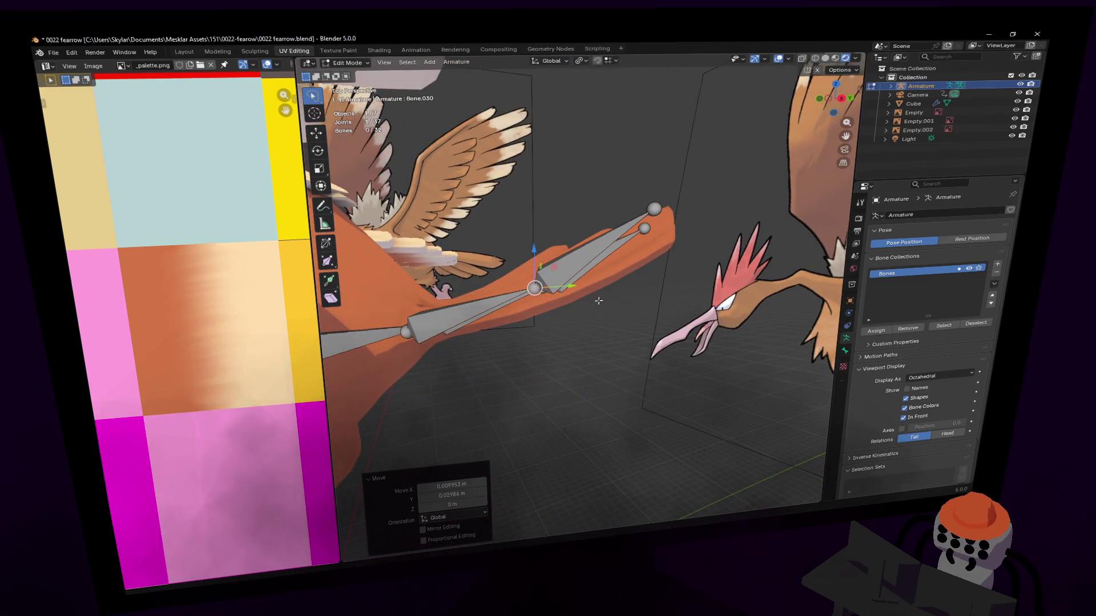
pyautogui.click(640, 211)
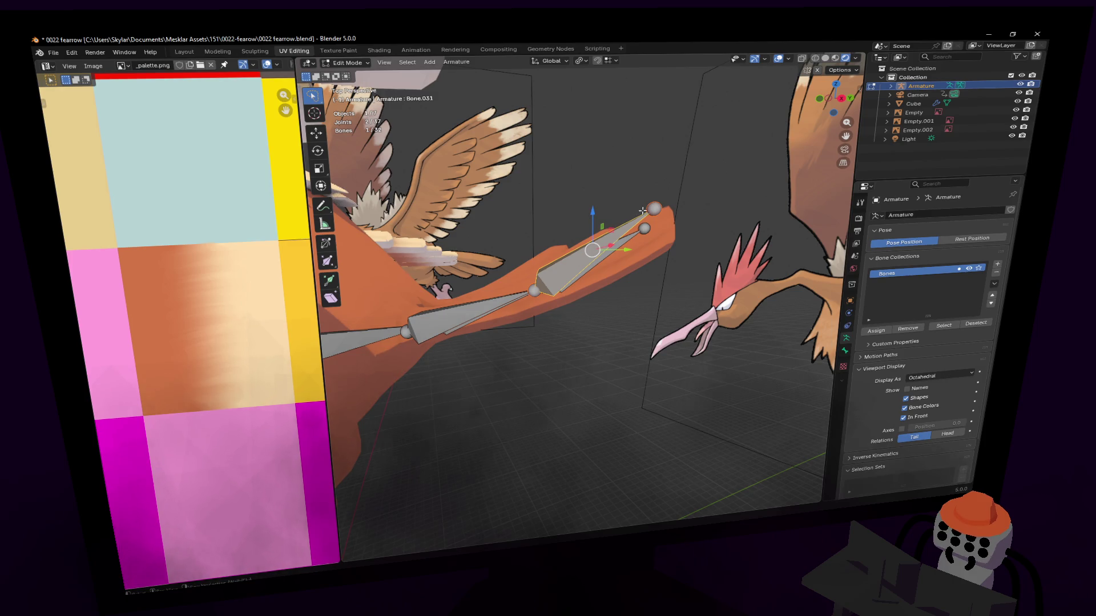
pyautogui.press('g')
pyautogui.press('z')
pyautogui.click(650, 224)
pyautogui.moveTo(650, 225); pyautogui.dragTo(703, 197, button='middle')
pyautogui.moveTo(581, 289); pyautogui.dragTo(609, 235, button='middle')
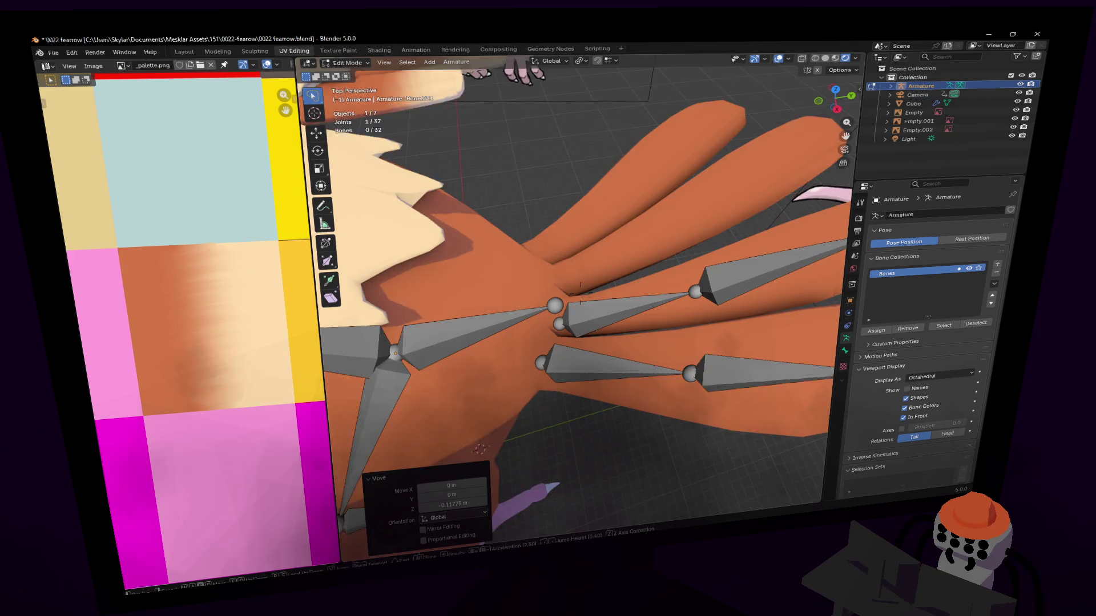
pyautogui.moveTo(591, 321); pyautogui.dragTo(588, 319, button='middle')
pyautogui.click(582, 279)
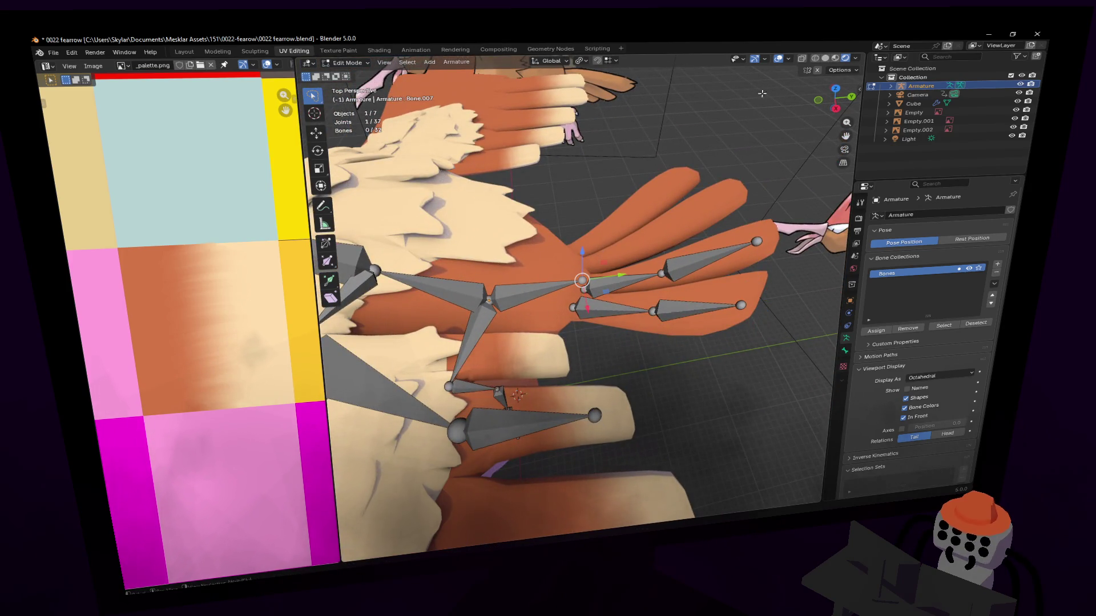
pyautogui.click(837, 90)
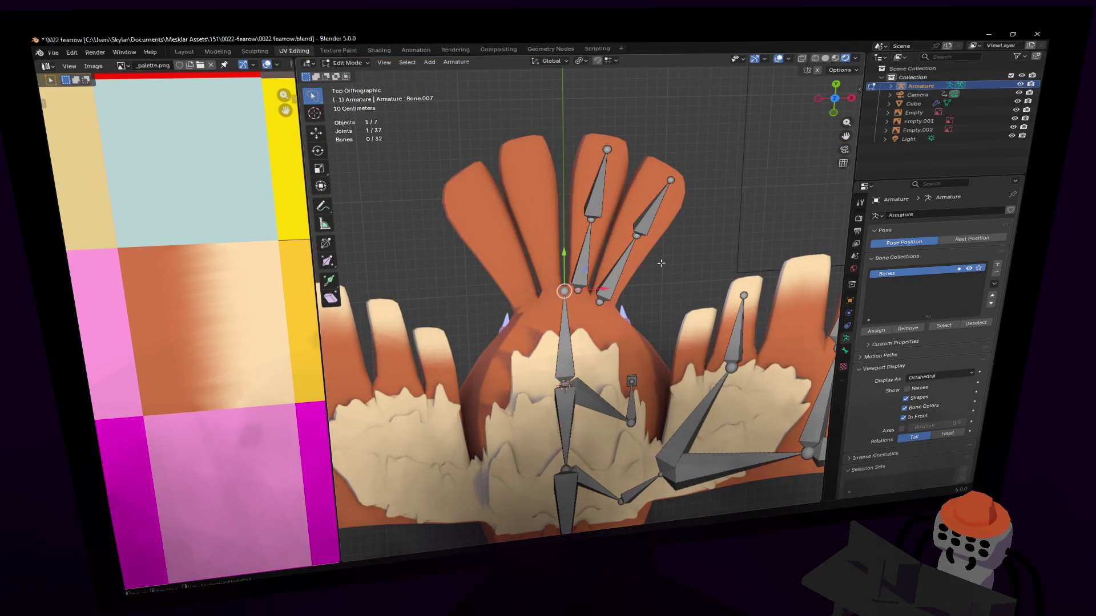
pyautogui.press('g')
pyautogui.click(653, 276)
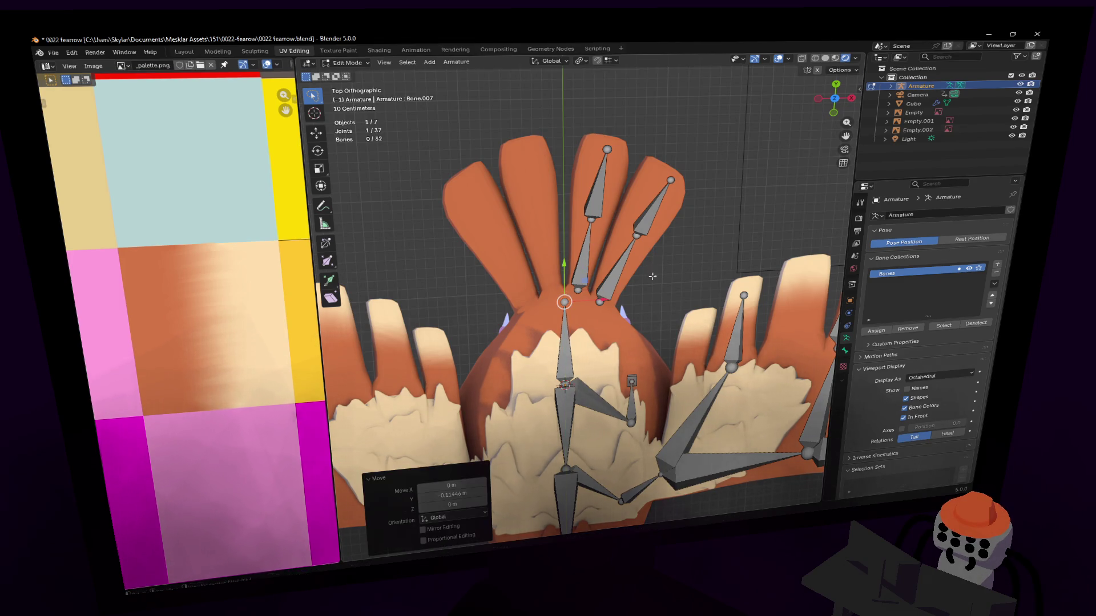
# From leg bone Bone.014 in right view, extrude three bones down through the foot toward the claw.
pyautogui.moveTo(632, 274)
pyautogui.mouseDown(button='middle')
pyautogui.moveTo(581, 295)
pyautogui.moveTo(631, 280)
pyautogui.moveTo(832, 101)
pyautogui.mouseUp(button='middle')
pyautogui.scroll(4, 631, 280)
pyautogui.click(571, 273)
pyautogui.click(832, 100)
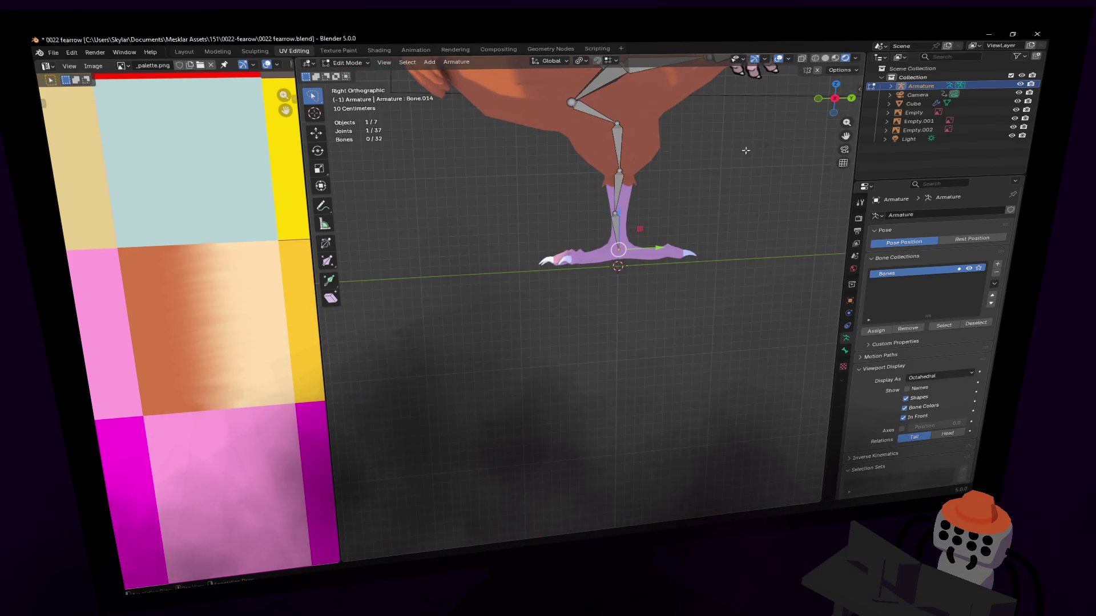
pyautogui.press('e')
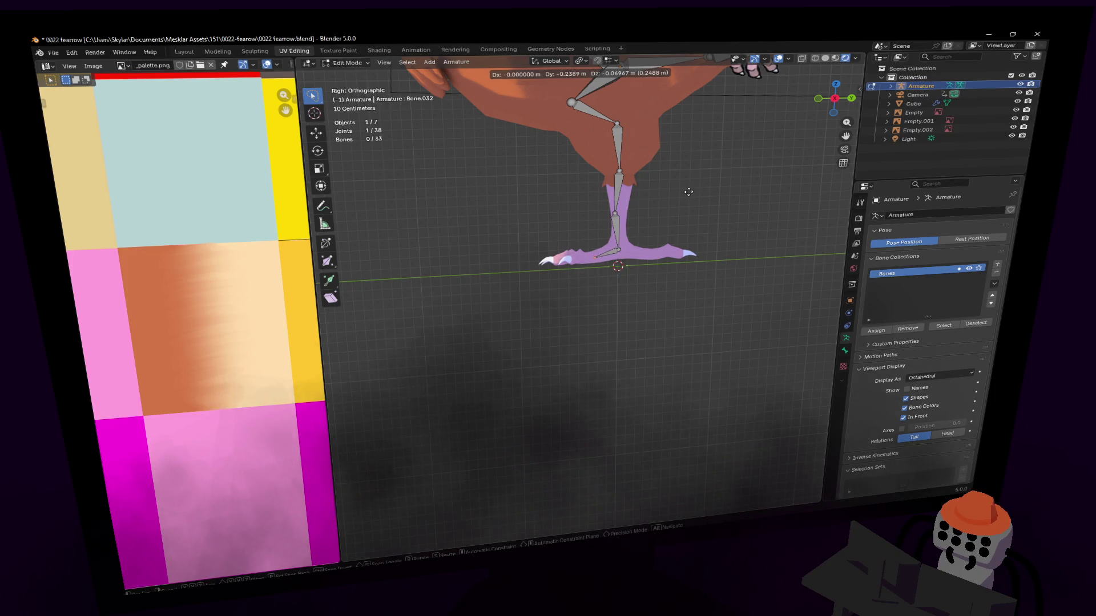
pyautogui.click(688, 192)
pyautogui.scroll(2, 617, 282)
pyautogui.scroll(2, 616, 300)
pyautogui.scroll(2, 599, 334)
pyautogui.press('e')
pyautogui.click(561, 334)
pyautogui.press('e')
pyautogui.click(531, 353)
# View the foot from above, select toe bone Bone.032 and switch to front view.
pyautogui.moveTo(605, 281)
pyautogui.mouseDown(button='middle')
pyautogui.moveTo(580, 300)
pyautogui.moveTo(538, 270)
pyautogui.mouseUp(button='middle')
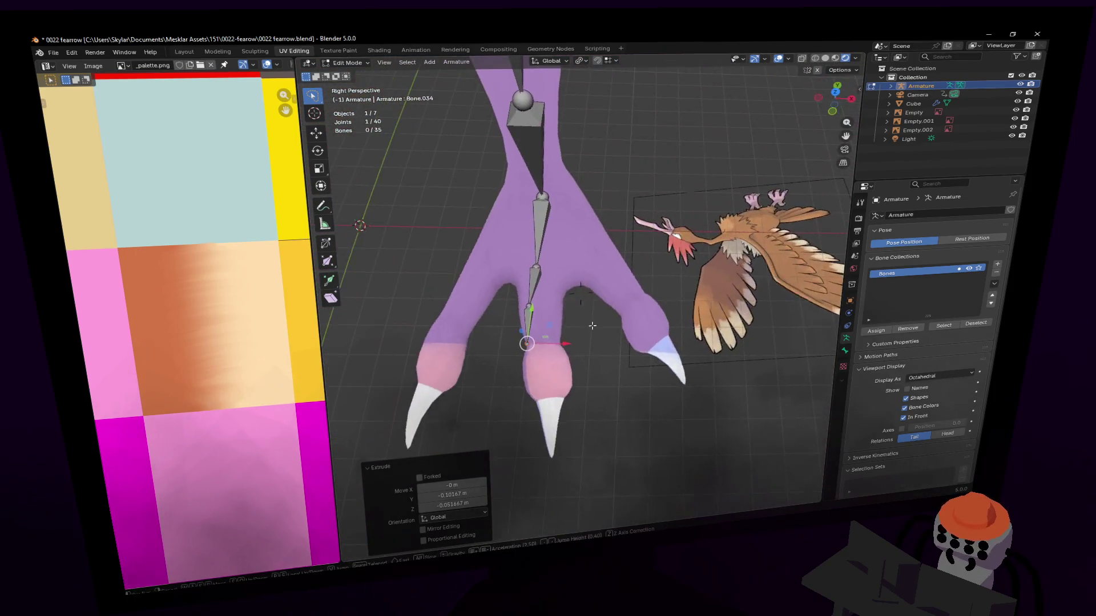
pyautogui.click(538, 270)
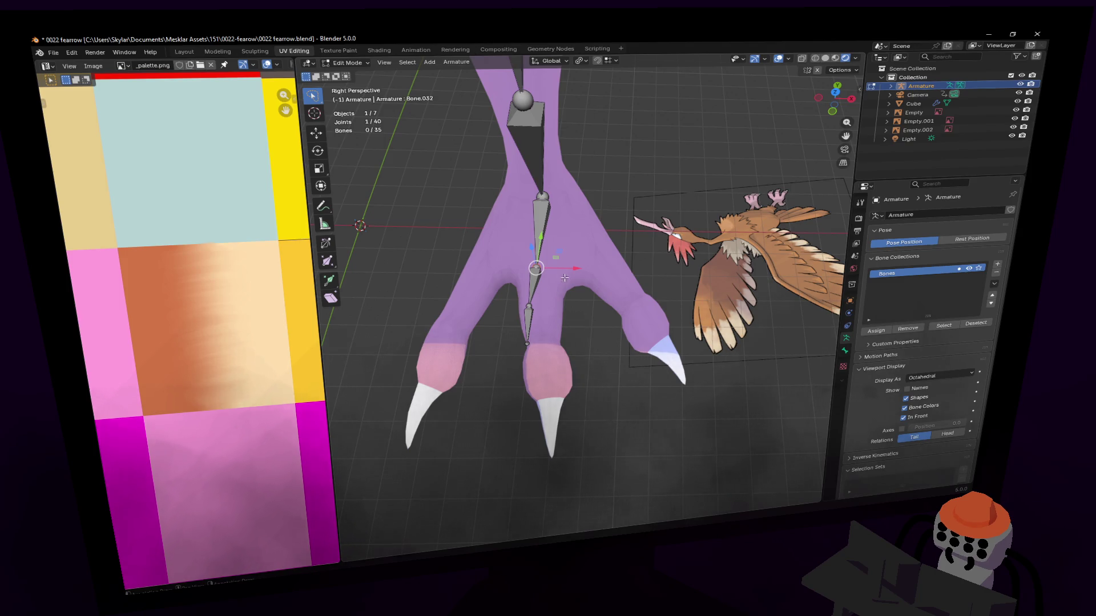
pyautogui.click(834, 115)
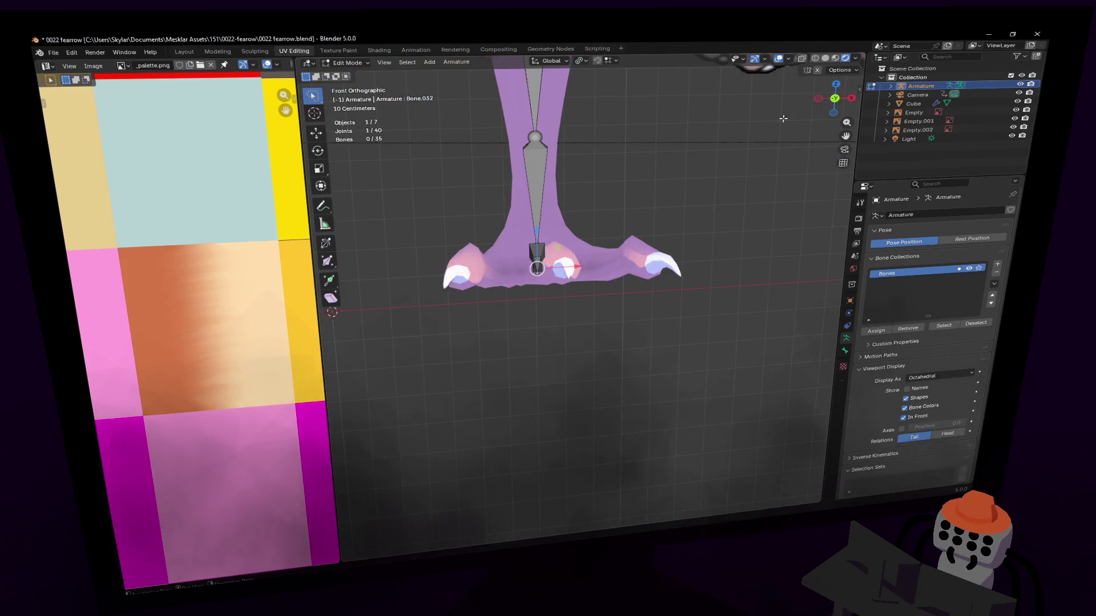
# Extrude the first toe bones from the foot joint and pull the tail out along the toe.
pyautogui.click(831, 111)
pyautogui.press('e')
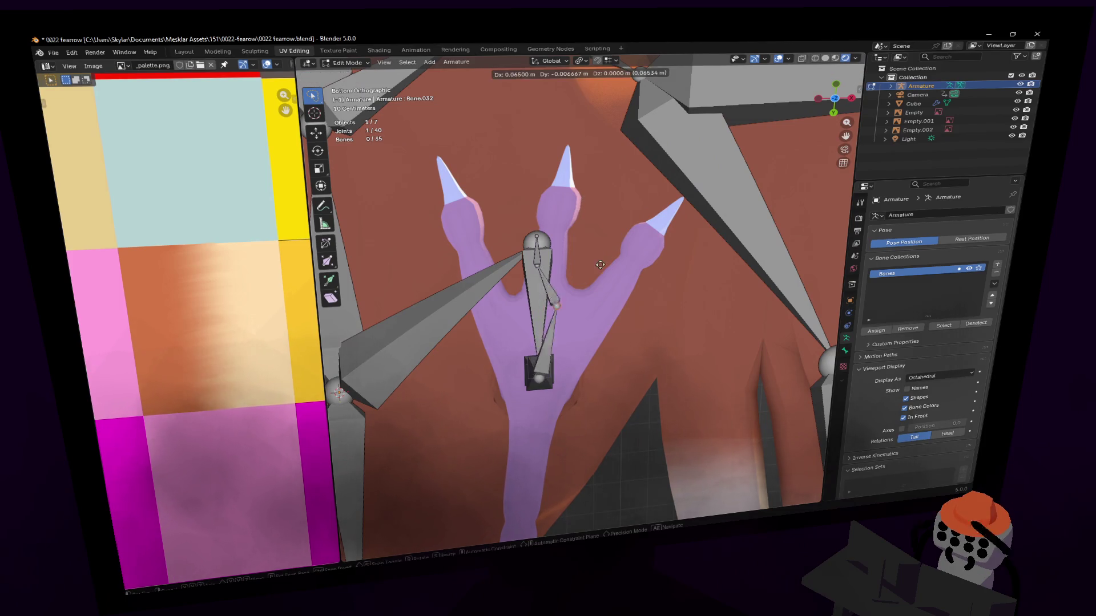
pyautogui.click(642, 267)
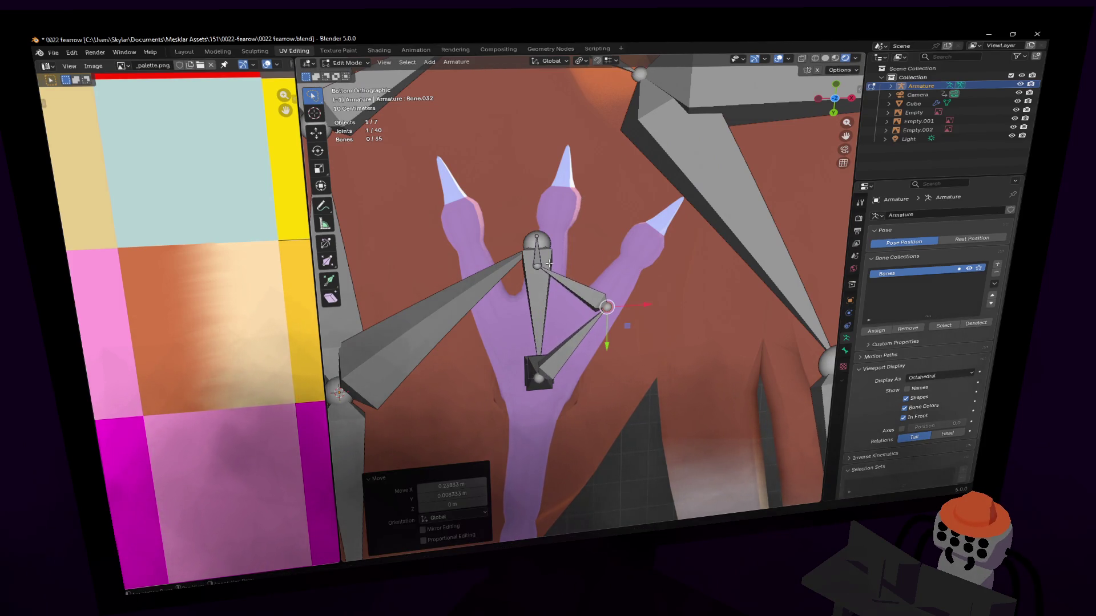
pyautogui.press('e')
pyautogui.click(673, 262)
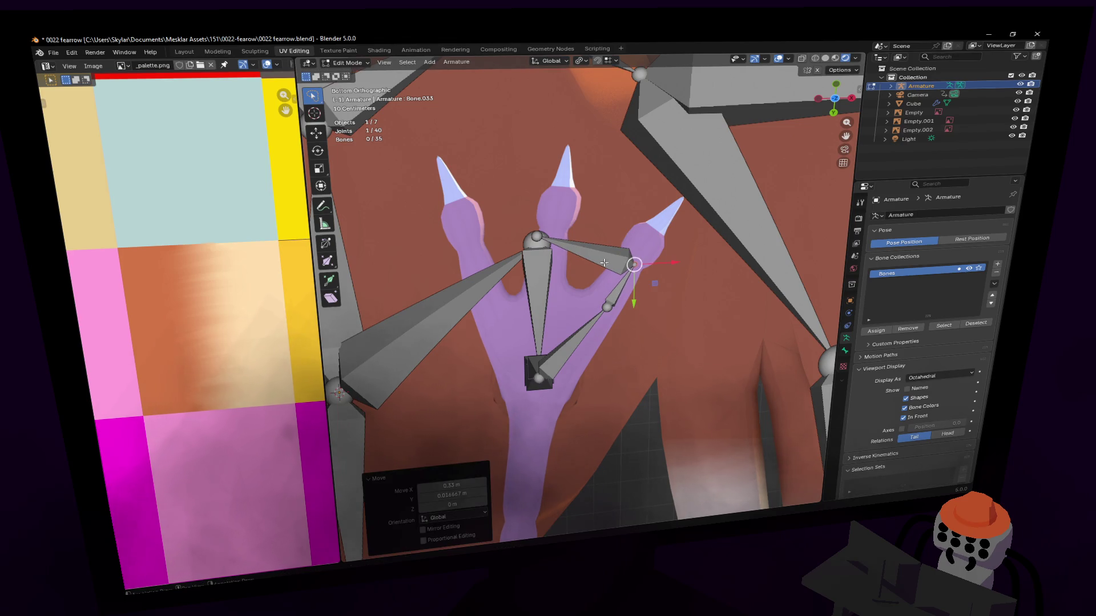
pyautogui.click(573, 233)
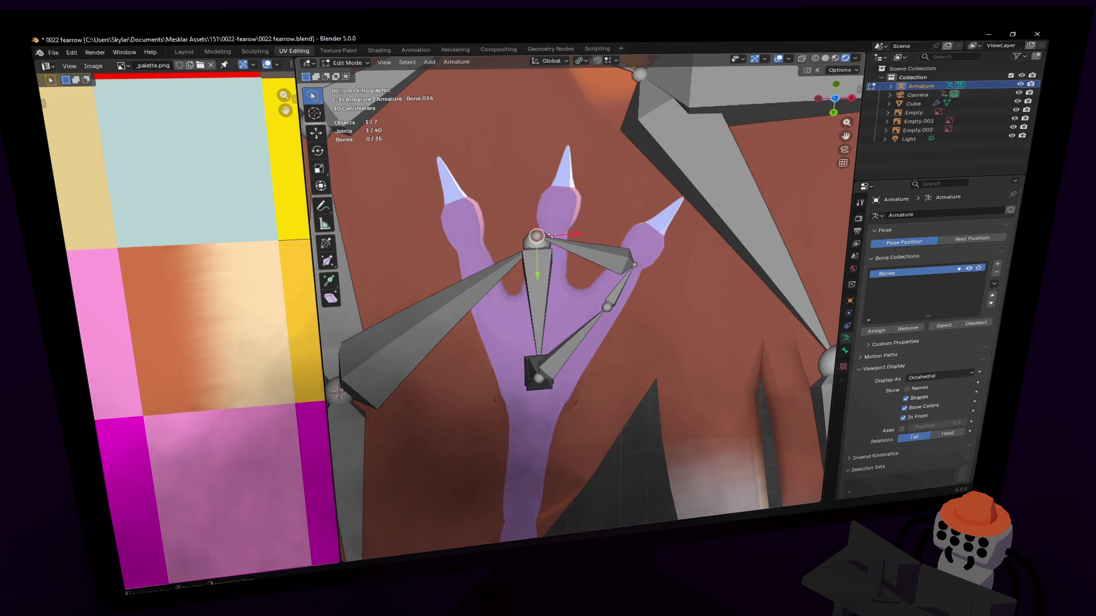
pyautogui.press('g')
pyautogui.click(670, 231)
pyautogui.click(634, 278)
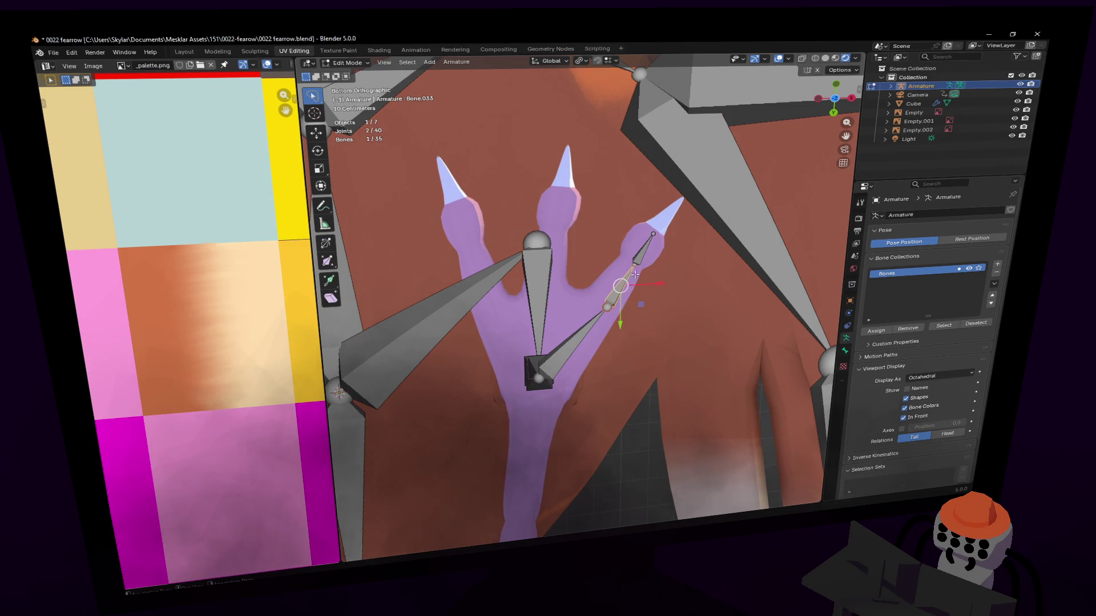
pyautogui.keyDown('shift'); pyautogui.moveTo(641, 258); pyautogui.dragTo(685, 303, button='middle'); pyautogui.keyUp('shift')
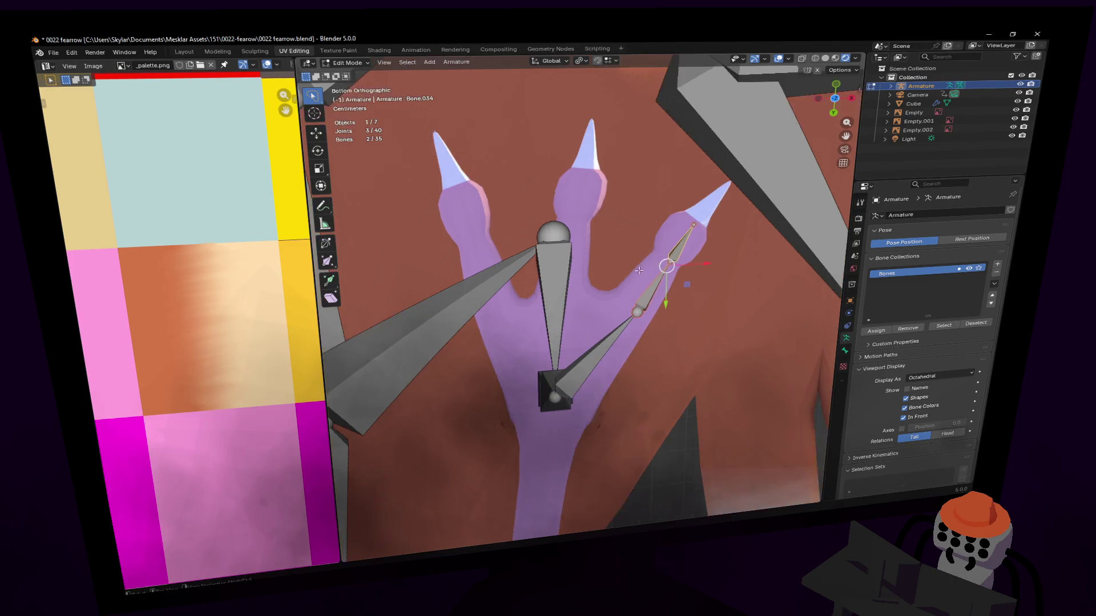
pyautogui.scroll(3, 641, 281)
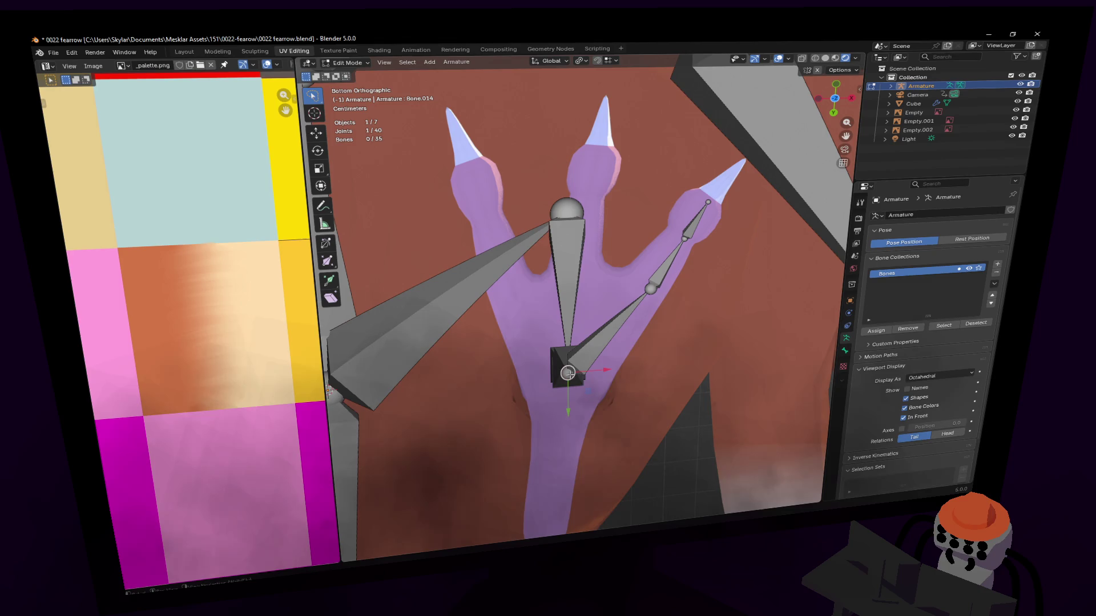
# Run a three-bone chain along the right front toe out to its claw tip.
pyautogui.press('e')
pyautogui.click(581, 265)
pyautogui.press('e')
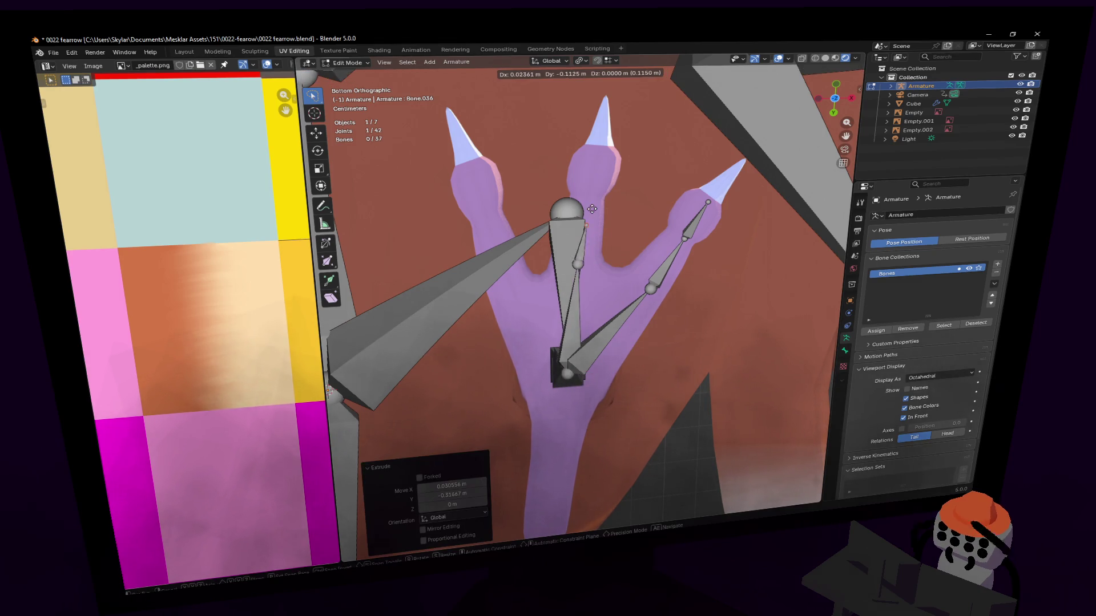
pyautogui.click(593, 197)
pyautogui.press('e')
pyautogui.click(598, 153)
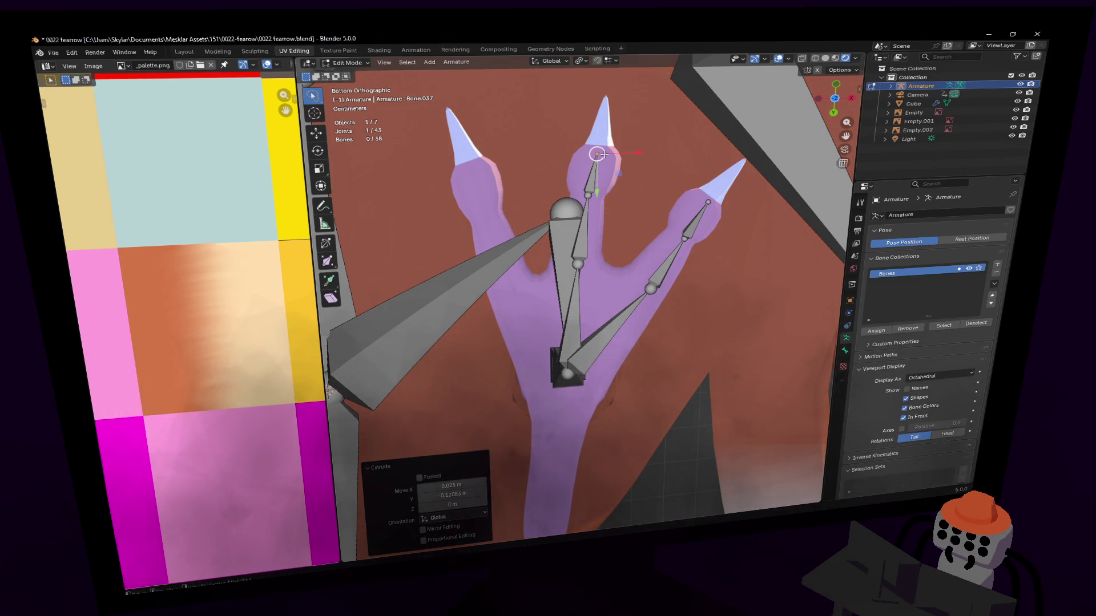
# Run a three-bone chain along the next front toe out to its claw tip.
pyautogui.click(572, 388)
pyautogui.press('e')
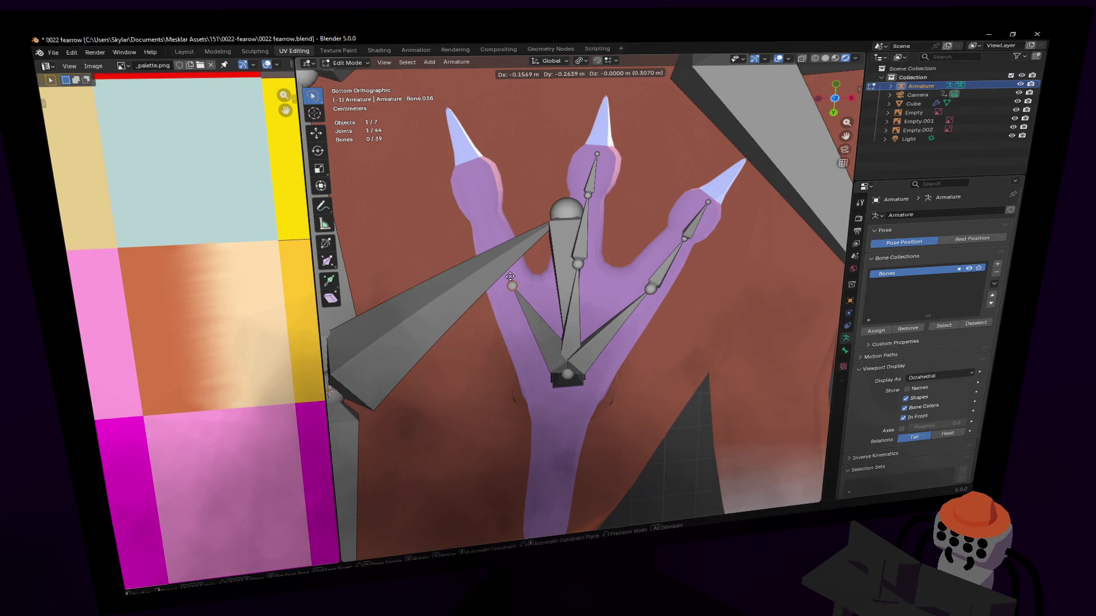
pyautogui.click(511, 274)
pyautogui.press('e')
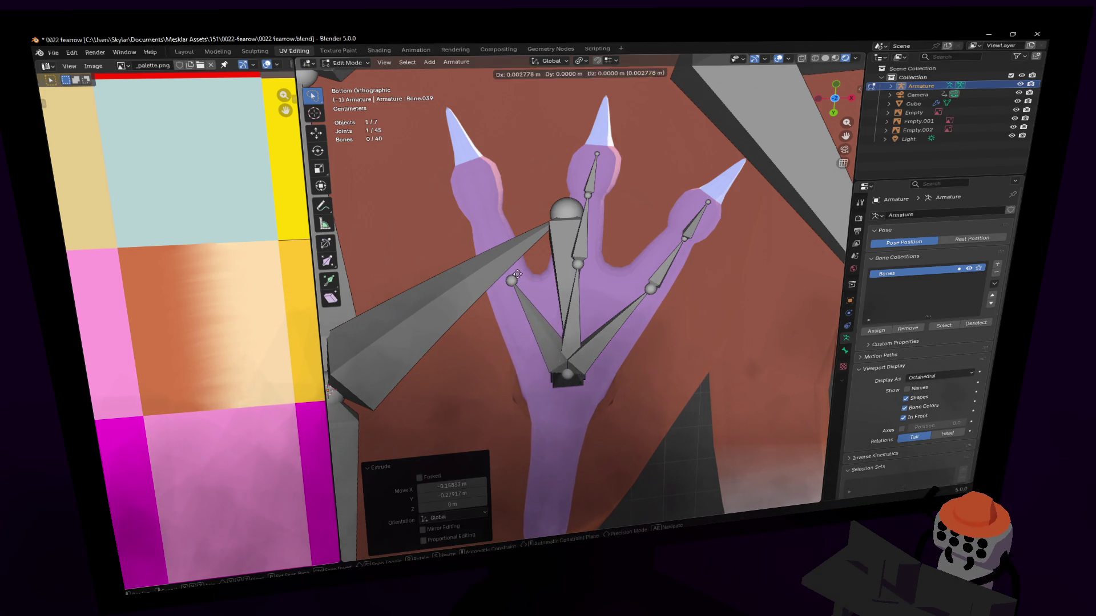
pyautogui.click(488, 208)
pyautogui.press('e')
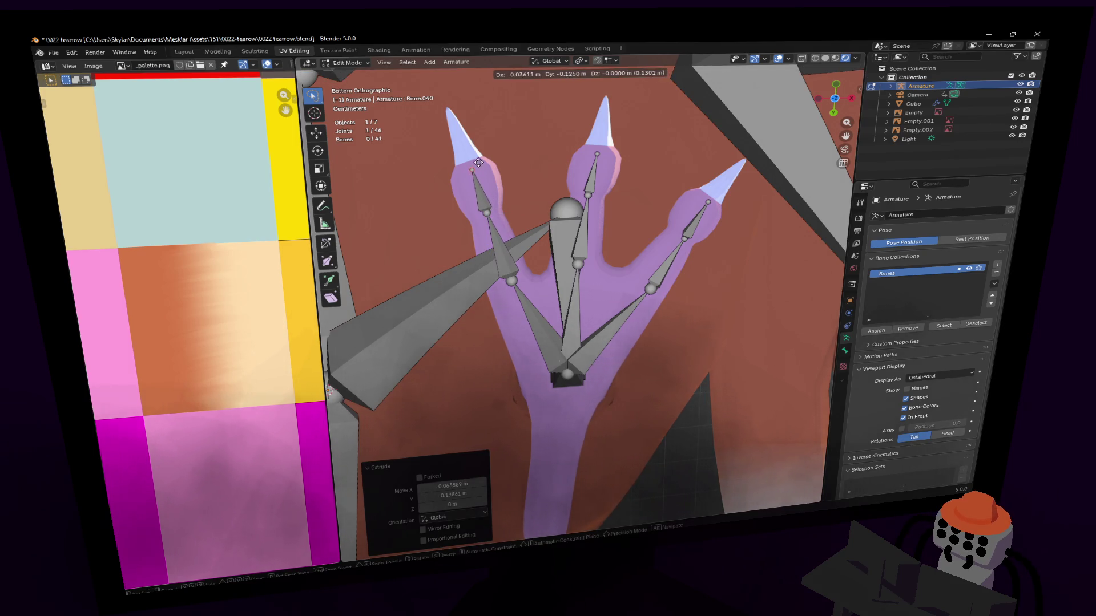
pyautogui.click(477, 163)
# Run a three-bone chain from the toe base along the rear toe to its claw.
pyautogui.keyDown('shift'); pyautogui.moveTo(574, 232); pyautogui.dragTo(557, 84, button='middle'); pyautogui.keyUp('shift')
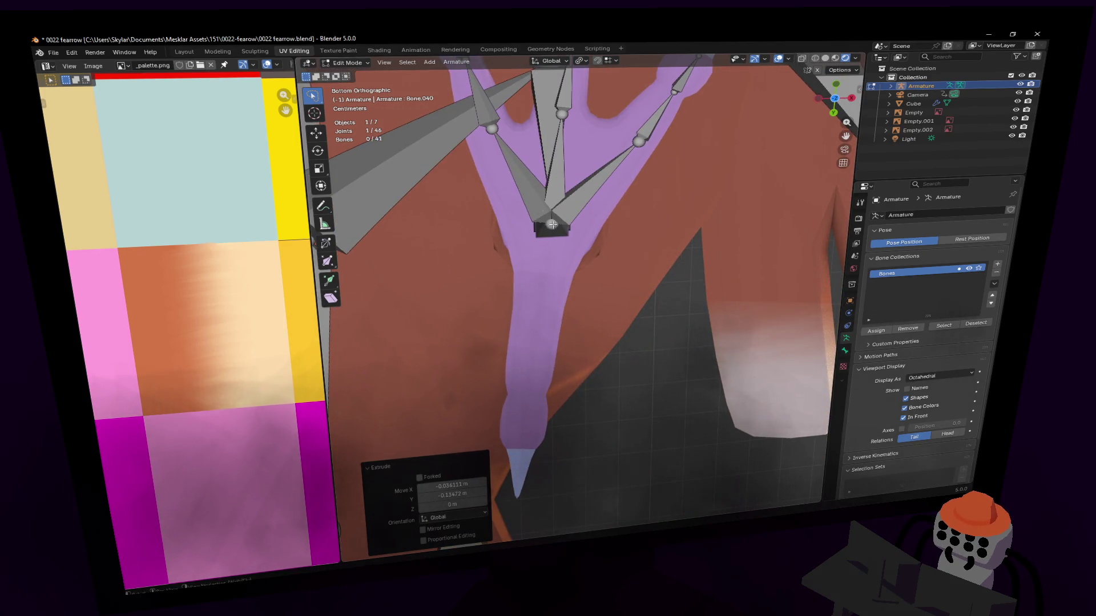
pyautogui.click(552, 225)
pyautogui.press('e')
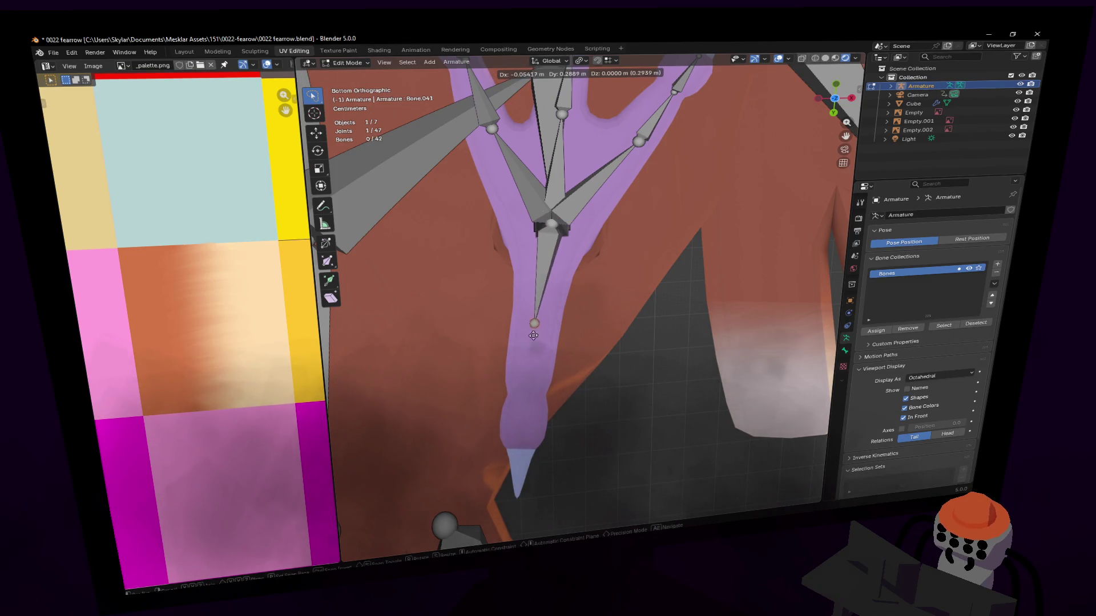
pyautogui.click(542, 275)
pyautogui.press('e')
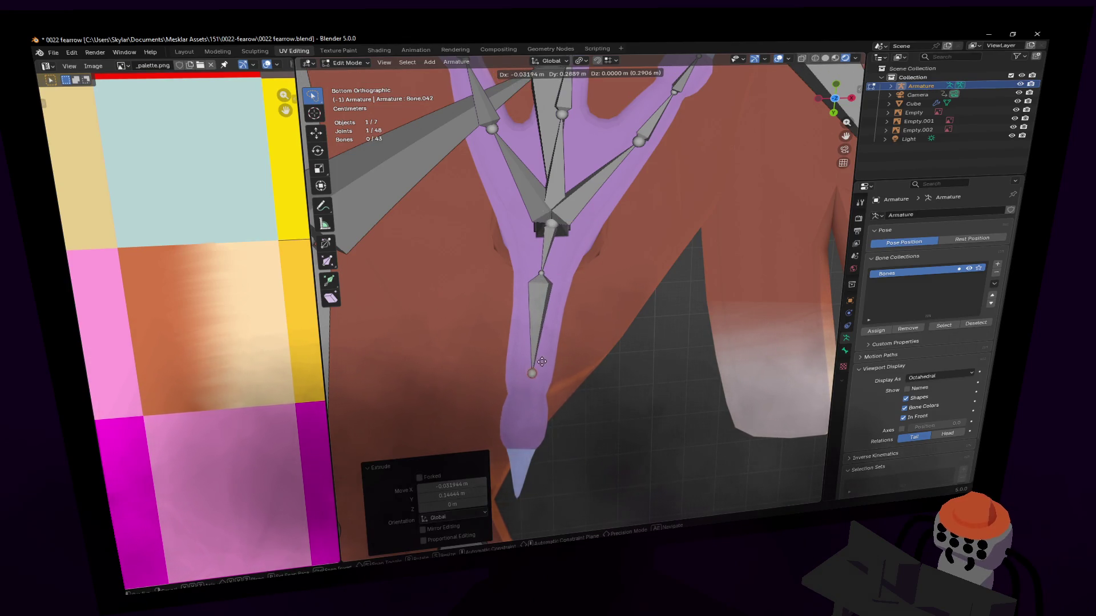
pyautogui.click(529, 385)
pyautogui.press('e')
pyautogui.click(531, 431)
pyautogui.moveTo(531, 431)
pyautogui.mouseDown(button='middle')
pyautogui.moveTo(580, 301)
pyautogui.moveTo(571, 295)
pyautogui.mouseUp(button='middle')
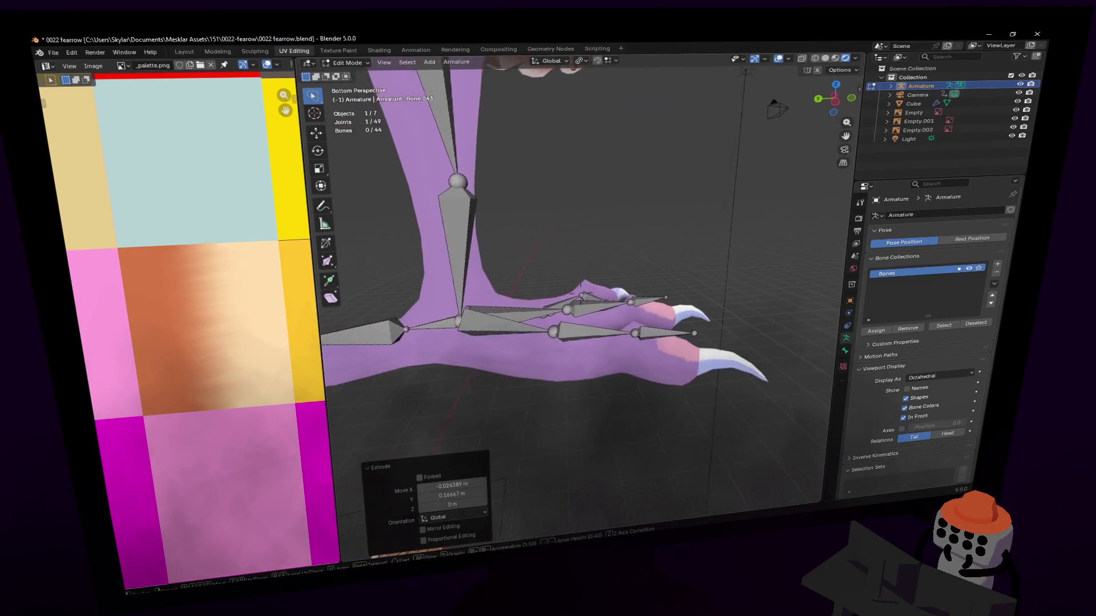
# In Left Orthographic, move a front toe joint vertically until it sits inside the toe mesh.
pyautogui.click(581, 336)
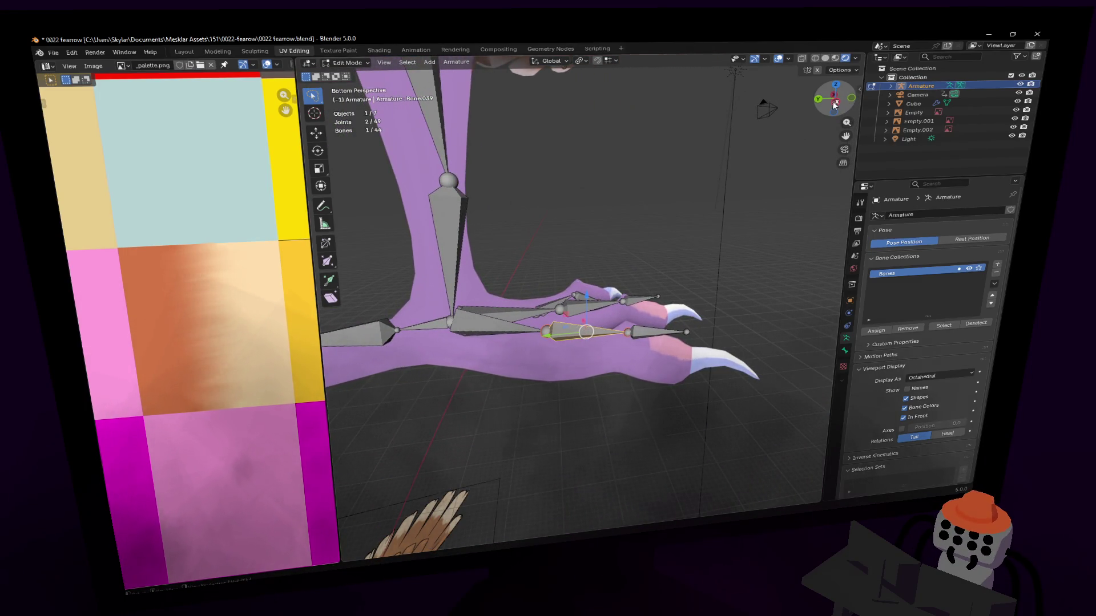
pyautogui.click(835, 103)
pyautogui.scroll(2, 602, 257)
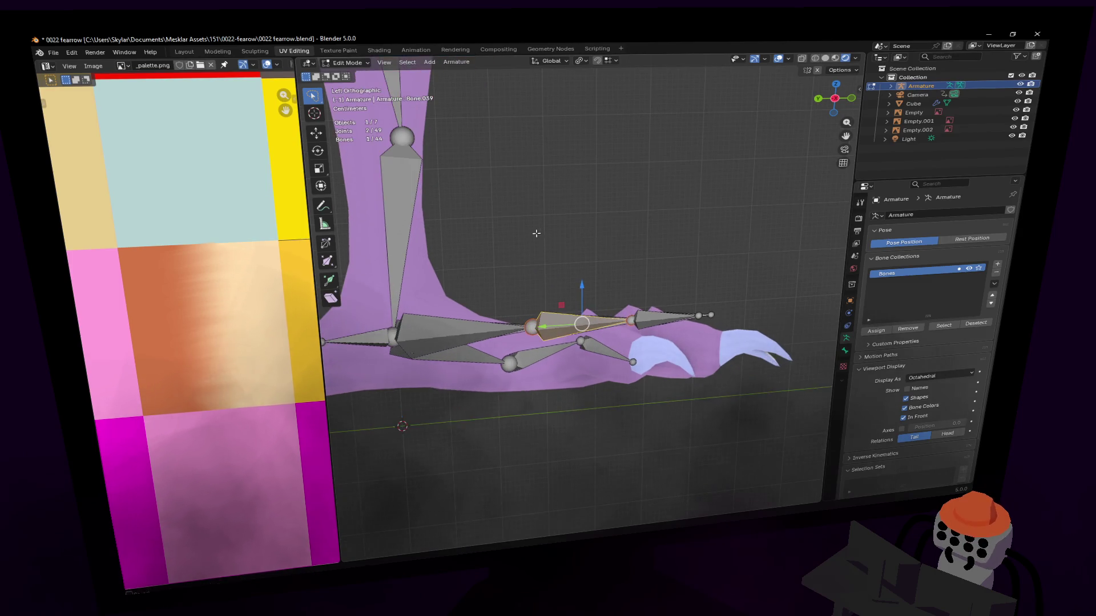
pyautogui.keyDown('shift'); pyautogui.moveTo(602, 257); pyautogui.dragTo(530, 202, button='middle'); pyautogui.keyUp('shift')
pyautogui.press('g')
pyautogui.press('z')
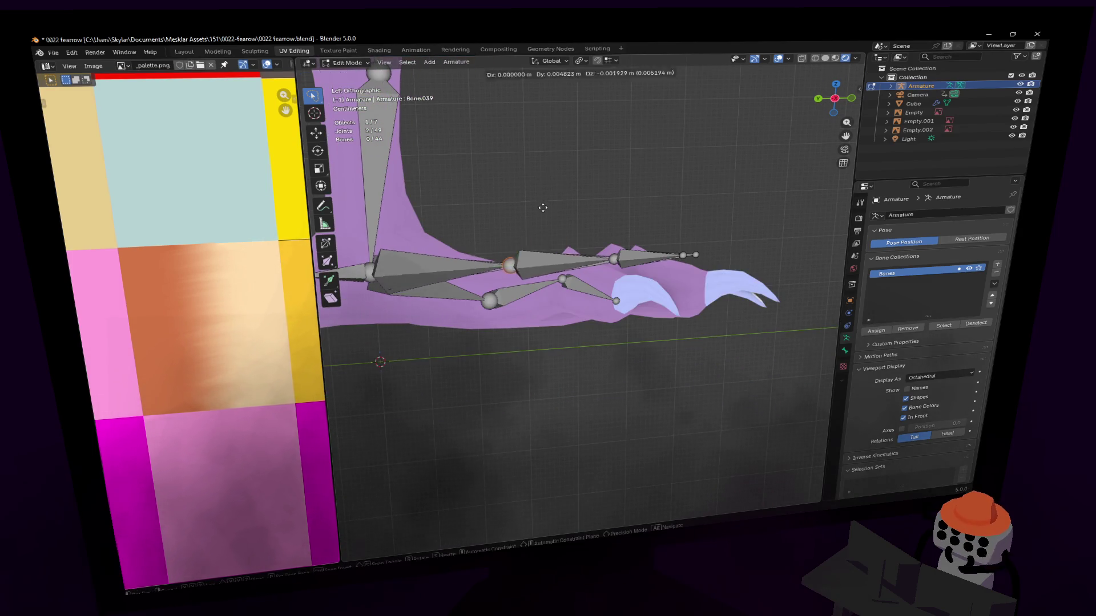
pyautogui.click(541, 239)
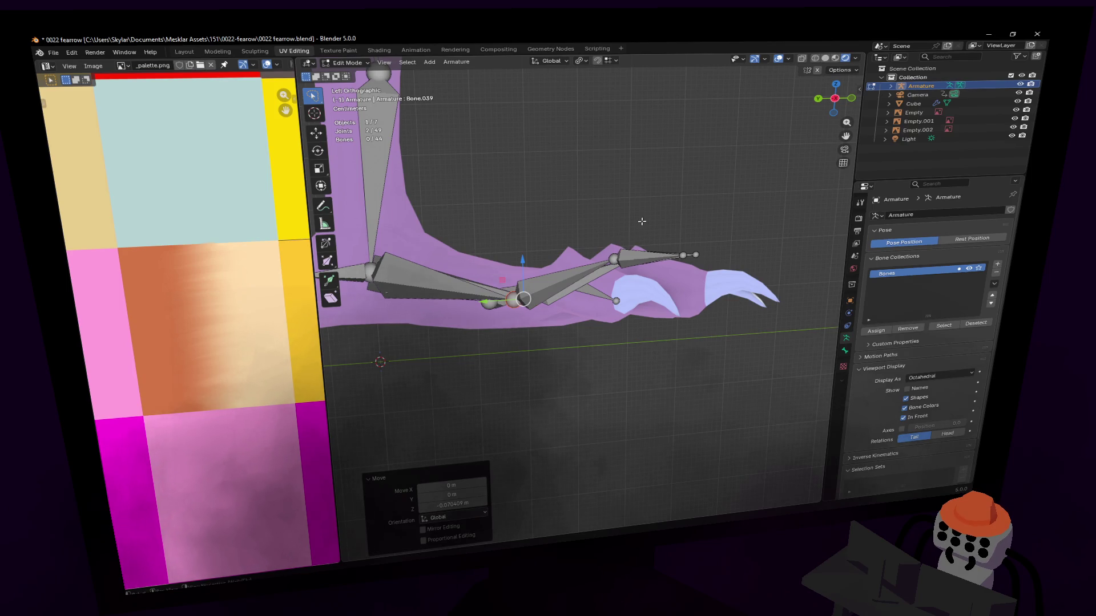
pyautogui.press('g')
pyautogui.press('z')
pyautogui.click(630, 273)
pyautogui.press('g')
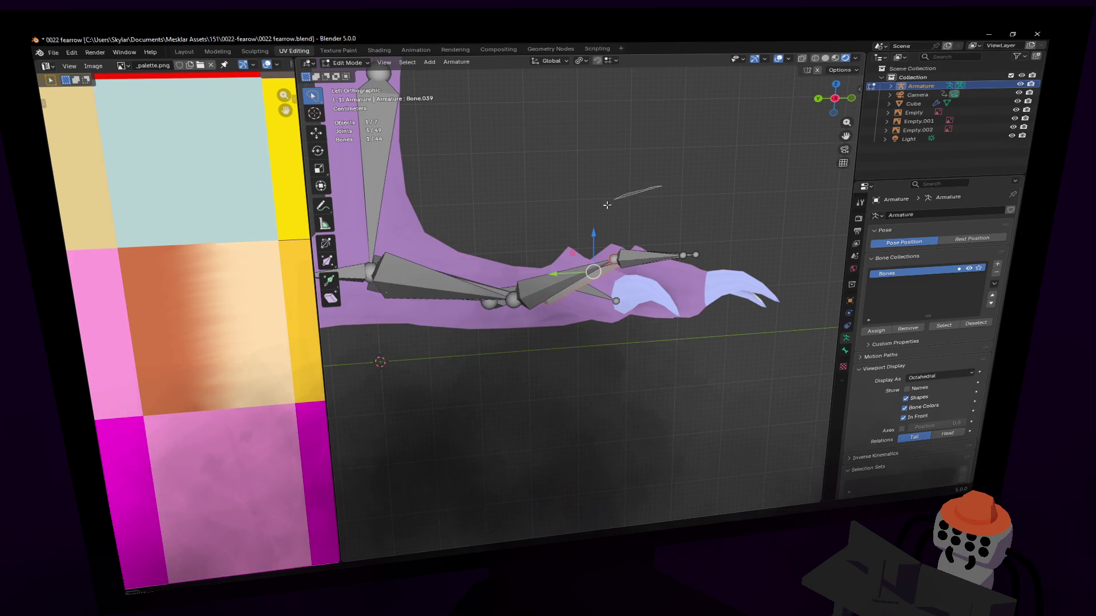
pyautogui.press('z')
pyautogui.click(651, 220)
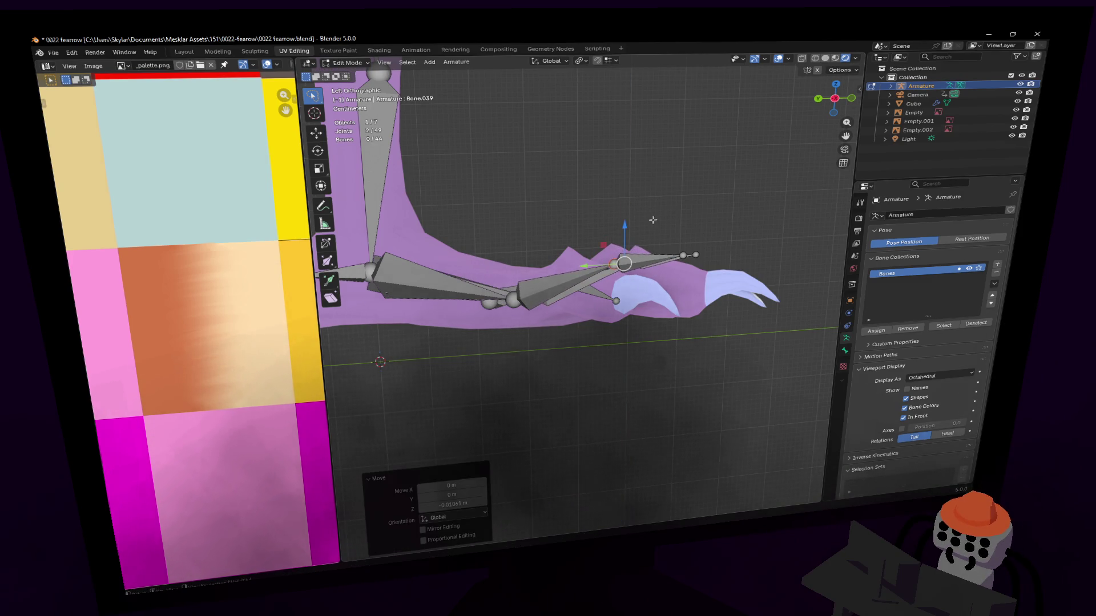
# Lower the toe tip joint and adjust a rear toe joint's height into the mesh.
pyautogui.click(693, 254)
pyautogui.press('g')
pyautogui.press('z')
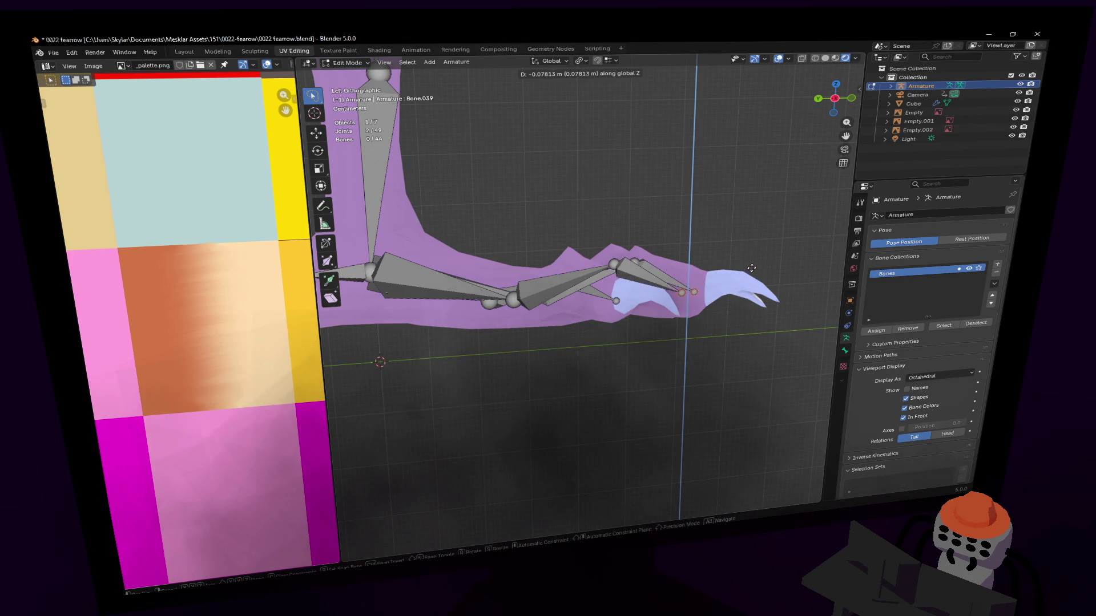
pyautogui.click(752, 267)
pyautogui.scroll(3, 751, 268)
pyautogui.keyDown('shift'); pyautogui.moveTo(751, 267); pyautogui.dragTo(552, 247, button='middle'); pyautogui.keyUp('shift')
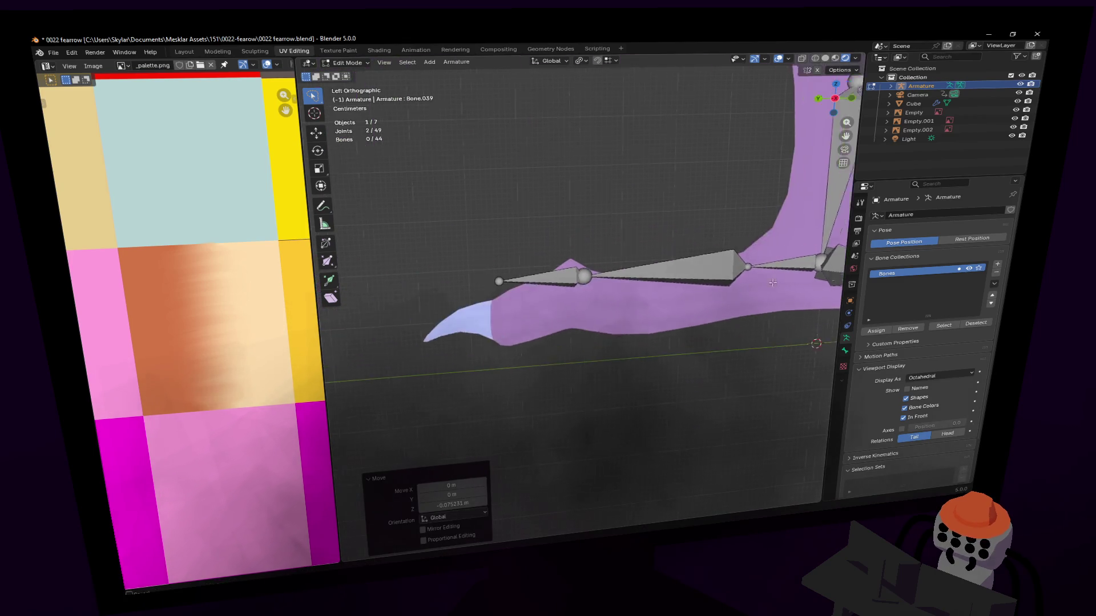
pyautogui.click(506, 283)
pyautogui.press('g')
pyautogui.press('z')
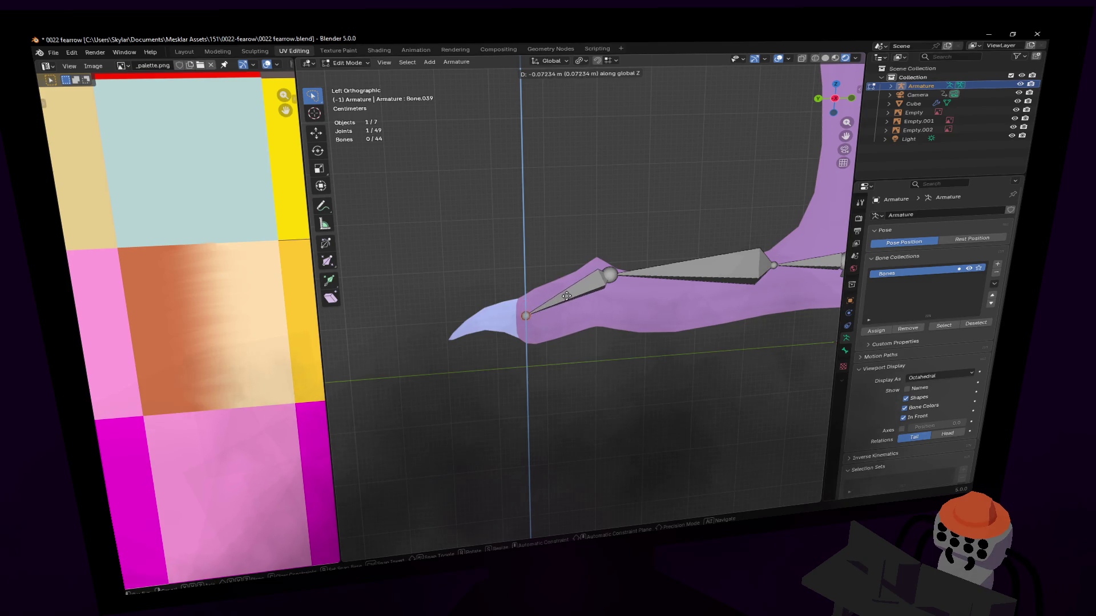
pyautogui.click(566, 295)
# Reposition the rear toe's middle joint and the ankle-side joint inside the foot mesh.
pyautogui.keyDown('shift'); pyautogui.moveTo(566, 296); pyautogui.dragTo(530, 237, button='middle'); pyautogui.keyUp('shift')
pyautogui.click(512, 253)
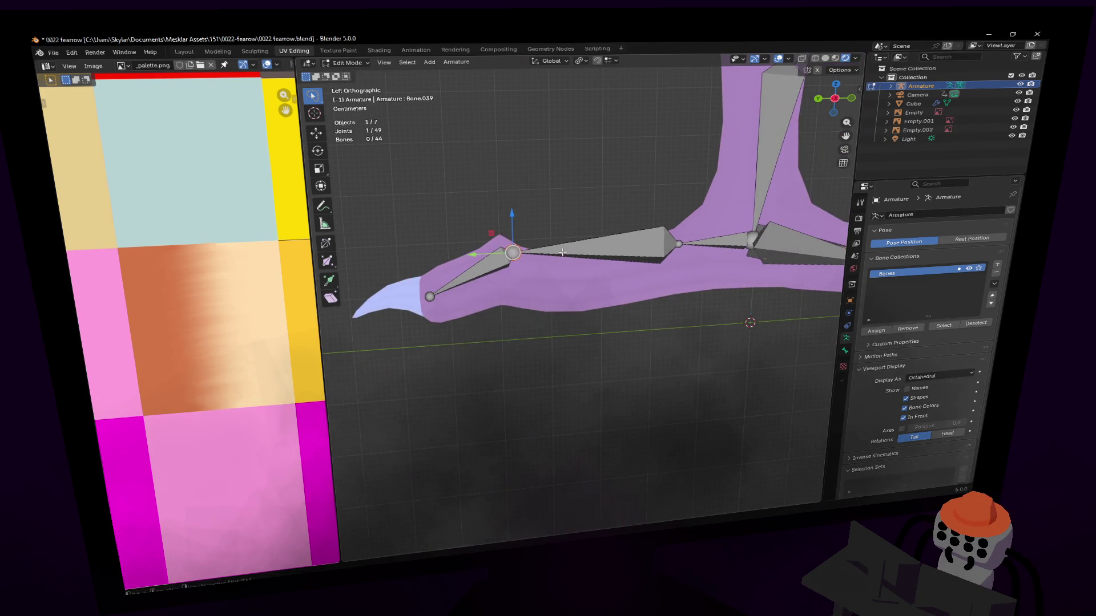
pyautogui.press('g')
pyautogui.click(555, 246)
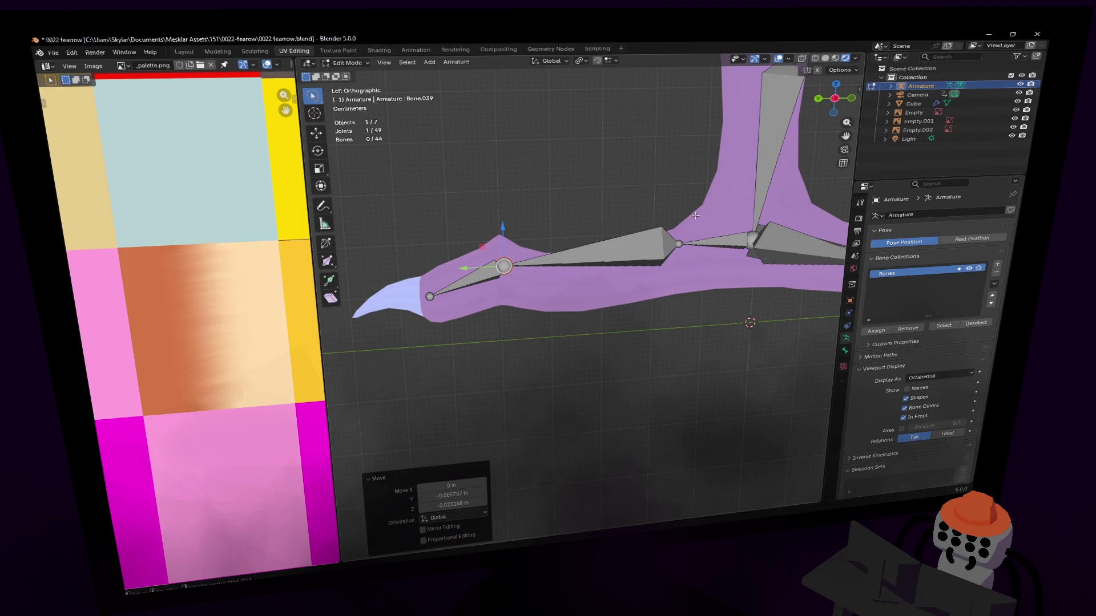
pyautogui.click(677, 244)
pyautogui.press('g')
pyautogui.press('z')
pyautogui.click(712, 238)
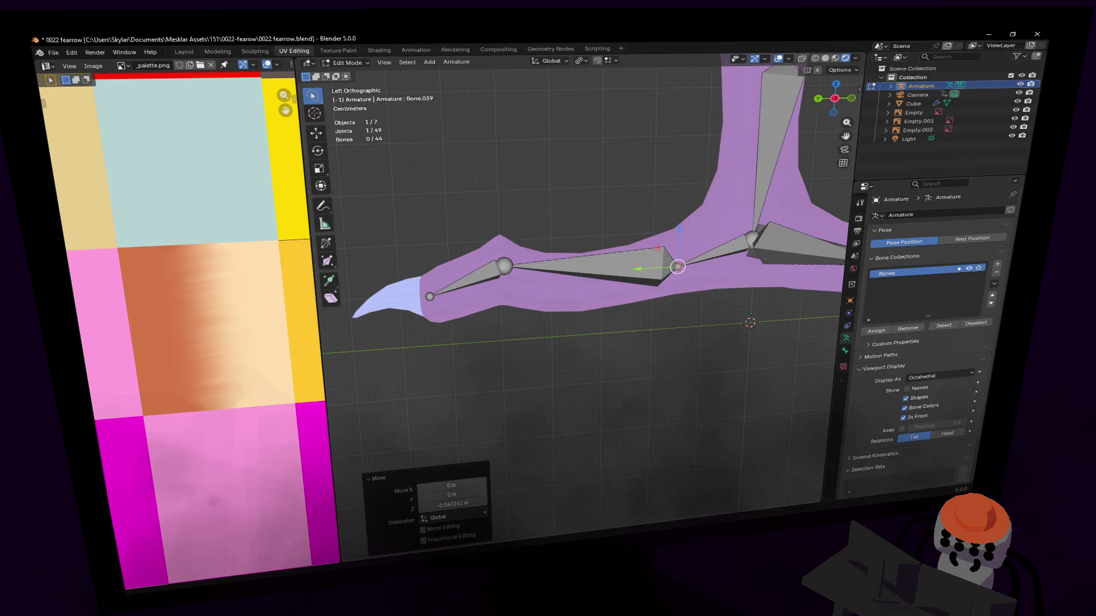
pyautogui.scroll(-3, 730, 198)
pyautogui.moveTo(730, 197); pyautogui.dragTo(651, 205, button='middle')
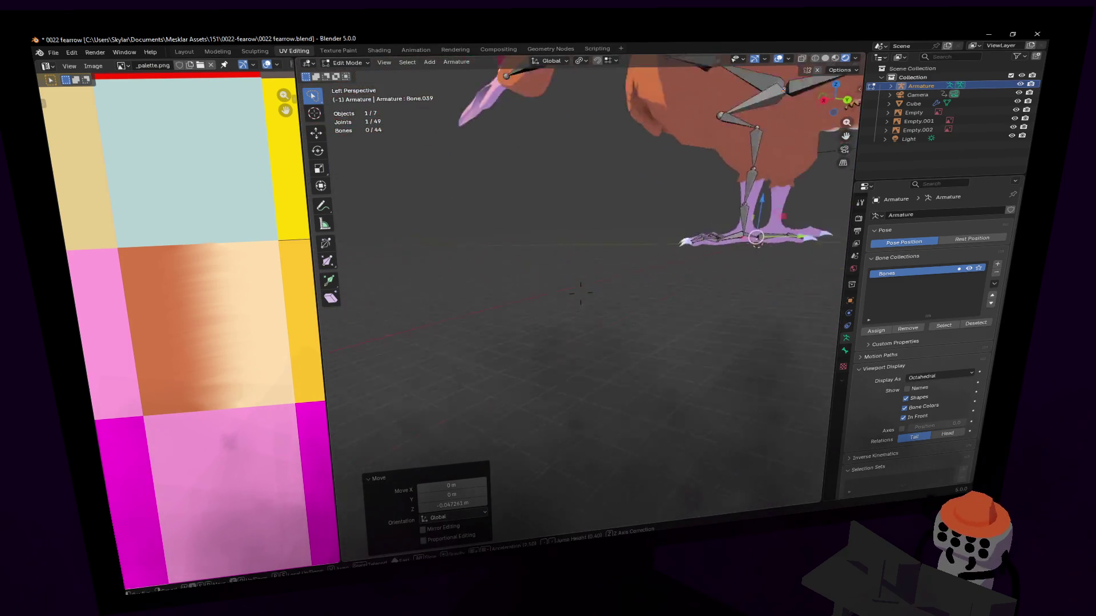
pyautogui.scroll(2, 548, 283)
# Look over the rigged bird in Object Mode, then select the whole leg bone chain (Ctrl+L).
pyautogui.press('Tab')
pyautogui.scroll(-2, 549, 282)
pyautogui.moveTo(548, 257)
pyautogui.keyDown('shift'); pyautogui.mouseDown(button='middle')
pyautogui.moveTo(565, 291)
pyautogui.moveTo(531, 284)
pyautogui.moveTo(599, 291)
pyautogui.moveTo(620, 249)
pyautogui.mouseUp(button='middle'); pyautogui.keyUp('shift')
pyautogui.scroll(2, 582, 292)
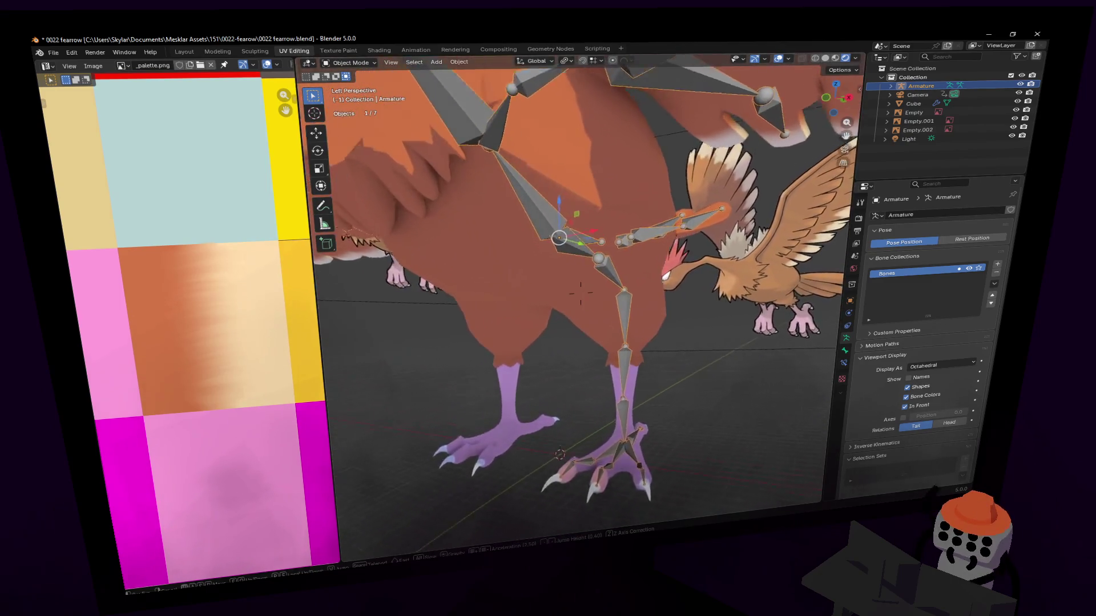
pyautogui.scroll(2, 620, 250)
pyautogui.press('Tab')
pyautogui.click(613, 291)
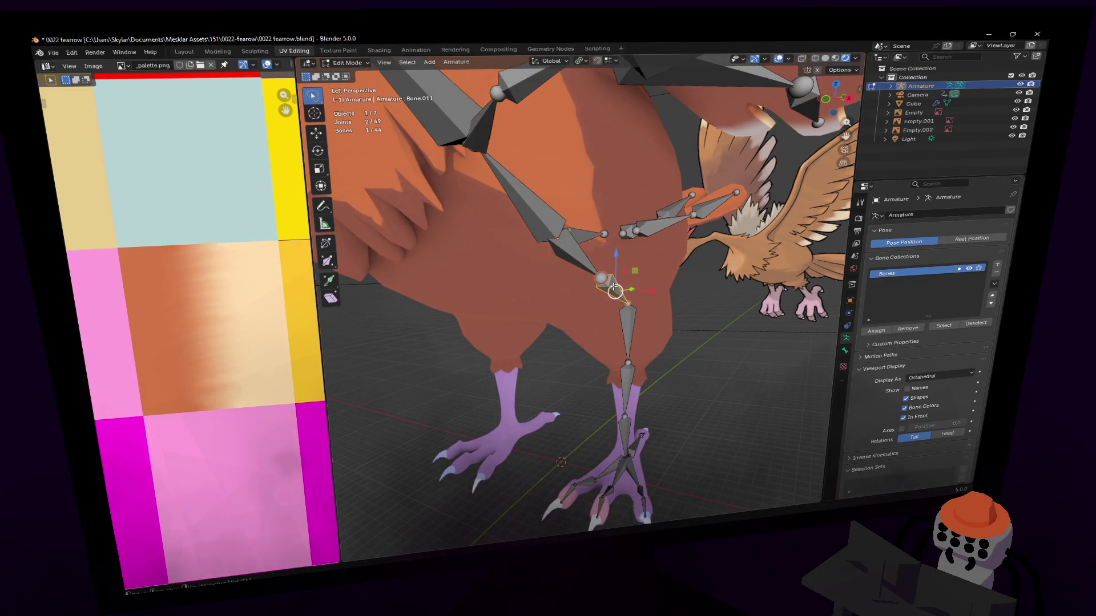
pyautogui.hotkey('ctrl', 'l')
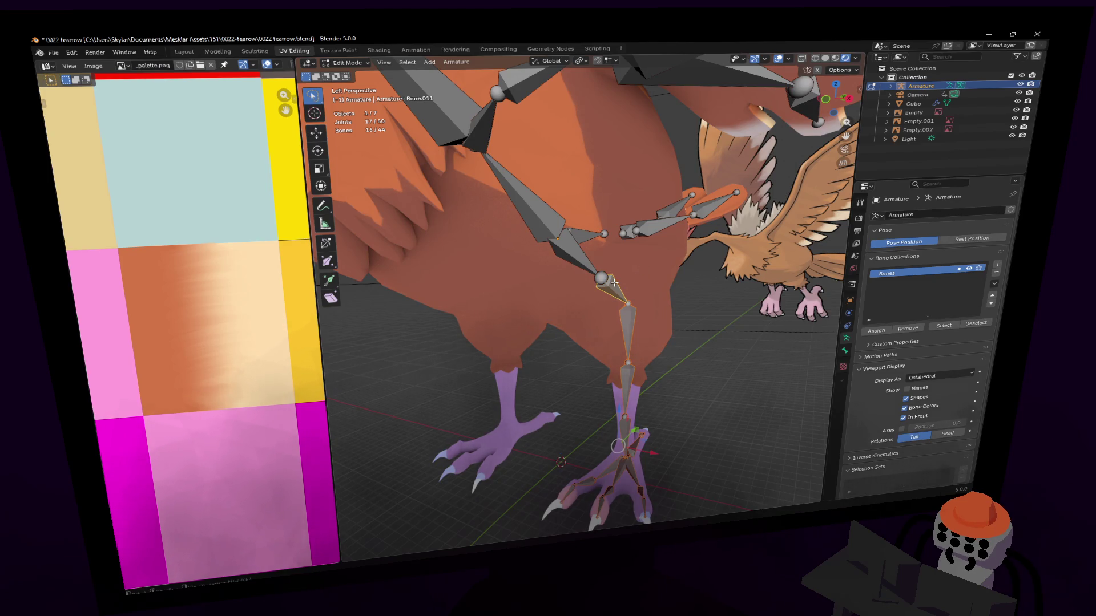
# Move the single joint at the top of the leg where it meets the body.
pyautogui.click(614, 282)
pyautogui.press('g')
pyautogui.click(647, 285)
pyautogui.moveTo(646, 285)
pyautogui.mouseDown(button='middle')
pyautogui.moveTo(658, 278)
pyautogui.moveTo(572, 293)
pyautogui.moveTo(787, 500)
pyautogui.moveTo(658, 278)
pyautogui.mouseUp(button='middle')
pyautogui.scroll(-5, 580, 294)
pyautogui.scroll(5, 571, 293)
pyautogui.scroll(-4, 571, 294)
pyautogui.scroll(2, 788, 501)
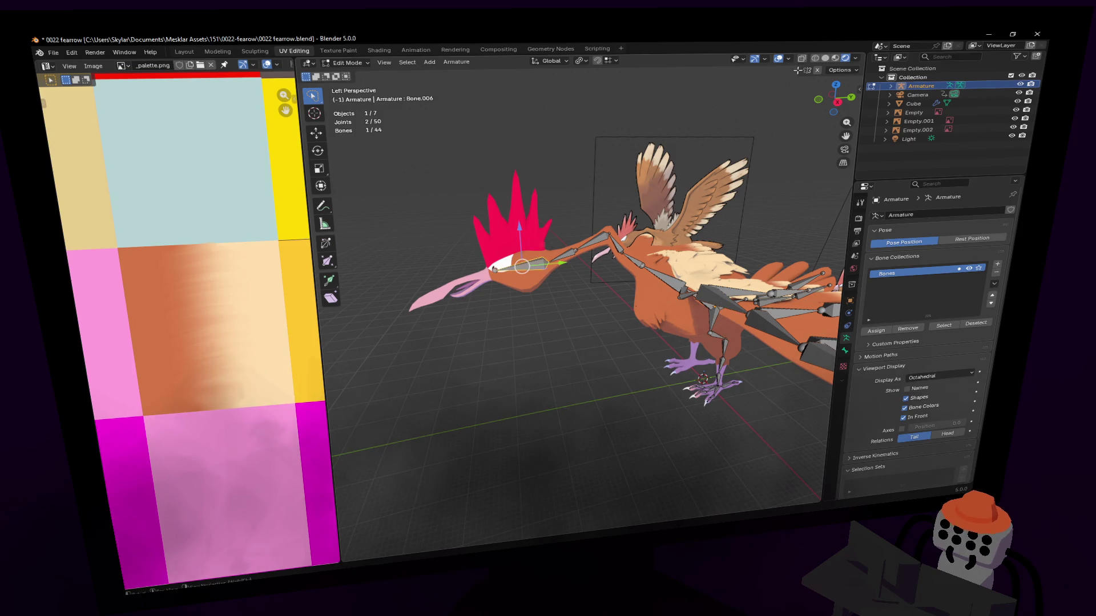
pyautogui.click(838, 70)
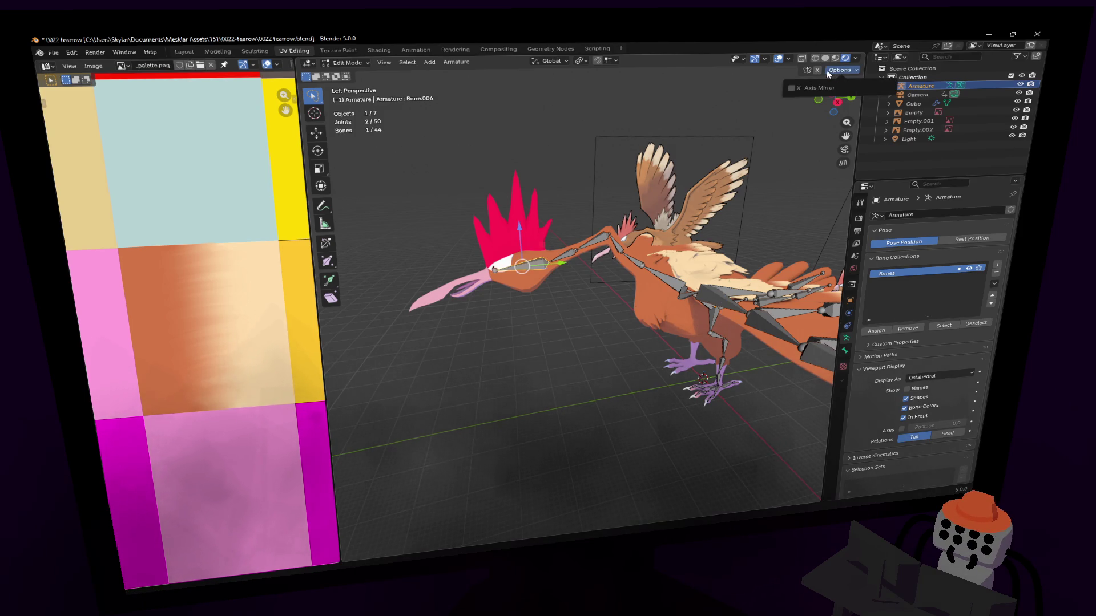
pyautogui.click(335, 63)
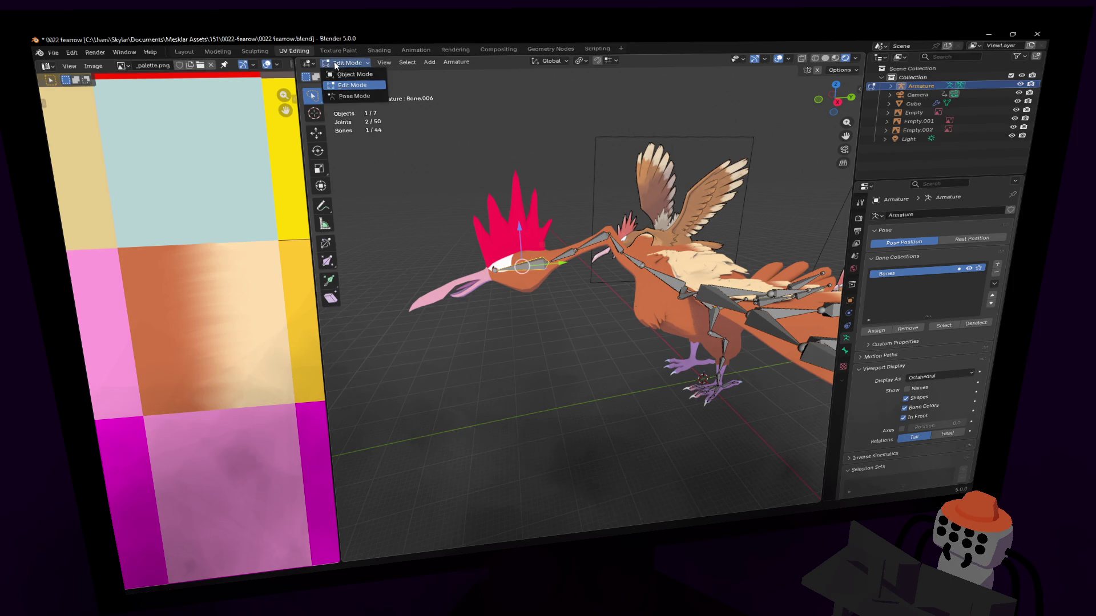
pyautogui.click(341, 97)
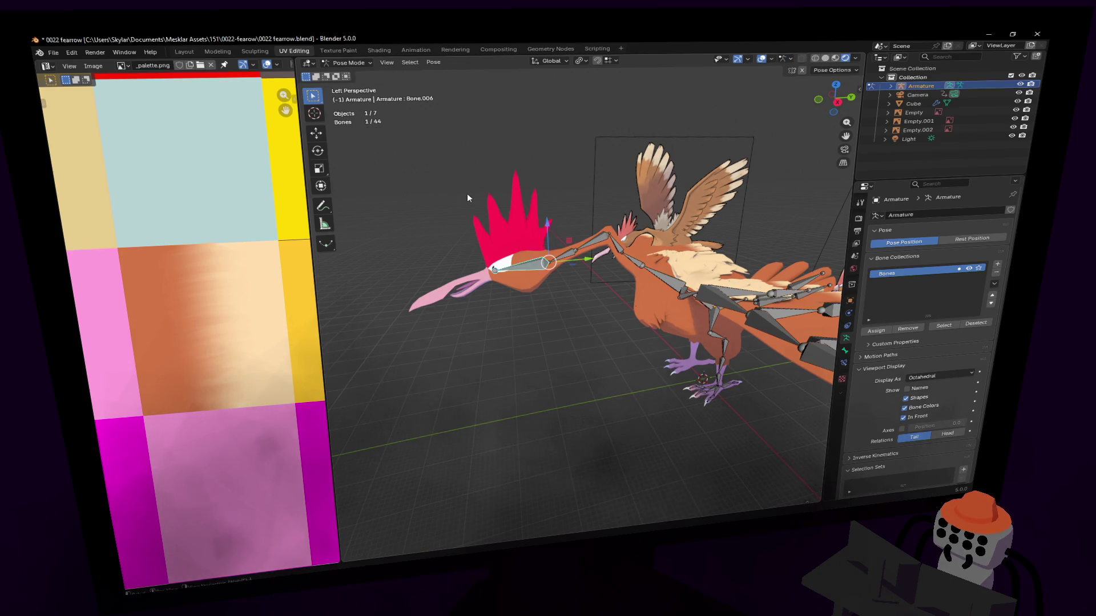
pyautogui.click(832, 71)
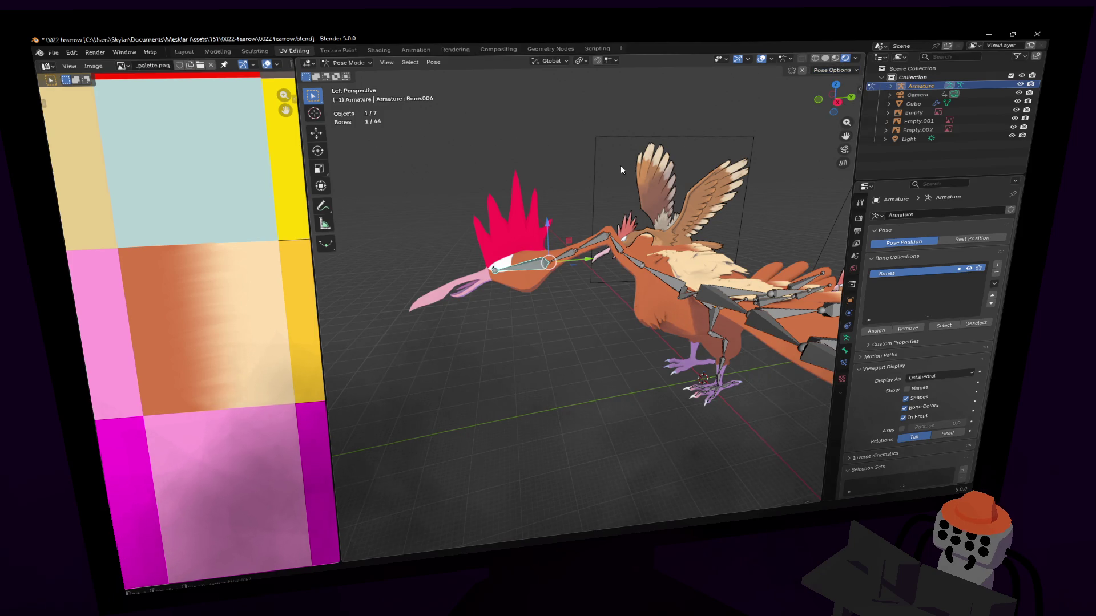
pyautogui.press('g')
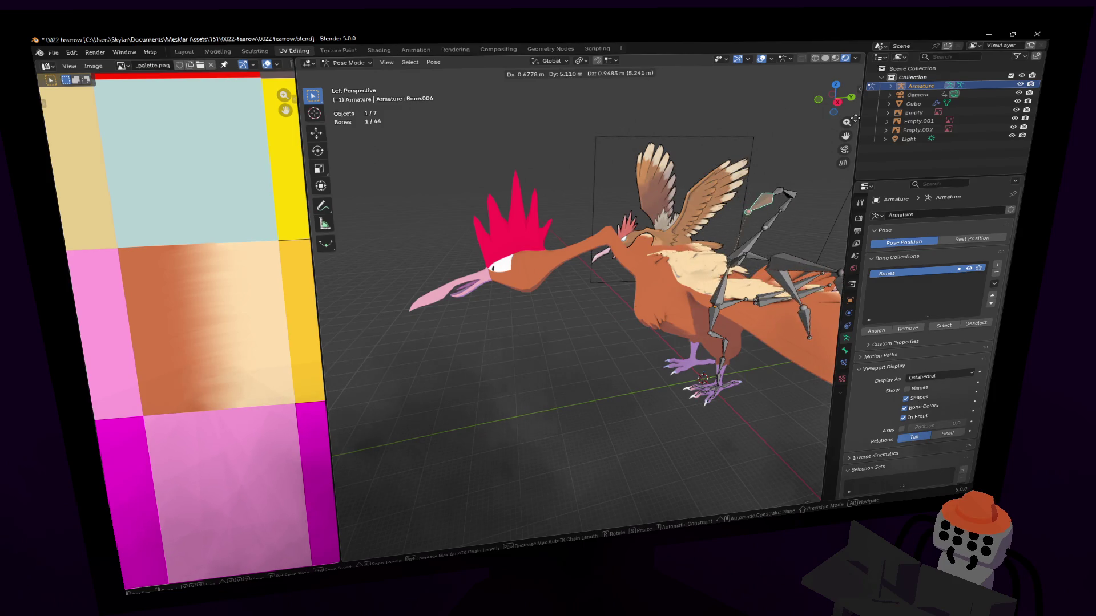
pyautogui.press('Escape')
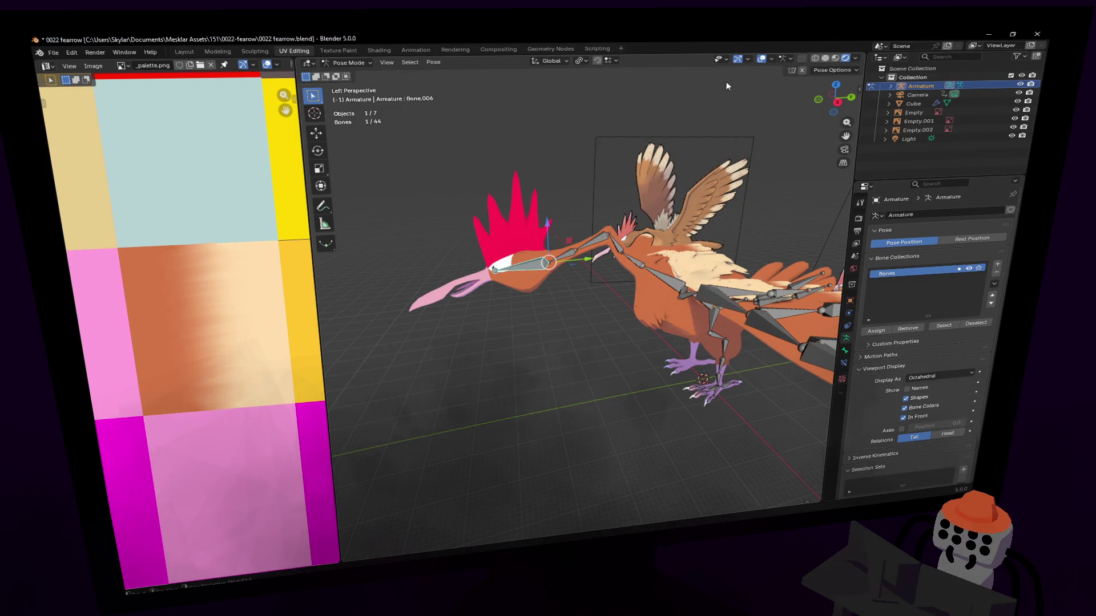
pyautogui.press('g')
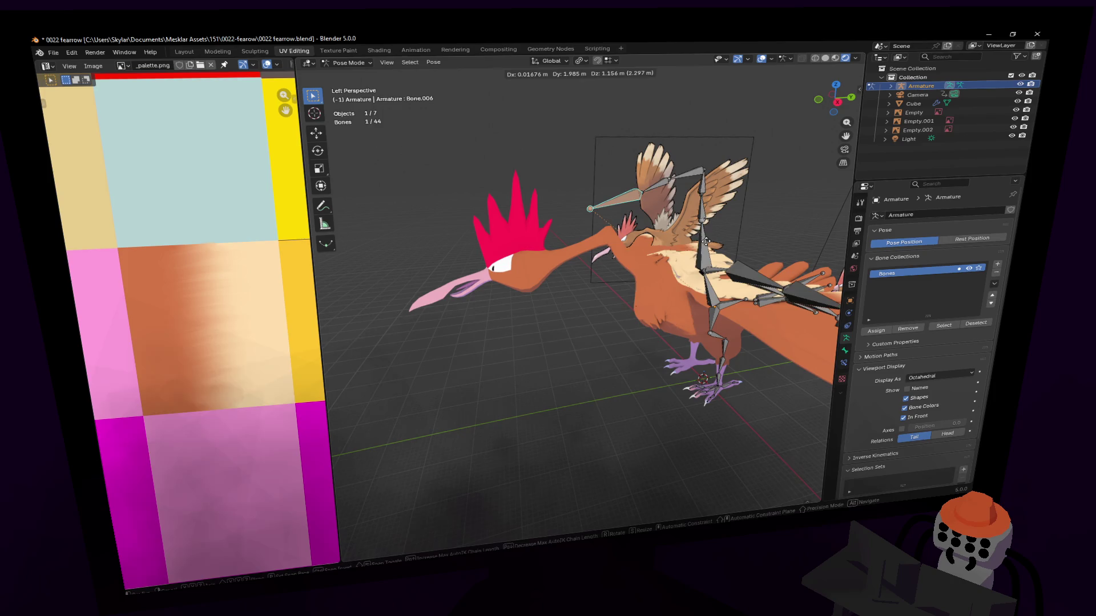
# Rotate the head bone into a test pose and shift the wing bone chain.
pyautogui.press('Escape')
pyautogui.moveTo(700, 253); pyautogui.dragTo(692, 163, button='middle')
pyautogui.press('r')
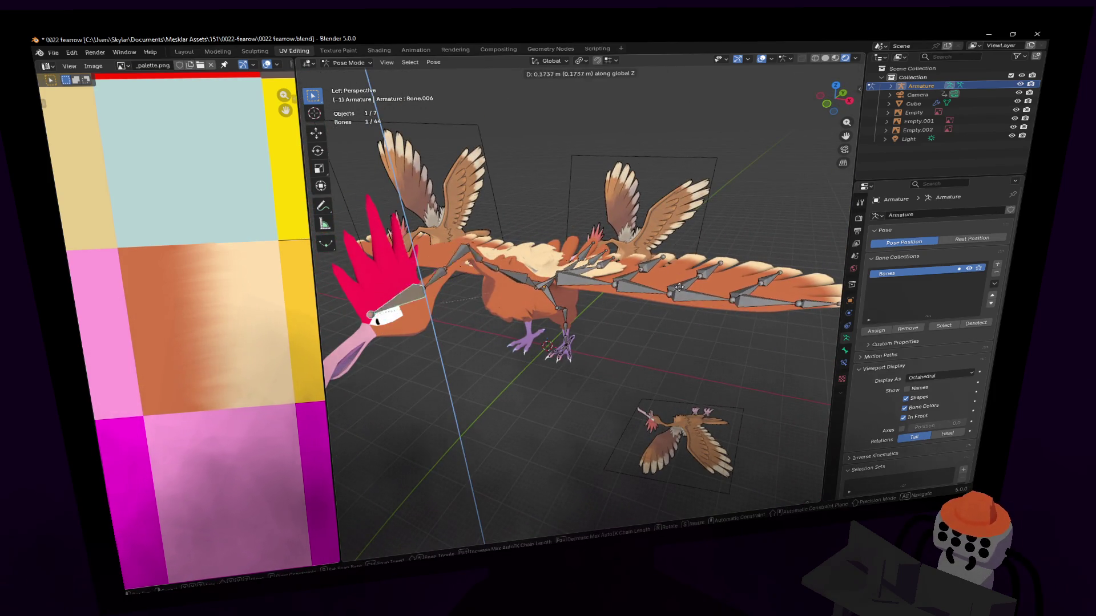
pyautogui.click(626, 323)
pyautogui.press('g')
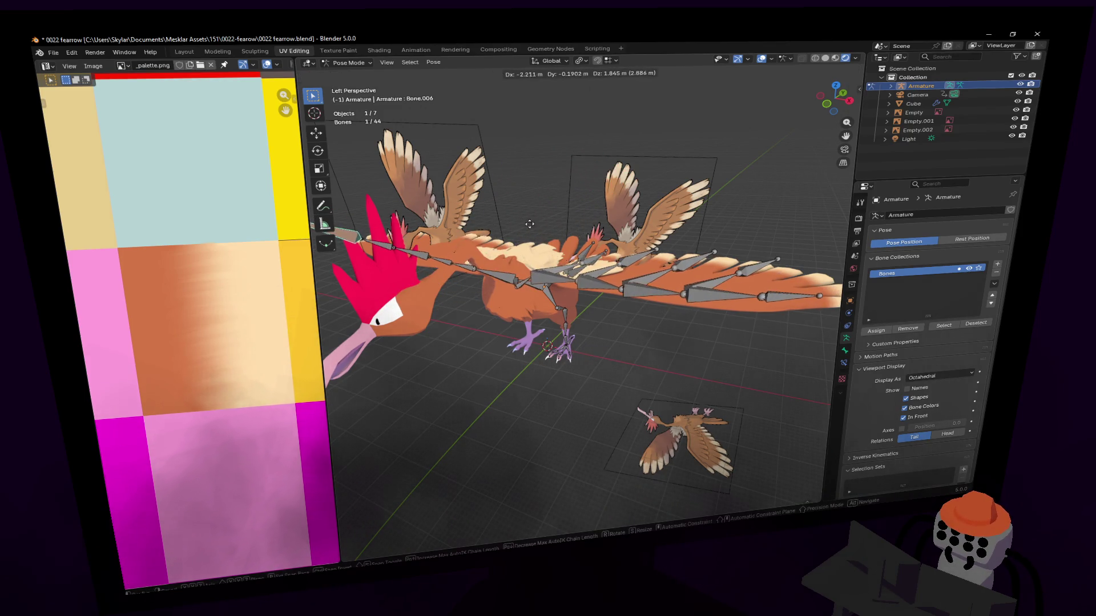
pyautogui.click(801, 256)
# Lay the wing bone chain down along the wing, cancelling a further move.
pyautogui.moveTo(750, 276); pyautogui.dragTo(730, 296, button='middle')
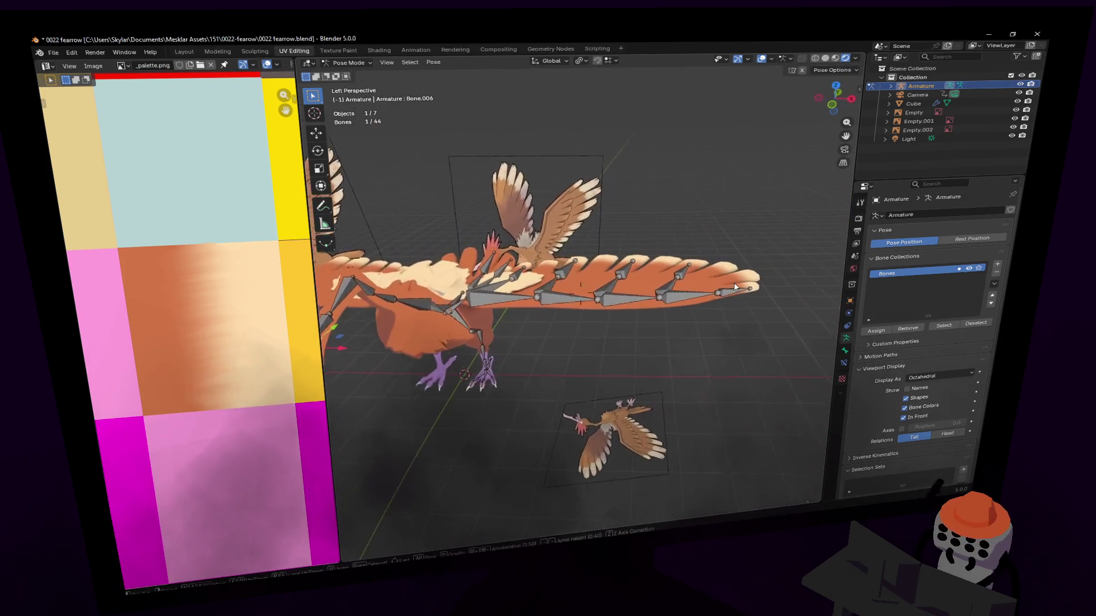
pyautogui.press('g')
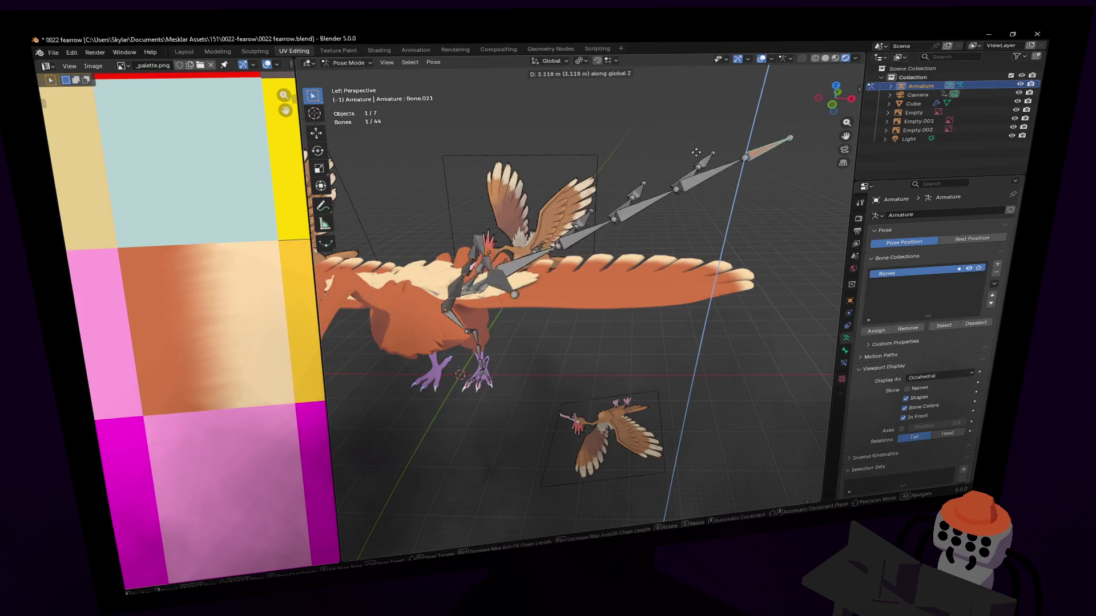
pyautogui.click(749, 329)
pyautogui.press('g')
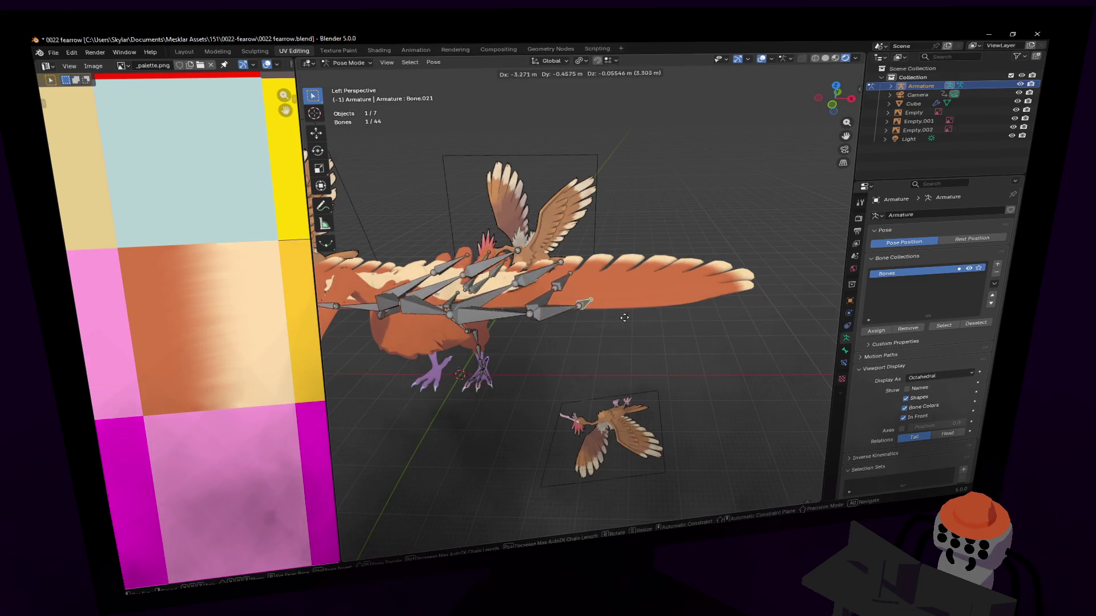
pyautogui.press('Escape')
pyautogui.moveTo(507, 324)
pyautogui.mouseDown(button='middle')
pyautogui.moveTo(580, 284)
pyautogui.moveTo(580, 294)
pyautogui.mouseUp(button='middle')
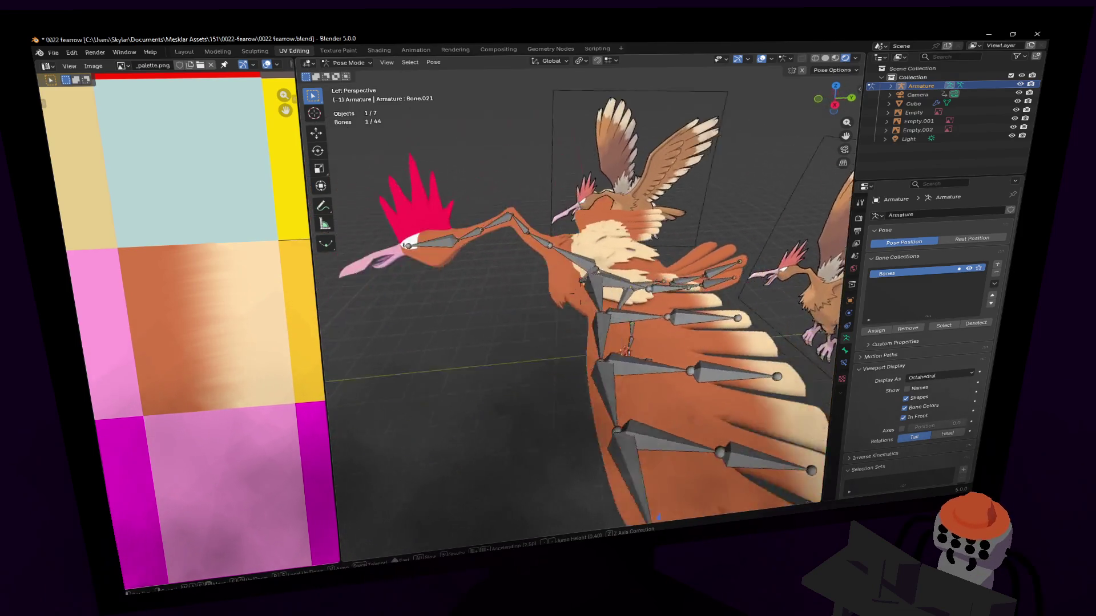
pyautogui.scroll(-2, 580, 293)
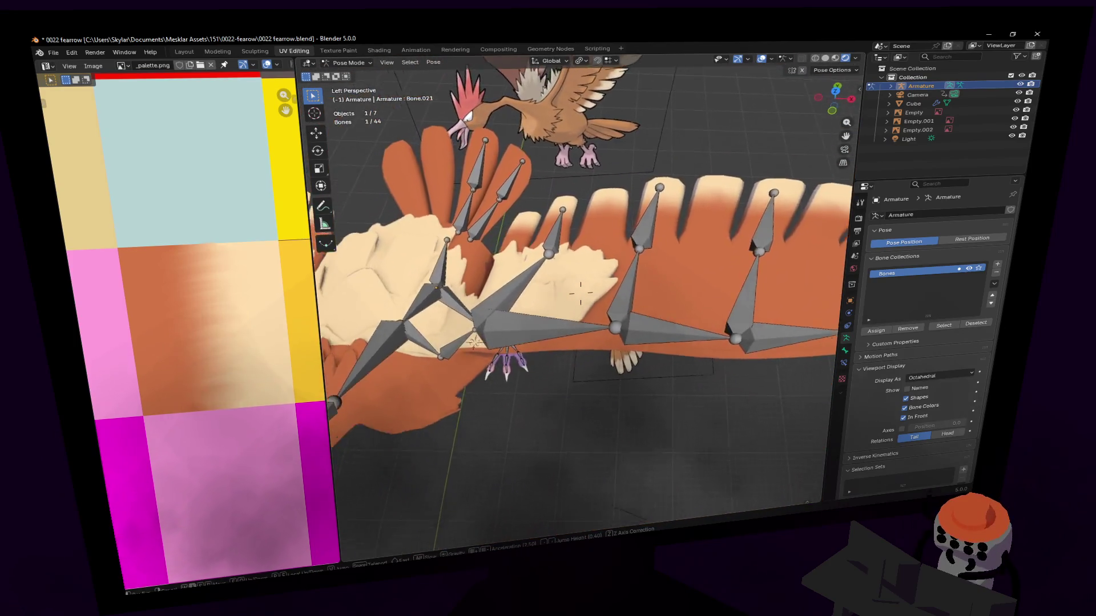
pyautogui.scroll(-2, 565, 317)
pyautogui.scroll(-2, 549, 342)
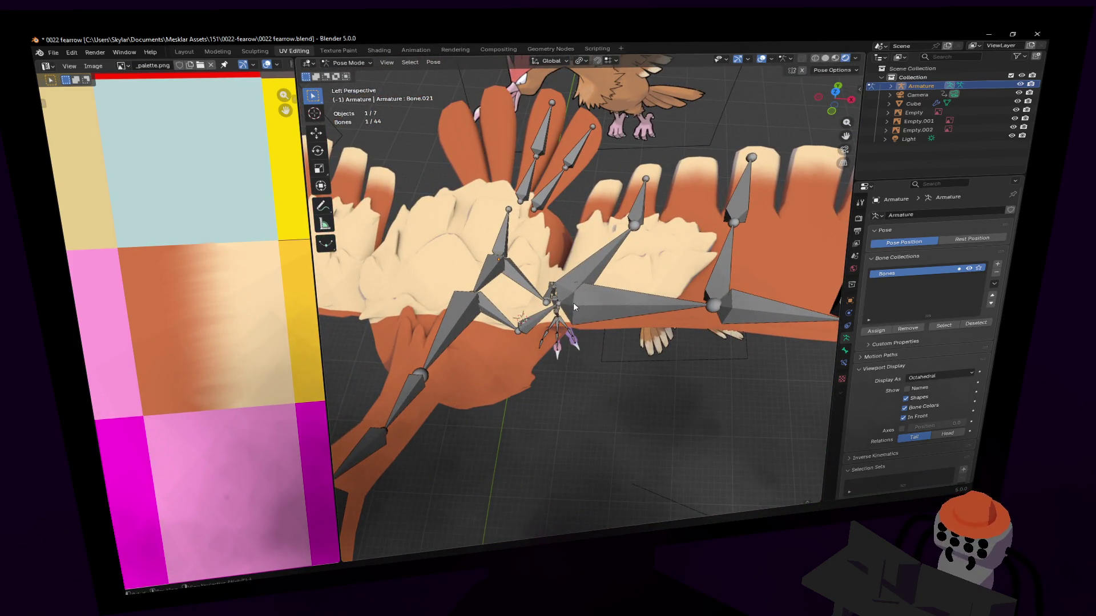
# Select wing-root Bone.016, play back the wing flap, pick the wing tip bone and switch to Edit Mode.
pyautogui.click(572, 302)
pyautogui.moveTo(573, 303); pyautogui.dragTo(566, 304, button='middle')
pyautogui.click(566, 304)
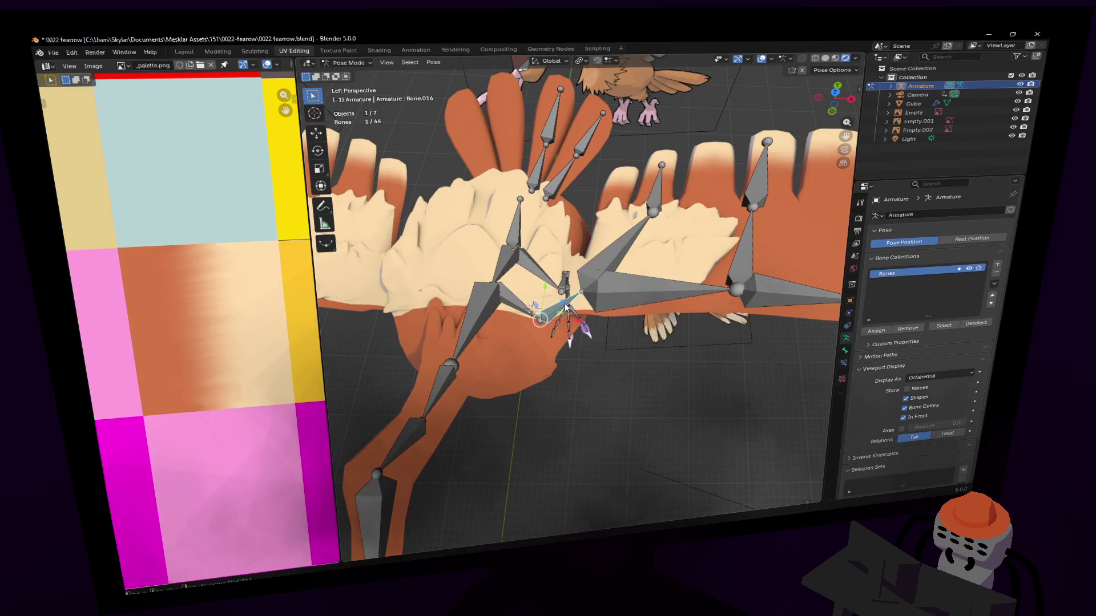
pyautogui.press('space')
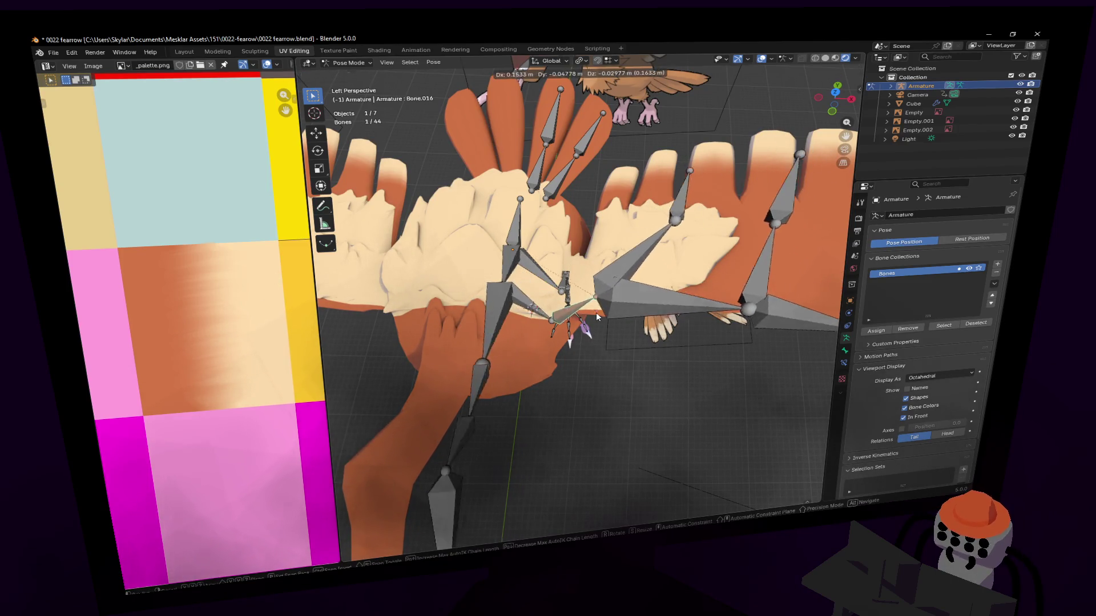
pyautogui.press('Escape')
pyautogui.moveTo(596, 300); pyautogui.dragTo(602, 324, button='middle')
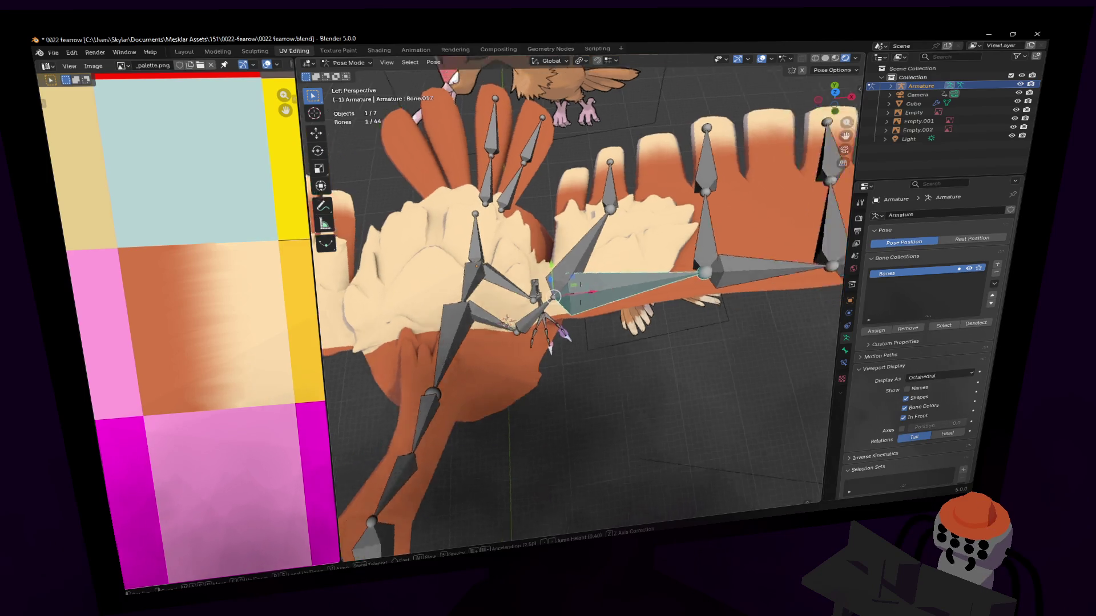
pyautogui.click(706, 281)
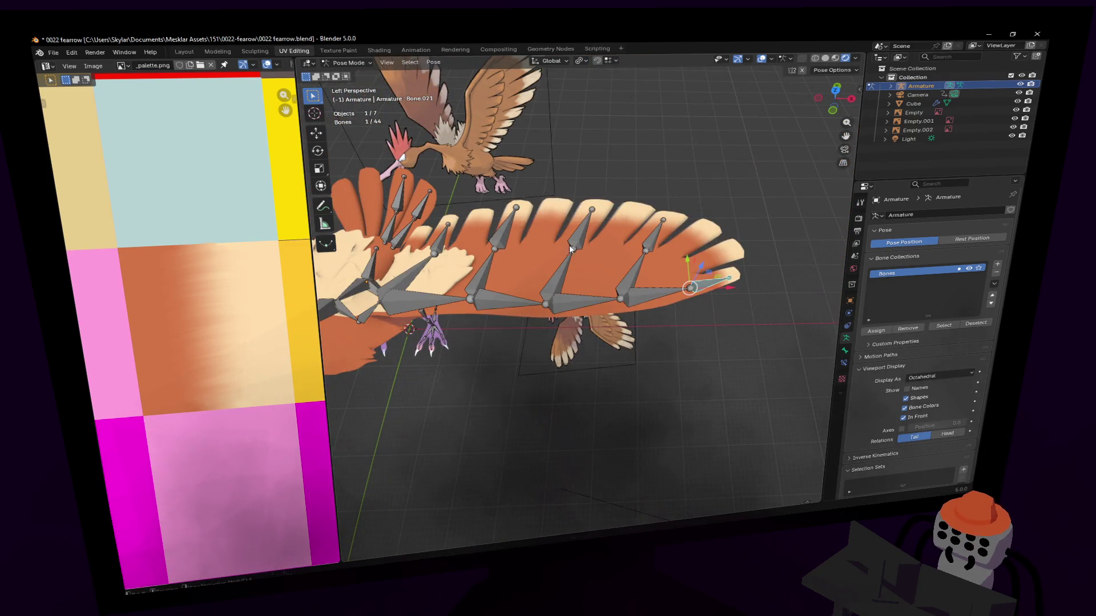
pyautogui.moveTo(707, 281); pyautogui.dragTo(568, 246, button='middle')
pyautogui.click(348, 65)
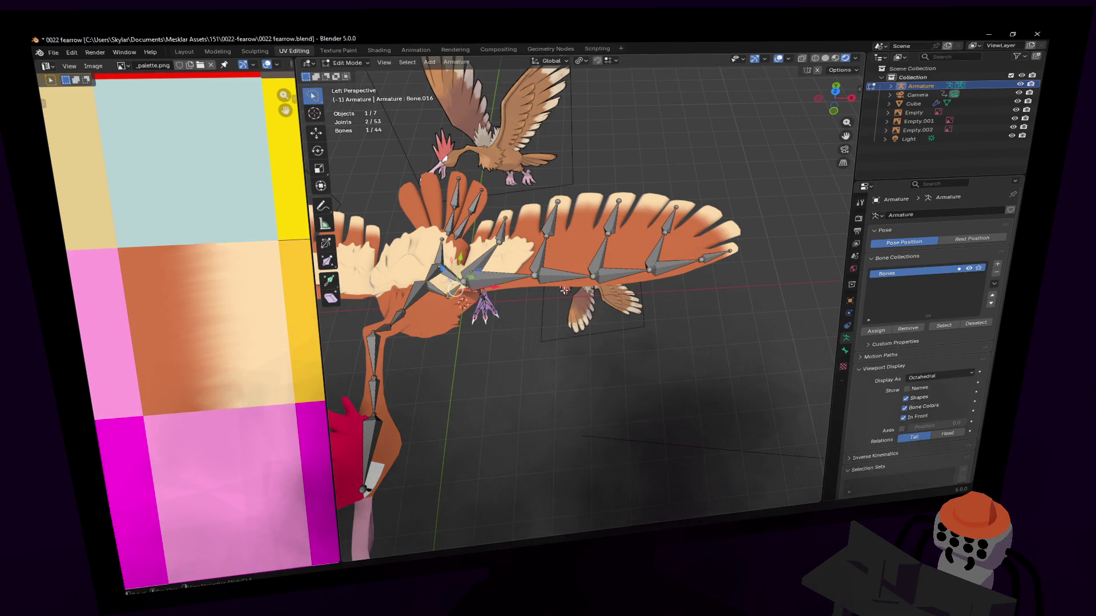
# Switch the armature back to Pose Mode and raise the wing bone chain into a new pose.
pyautogui.click(349, 66)
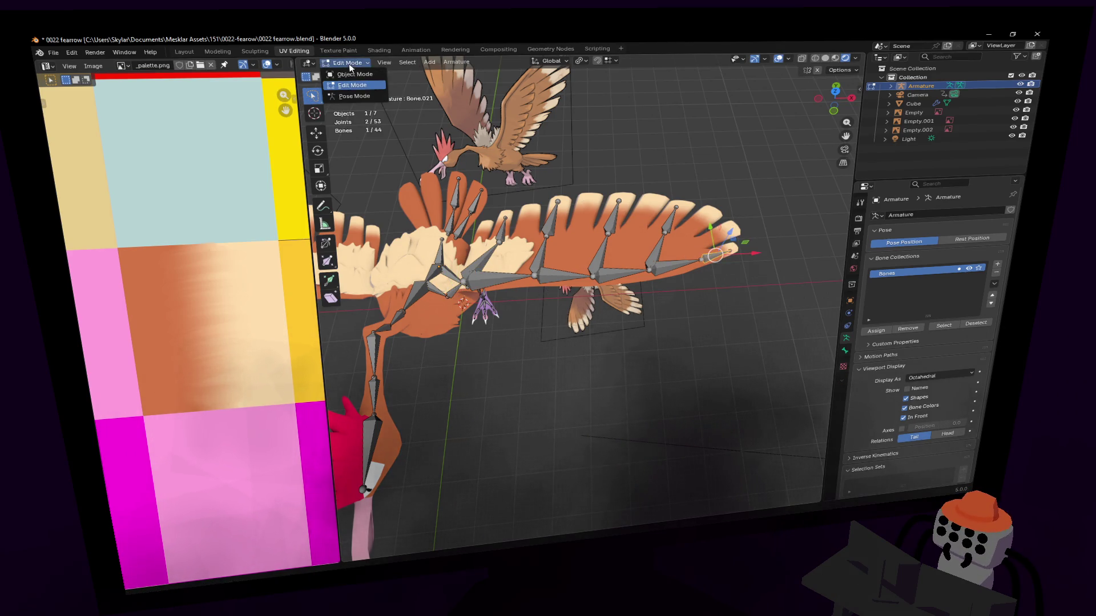
pyautogui.click(354, 96)
pyautogui.press('g')
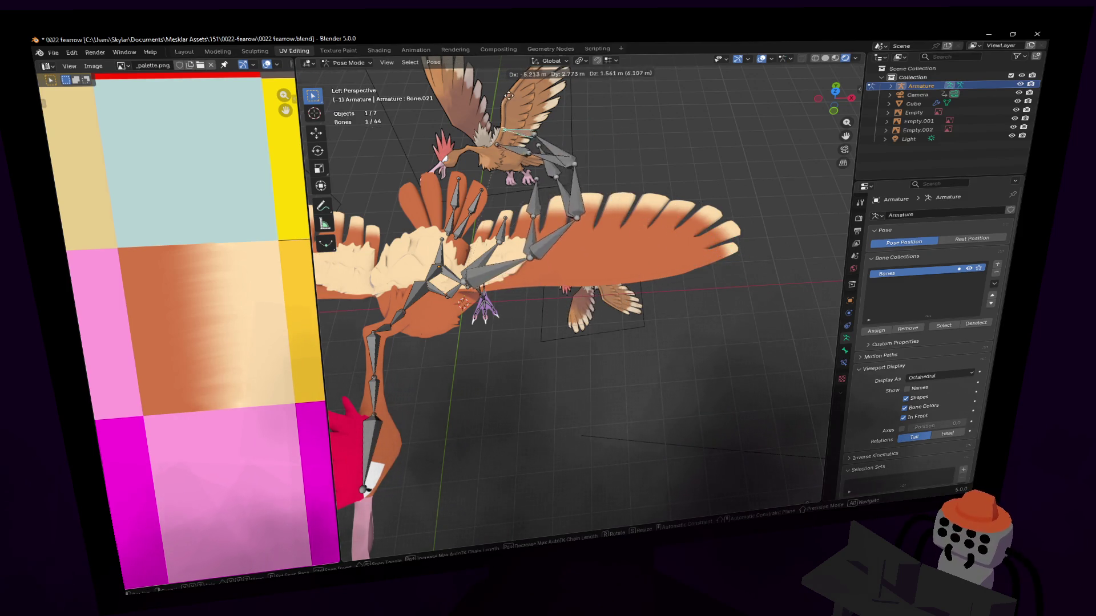
pyautogui.click(611, 228)
pyautogui.moveTo(611, 228)
pyautogui.mouseDown(button='middle')
pyautogui.moveTo(753, 291)
pyautogui.moveTo(599, 343)
pyautogui.mouseUp(button='middle')
pyautogui.press('g')
pyautogui.rightClick(596, 401)
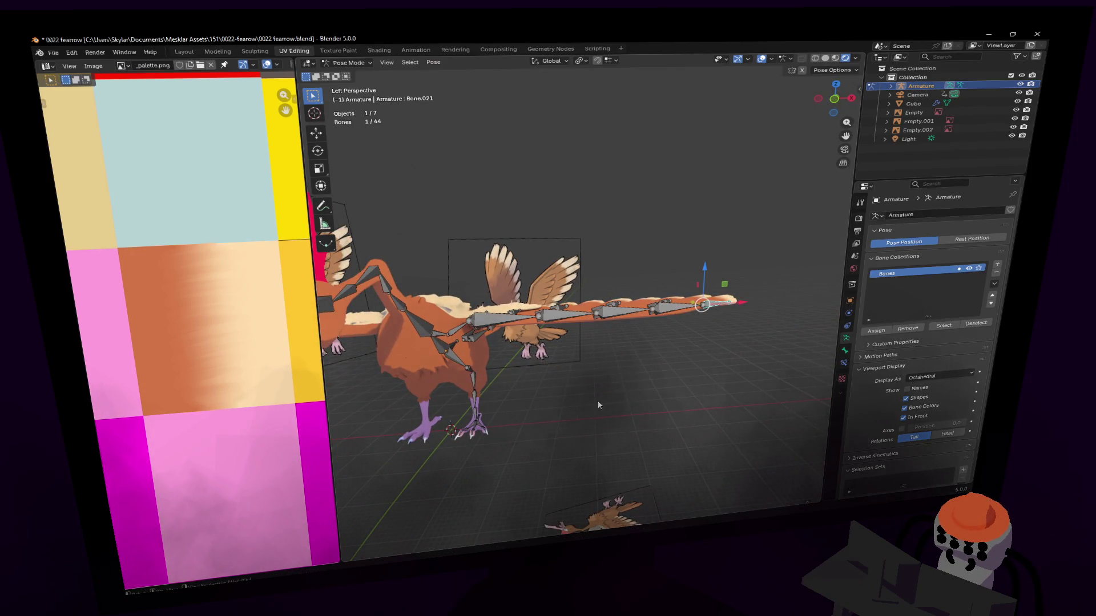
# Fly the view in over the armature, then move wing Bone.009 and select Bone.031.
pyautogui.hotkey('shift', '`')
pyautogui.click(624, 378)
pyautogui.click(638, 289)
pyautogui.press('g')
pyautogui.click(641, 283)
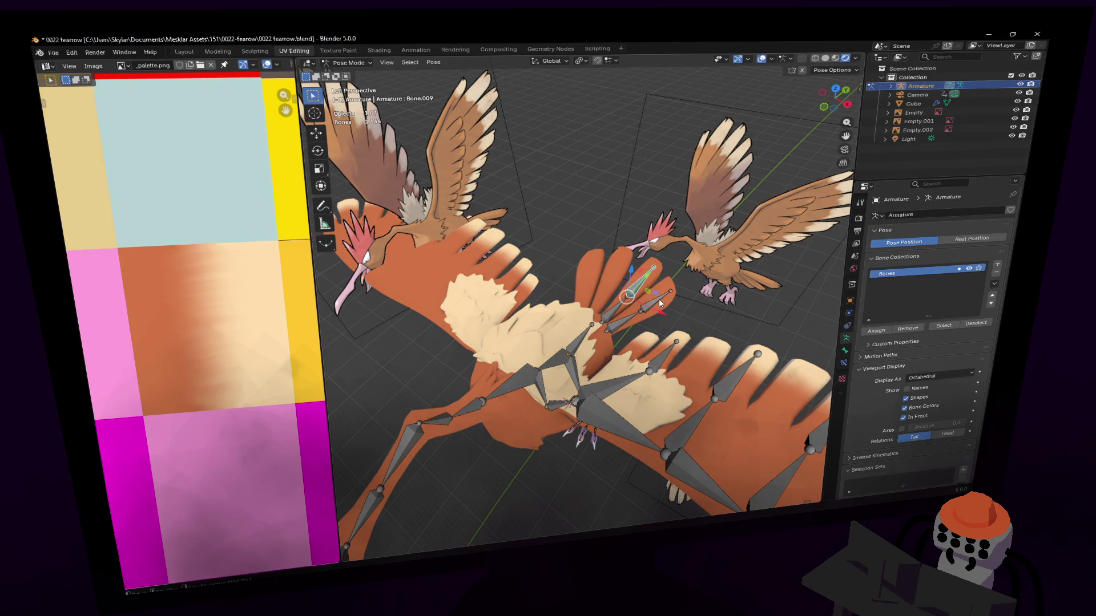
# Move Bone.031, then bend neck Bone.006 into a new test pose.
pyautogui.press('g')
pyautogui.click(650, 285)
pyautogui.press('KP_Decimal')
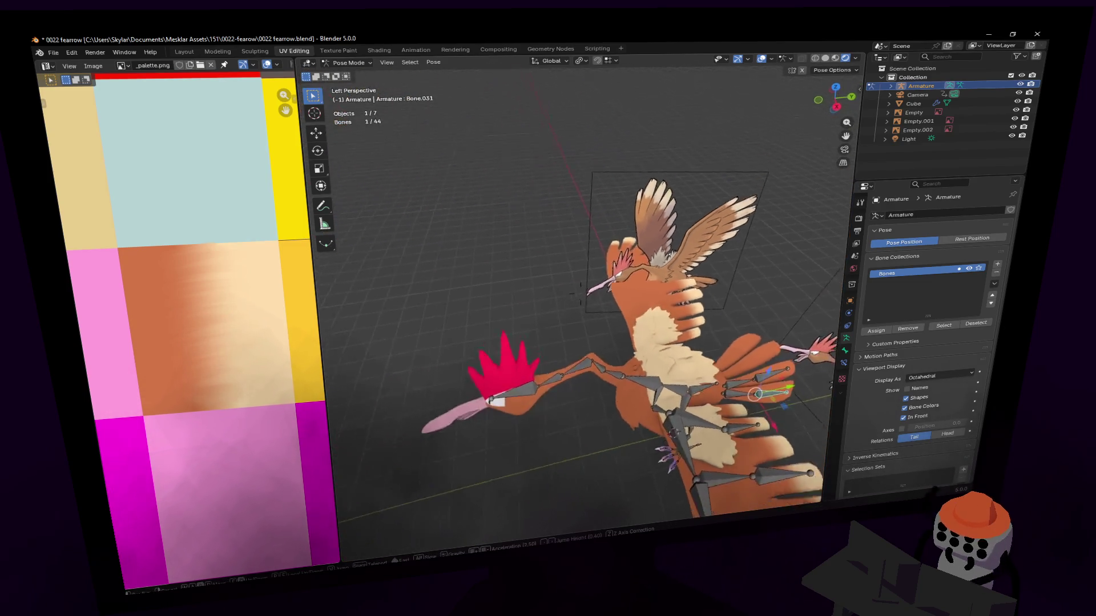
pyautogui.scroll(-5, 638, 321)
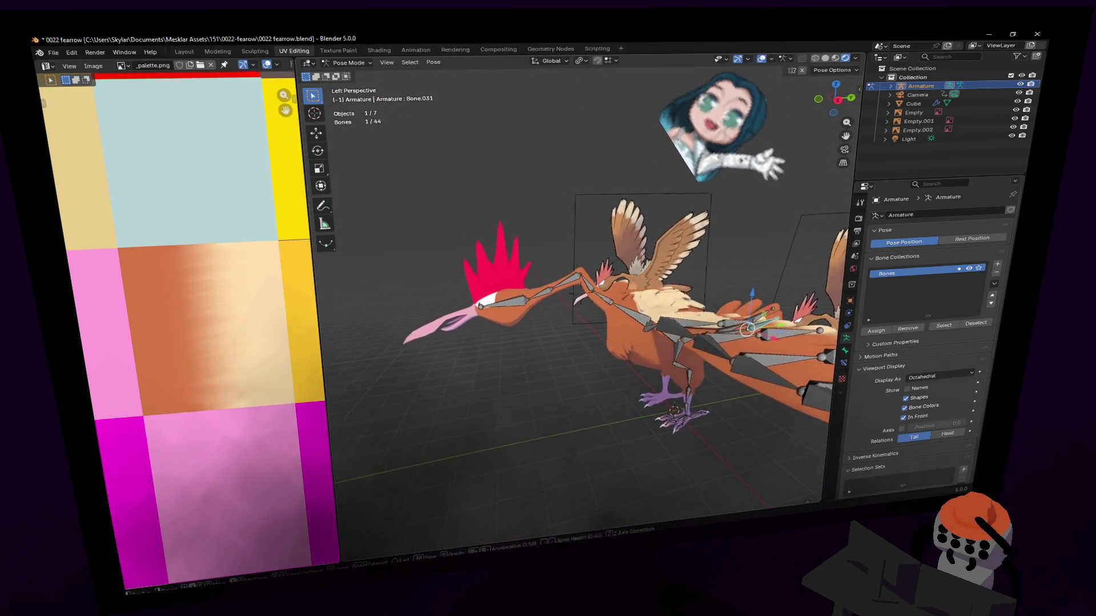
pyautogui.scroll(1, 601, 366)
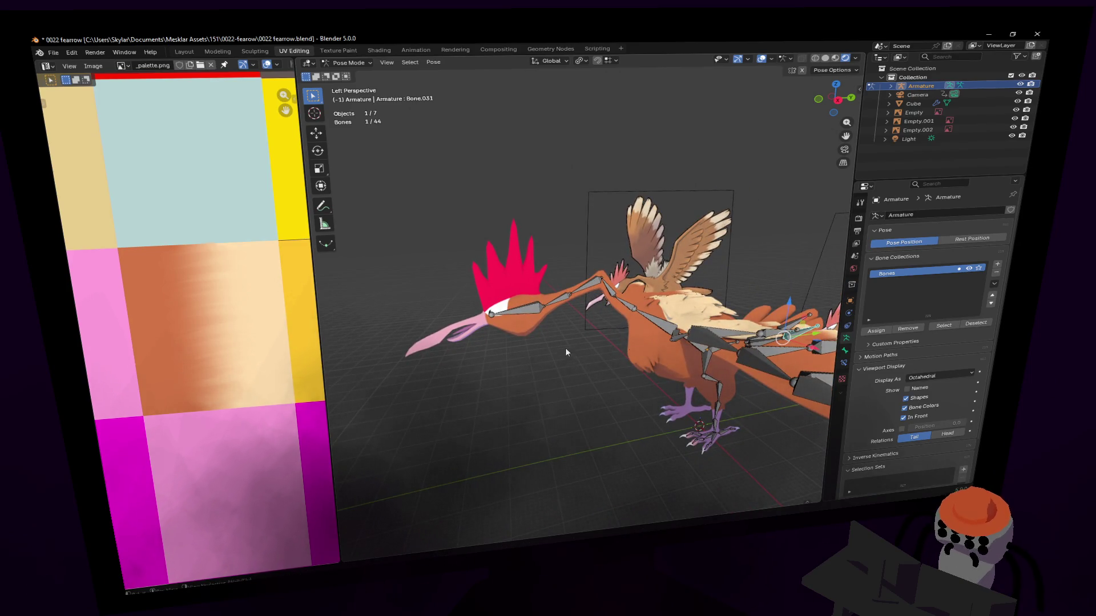
pyautogui.click(521, 307)
pyautogui.press('g')
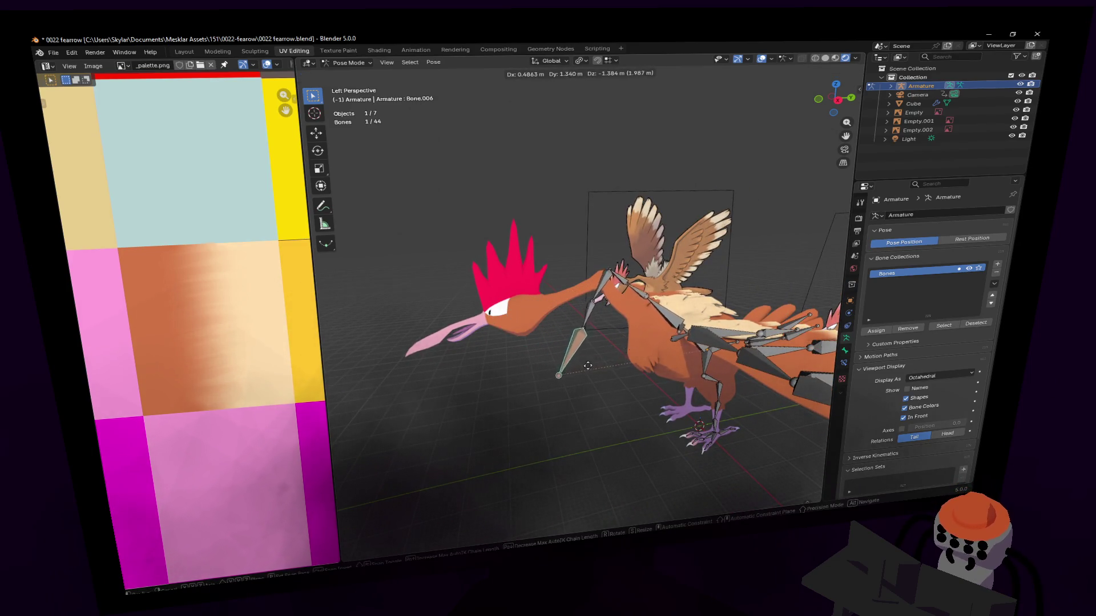
pyautogui.click(588, 362)
# Clear the bone selection, return to Object Mode and select the Cube body mesh.
pyautogui.moveTo(587, 362)
pyautogui.mouseDown(button='middle')
pyautogui.moveTo(582, 291)
pyautogui.moveTo(620, 372)
pyautogui.mouseUp(button='middle')
pyautogui.moveTo(581, 288); pyautogui.dragTo(622, 369, button='middle')
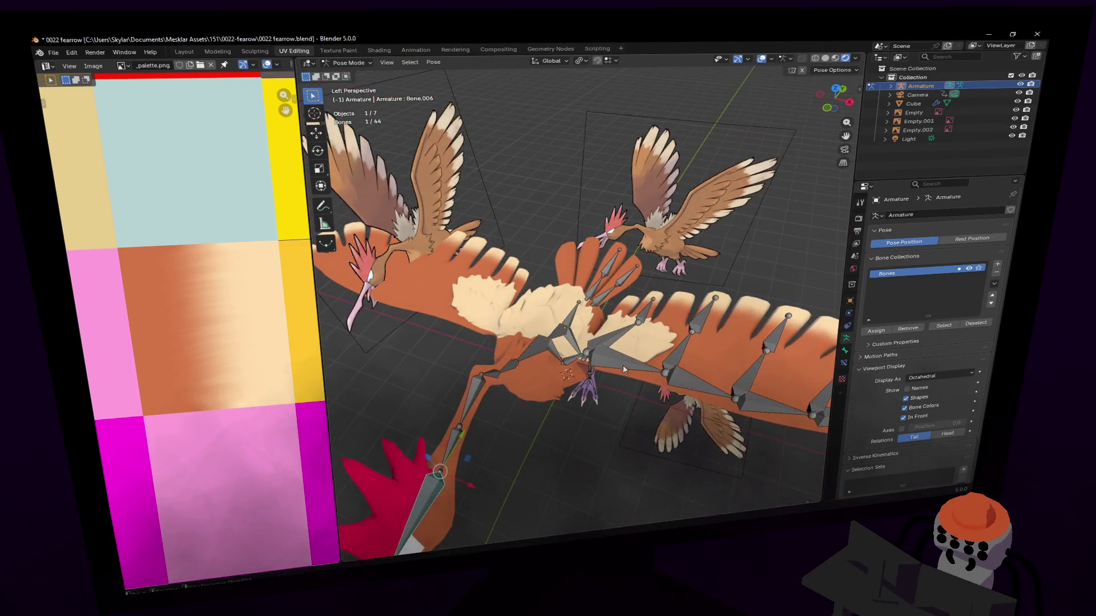
pyautogui.click(752, 313)
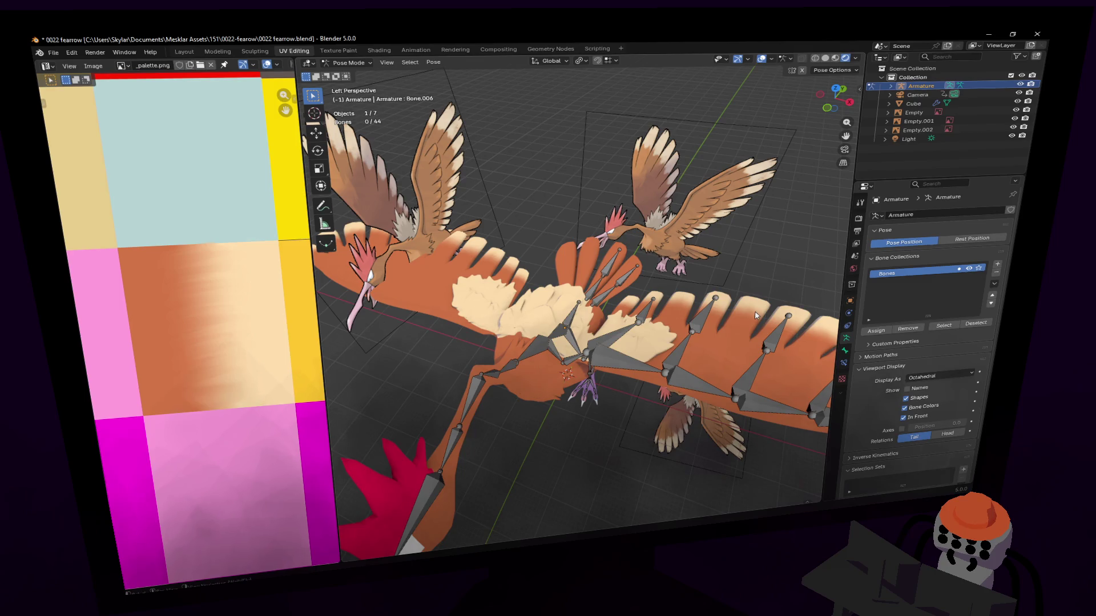
pyautogui.click(352, 62)
pyautogui.click(356, 75)
pyautogui.click(687, 335)
# Enter Edit Mode on the Cube body mesh with its UV layout showing.
pyautogui.moveTo(686, 335)
pyautogui.mouseDown(button='middle')
pyautogui.moveTo(580, 296)
pyautogui.moveTo(659, 312)
pyautogui.moveTo(581, 300)
pyautogui.moveTo(599, 283)
pyautogui.moveTo(583, 330)
pyautogui.mouseUp(button='middle')
pyautogui.press('Tab')
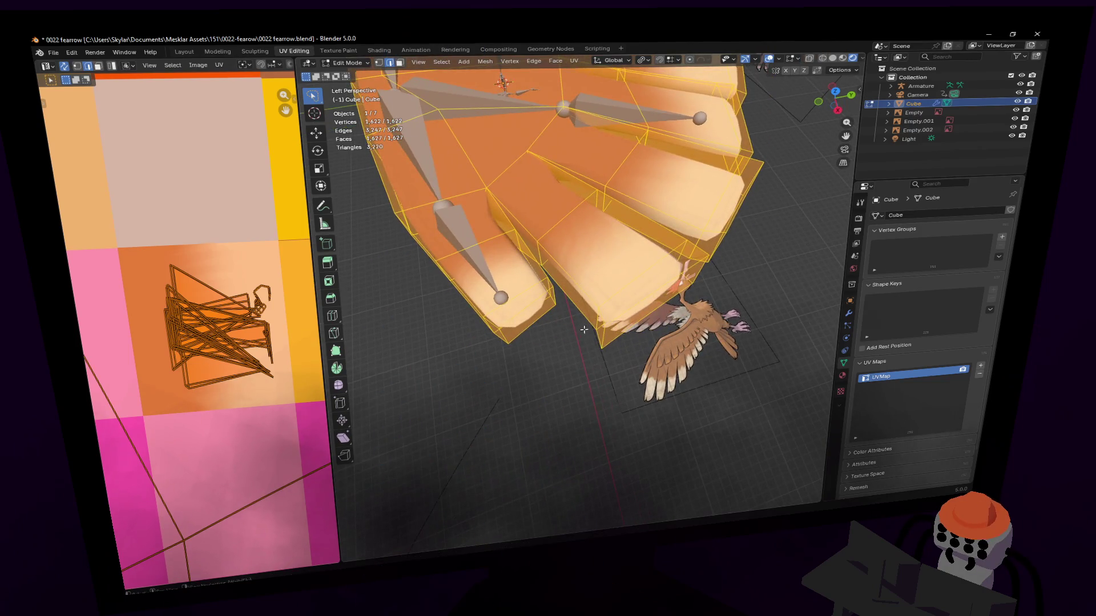
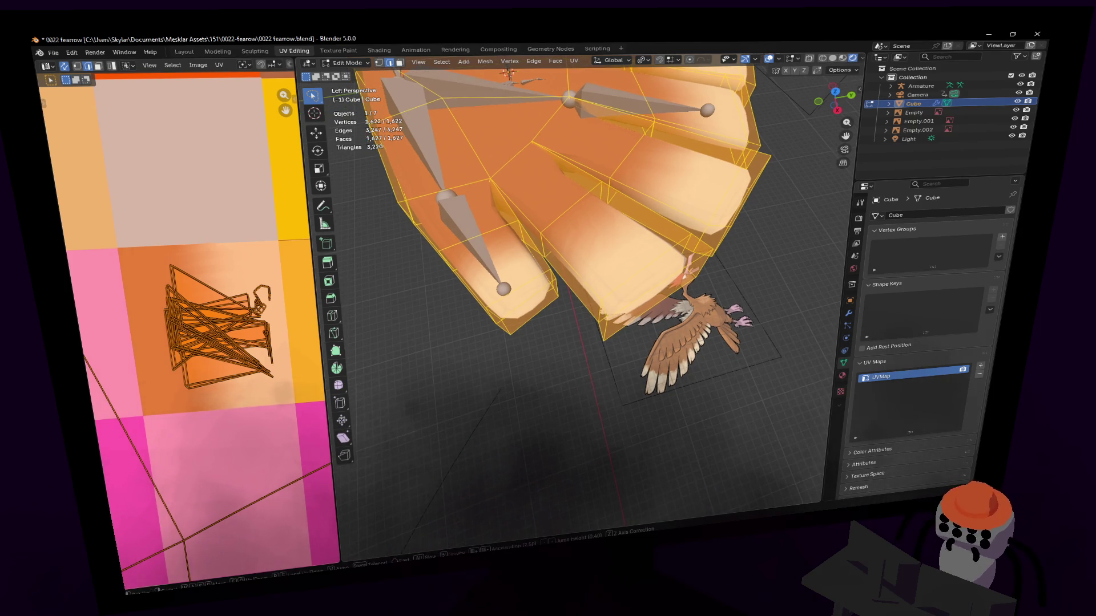
# Cut a new edge across the first four wing feather tips, confirming each cut in turn.
pyautogui.moveTo(649, 224); pyautogui.dragTo(580, 301, button='middle')
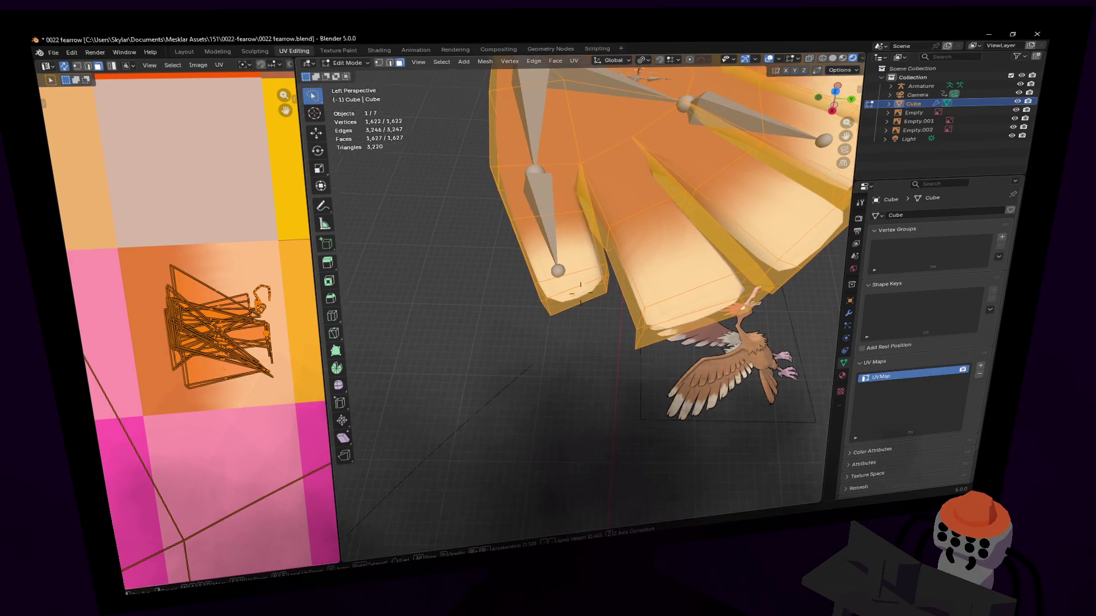
pyautogui.scroll(2, 589, 356)
pyautogui.hotkey('ctrl', 'r')
pyautogui.scroll(2, 589, 339)
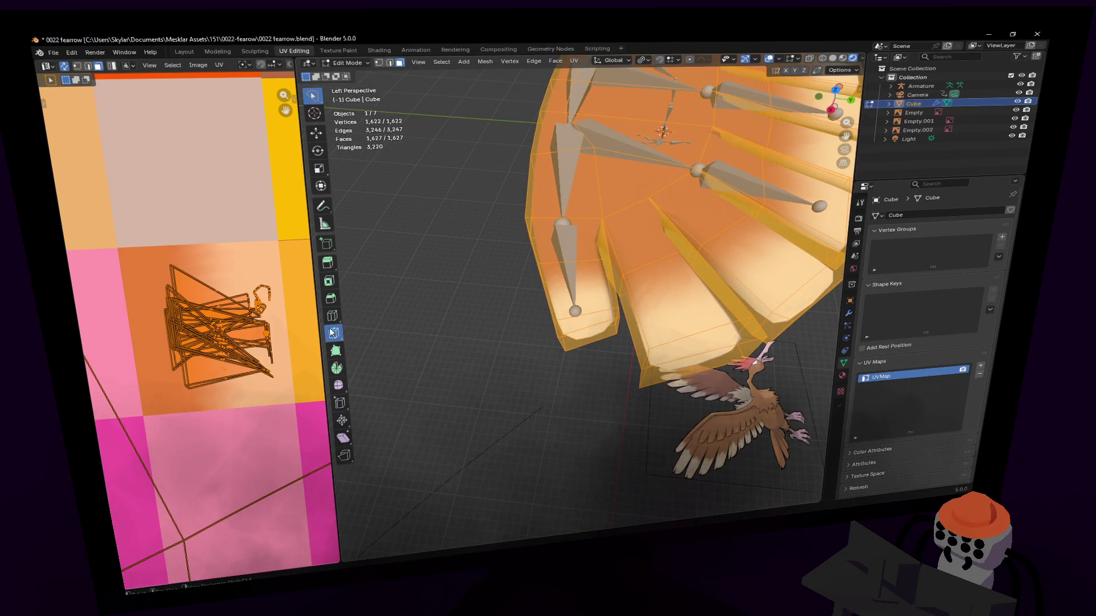
pyautogui.scroll(2, 580, 293)
pyautogui.scroll(1, 580, 293)
pyautogui.moveTo(581, 293); pyautogui.dragTo(585, 315, button='middle')
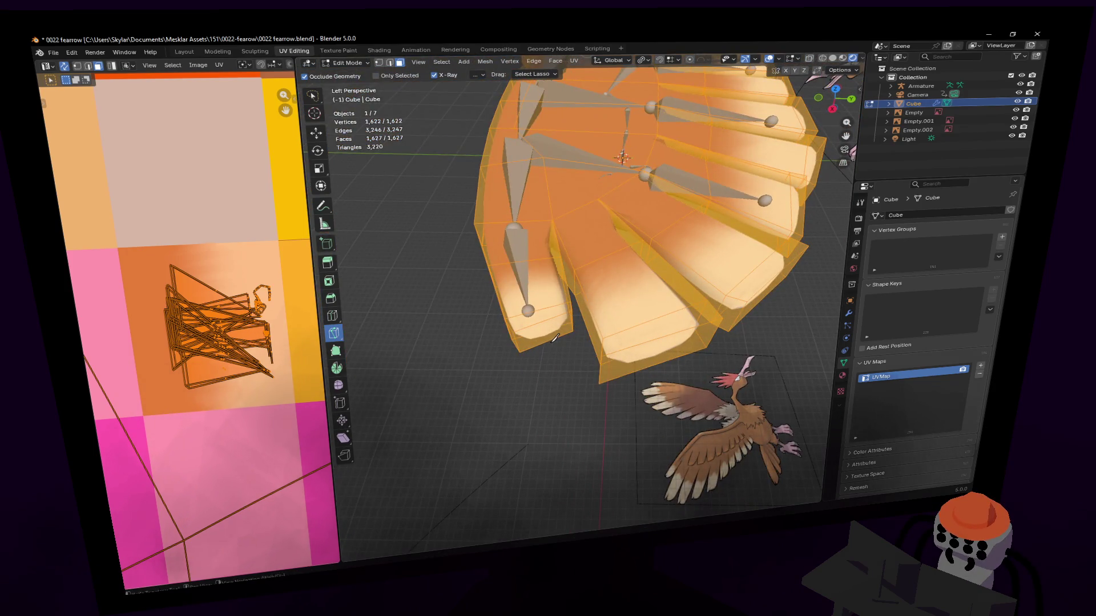
pyautogui.press('Return')
pyautogui.scroll(2, 581, 293)
pyautogui.moveTo(590, 302); pyautogui.dragTo(581, 293, button='middle')
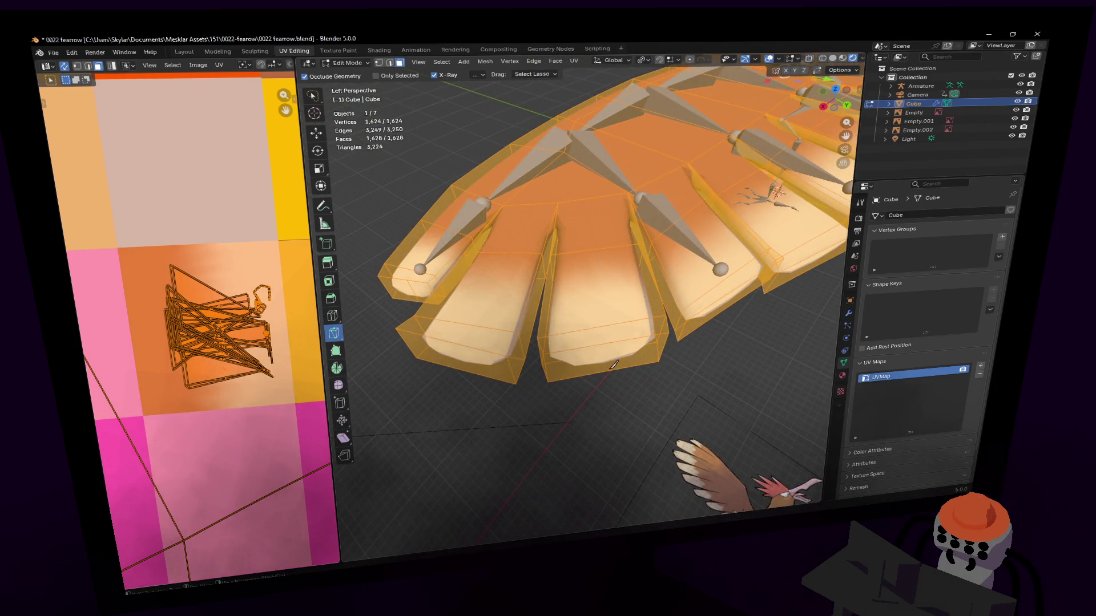
pyautogui.click(581, 346)
pyautogui.press('Return')
pyautogui.moveTo(581, 345); pyautogui.dragTo(571, 329, button='middle')
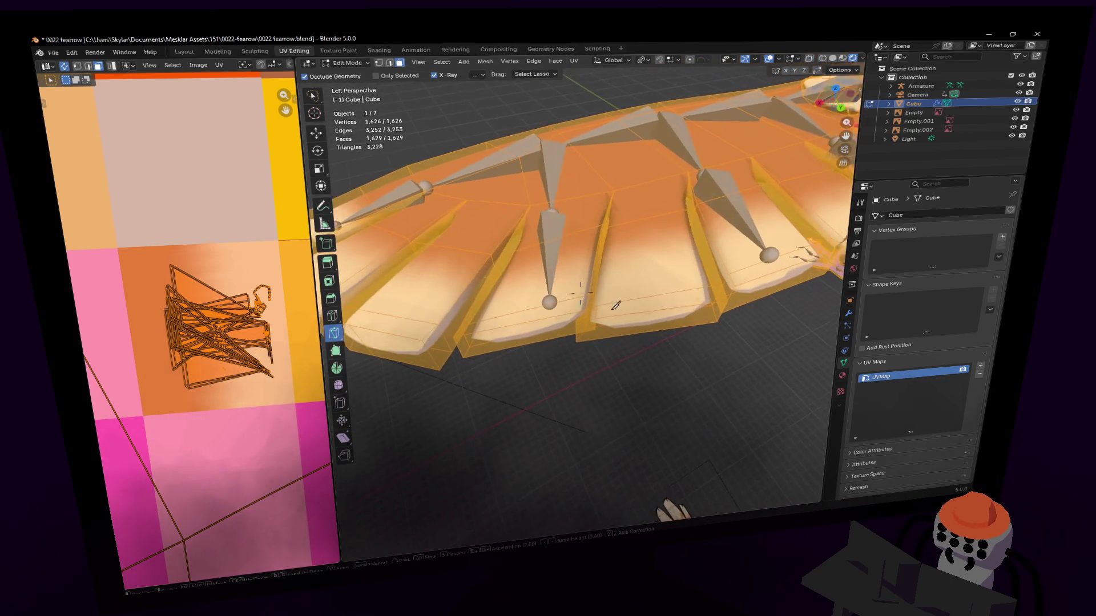
pyautogui.click(659, 318)
pyautogui.press('Return')
pyautogui.moveTo(659, 319); pyautogui.dragTo(638, 319, button='middle')
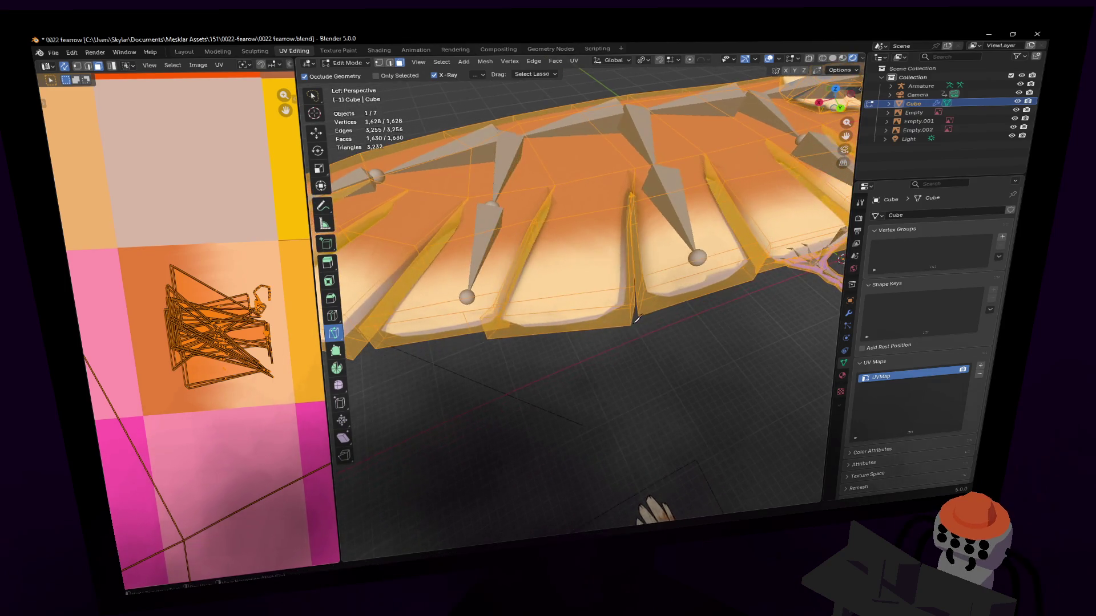
pyautogui.click(610, 304)
pyautogui.press('Return')
# Knife-cut across the remaining feather tips, including the inner ones, confirming each cut.
pyautogui.moveTo(613, 302); pyautogui.dragTo(609, 322, button='middle')
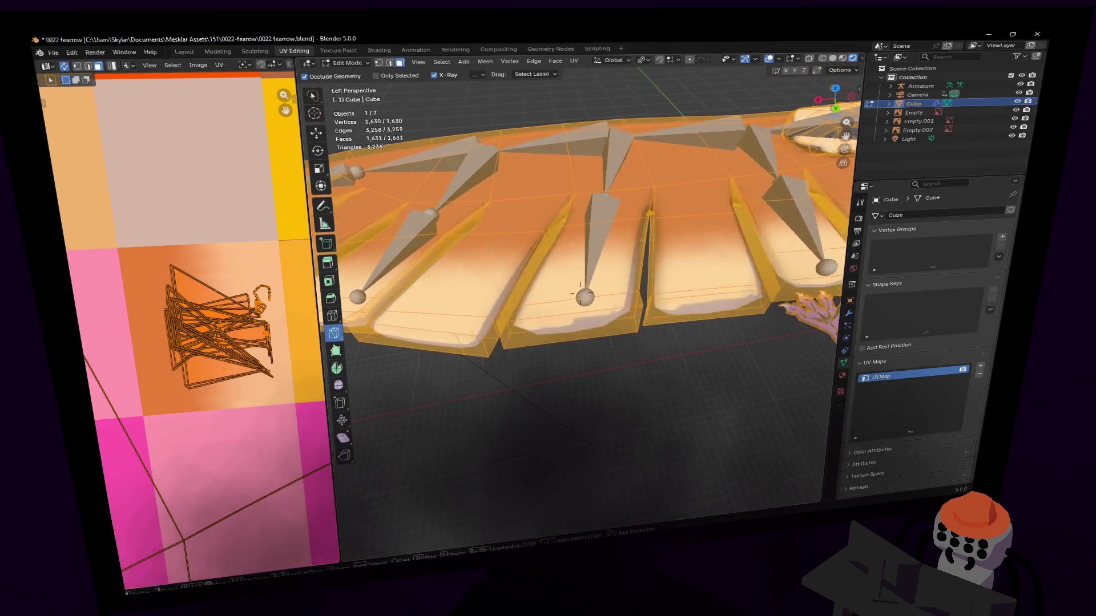
pyautogui.press('k')
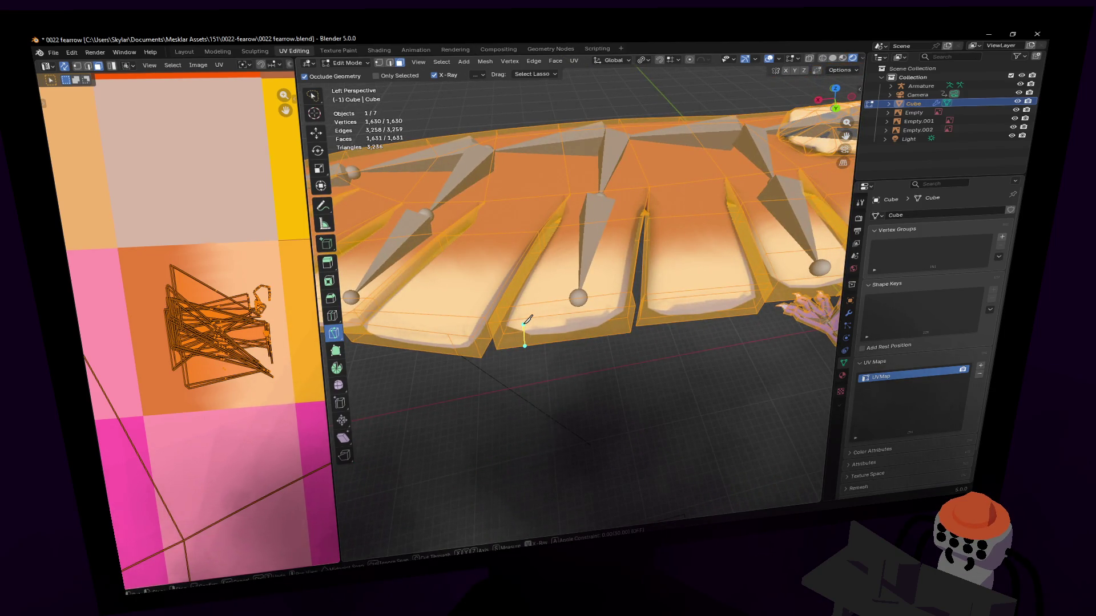
pyautogui.click(524, 343)
pyautogui.click(570, 304)
pyautogui.press('Return')
pyautogui.moveTo(571, 304); pyautogui.dragTo(605, 287, button='middle')
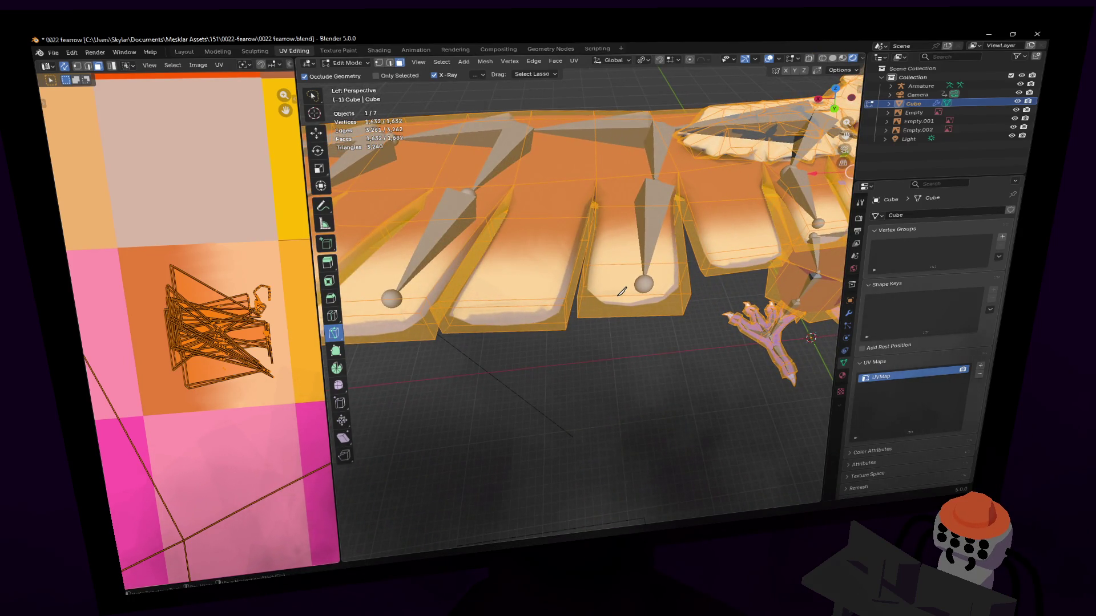
pyautogui.moveTo(659, 288)
pyautogui.mouseDown(button='middle')
pyautogui.moveTo(581, 295)
pyautogui.moveTo(621, 335)
pyautogui.mouseUp(button='middle')
pyautogui.scroll(3, 580, 295)
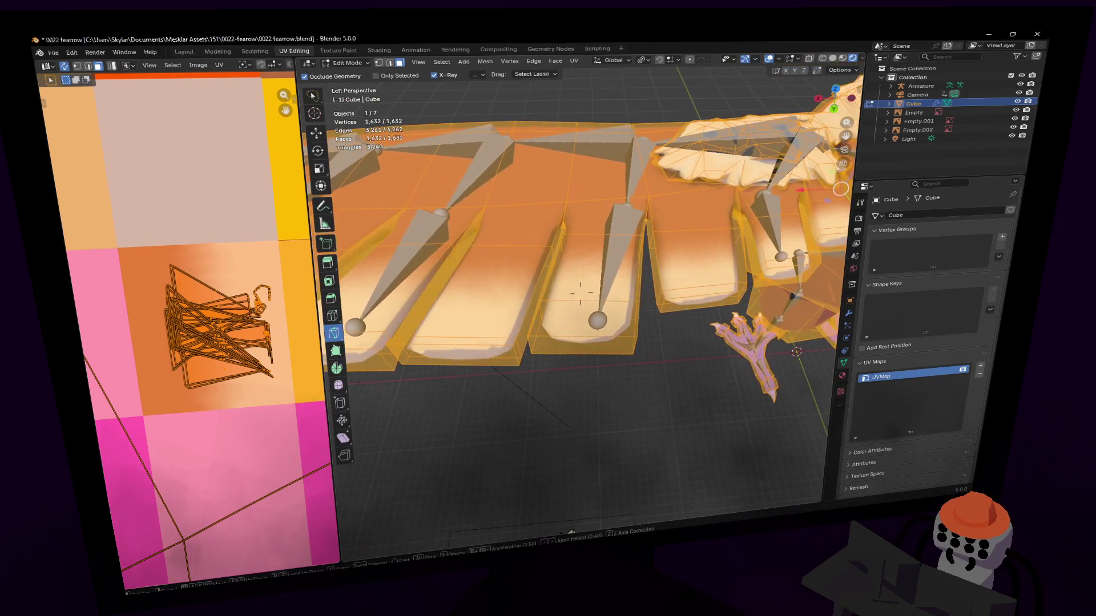
pyautogui.press('k')
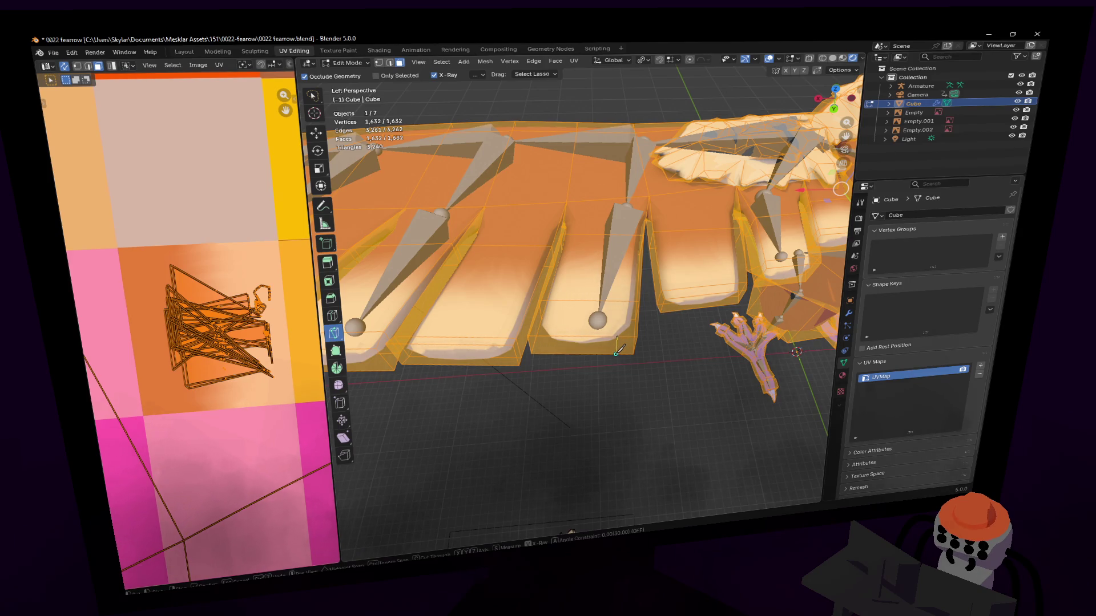
pyautogui.click(615, 352)
pyautogui.press('Return')
pyautogui.moveTo(614, 351); pyautogui.dragTo(635, 324, button='middle')
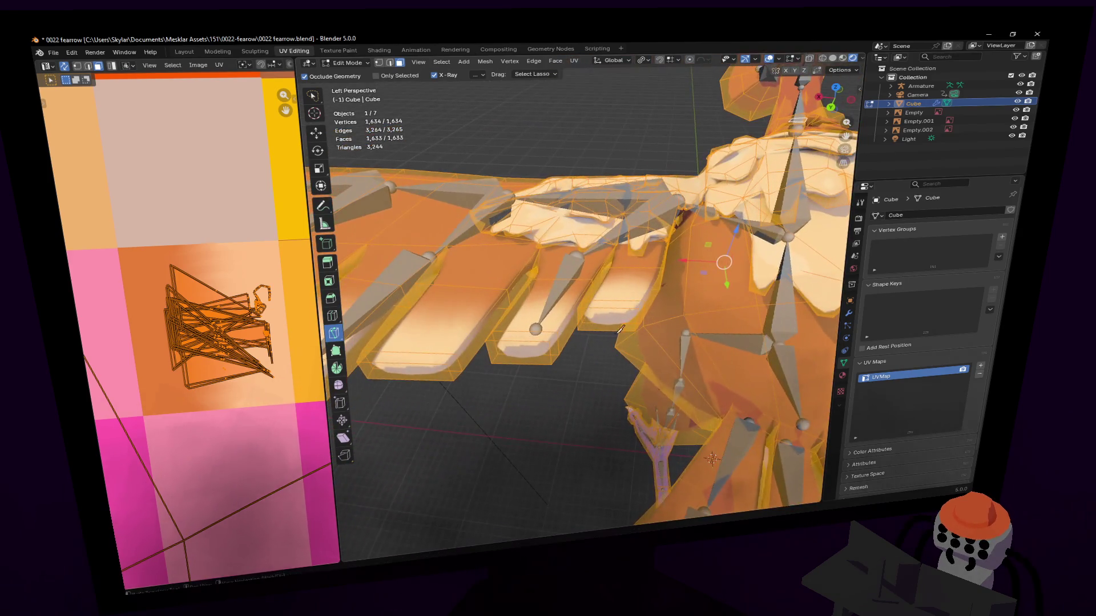
pyautogui.press('k')
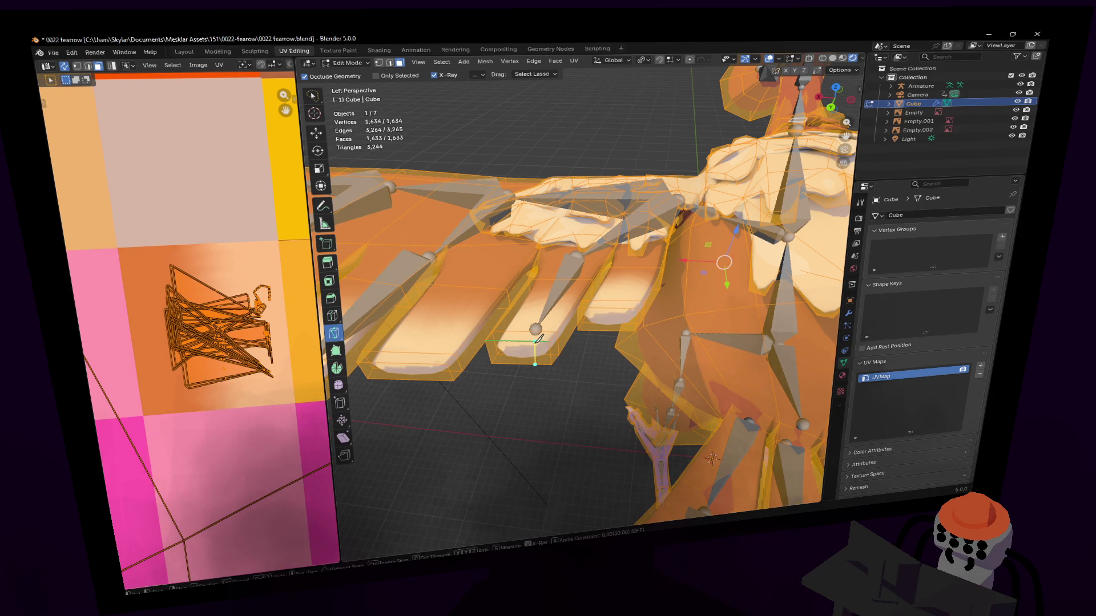
pyautogui.click(526, 339)
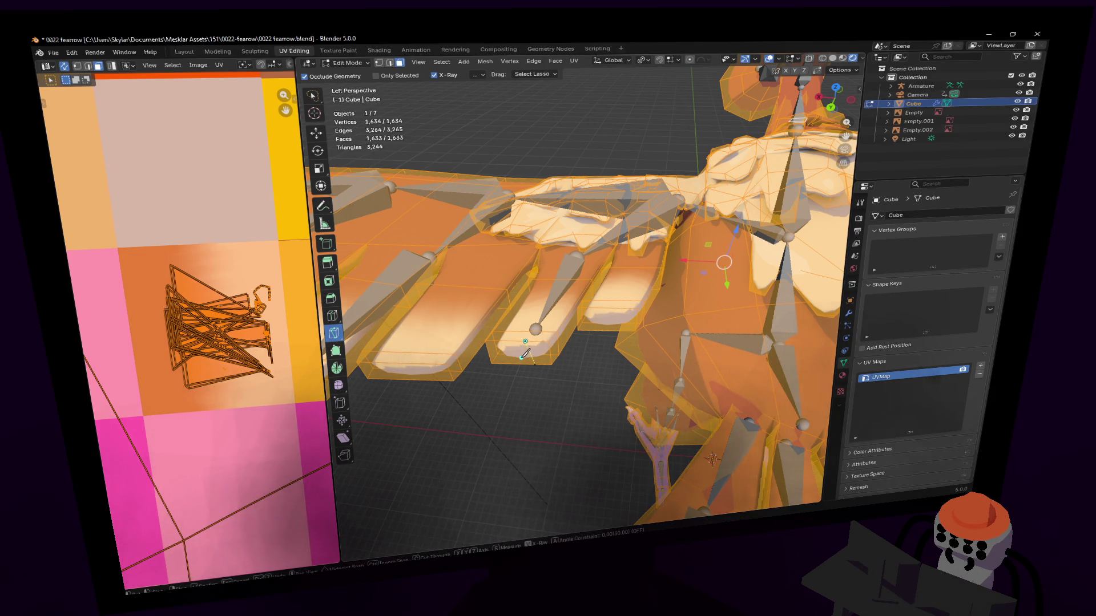
pyautogui.click(536, 360)
pyautogui.press('Return')
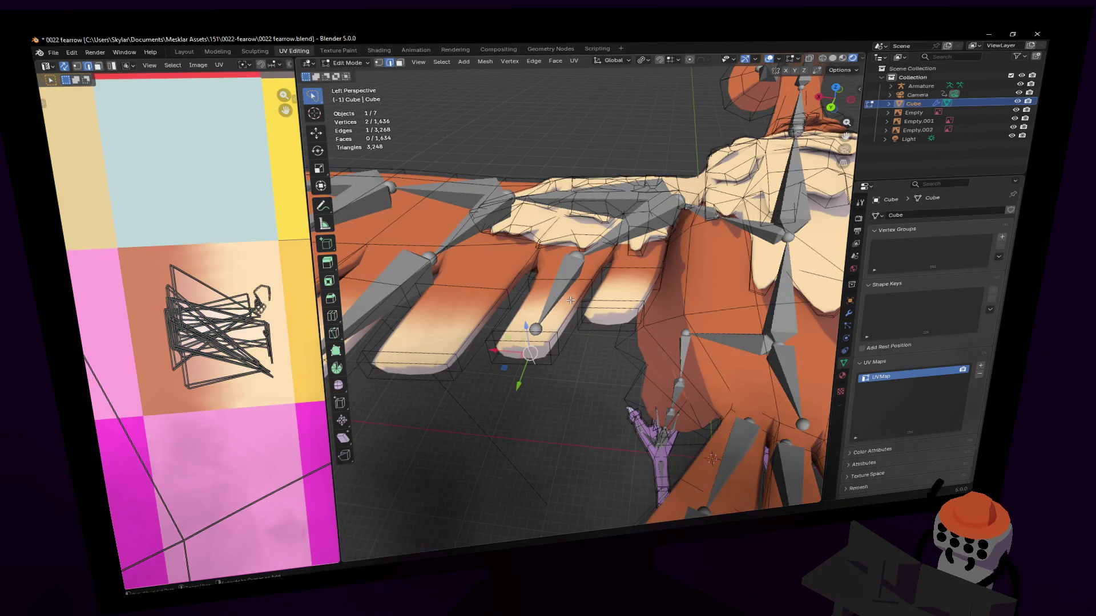
# Bevel the freshly cut edge on one feather tip to soften its corner.
pyautogui.hotkey('ctrl', 'b')
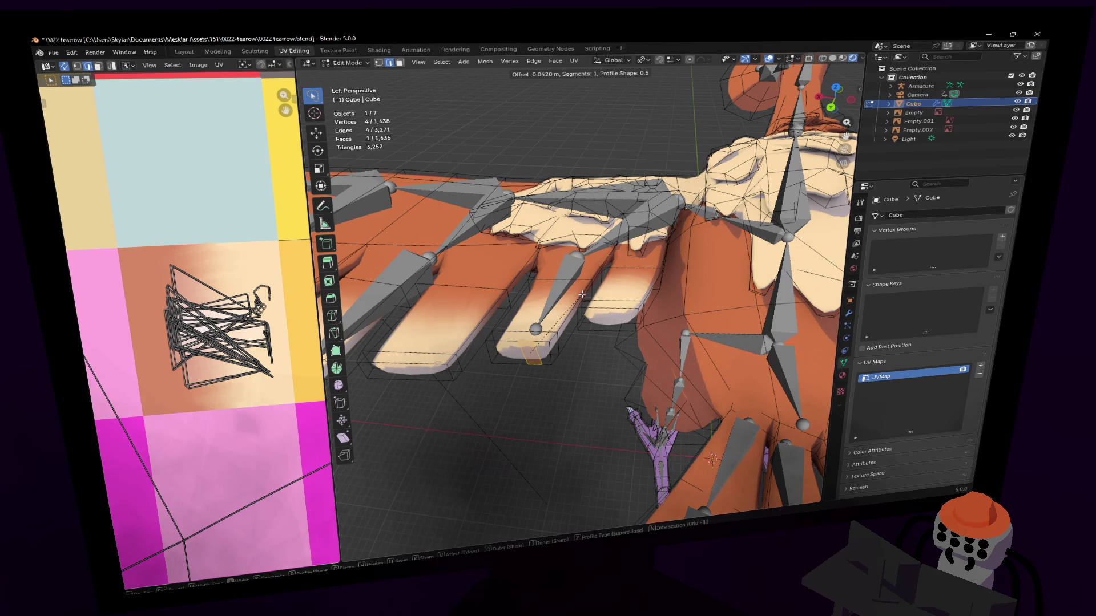
pyautogui.click(583, 295)
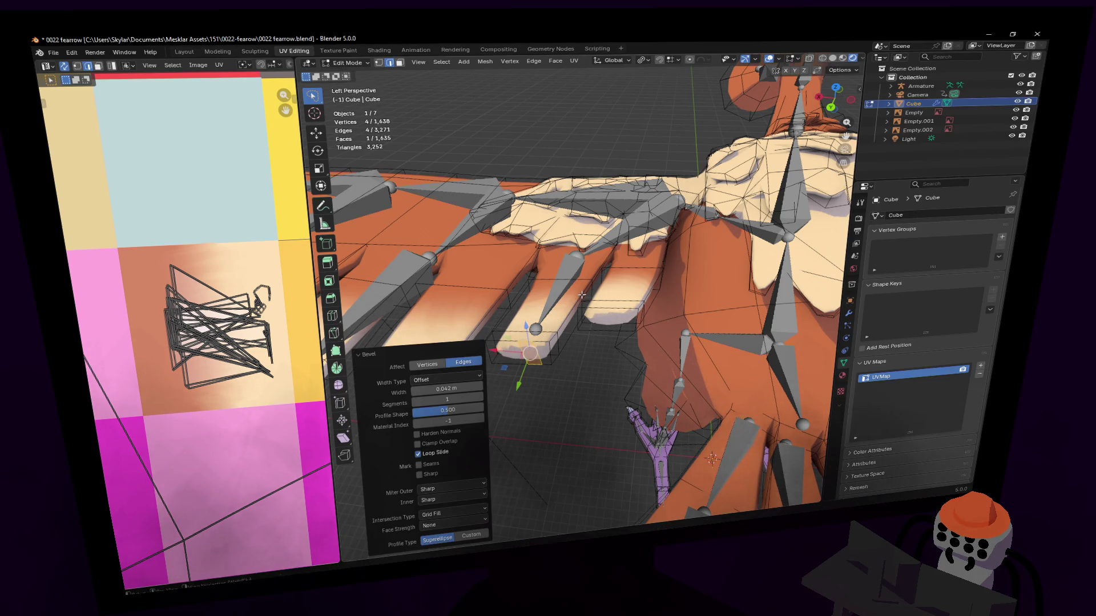
pyautogui.scroll(5, 583, 296)
pyautogui.moveTo(579, 293); pyautogui.dragTo(576, 294, button='middle')
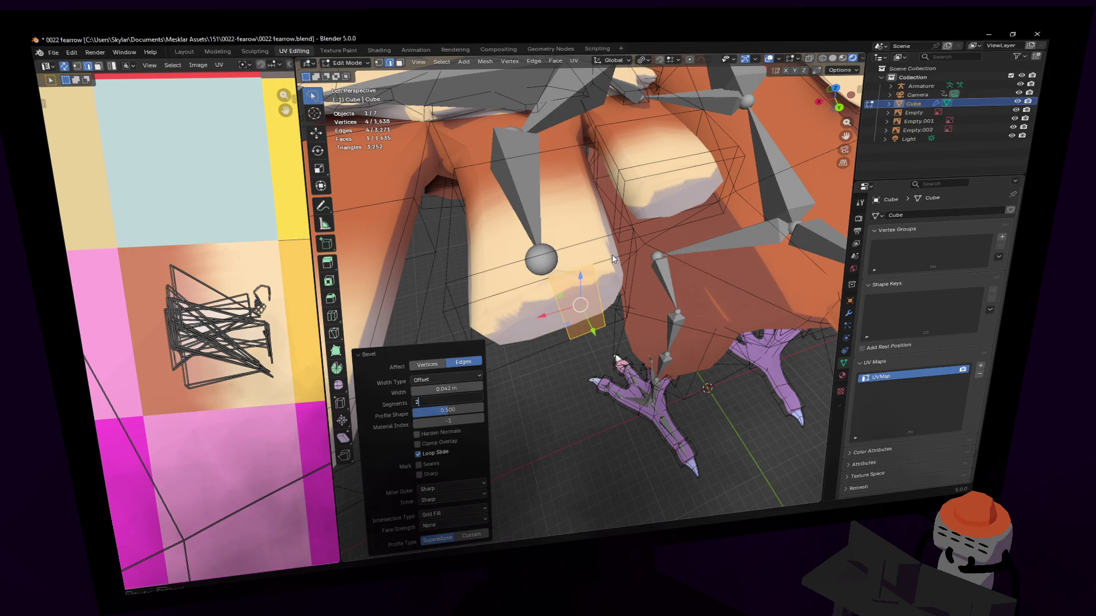
pyautogui.moveTo(586, 271)
pyautogui.mouseDown(button='middle')
pyautogui.moveTo(596, 258)
pyautogui.moveTo(571, 294)
pyautogui.moveTo(590, 323)
pyautogui.moveTo(580, 294)
pyautogui.moveTo(548, 350)
pyautogui.mouseUp(button='middle')
# Shift-select the matching cut edges on four more feather tips for a shared bevel.
pyautogui.click(590, 323)
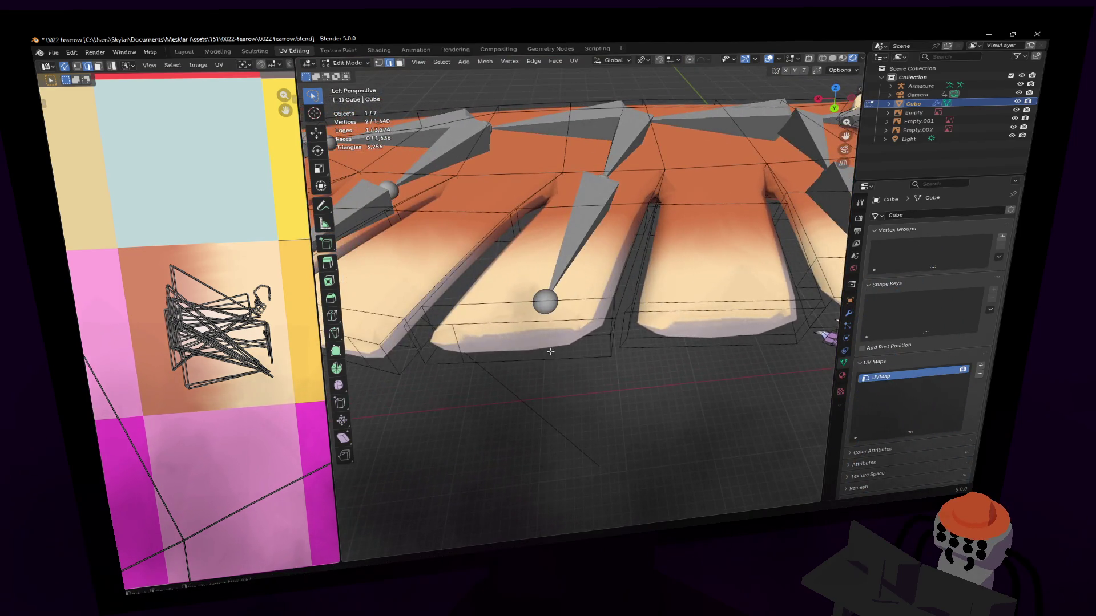
pyautogui.moveTo(456, 336)
pyautogui.mouseDown(button='middle')
pyautogui.moveTo(579, 291)
pyautogui.moveTo(624, 362)
pyautogui.moveTo(595, 338)
pyautogui.moveTo(637, 316)
pyautogui.mouseUp(button='middle')
pyautogui.keyDown('shift'); pyautogui.click(624, 362); pyautogui.keyUp('shift')
pyautogui.keyDown('shift'); pyautogui.click(603, 329); pyautogui.keyUp('shift')
pyautogui.keyDown('shift'); pyautogui.click(638, 316); pyautogui.keyUp('shift')
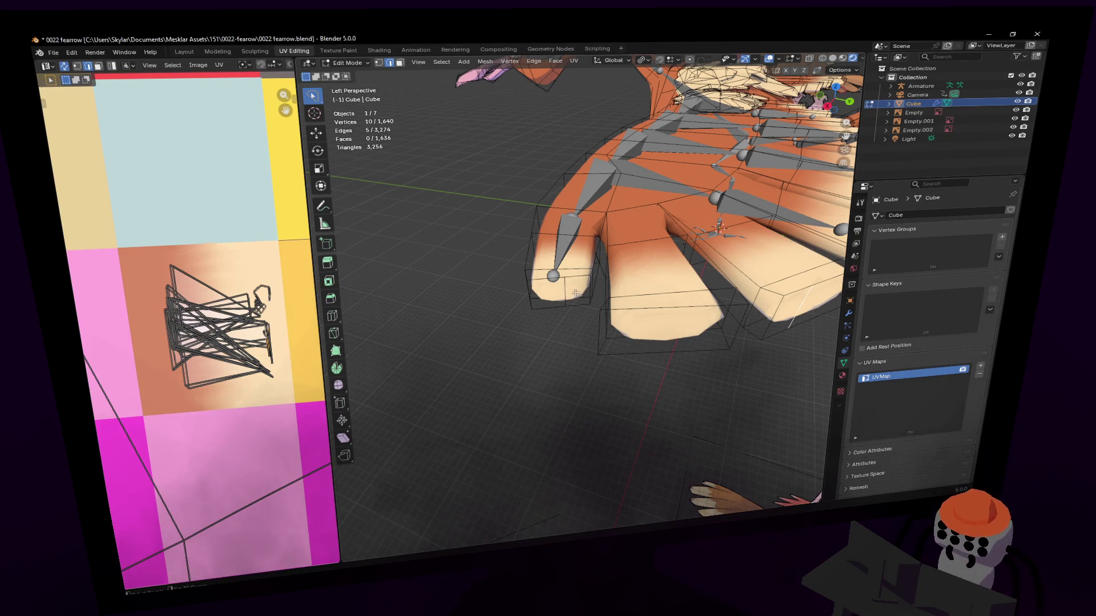
pyautogui.moveTo(565, 295); pyautogui.dragTo(567, 296, button='middle')
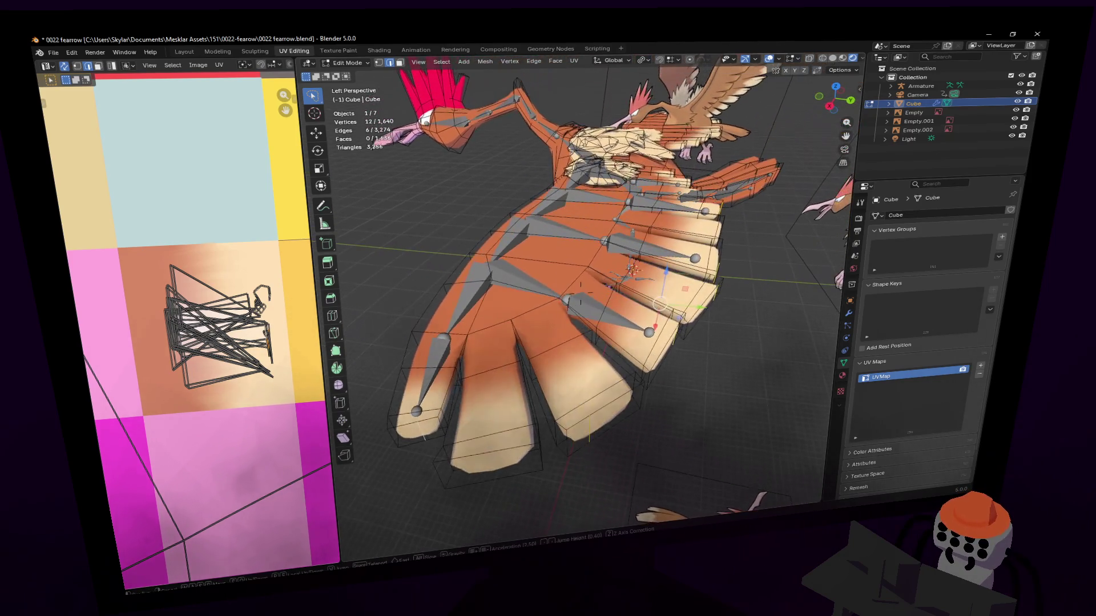
# Add the last tip's edge and bevel all six with two segments at about 0.0678 m width.
pyautogui.keyDown('shift'); pyautogui.click(567, 296); pyautogui.keyUp('shift')
pyautogui.moveTo(612, 227)
pyautogui.mouseDown(button='middle')
pyautogui.moveTo(666, 216)
pyautogui.moveTo(607, 231)
pyautogui.moveTo(639, 225)
pyautogui.mouseUp(button='middle')
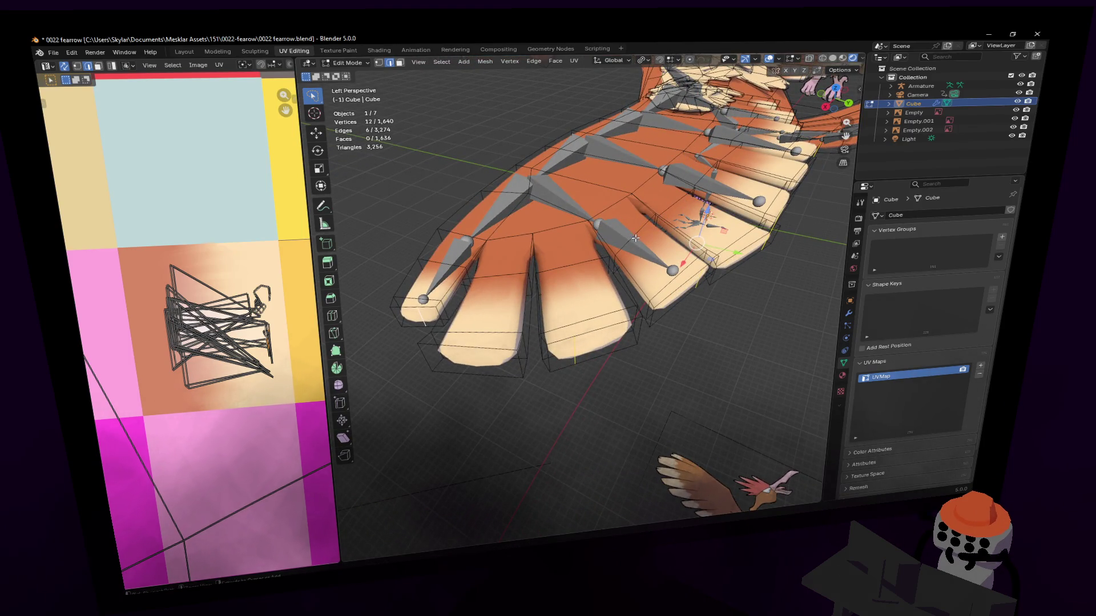
pyautogui.hotkey('ctrl', 'b')
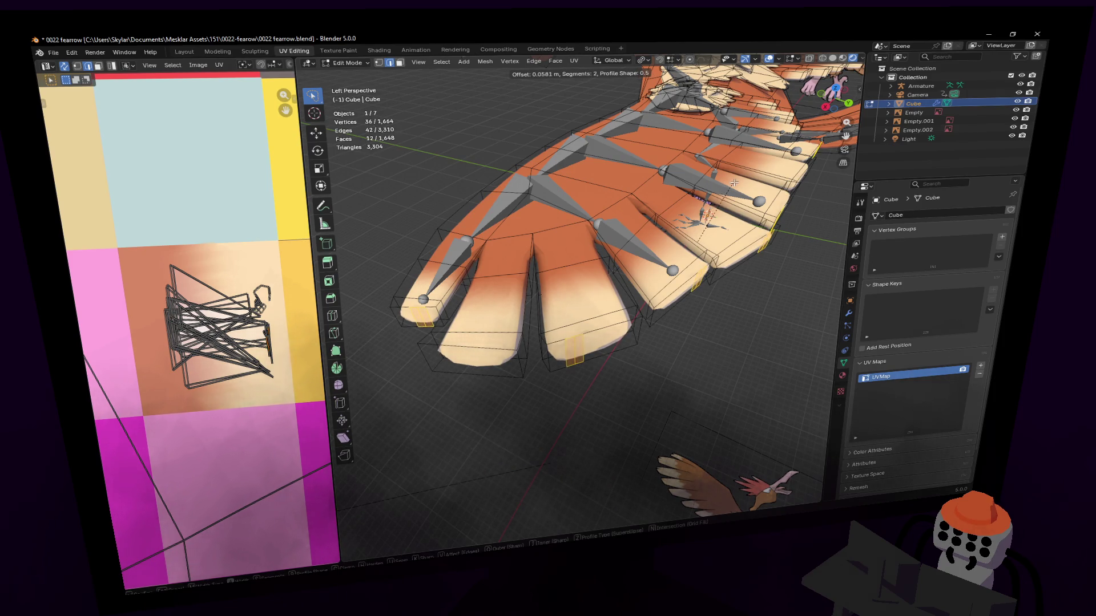
pyautogui.click(736, 183)
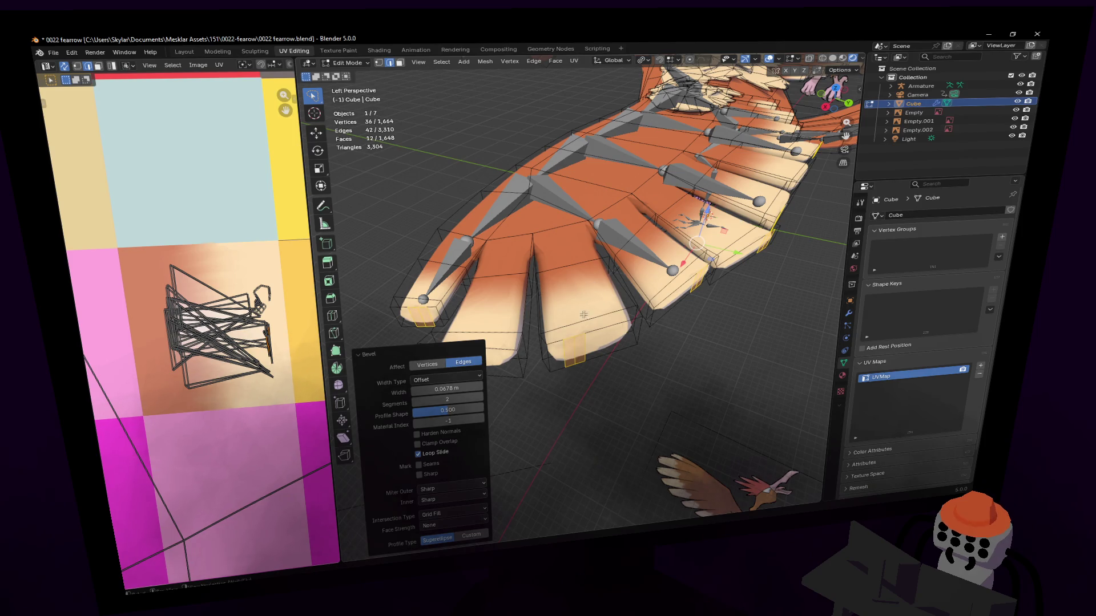
pyautogui.moveTo(612, 345)
pyautogui.mouseDown(button='middle')
pyautogui.moveTo(590, 335)
pyautogui.moveTo(581, 291)
pyautogui.moveTo(548, 343)
pyautogui.mouseUp(button='middle')
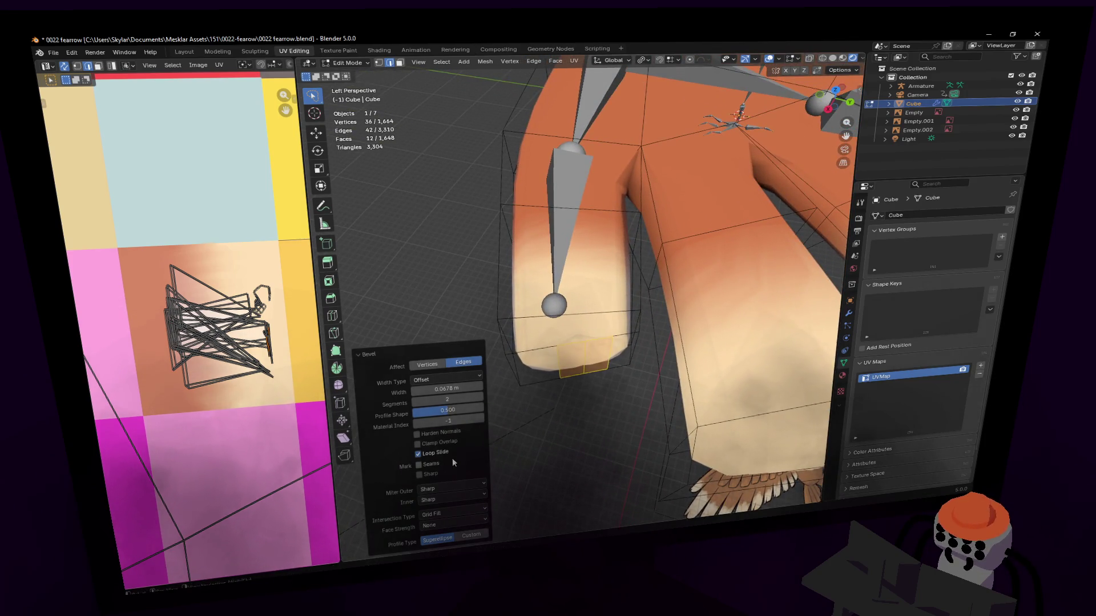
pyautogui.click(334, 332)
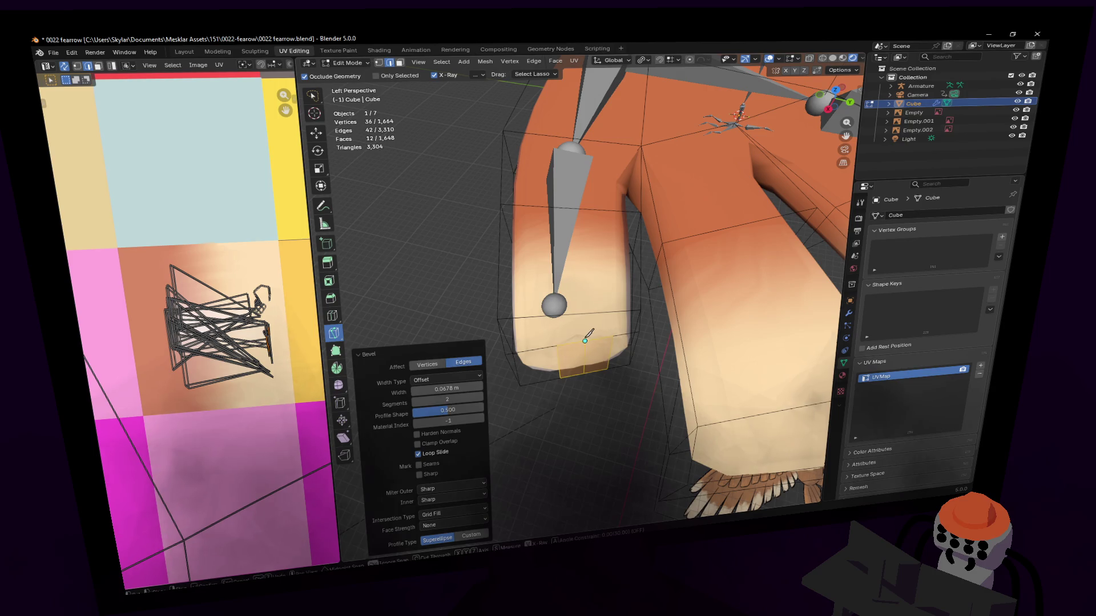
# Knife-cut across the feather tip and along its top edge to add vertices for the notch.
pyautogui.click(585, 340)
pyautogui.click(641, 311)
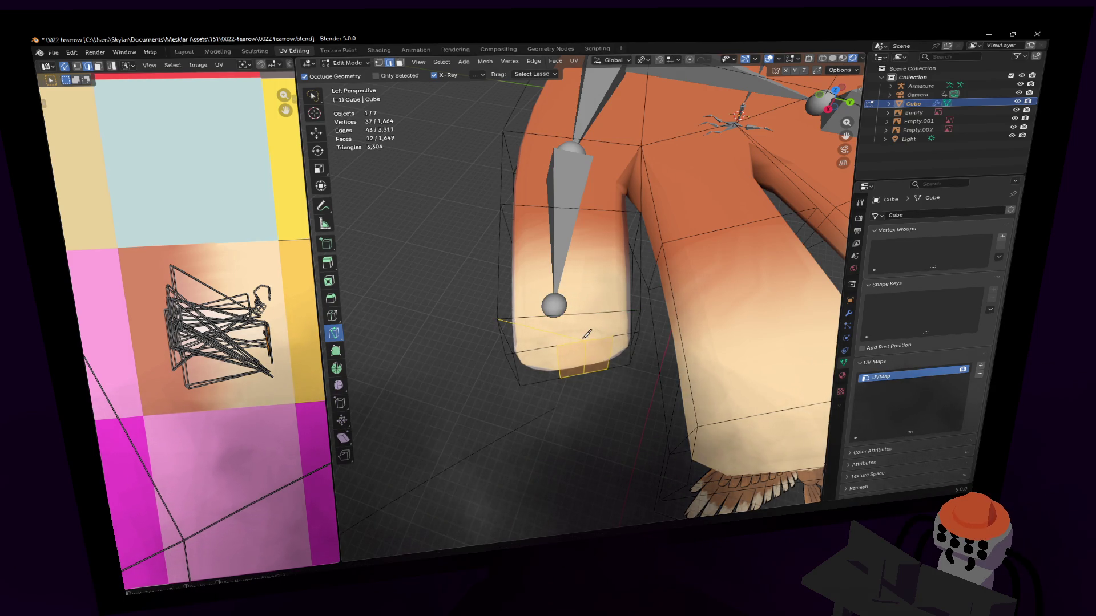
pyautogui.press('Return')
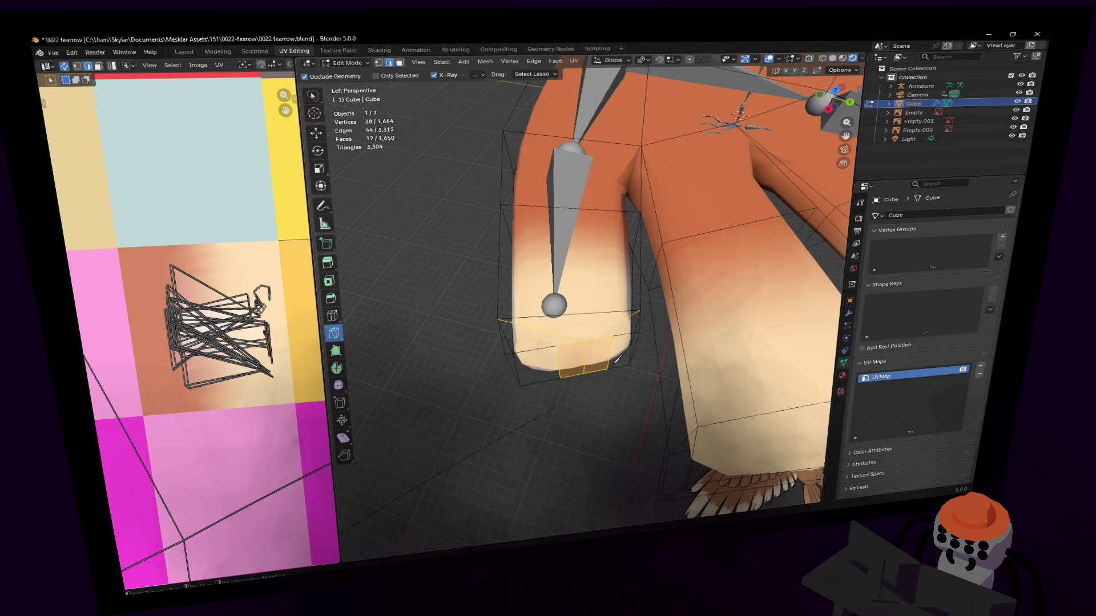
pyautogui.moveTo(642, 310); pyautogui.dragTo(605, 204, button='middle')
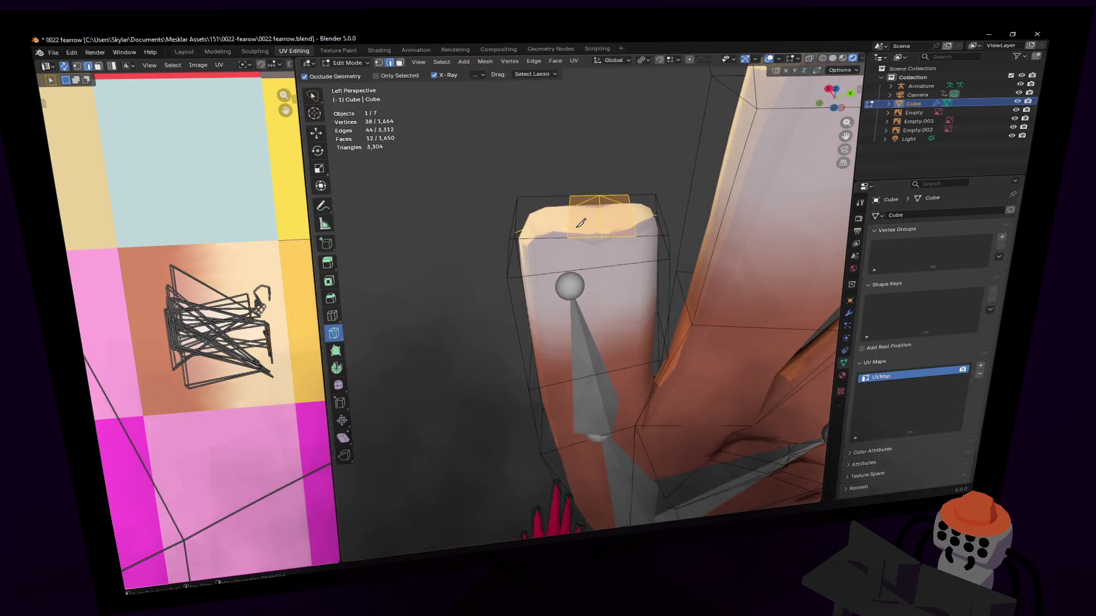
pyautogui.click(568, 237)
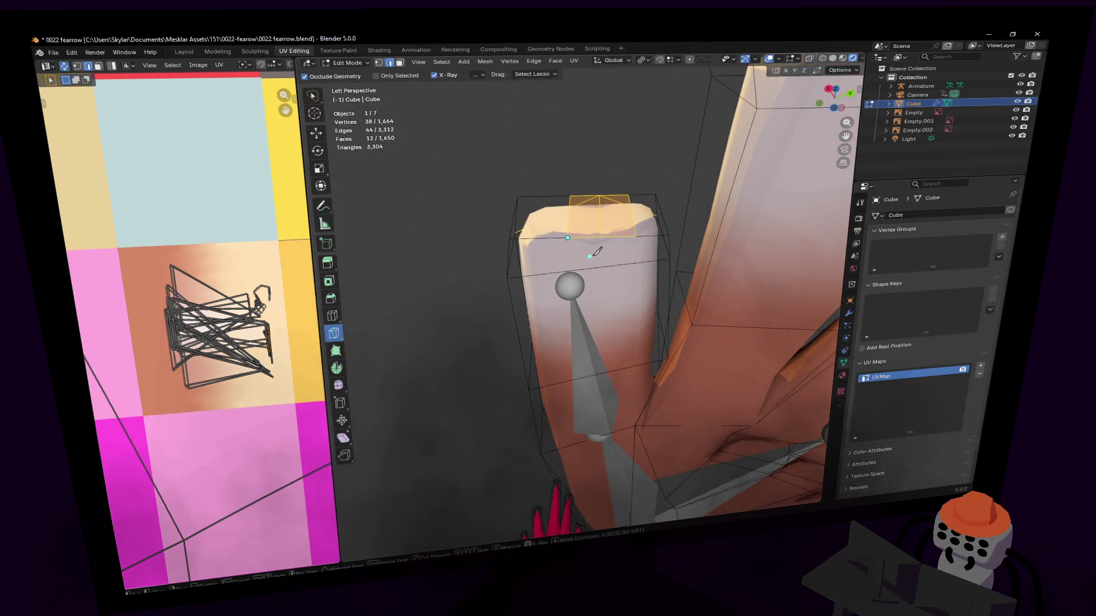
pyautogui.click(602, 237)
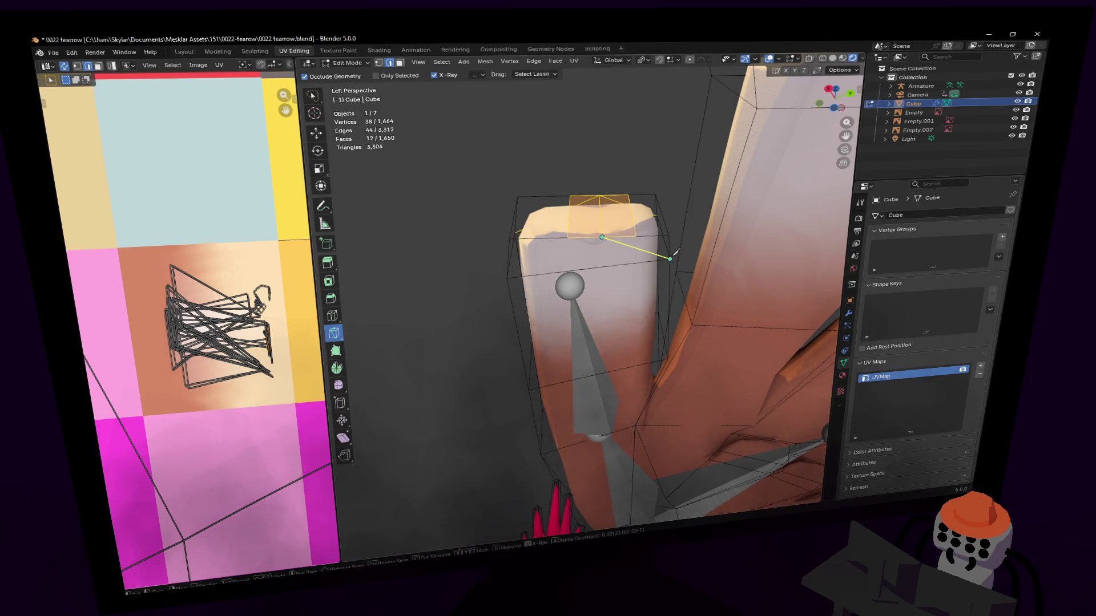
pyautogui.click(602, 236)
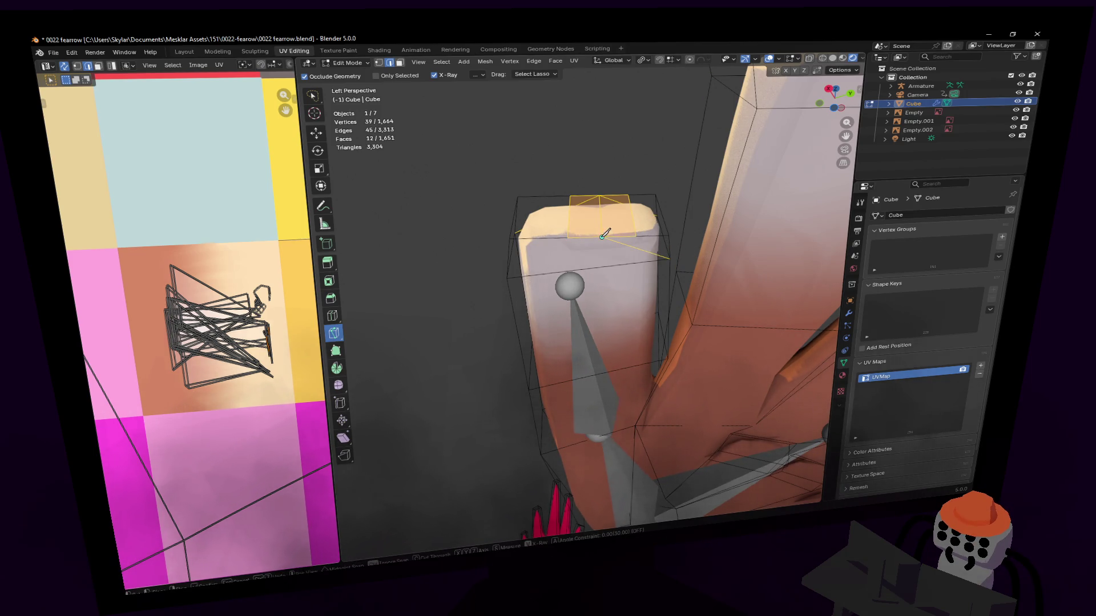
pyautogui.click(512, 278)
pyautogui.moveTo(511, 277)
pyautogui.mouseDown(button='middle')
pyautogui.moveTo(588, 291)
pyautogui.moveTo(610, 236)
pyautogui.moveTo(511, 272)
pyautogui.mouseUp(button='middle')
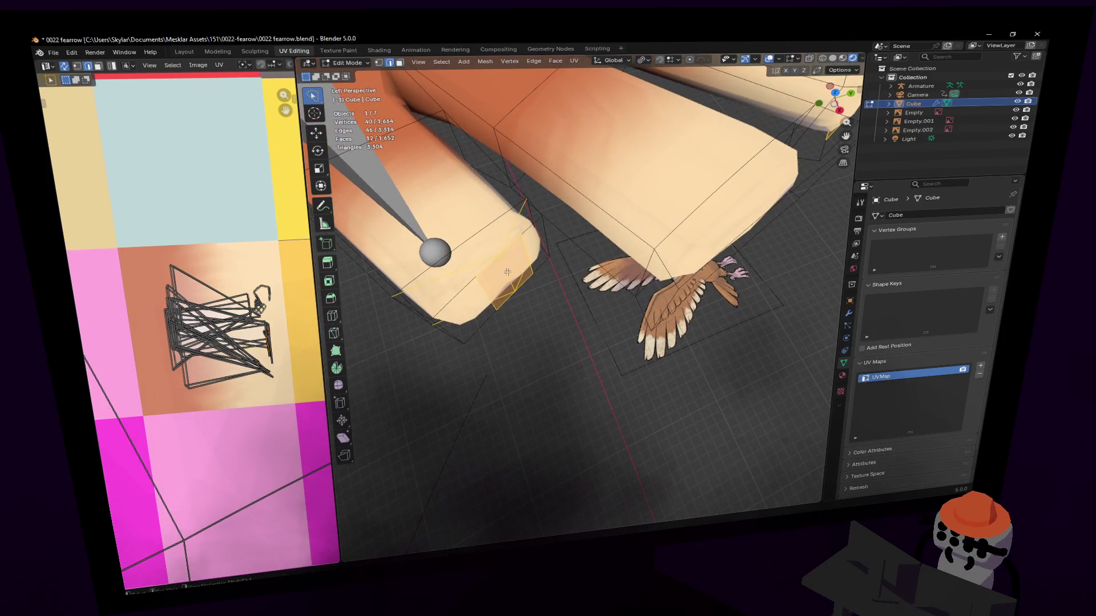
# Move the new vertex in the XY plane and shrink the selection to about a fifth around a chosen pivot.
pyautogui.press('g')
pyautogui.hotkey('shift', 'z')
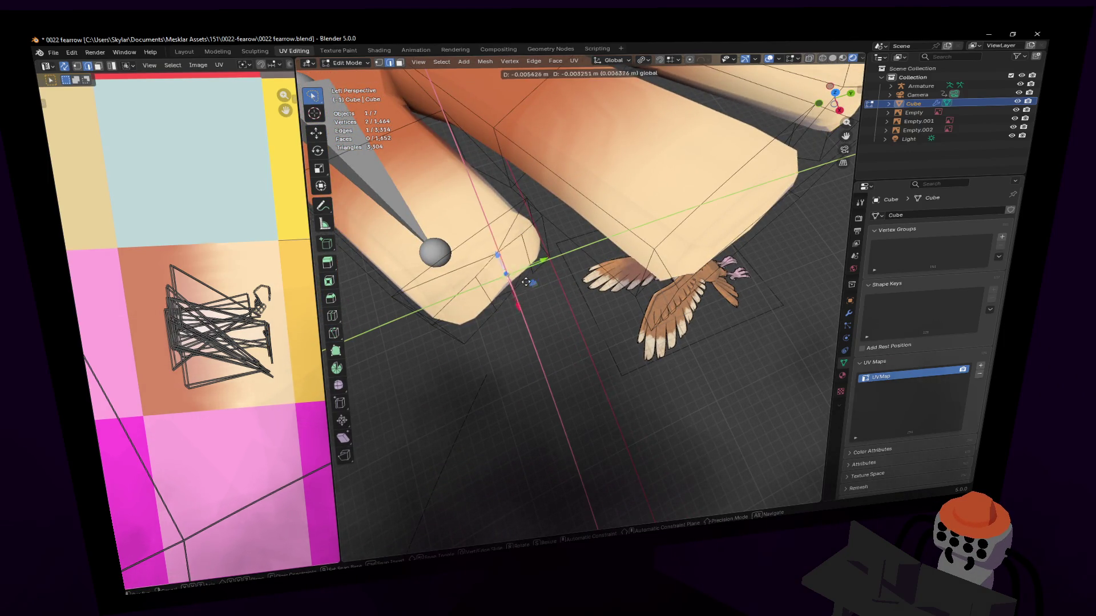
pyautogui.click(524, 265)
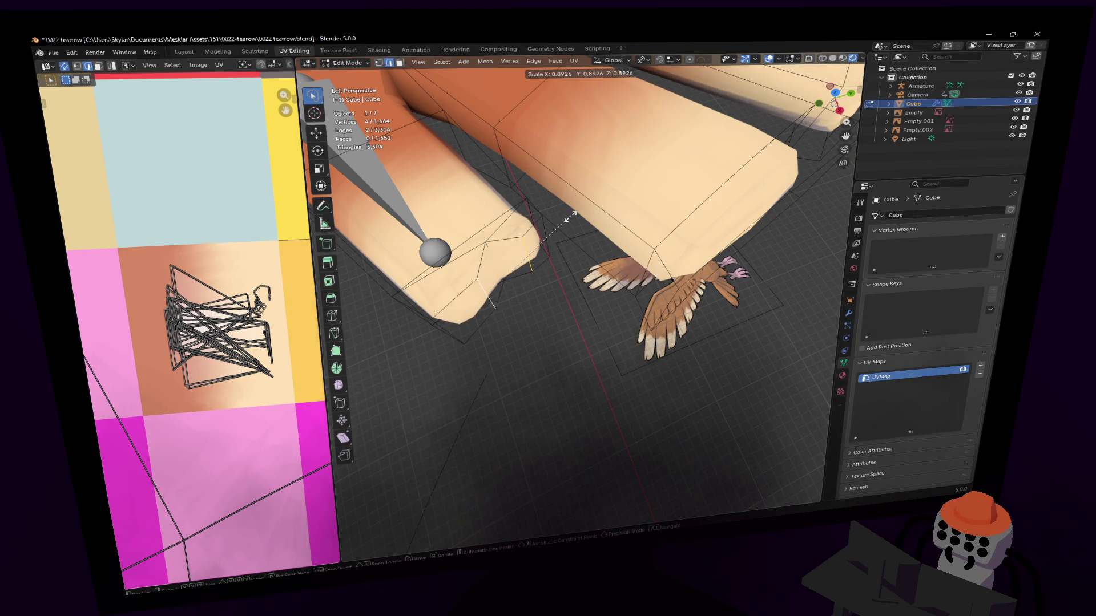
pyautogui.click(642, 62)
pyautogui.click(677, 114)
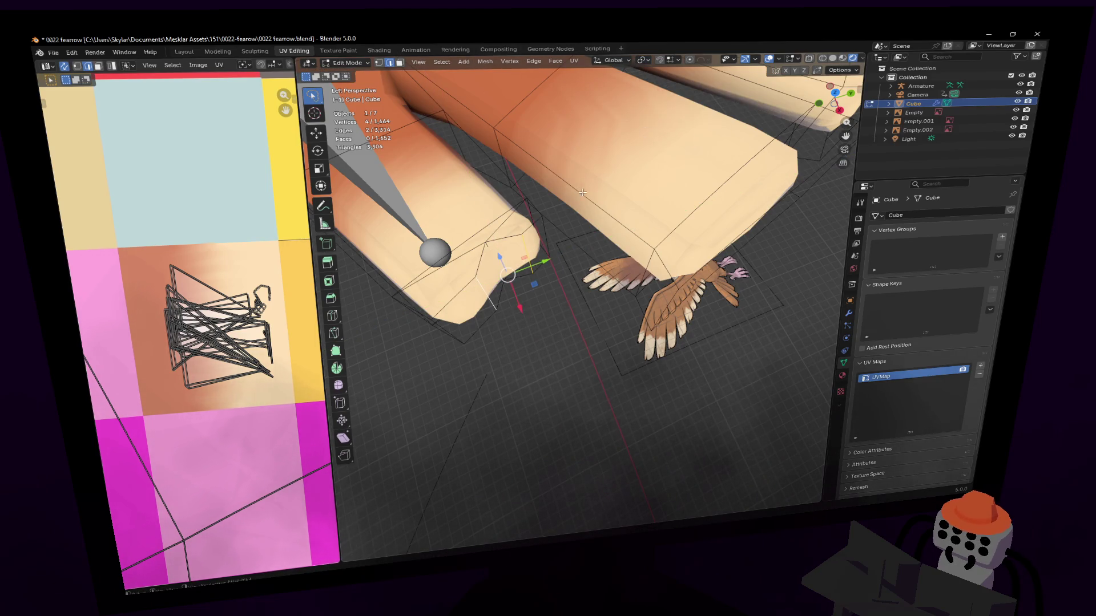
pyautogui.press('s')
pyautogui.hotkey('shift', 'z')
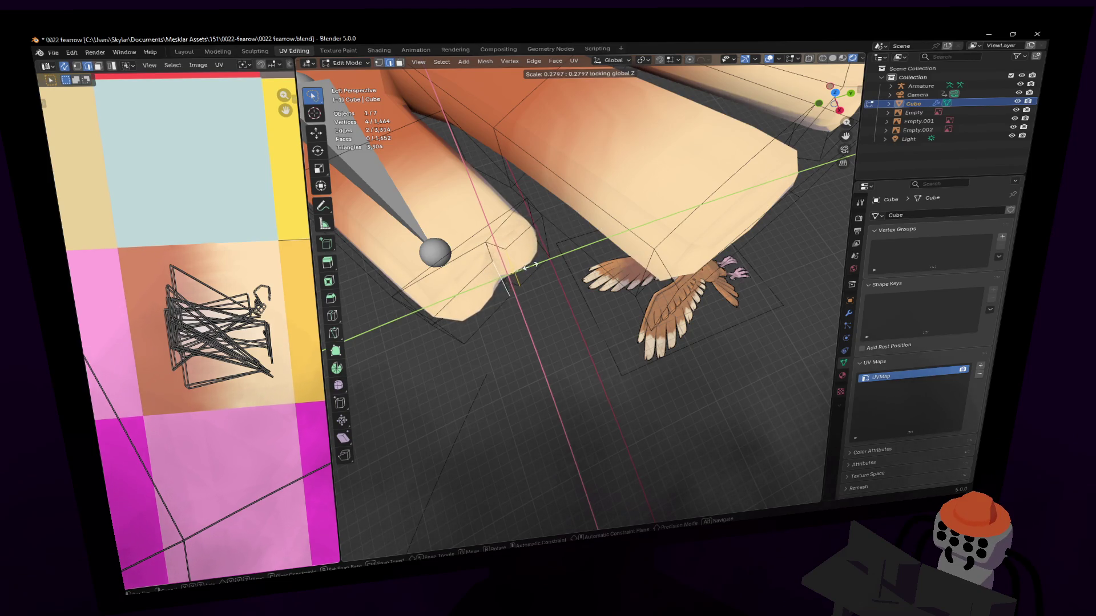
pyautogui.click(515, 265)
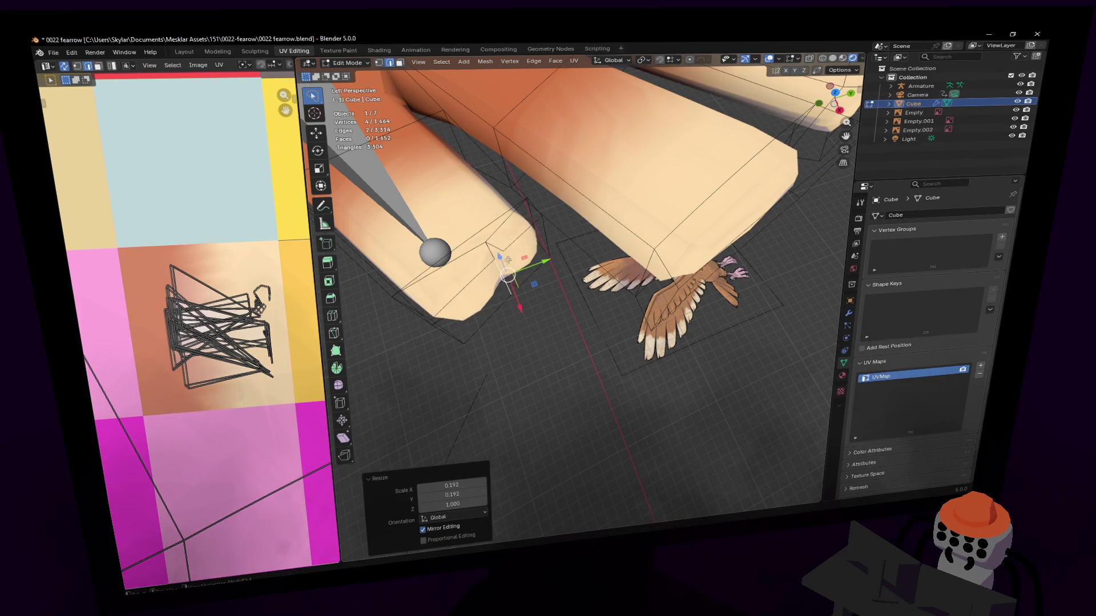
# Nudge another vertex, scale the tip's edges with Z locked to form the notch, and check it in Object Mode.
pyautogui.moveTo(507, 254); pyautogui.dragTo(488, 248, button='middle')
pyautogui.moveTo(587, 249)
pyautogui.mouseDown(button='middle')
pyautogui.moveTo(522, 229)
pyautogui.moveTo(514, 257)
pyautogui.moveTo(619, 250)
pyautogui.moveTo(568, 255)
pyautogui.mouseUp(button='middle')
pyautogui.press('g')
pyautogui.hotkey('shift', 'z')
pyautogui.click(591, 262)
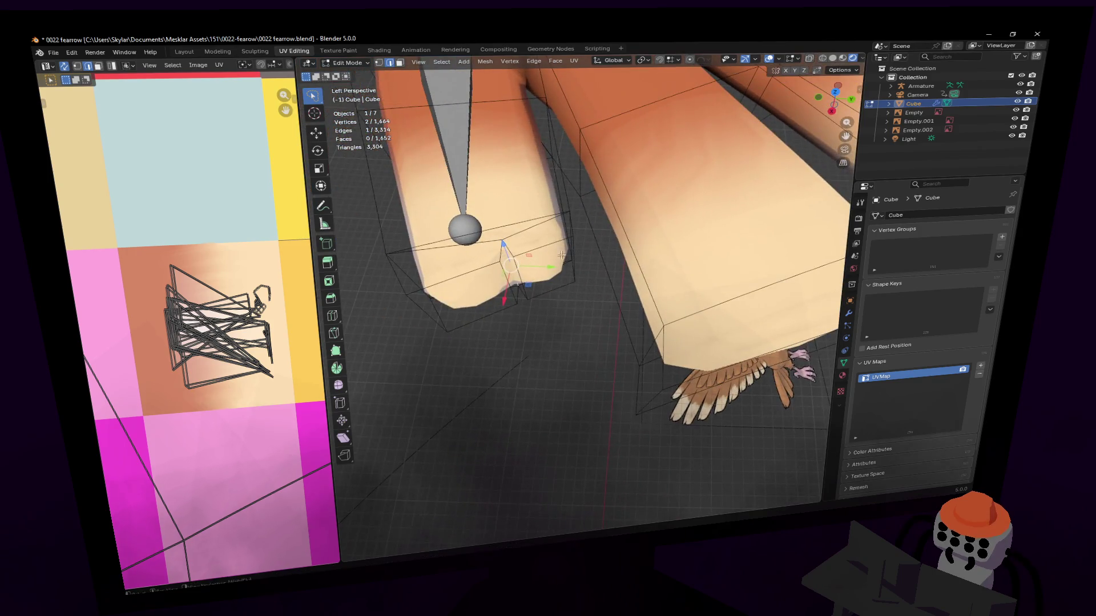
pyautogui.keyDown('shift'); pyautogui.click(518, 279); pyautogui.keyUp('shift')
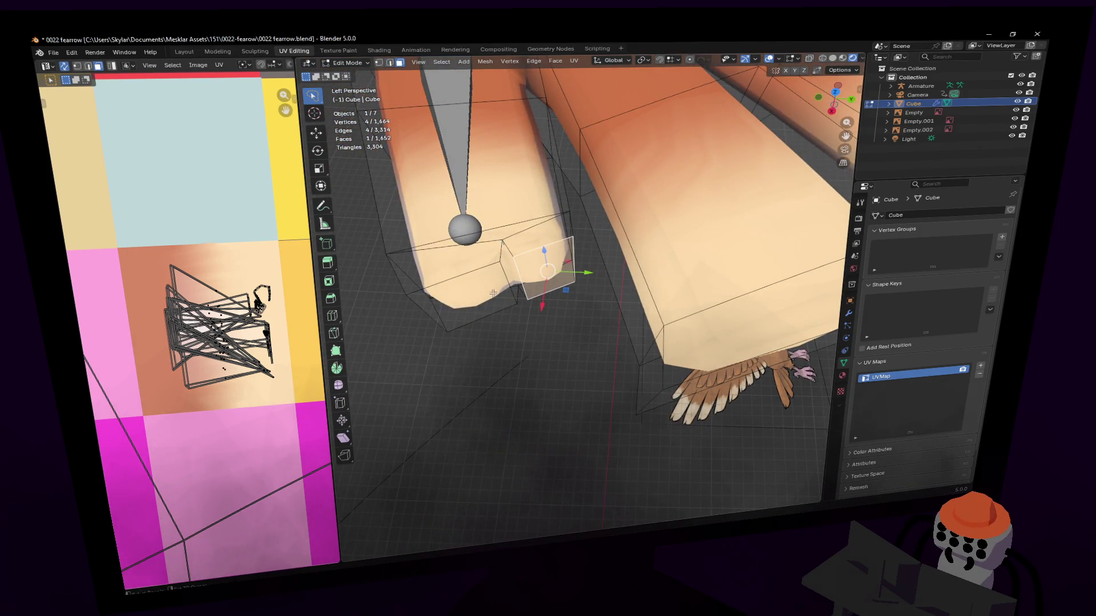
pyautogui.keyDown('shift'); pyautogui.click(493, 293); pyautogui.keyUp('shift')
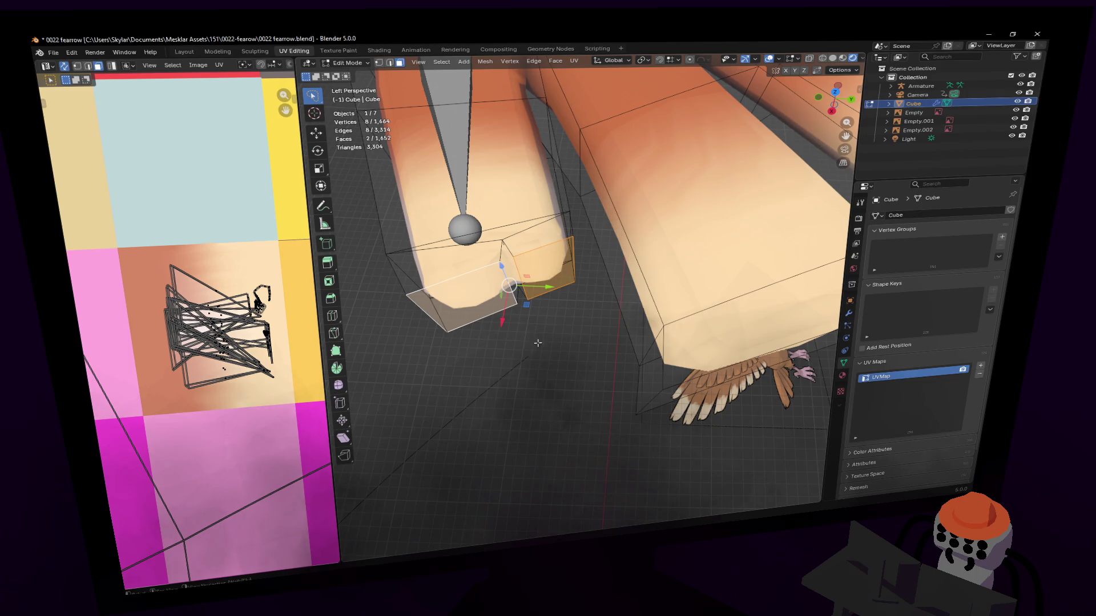
pyautogui.press('2')
pyautogui.click(522, 319)
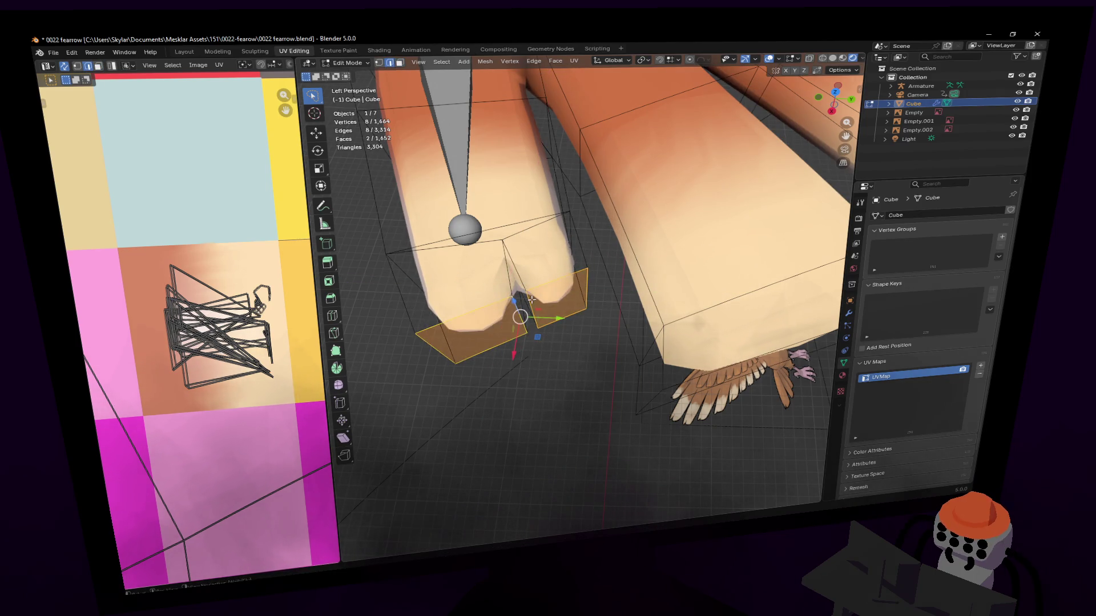
pyautogui.press('s')
pyautogui.hotkey('shift', 'z')
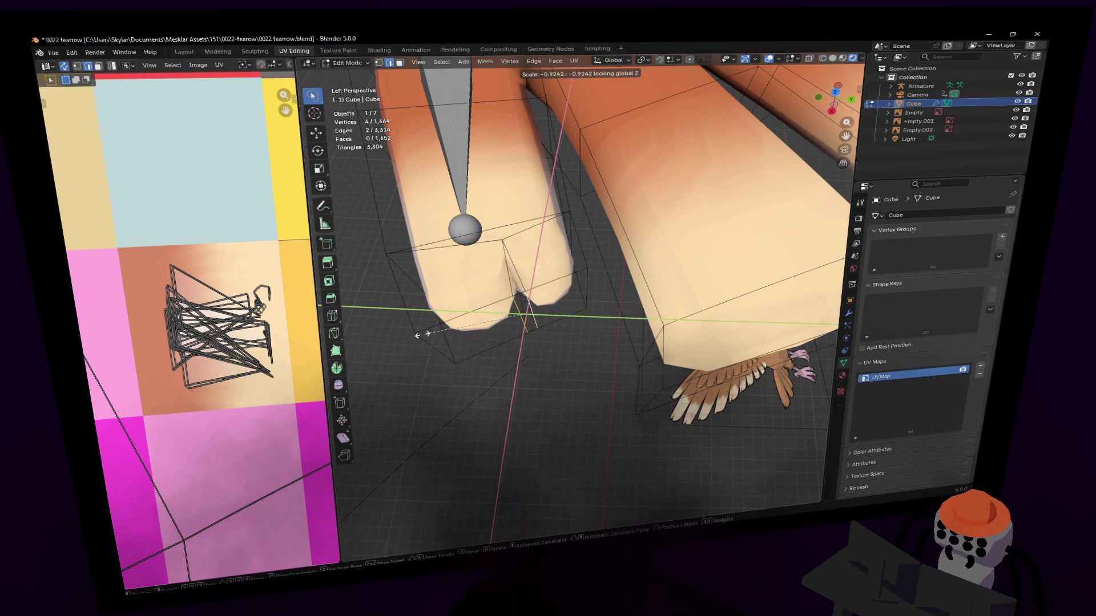
pyautogui.press('Return')
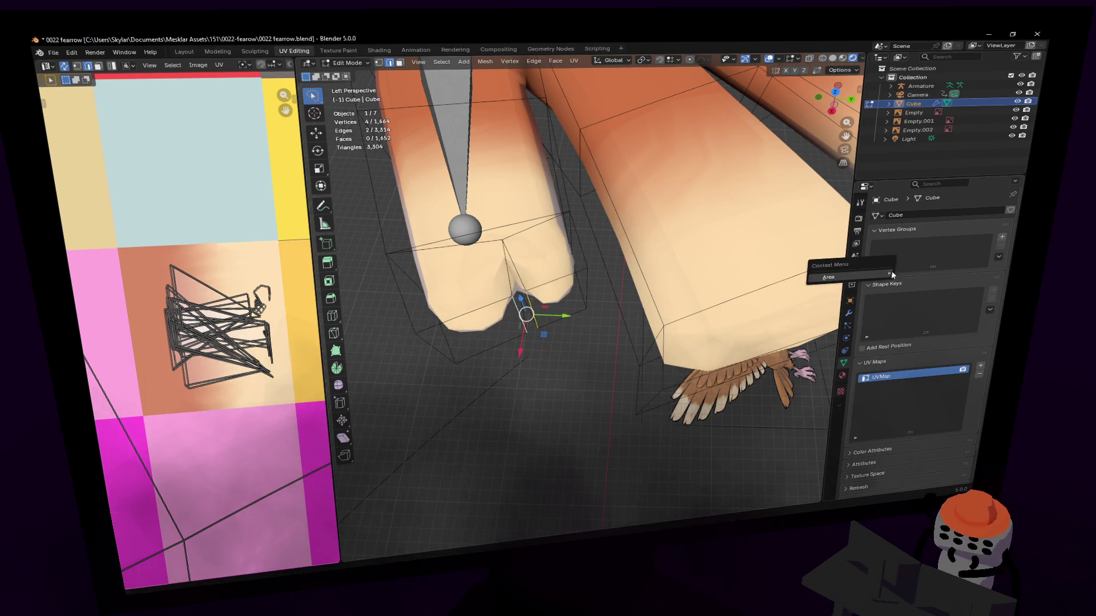
pyautogui.scroll(-5, 573, 284)
pyautogui.moveTo(580, 300)
pyautogui.mouseDown(button='middle')
pyautogui.moveTo(548, 257)
pyautogui.moveTo(581, 295)
pyautogui.moveTo(581, 248)
pyautogui.mouseUp(button='middle')
pyautogui.press('Tab')
pyautogui.scroll(-3, 581, 291)
pyautogui.scroll(4, 581, 290)
pyautogui.press('Tab')
pyautogui.scroll(2, 581, 234)
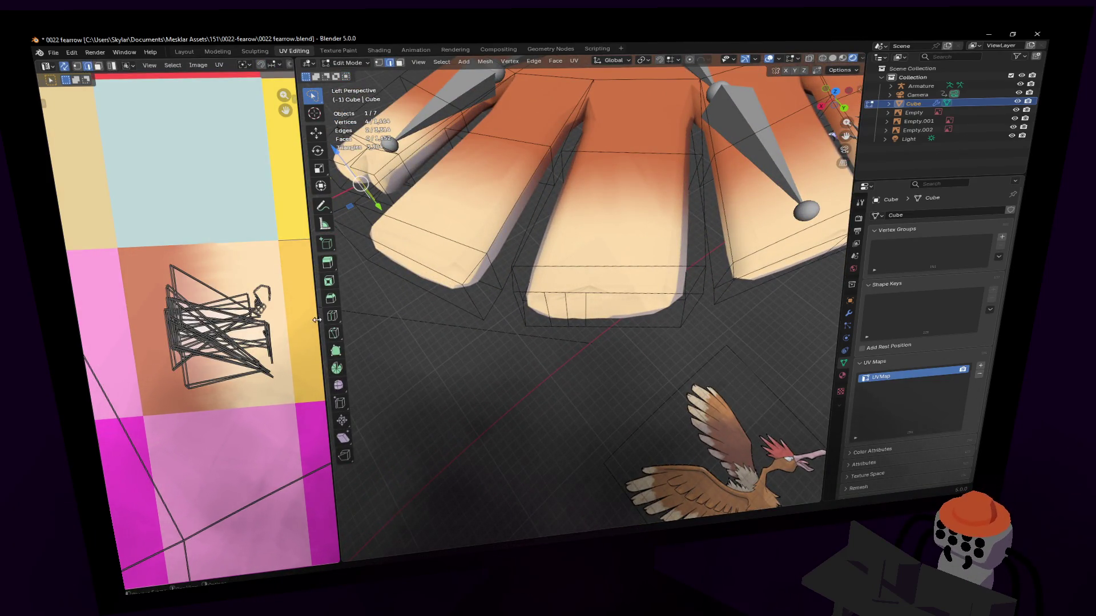
# Knife-cut a line across the next feather tip from edge to edge, retrying after a cancelled attempt.
pyautogui.click(333, 332)
pyautogui.click(511, 271)
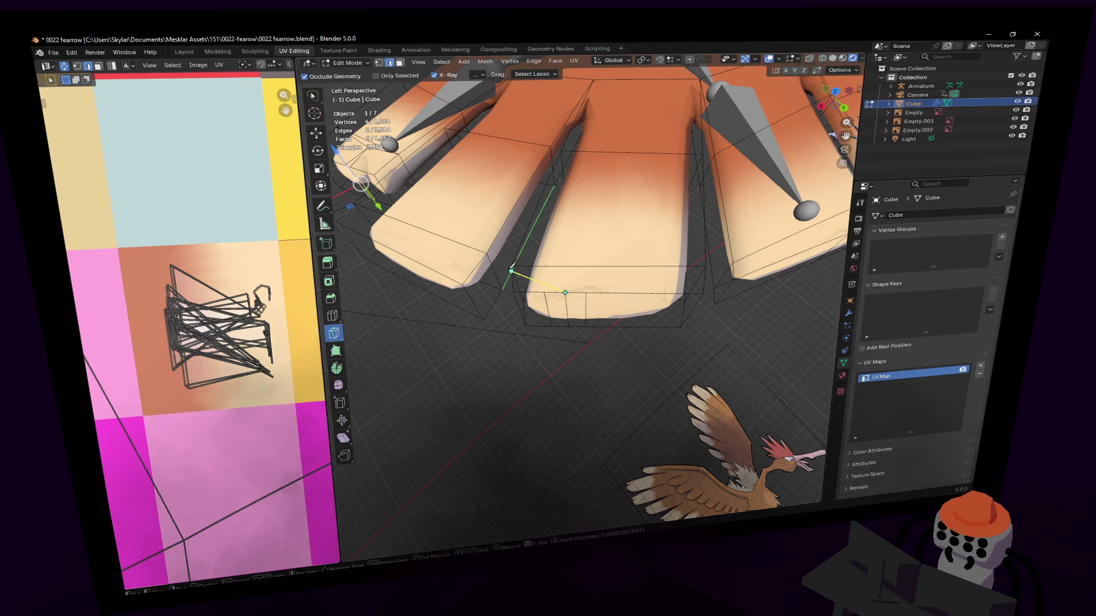
pyautogui.click(565, 294)
pyautogui.moveTo(703, 266)
pyautogui.mouseDown(button='middle')
pyautogui.moveTo(710, 225)
pyautogui.moveTo(516, 339)
pyautogui.mouseUp(button='middle')
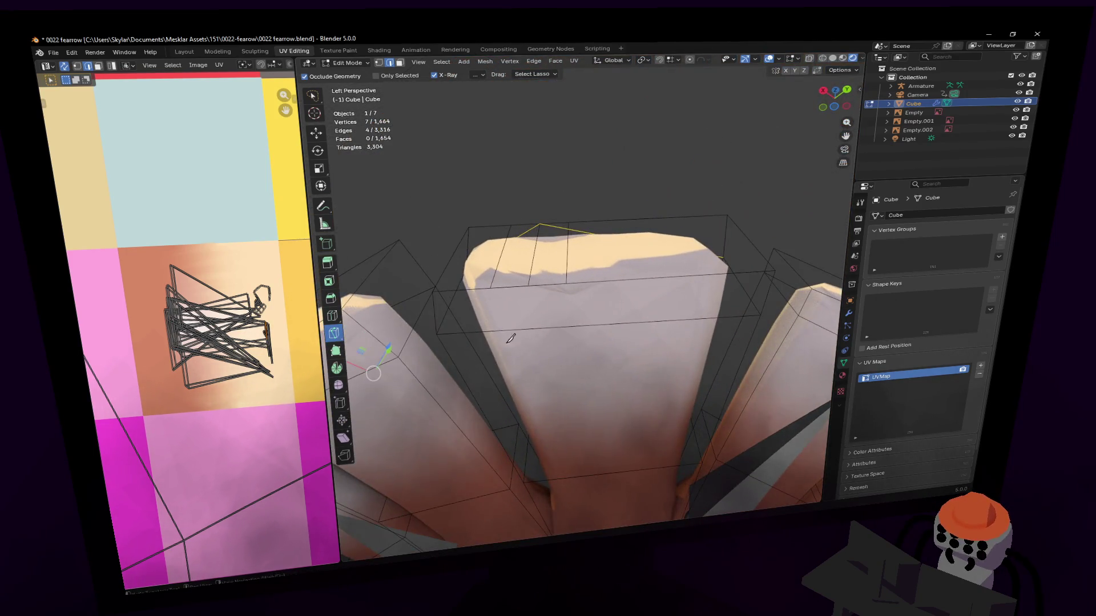
pyautogui.click(446, 332)
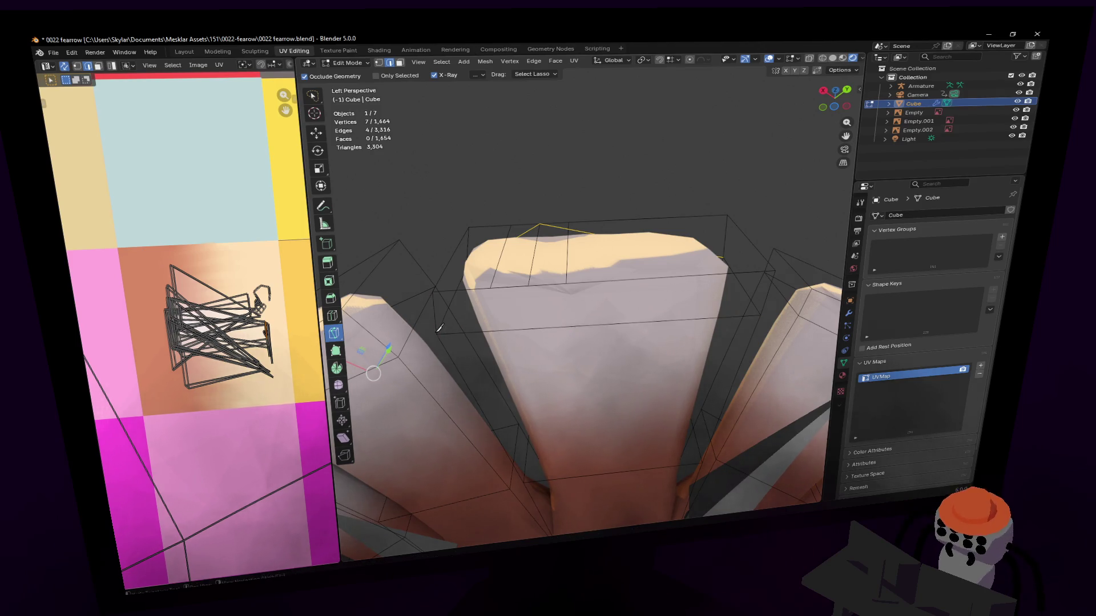
pyautogui.press('Escape')
pyautogui.press('k')
pyautogui.click(439, 332)
pyautogui.click(528, 284)
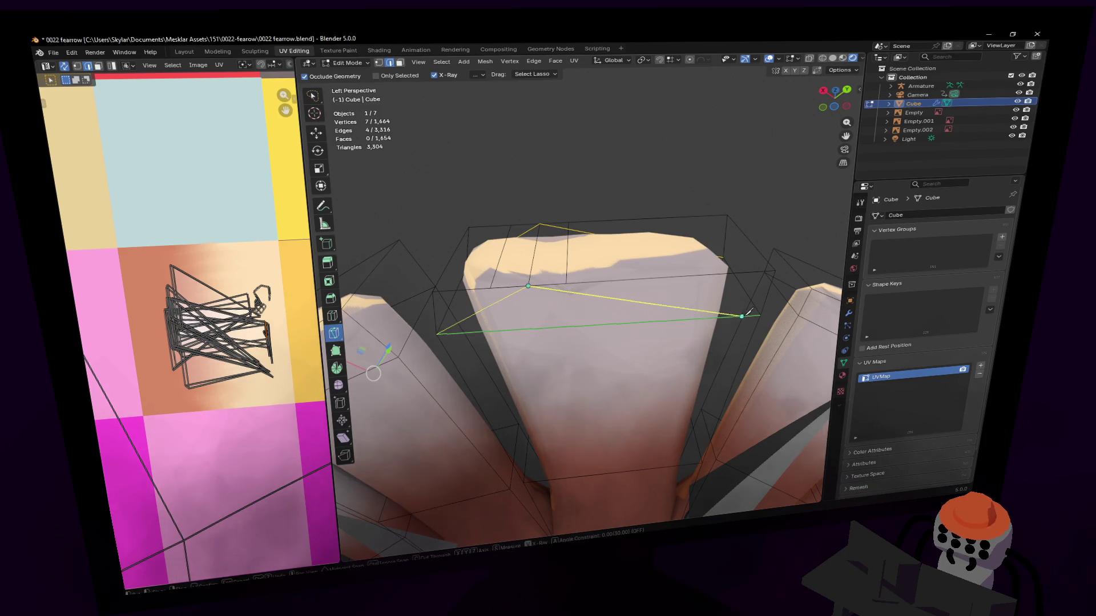
pyautogui.click(760, 314)
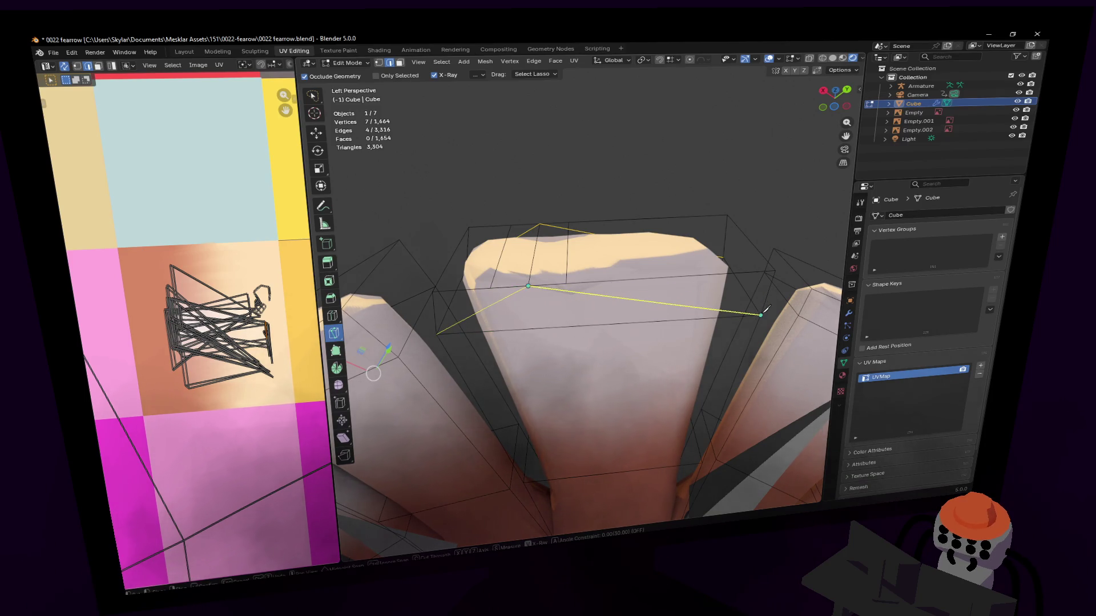
pyautogui.press('Return')
# Cut across another feather tip, then abandon several misplaced knife cuts with undo and Escape.
pyautogui.moveTo(612, 311)
pyautogui.mouseDown(button='middle')
pyautogui.moveTo(581, 291)
pyautogui.moveTo(561, 241)
pyautogui.mouseUp(button='middle')
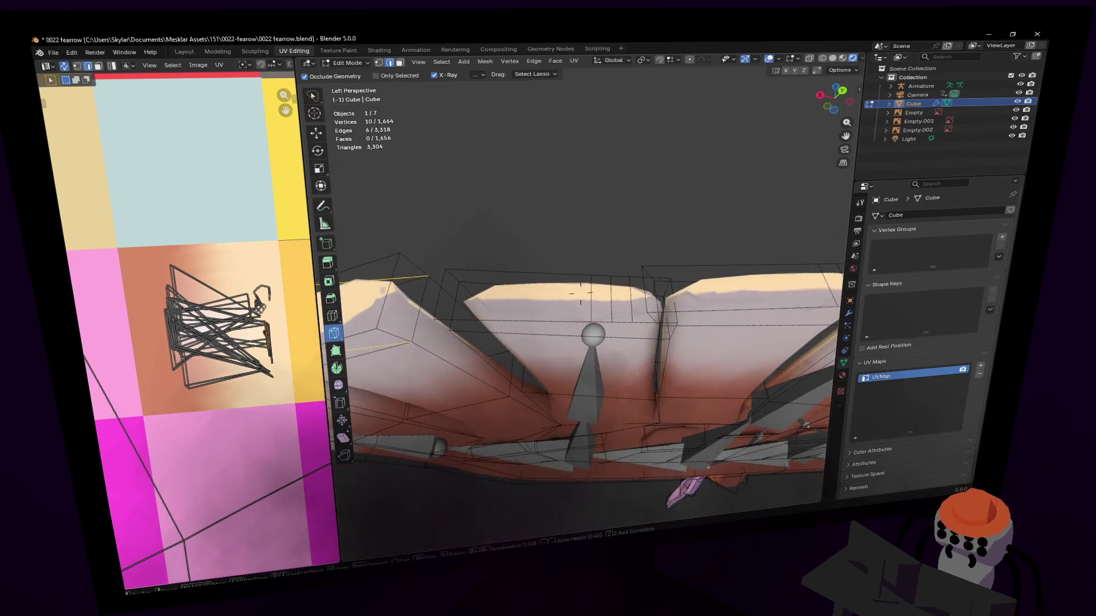
pyautogui.press('k')
pyautogui.click(564, 269)
pyautogui.click(423, 267)
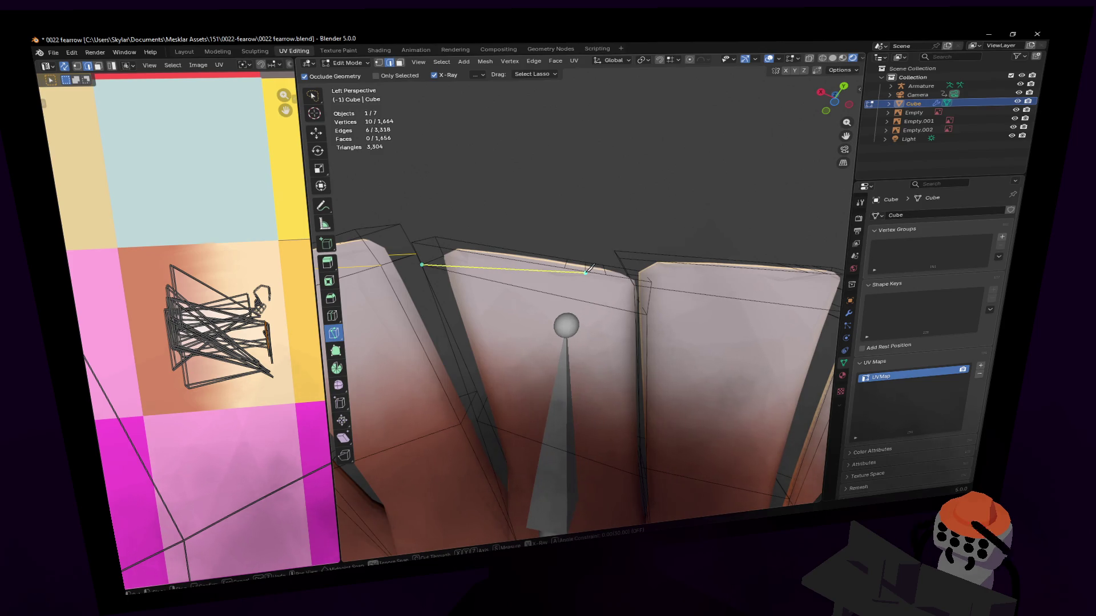
pyautogui.press('Return')
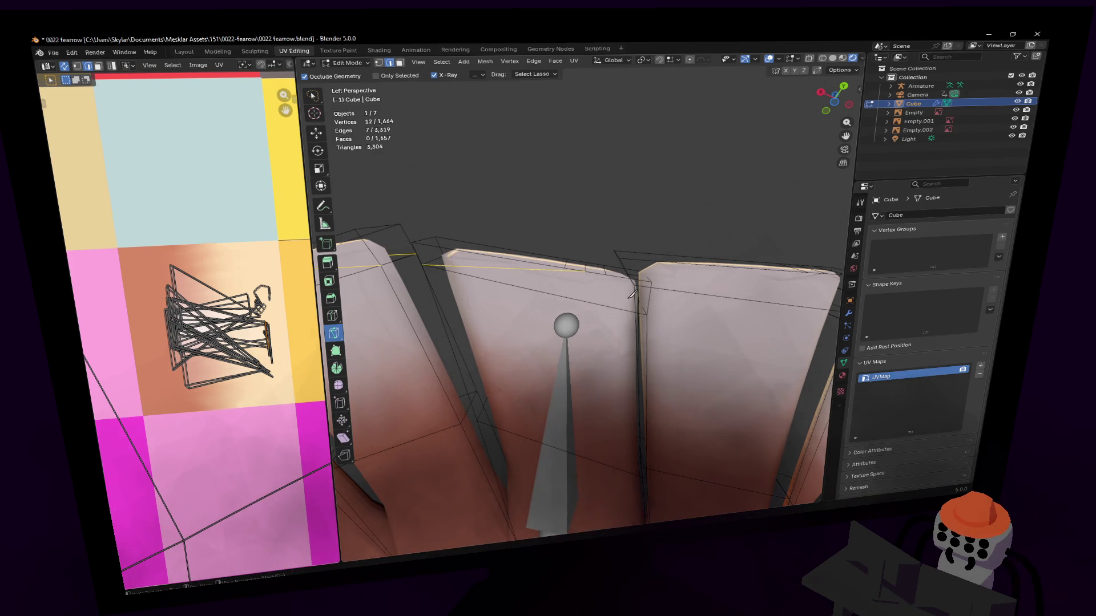
pyautogui.press('k')
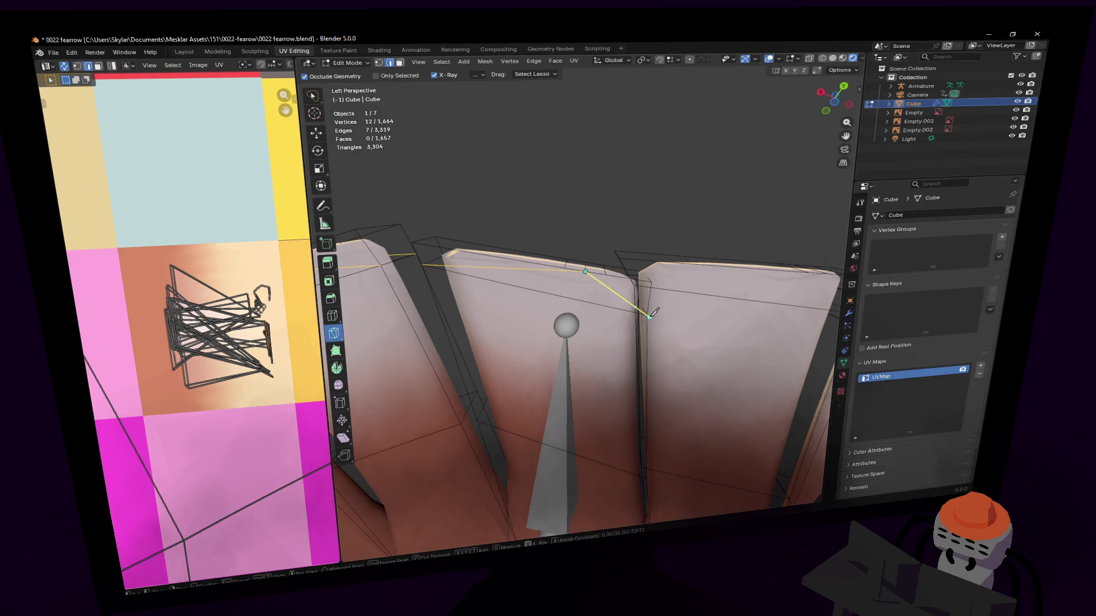
pyautogui.hotkey('ctrl', 'z')
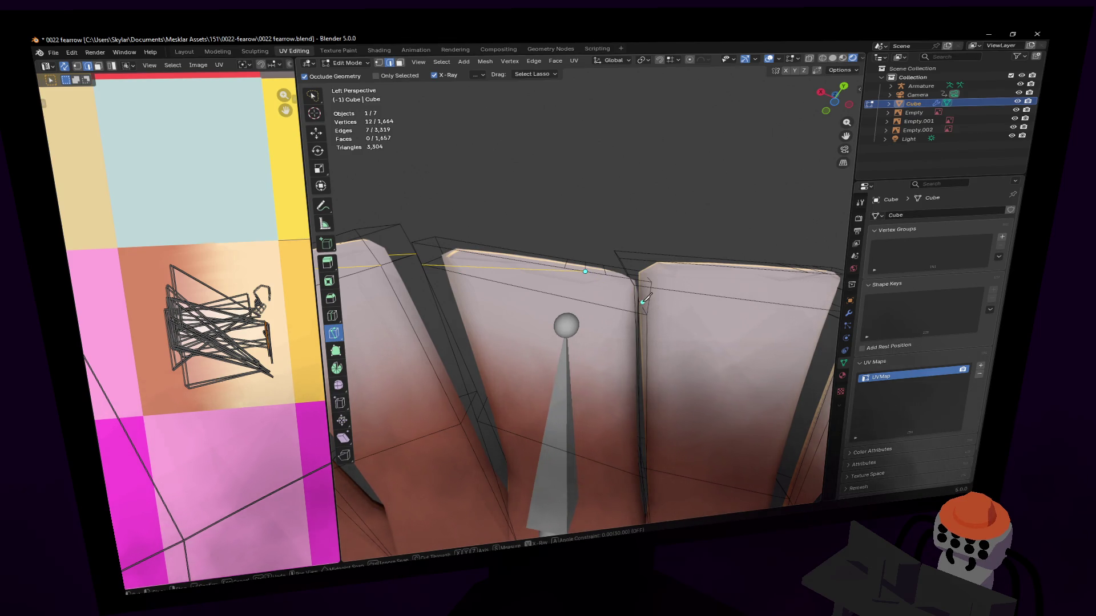
pyautogui.press('Return')
pyautogui.press('k')
pyautogui.click(586, 272)
pyautogui.press('Escape')
pyautogui.press('k')
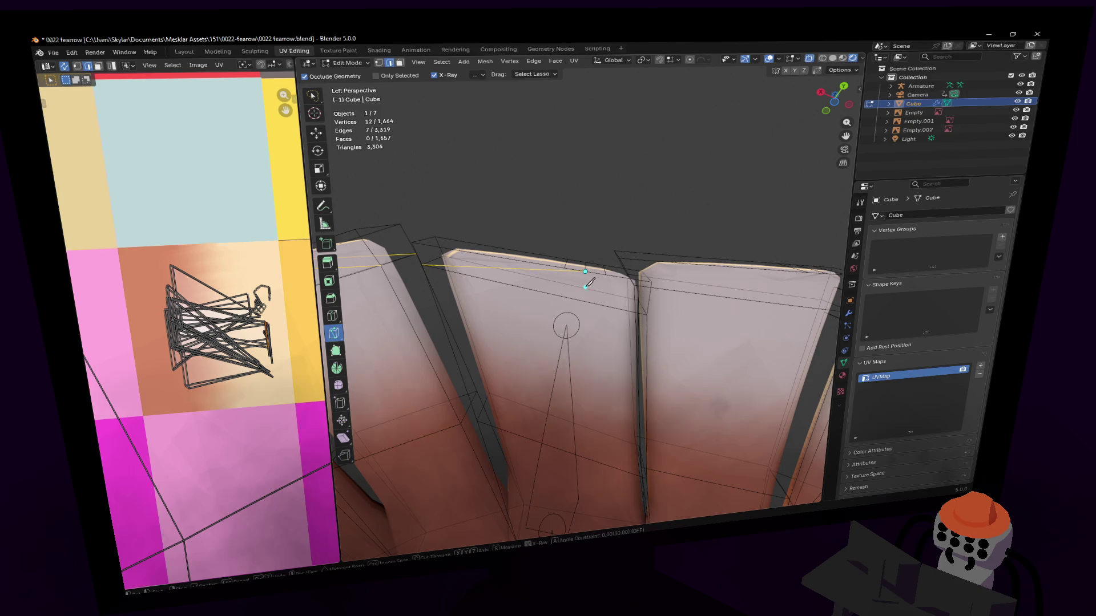
pyautogui.press('Escape')
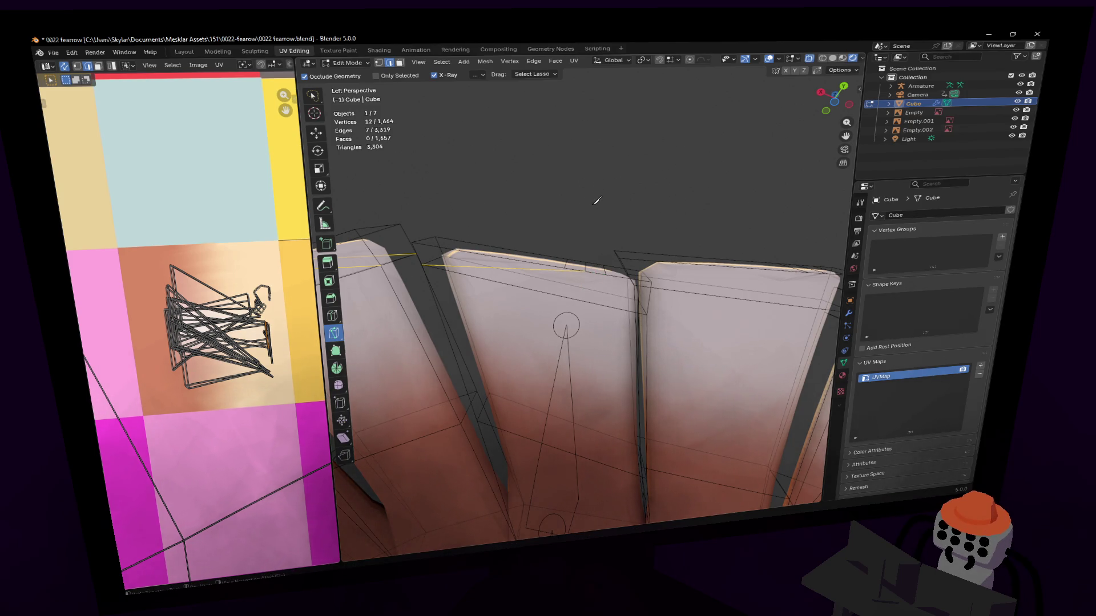
# Start a fresh knife cut from below the feather tip, placing points along its edge.
pyautogui.moveTo(612, 244)
pyautogui.mouseDown(button='middle')
pyautogui.moveTo(580, 295)
pyautogui.moveTo(575, 262)
pyautogui.mouseUp(button='middle')
pyautogui.press('k')
pyautogui.click(572, 306)
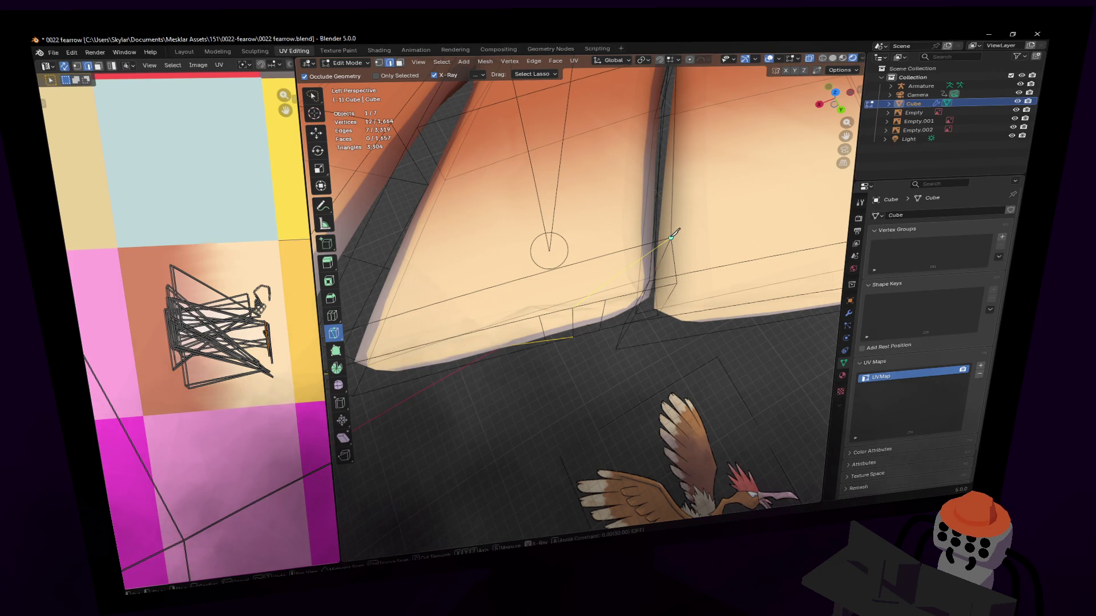
pyautogui.moveTo(638, 225); pyautogui.dragTo(674, 291, button='middle')
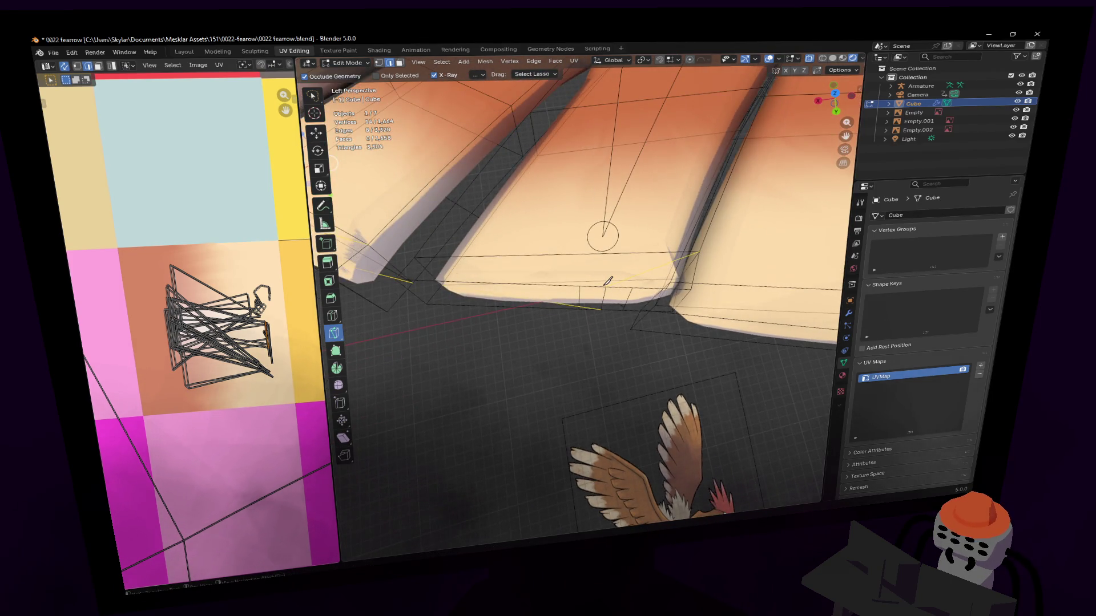
pyautogui.press('k')
pyautogui.click(605, 286)
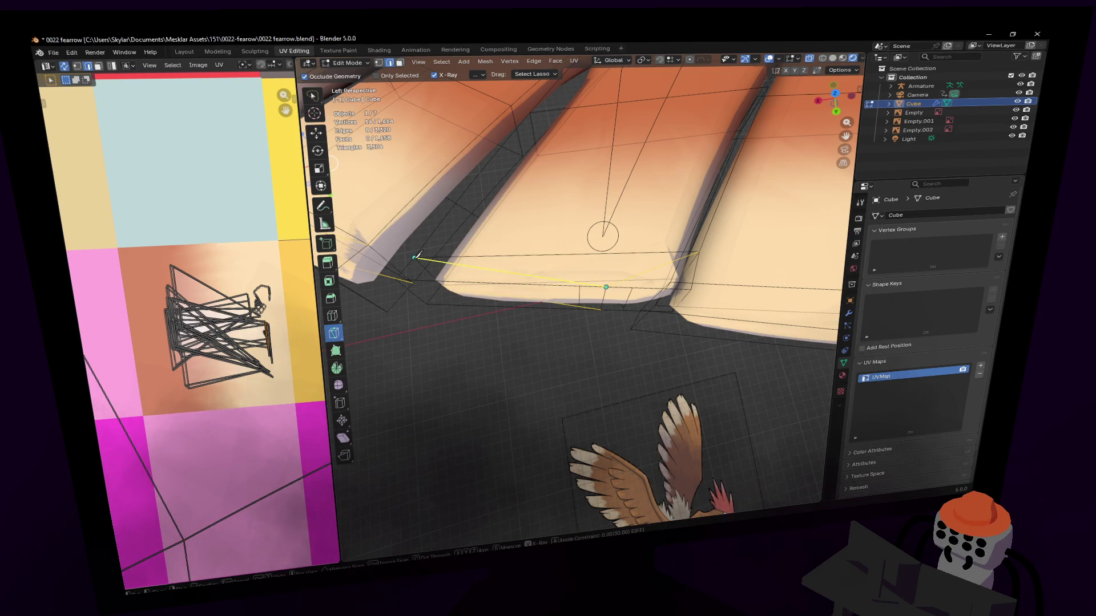
pyautogui.moveTo(415, 256)
pyautogui.mouseDown(button='middle')
pyautogui.moveTo(581, 293)
pyautogui.moveTo(502, 276)
pyautogui.mouseUp(button='middle')
pyautogui.moveTo(520, 209); pyautogui.dragTo(519, 231, button='middle')
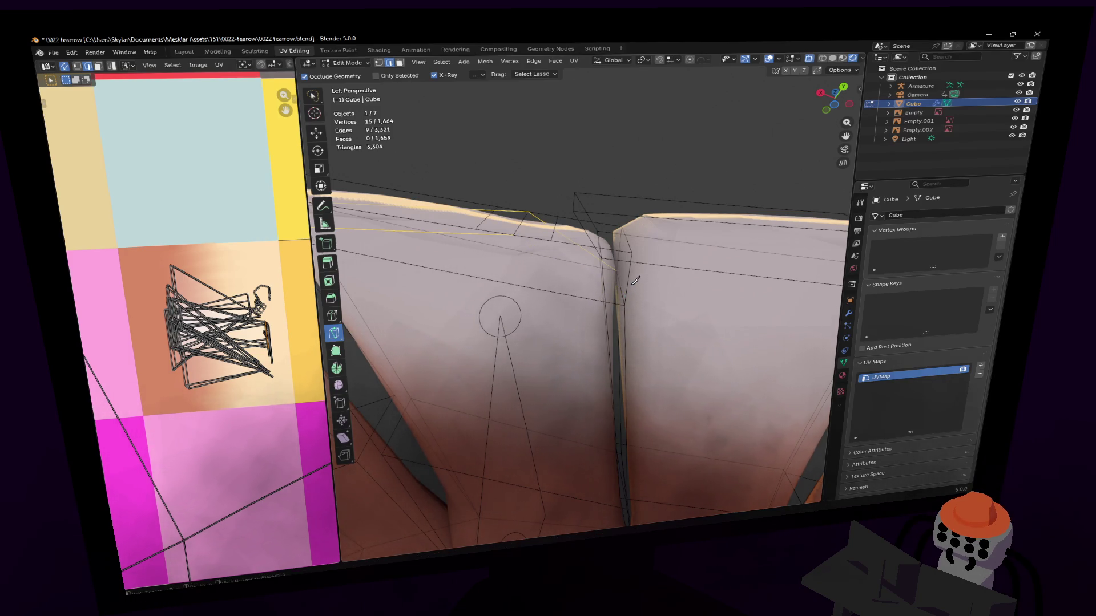
# Confirm the knife cut and lower the new cut vertices along Z.
pyautogui.press('Return')
pyautogui.press('g')
pyautogui.press('z')
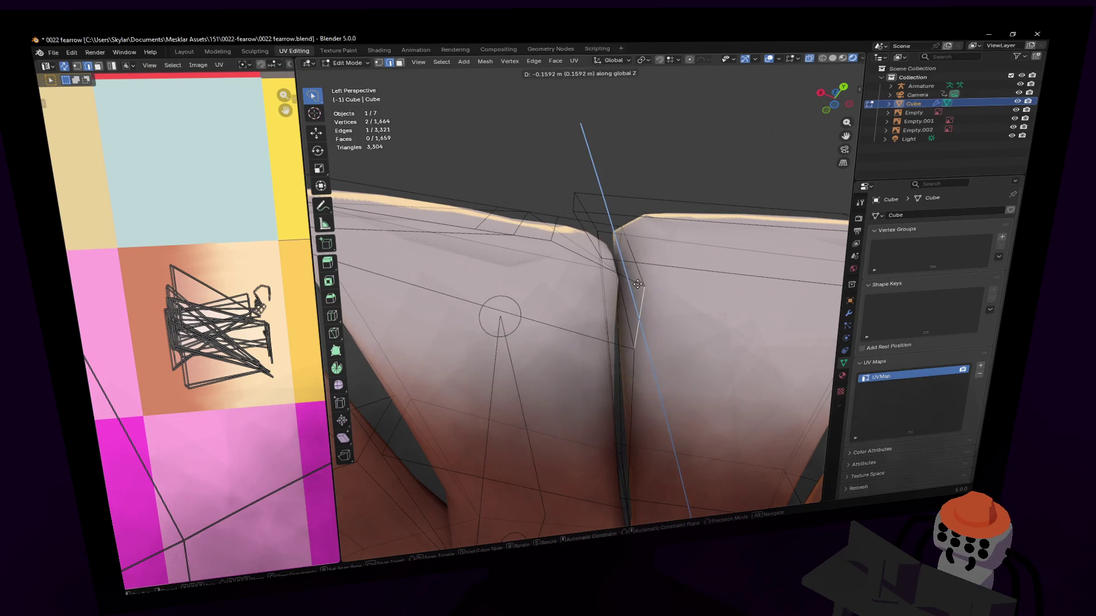
pyautogui.click(638, 322)
# Knife a second cut across the feather edge and move its vertex vertically.
pyautogui.click(335, 332)
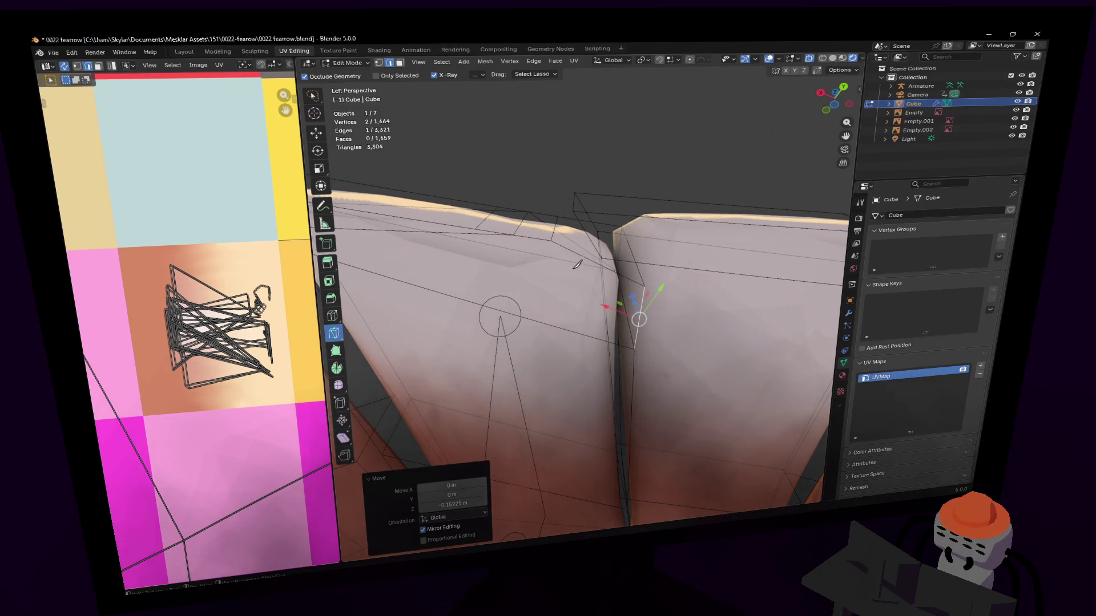
pyautogui.click(514, 232)
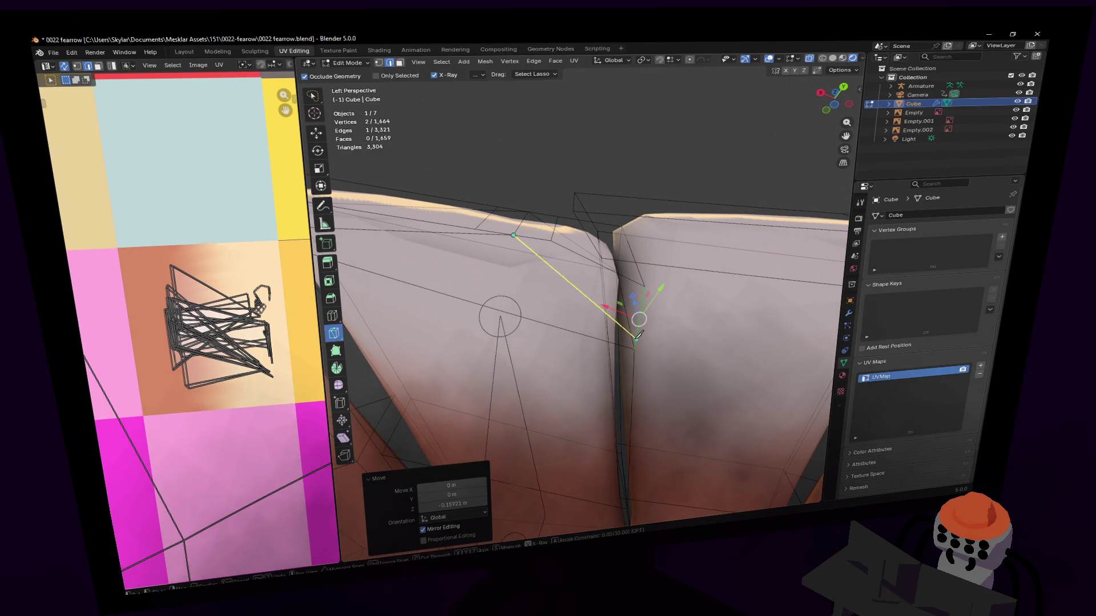
pyautogui.press('Return')
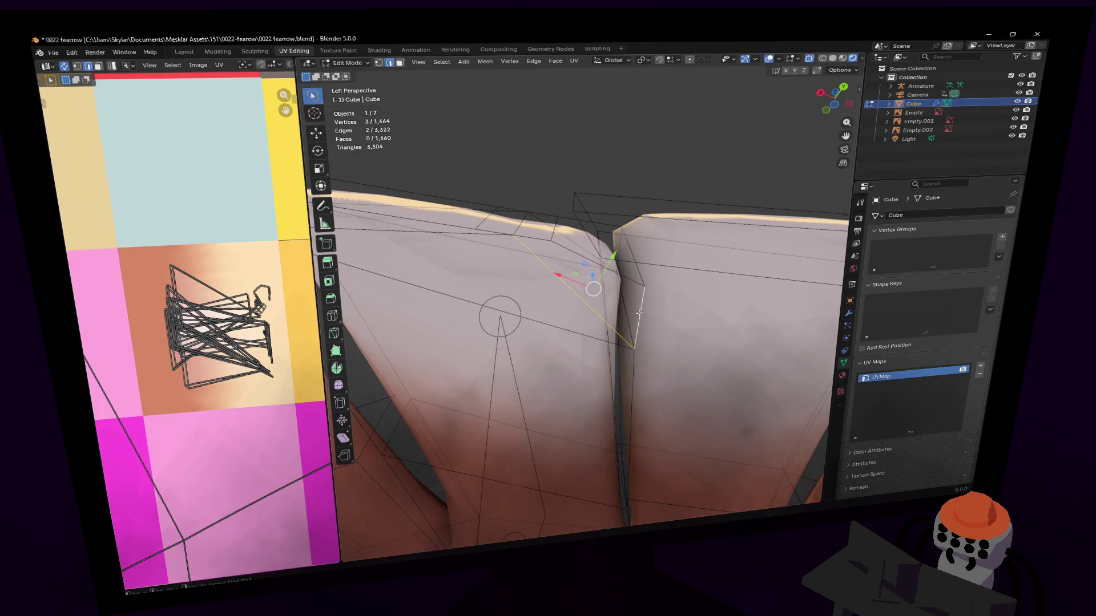
pyautogui.press('g')
pyautogui.press('z')
pyautogui.press('Escape')
pyautogui.click(676, 61)
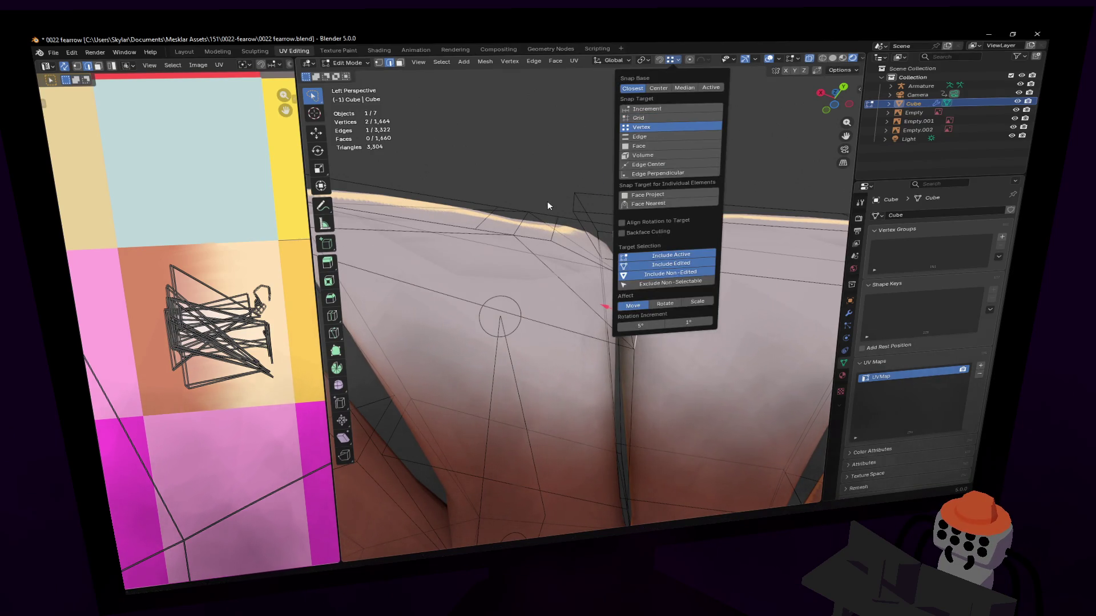
pyautogui.press('g')
pyautogui.press('z')
pyautogui.click(551, 237)
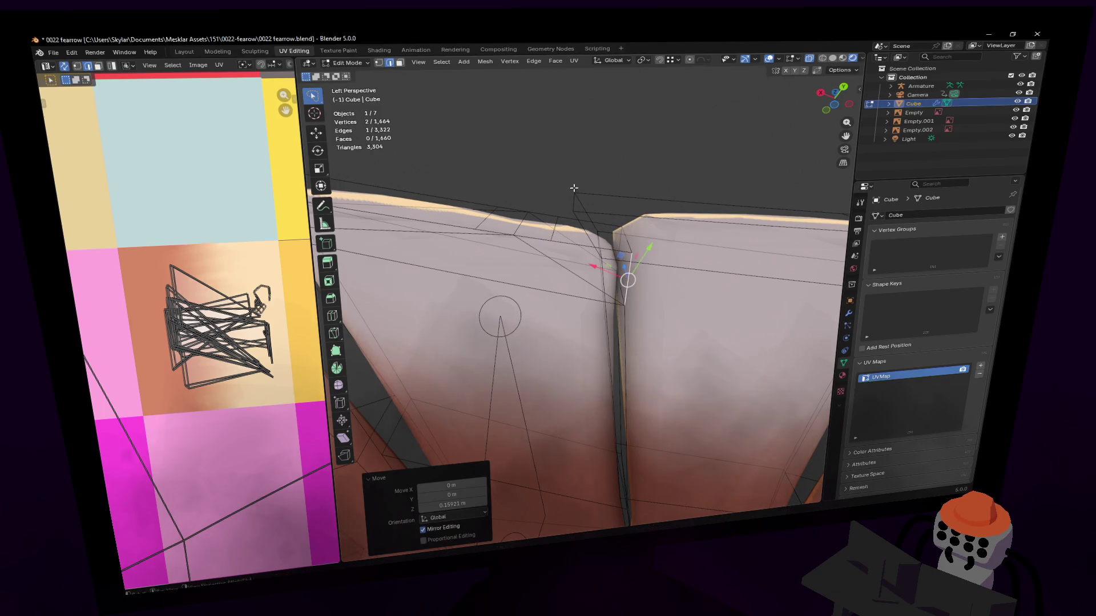
pyautogui.scroll(-3, 552, 236)
pyautogui.scroll(-3, 555, 236)
pyautogui.scroll(-2, 558, 235)
# Pull a tip vertex down and scale the tip vertices close together off the vertical axis.
pyautogui.moveTo(558, 235); pyautogui.dragTo(554, 216, button='middle')
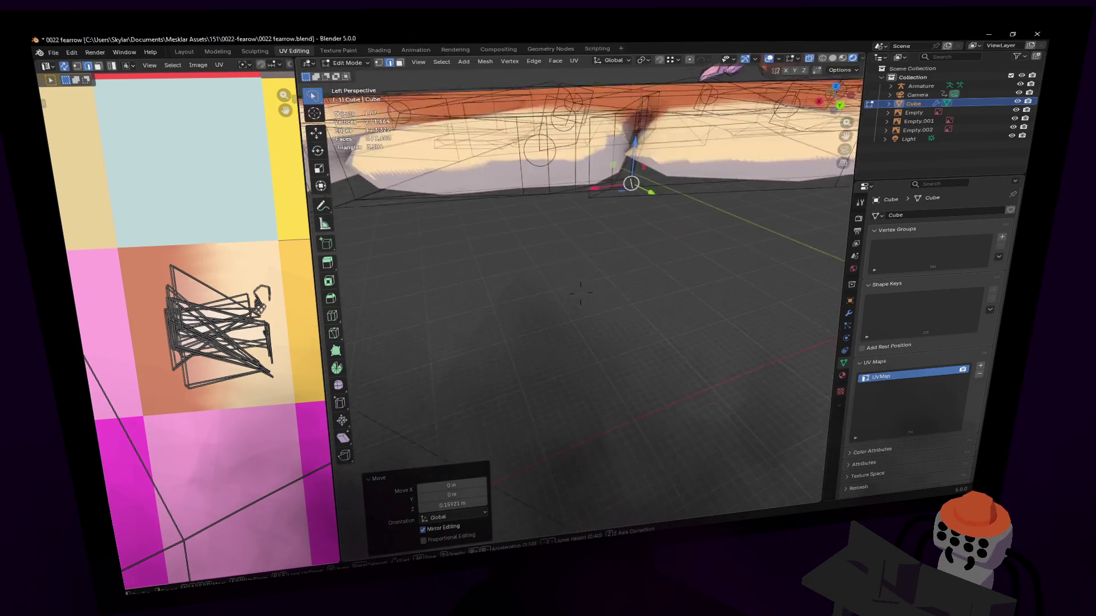
pyautogui.scroll(4, 555, 216)
pyautogui.press('g')
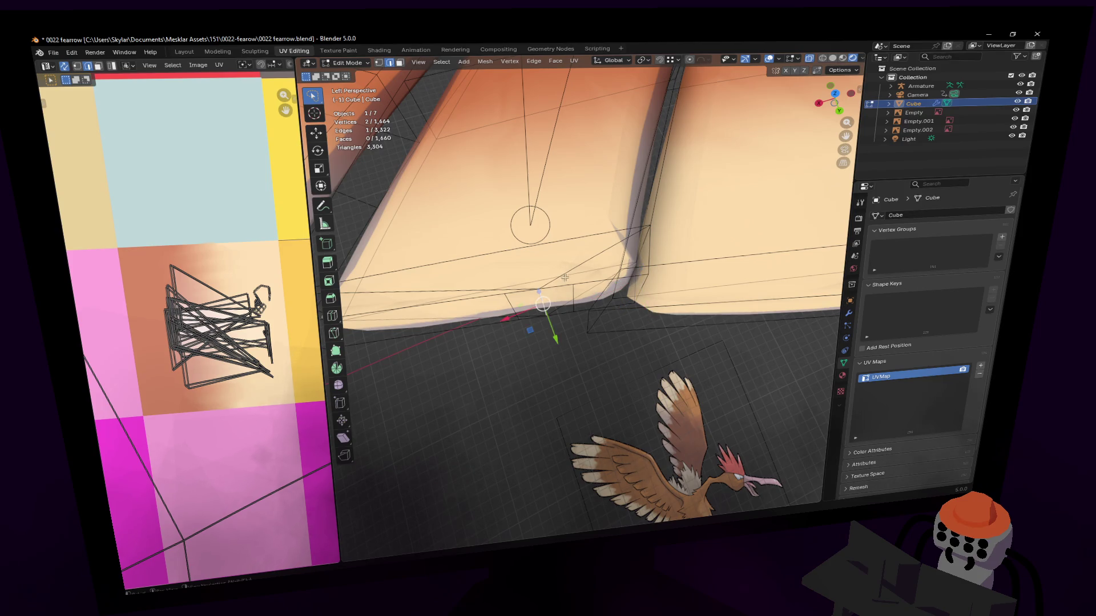
pyautogui.hotkey('shift', 'z')
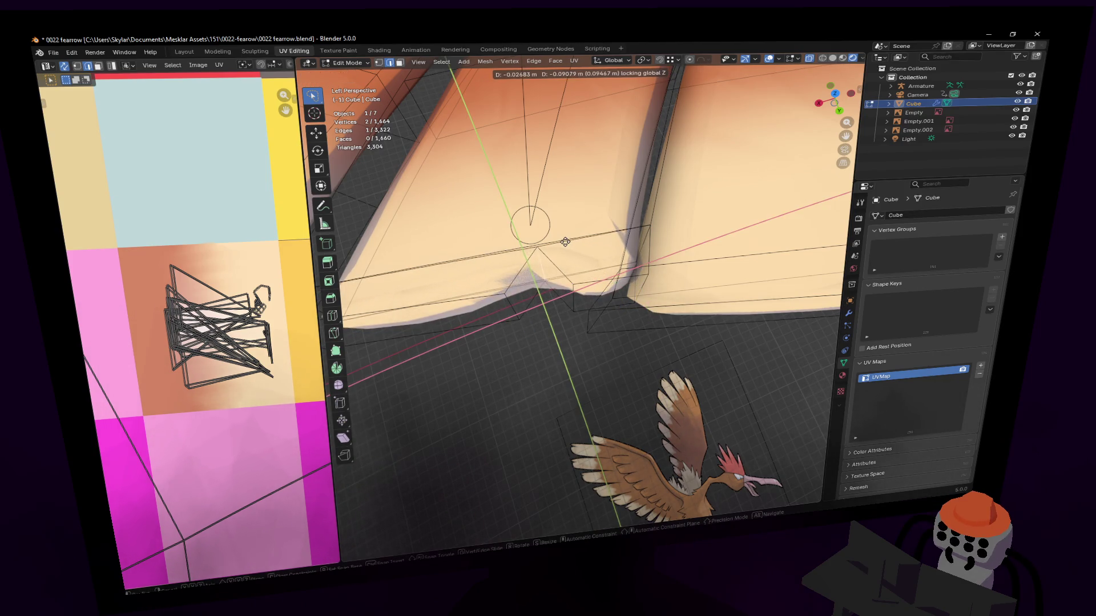
pyautogui.click(550, 301)
pyautogui.keyDown('shift'); pyautogui.click(509, 305); pyautogui.keyUp('shift')
pyautogui.press('s')
pyautogui.hotkey('shift', 'z')
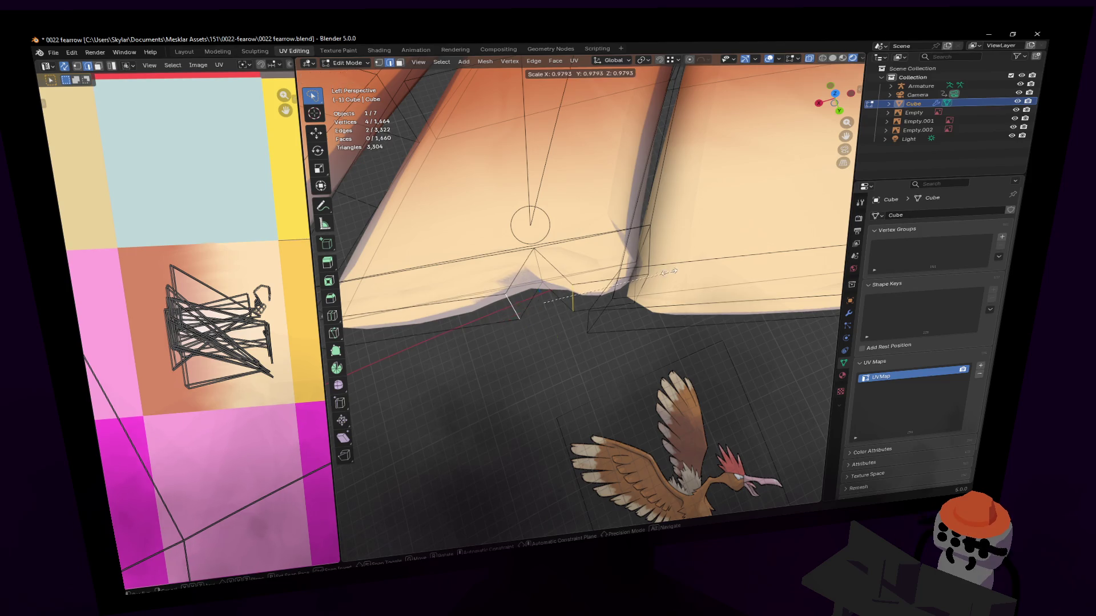
pyautogui.click(484, 295)
# Shift the tip vertices along Y, spread them into a notch, then show the whole wing in Object Mode.
pyautogui.press('g')
pyautogui.press('z')
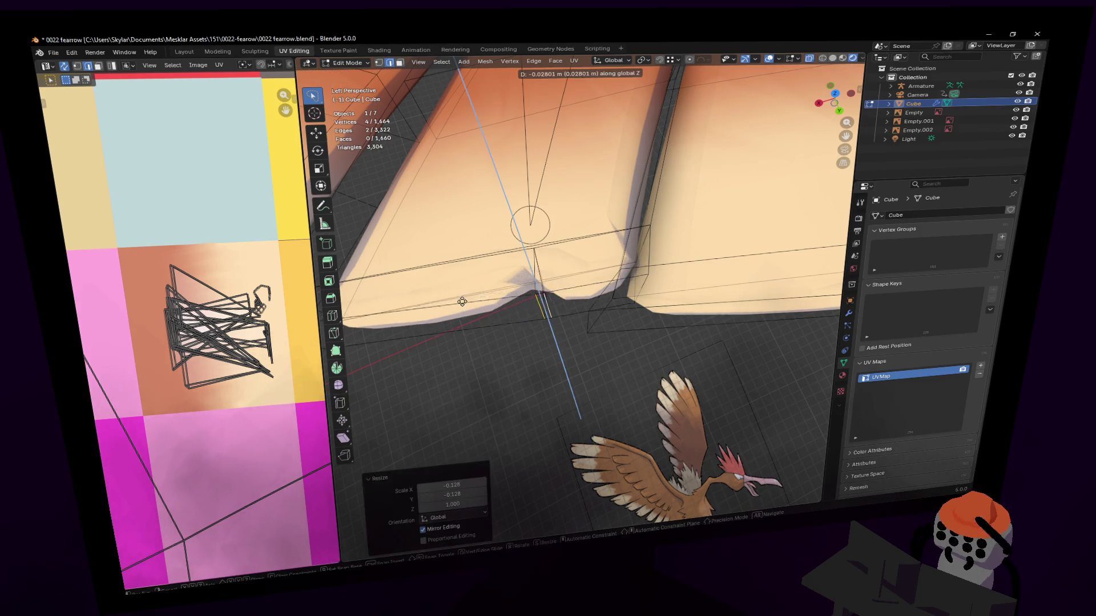
pyautogui.press('y')
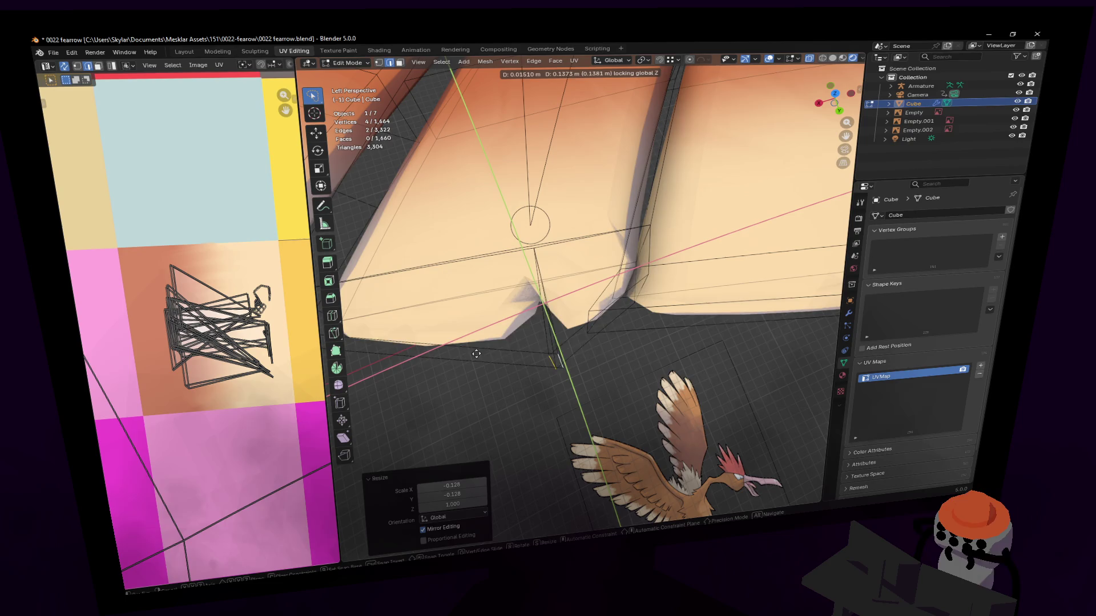
pyautogui.click(604, 305)
pyautogui.press('s')
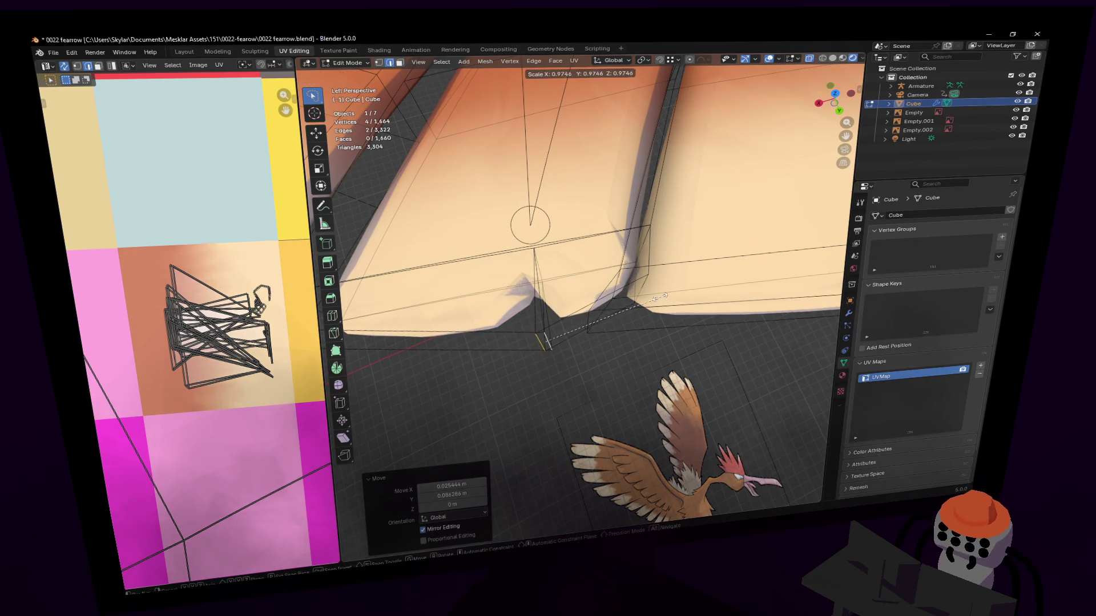
pyautogui.hotkey('shift', 'z')
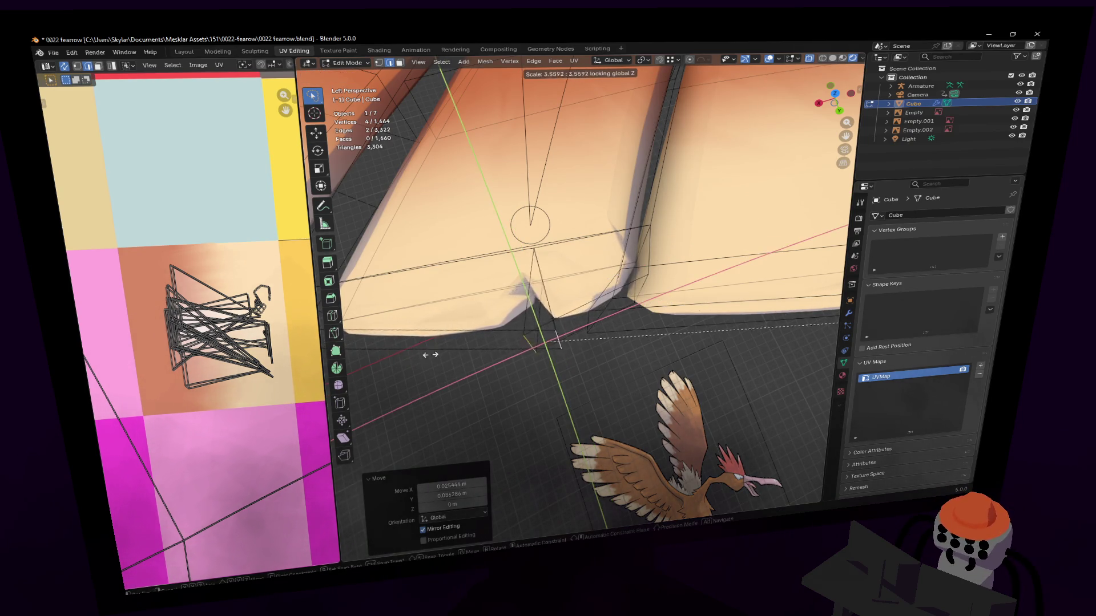
pyautogui.click(534, 349)
pyautogui.moveTo(536, 349); pyautogui.dragTo(519, 353, button='middle')
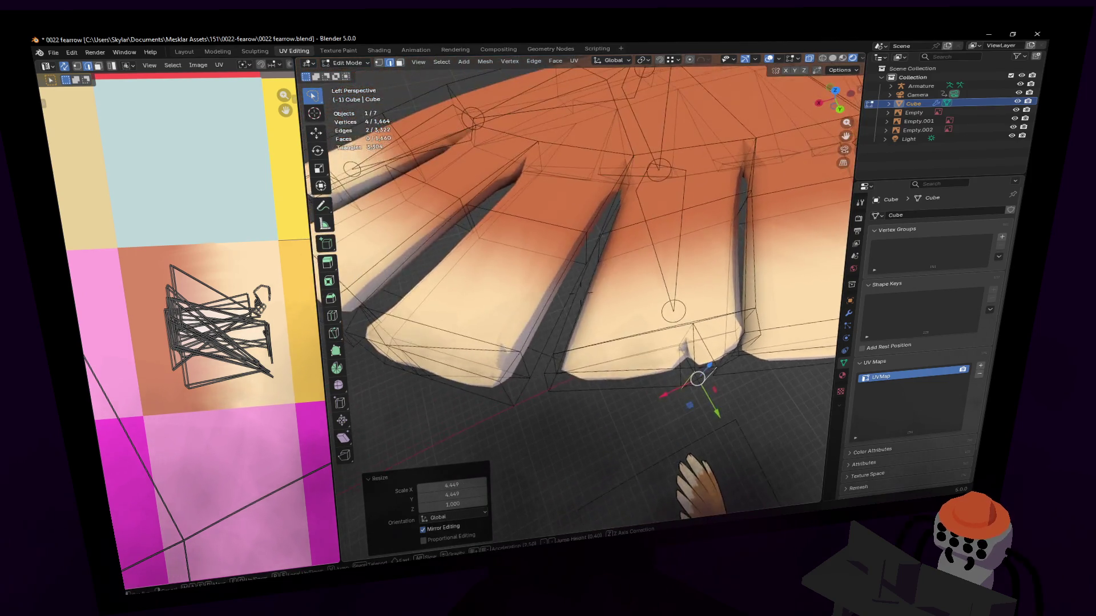
pyautogui.press('g')
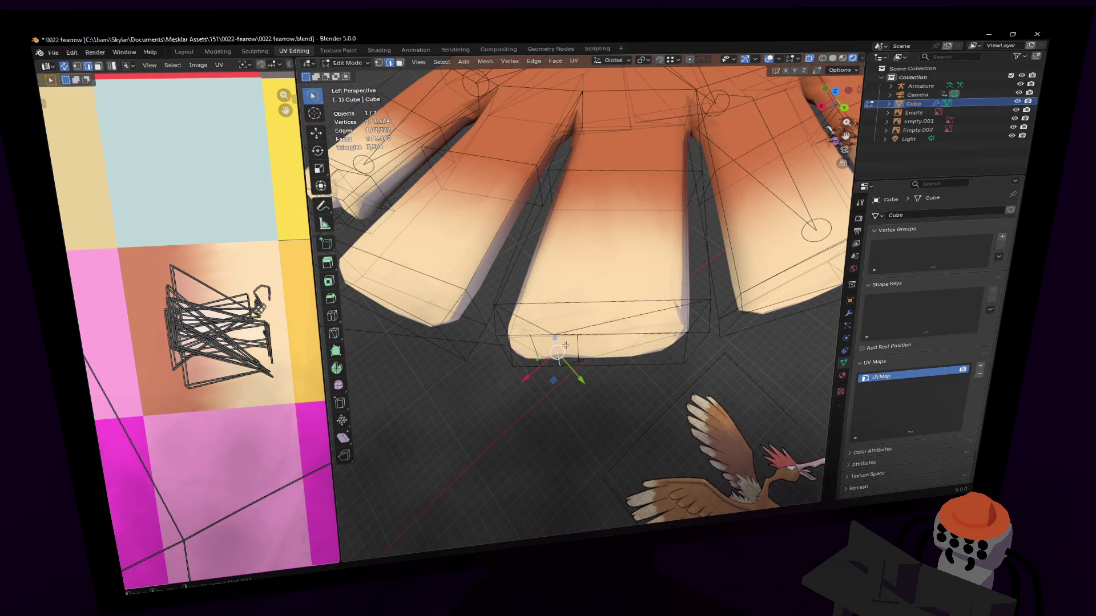
pyautogui.hotkey('shift', 'z')
pyautogui.click(573, 352)
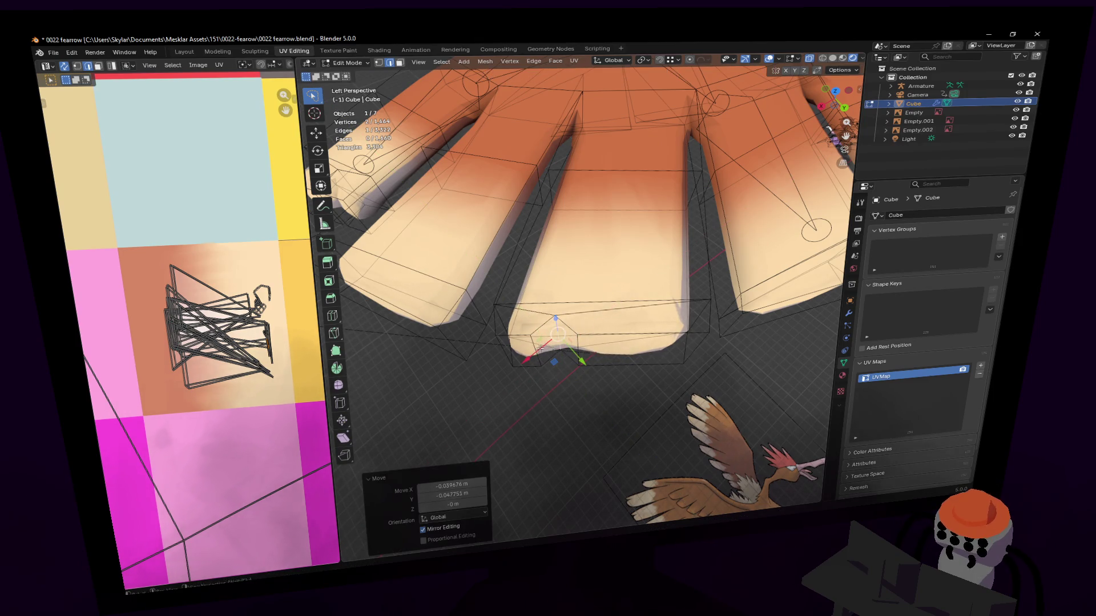
pyautogui.press('Tab')
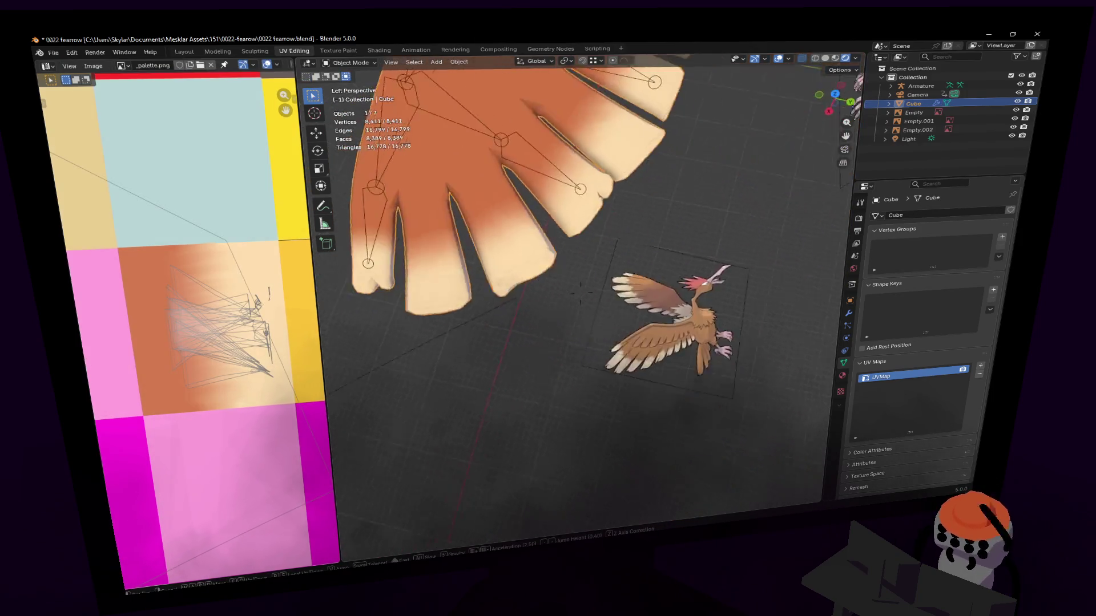
pyautogui.moveTo(534, 352); pyautogui.dragTo(581, 302, button='middle')
pyautogui.scroll(3, 580, 301)
pyautogui.scroll(2, 565, 316)
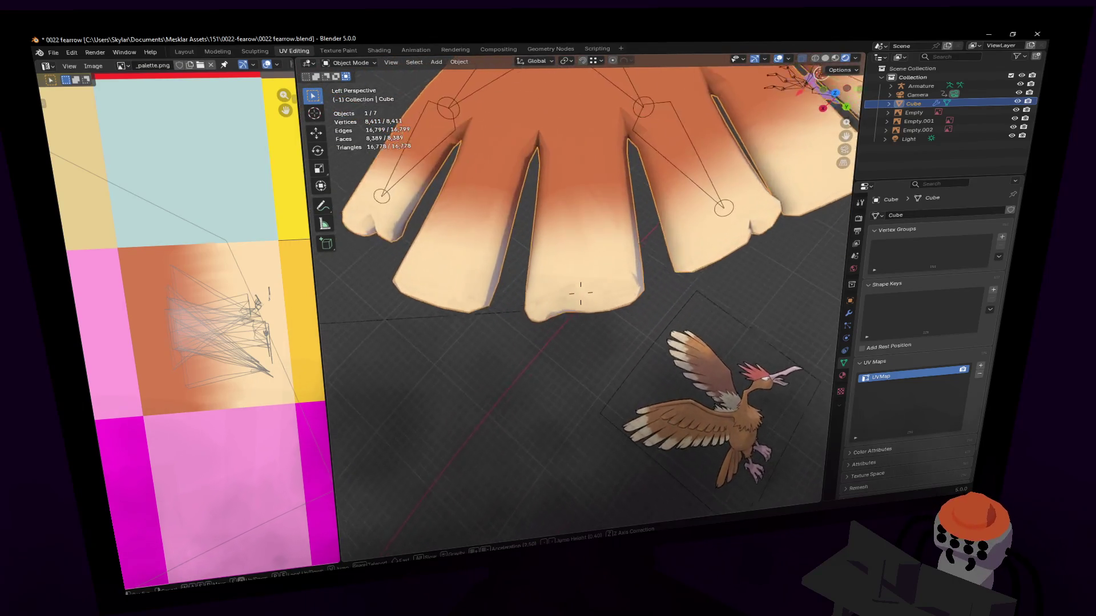
pyautogui.scroll(3, 531, 334)
# Back in Edit Mode, scale and reposition the tip vertices off the vertical axis.
pyautogui.press('Tab')
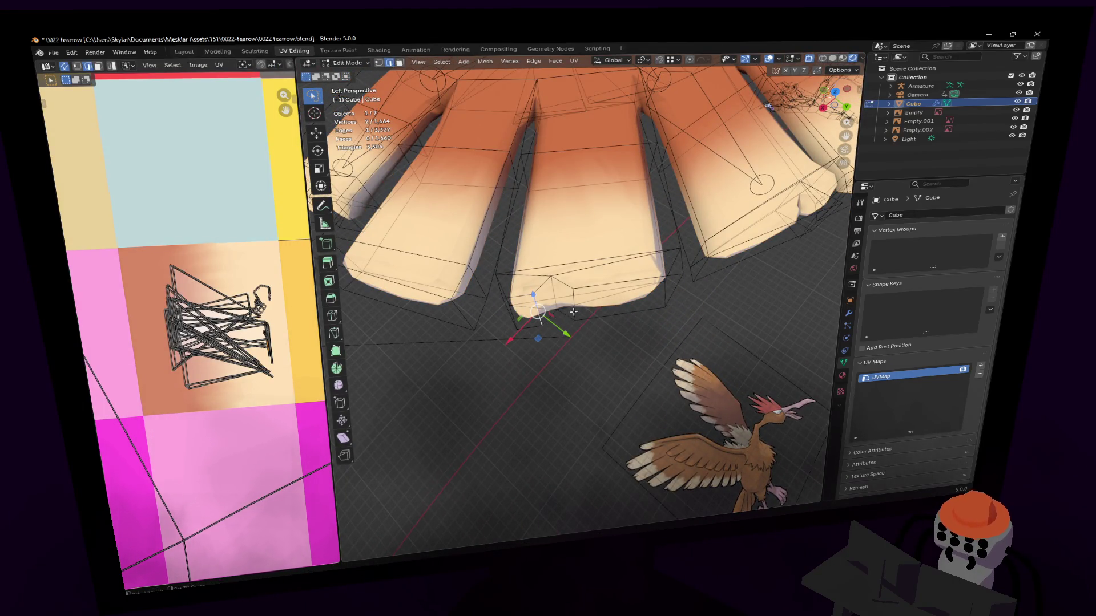
pyautogui.press('s')
pyautogui.hotkey('shift', 'z')
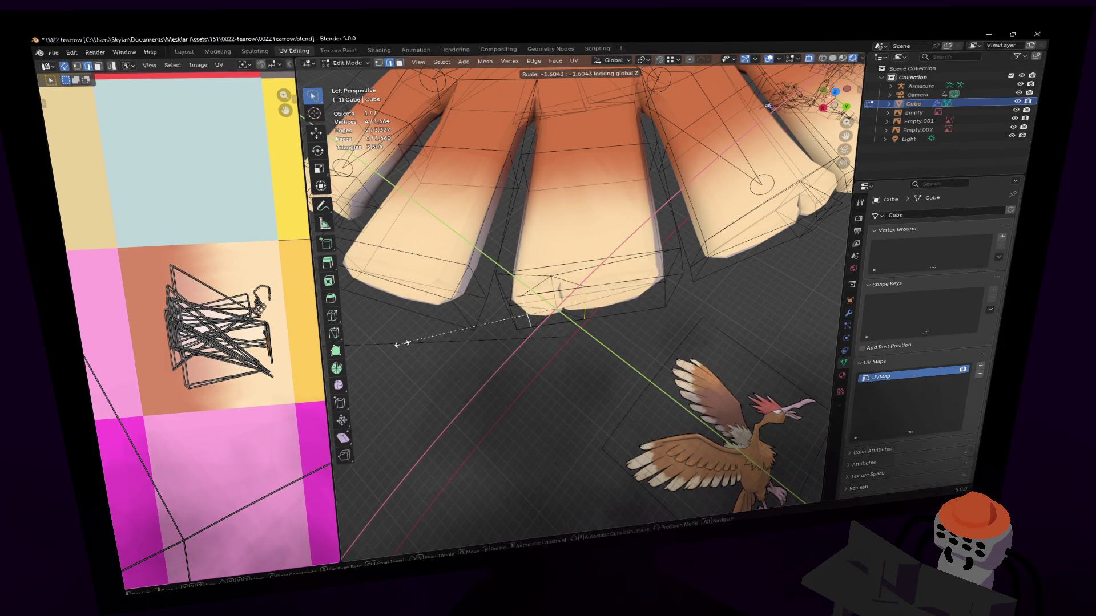
pyautogui.click(509, 341)
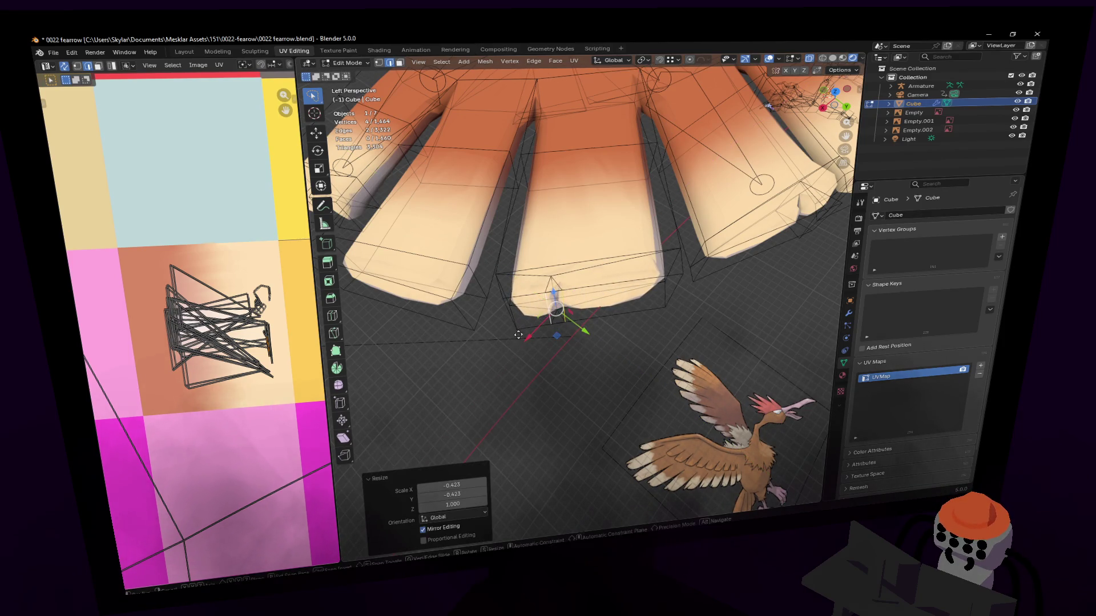
pyautogui.press('g')
pyautogui.press('z')
pyautogui.hotkey('shift', 'z')
pyautogui.click(517, 354)
# Select an edge at the feather tip and raise it along Z.
pyautogui.moveTo(517, 353)
pyautogui.mouseDown(button='middle')
pyautogui.moveTo(580, 292)
pyautogui.moveTo(566, 379)
pyautogui.moveTo(657, 304)
pyautogui.moveTo(374, 276)
pyautogui.mouseUp(button='middle')
pyautogui.click(577, 355)
pyautogui.press('g')
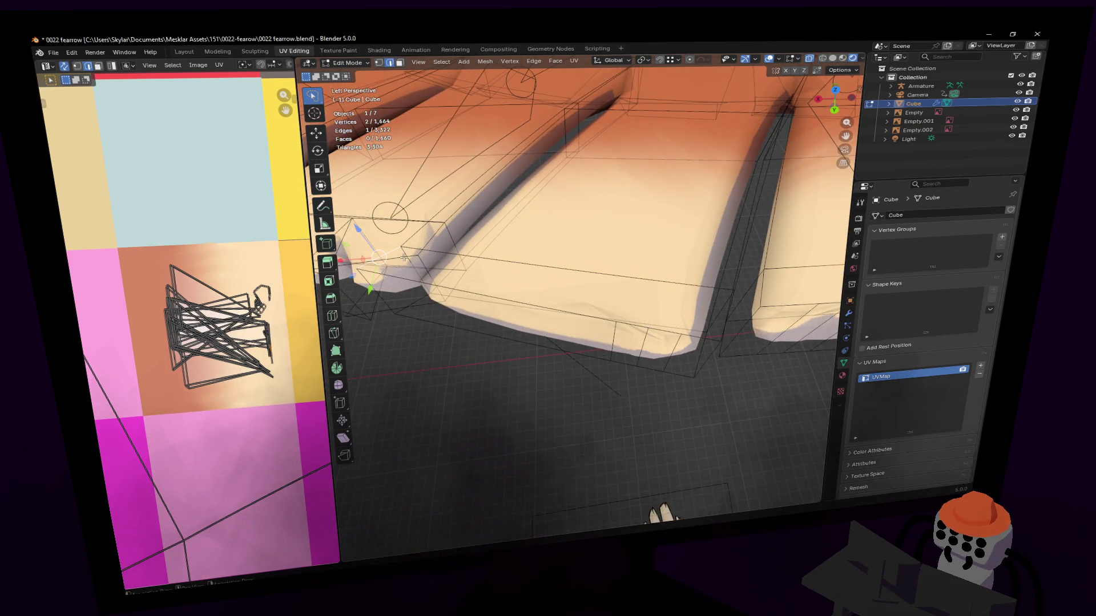
pyautogui.press('z')
pyautogui.click(470, 153)
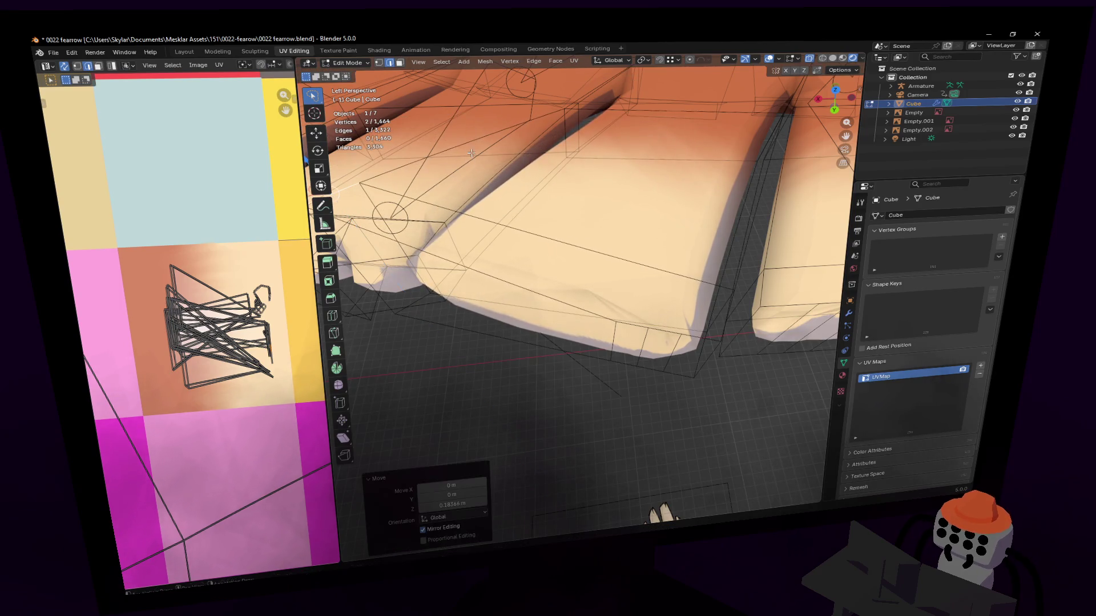
# Knife a cut across the next feather's tip and move its new vertices vertically.
pyautogui.click(333, 332)
pyautogui.moveTo(599, 342); pyautogui.dragTo(682, 342, button='middle')
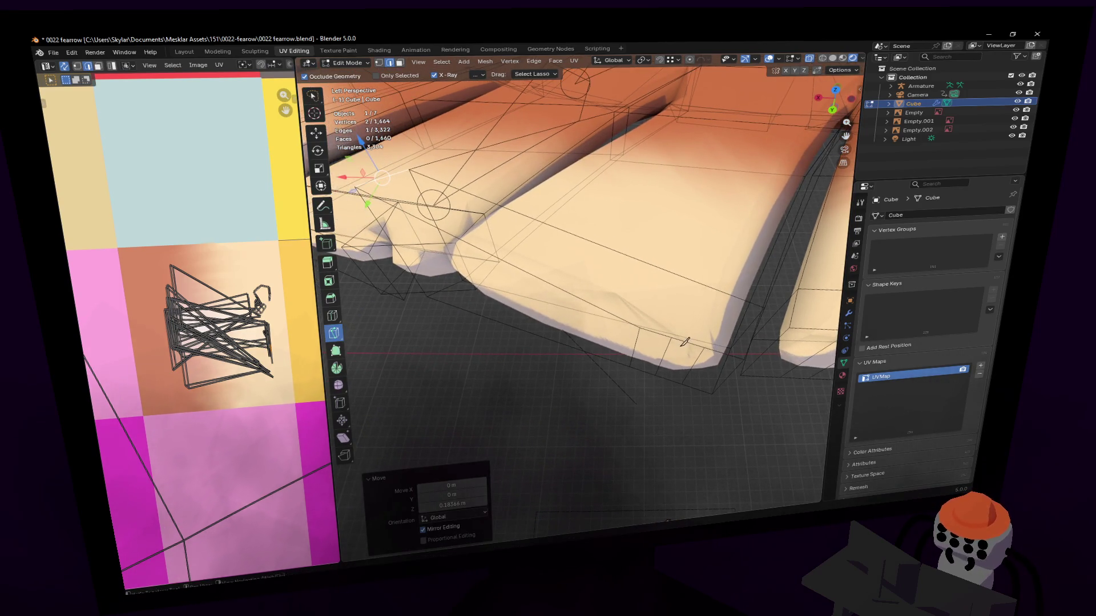
pyautogui.click(675, 334)
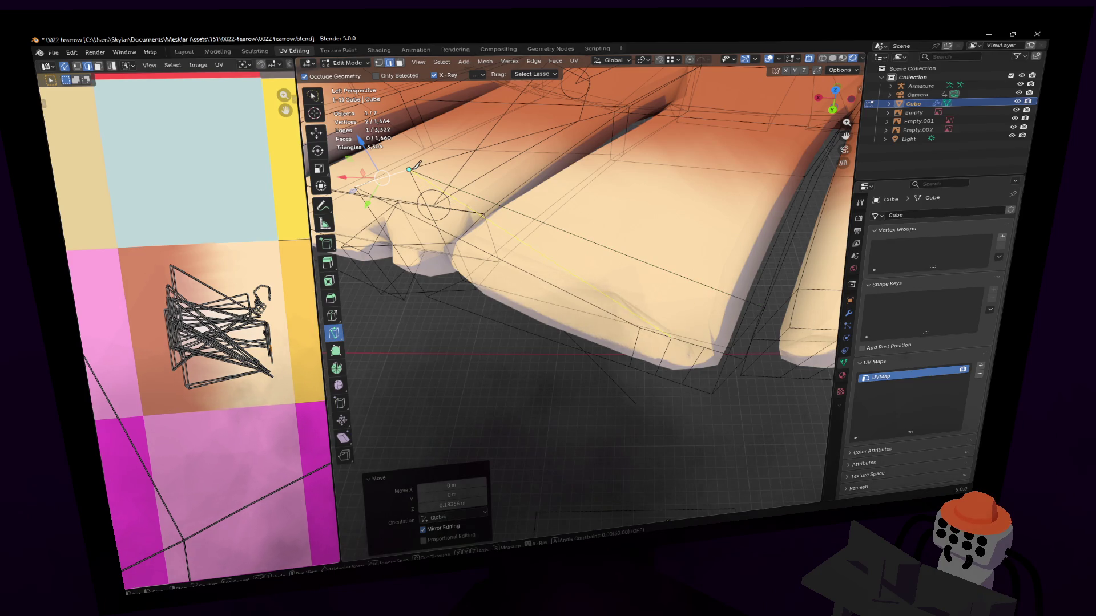
pyautogui.press('Return')
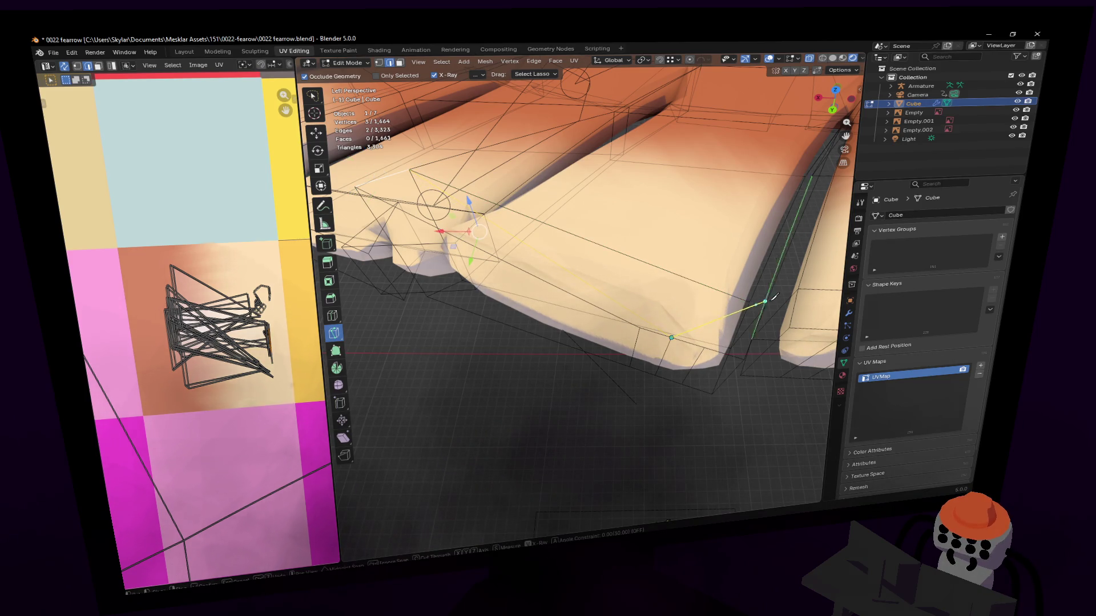
pyautogui.press('Return')
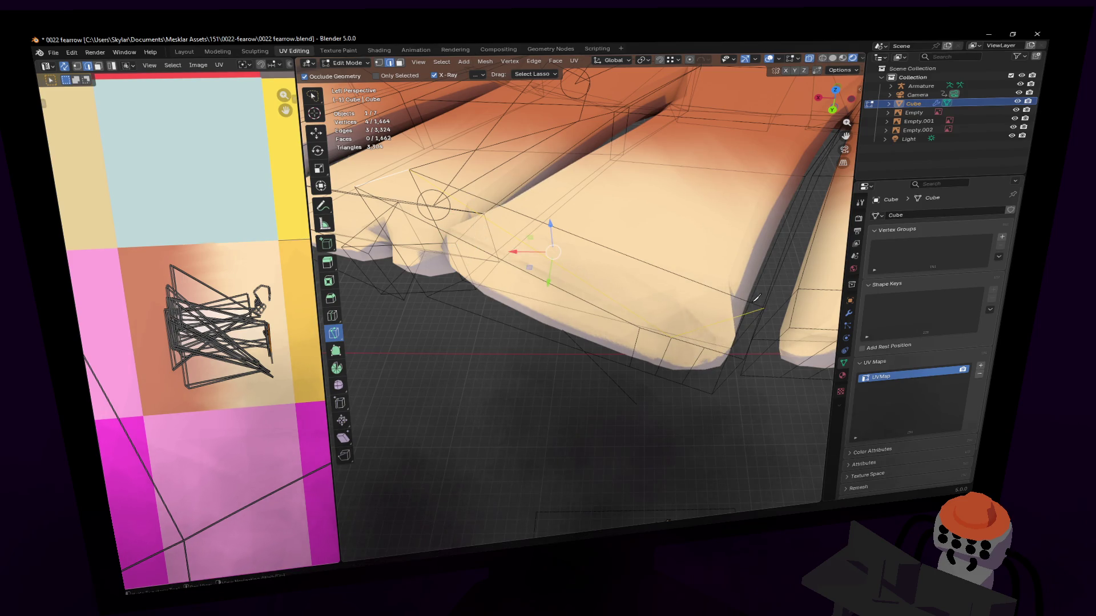
pyautogui.moveTo(764, 307); pyautogui.dragTo(514, 257, button='middle')
pyautogui.press('w')
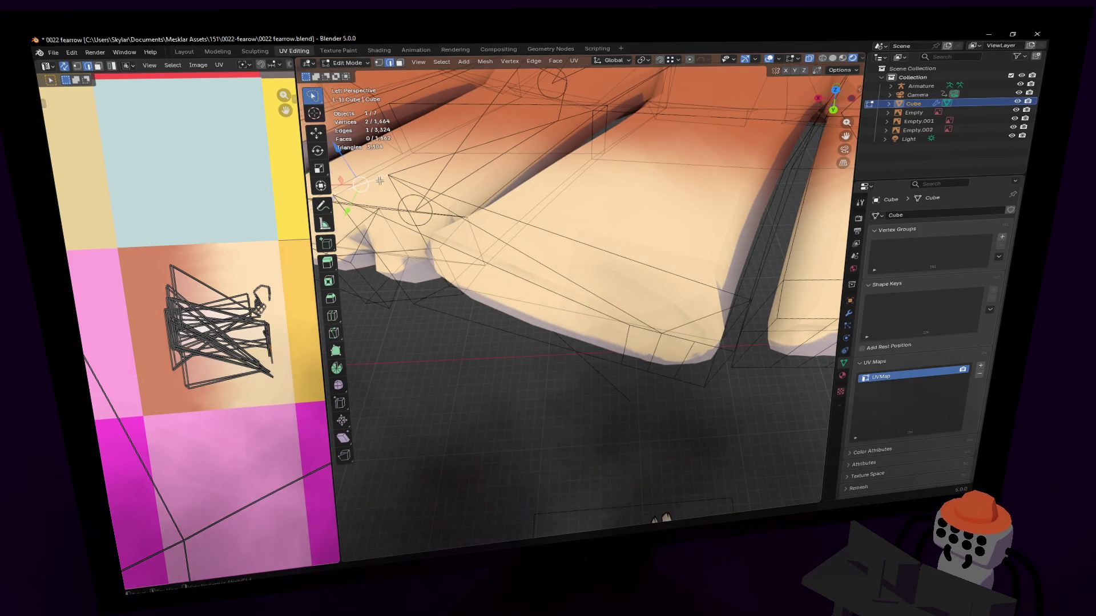
pyautogui.press('g')
pyautogui.press('z')
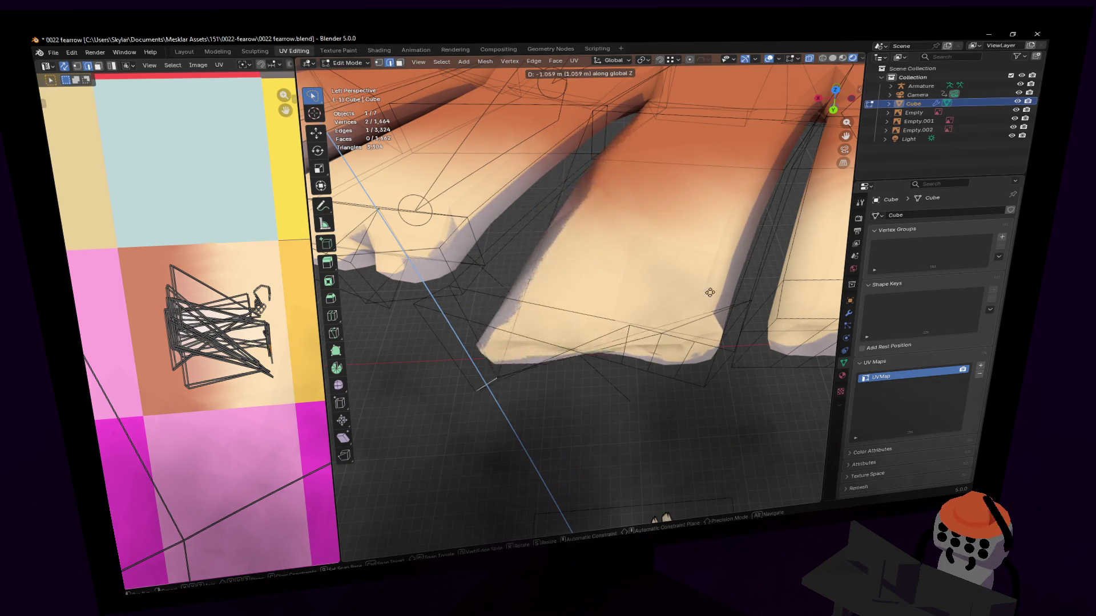
pyautogui.click(569, 282)
# Start a knife cut across another feather tip.
pyautogui.moveTo(569, 282); pyautogui.dragTo(599, 300, button='middle')
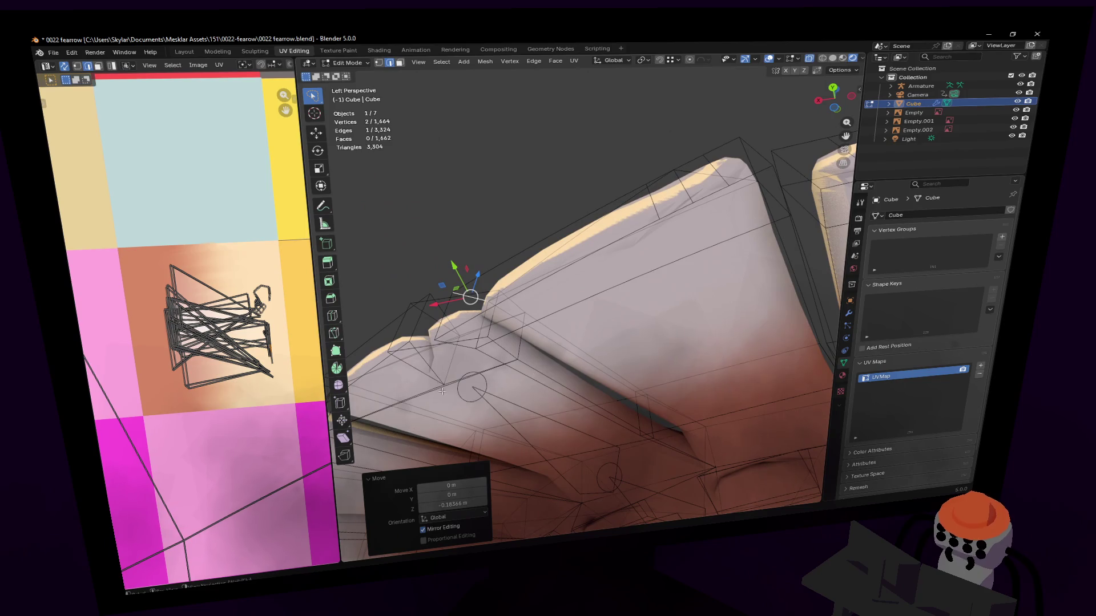
pyautogui.click(335, 335)
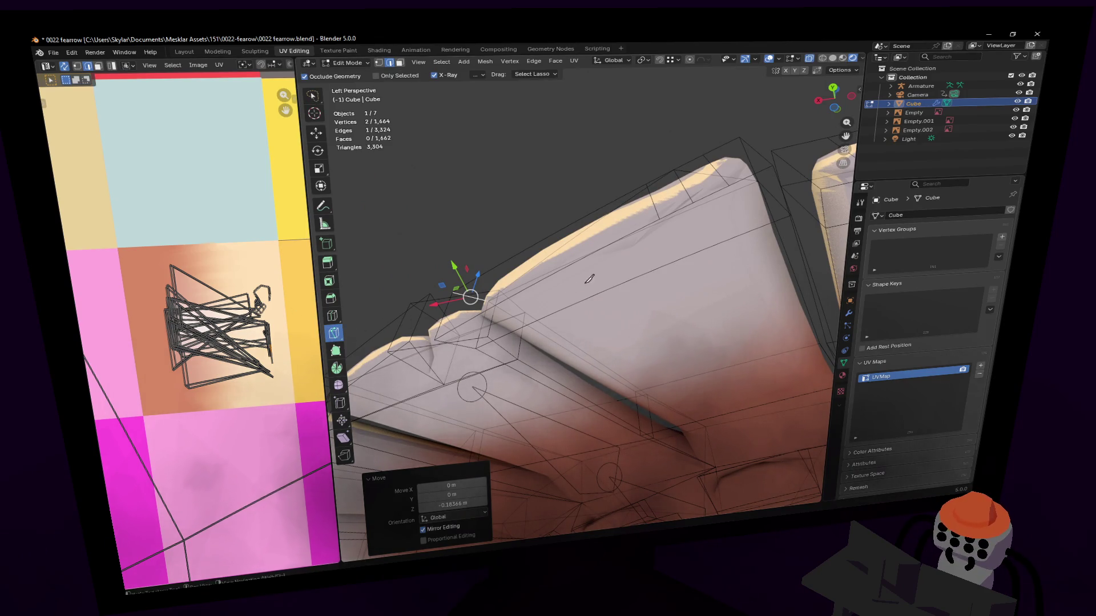
pyautogui.click(476, 348)
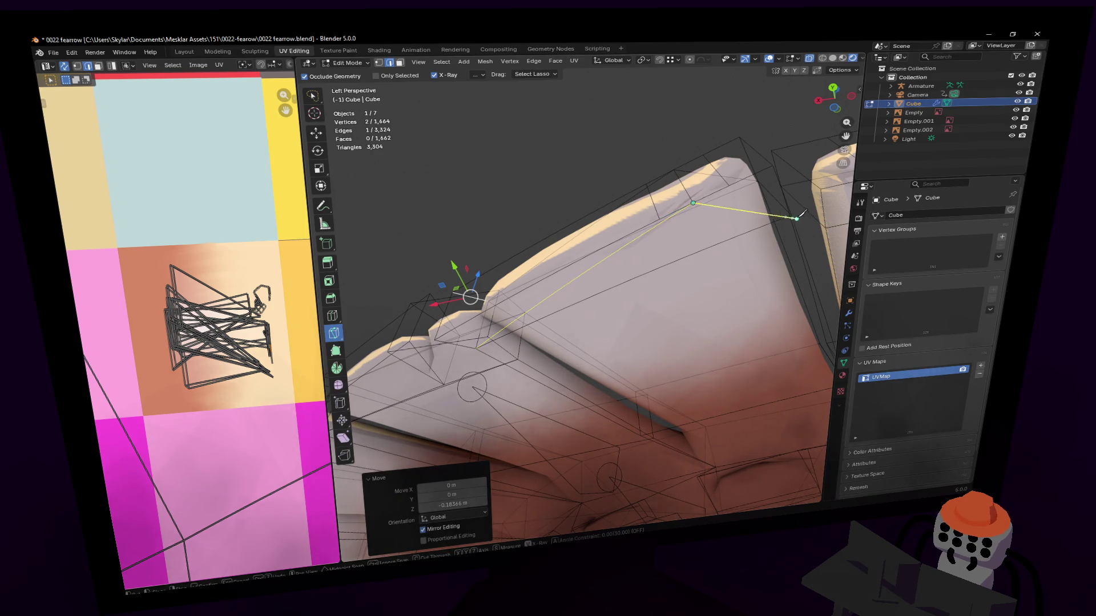
pyautogui.moveTo(790, 213)
pyautogui.mouseDown(button='middle')
pyautogui.moveTo(580, 291)
pyautogui.moveTo(600, 318)
pyautogui.mouseUp(button='middle')
pyautogui.press('w')
# Move a feather-tip vertex vertically and scale the tip vertices along the vertical axis.
pyautogui.click(615, 326)
pyautogui.press('g')
pyautogui.hotkey('shift', 'z')
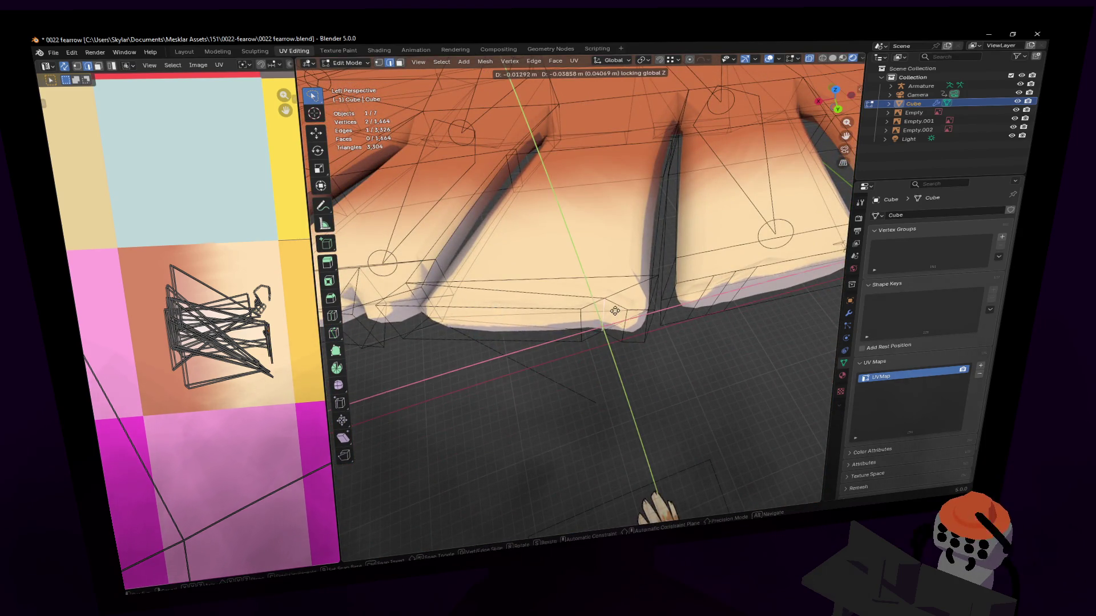
pyautogui.click(615, 311)
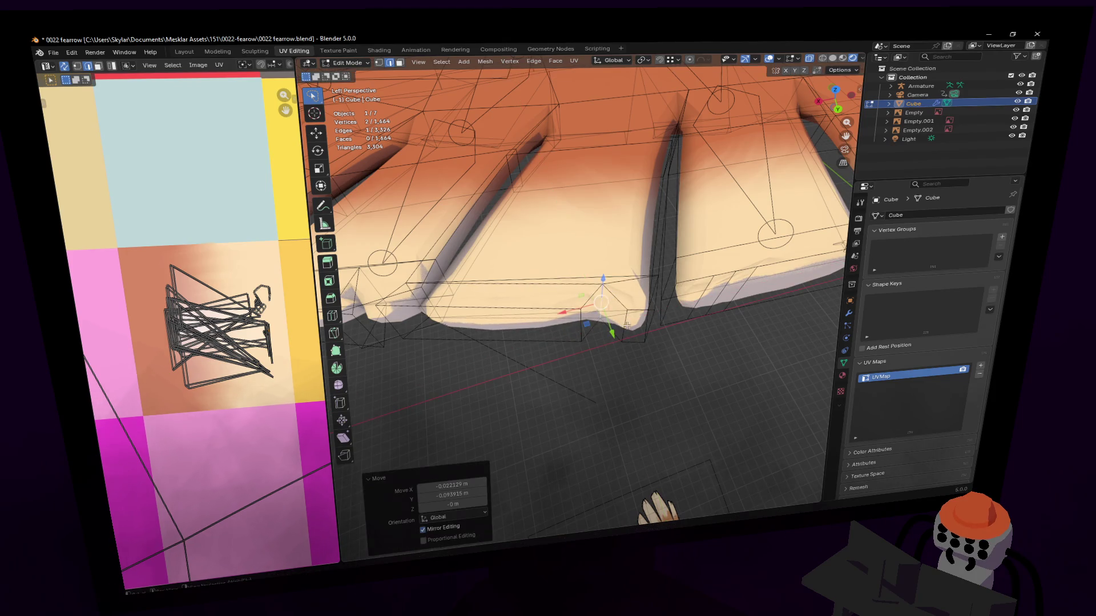
pyautogui.keyDown('shift'); pyautogui.click(582, 321); pyautogui.keyUp('shift')
pyautogui.press('s')
pyautogui.hotkey('shift', 'z')
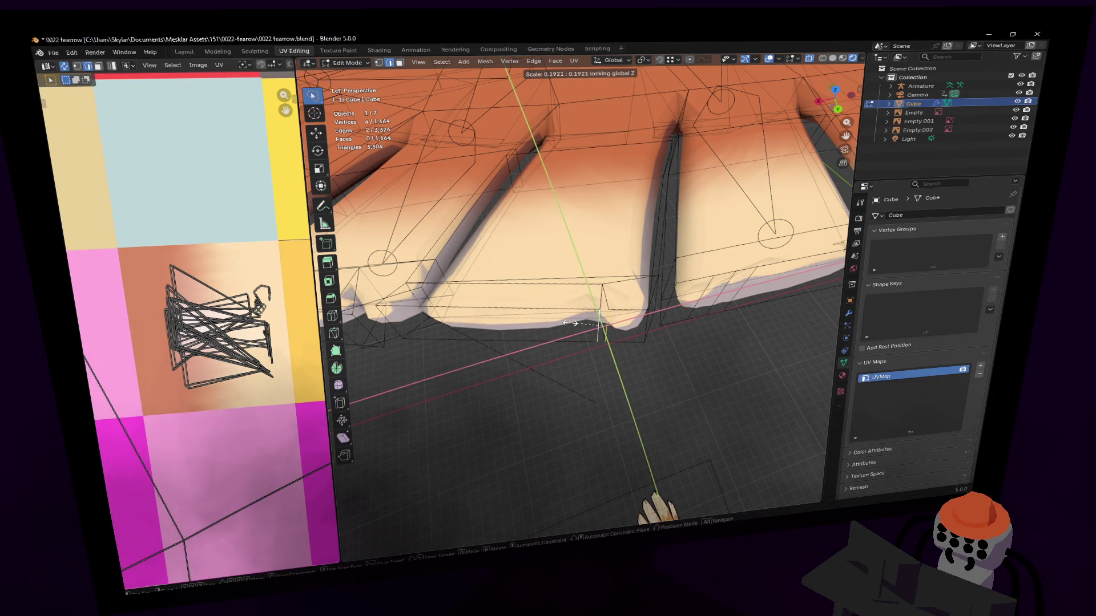
pyautogui.click(514, 320)
# Check the wing in Object Mode, nudge a tip vertex, and review the wing again.
pyautogui.press('Tab')
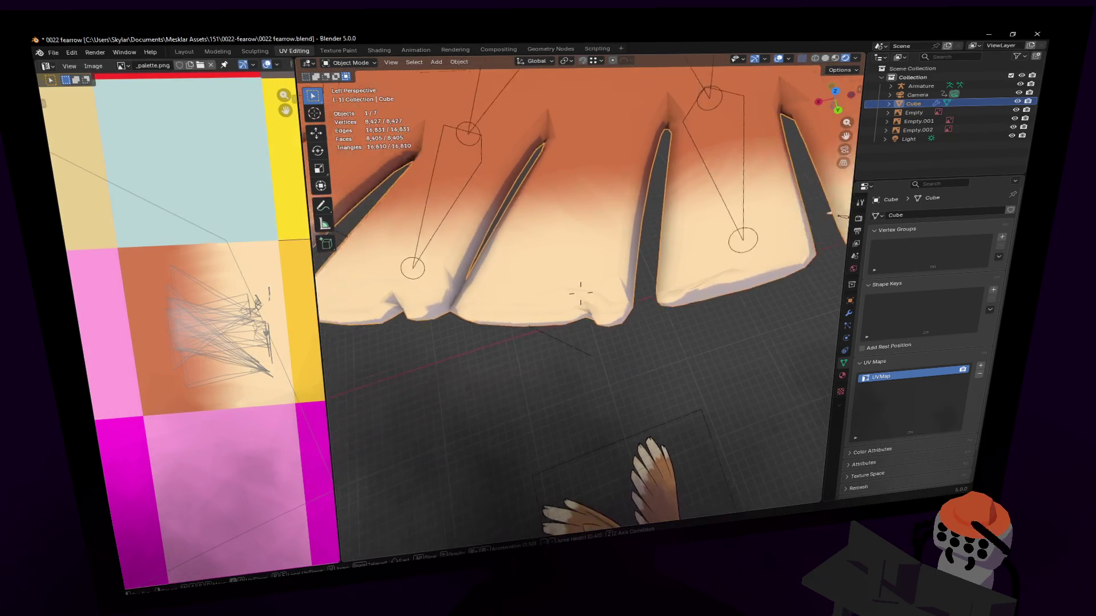
pyautogui.scroll(-5, 581, 293)
pyautogui.press('Tab')
pyautogui.scroll(1, 581, 293)
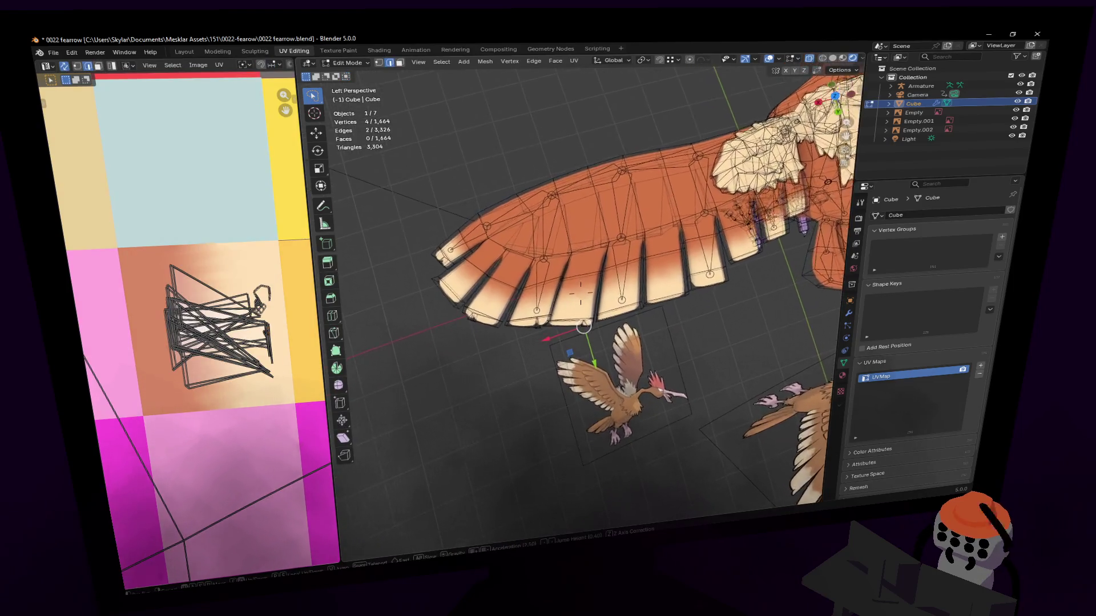
pyautogui.scroll(2, 580, 293)
pyautogui.scroll(2, 581, 293)
pyautogui.press('g')
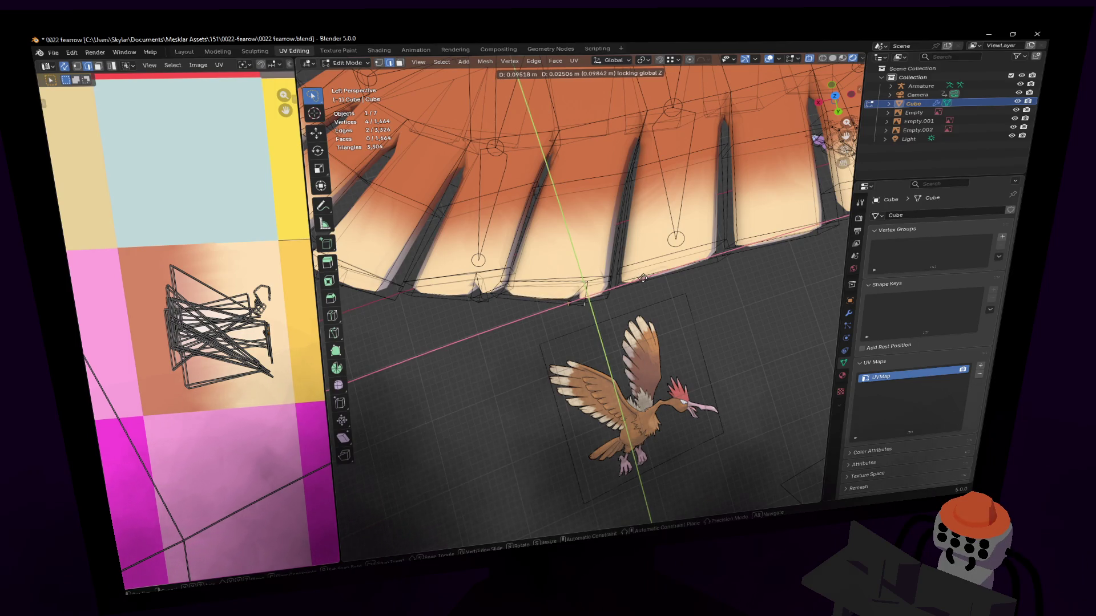
pyautogui.click(641, 275)
pyautogui.press('Tab')
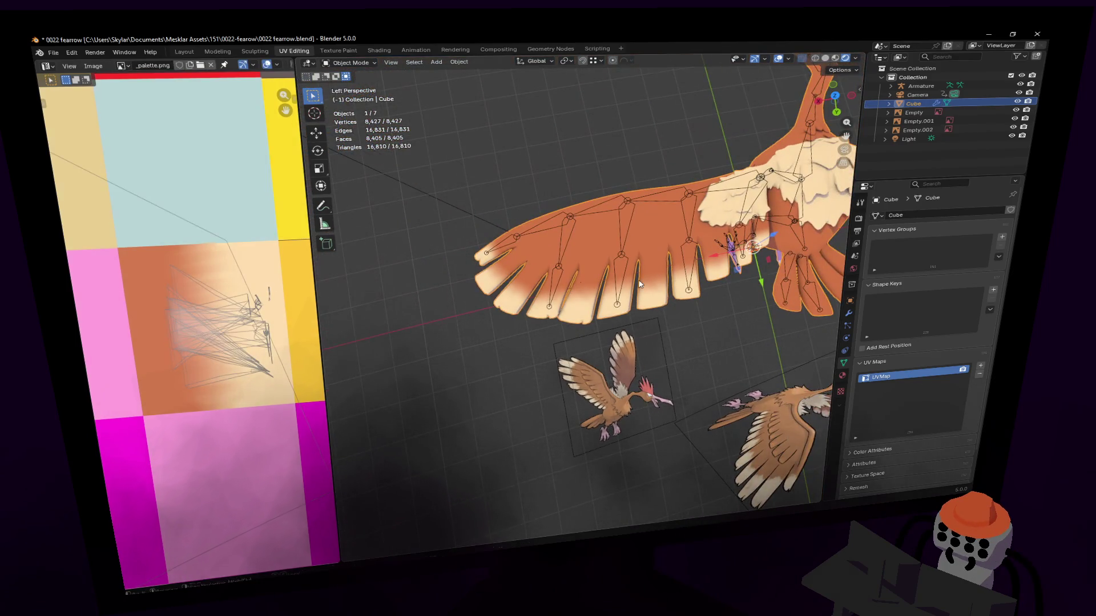
pyautogui.scroll(4, 581, 291)
pyautogui.moveTo(581, 291); pyautogui.dragTo(662, 285, button='middle')
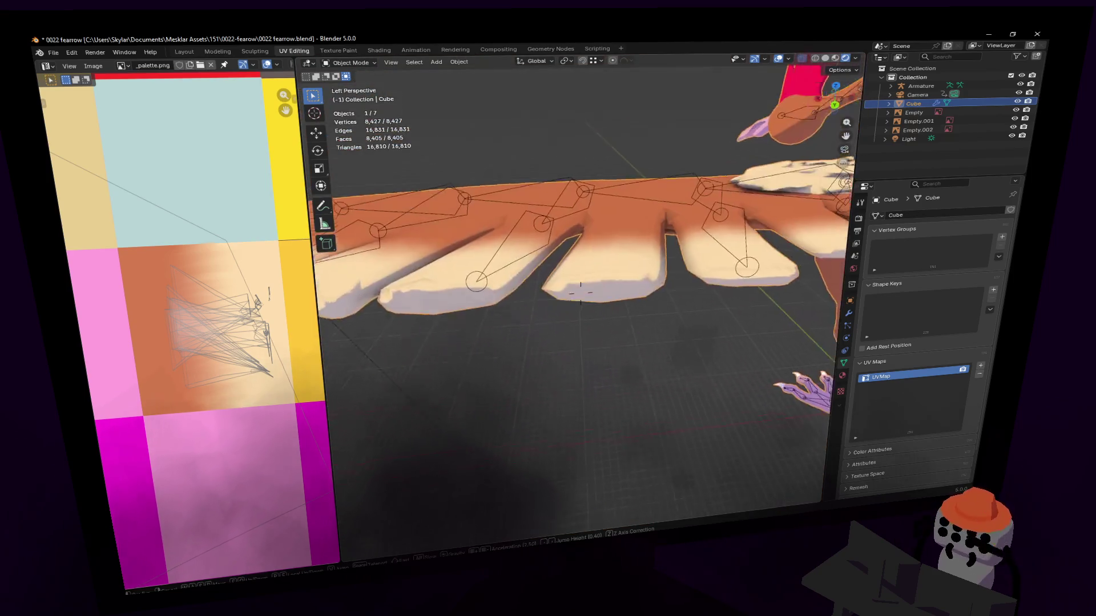
pyautogui.press('Tab')
pyautogui.scroll(2, 661, 285)
pyautogui.scroll(3, 517, 344)
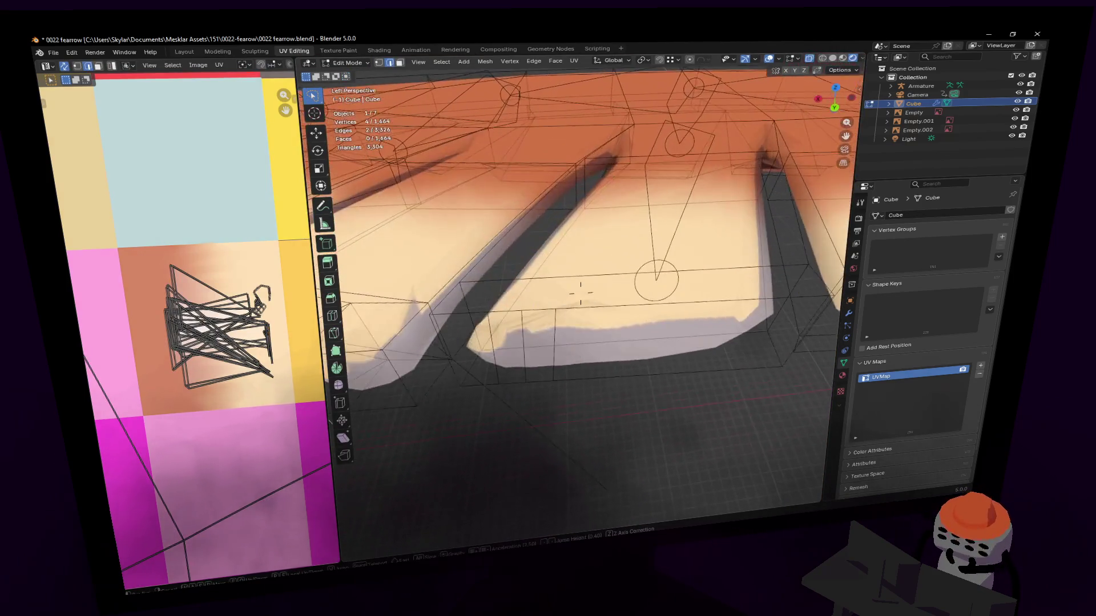
# Move another tip vertex vertically and flatten the selected tip vertices.
pyautogui.click(517, 343)
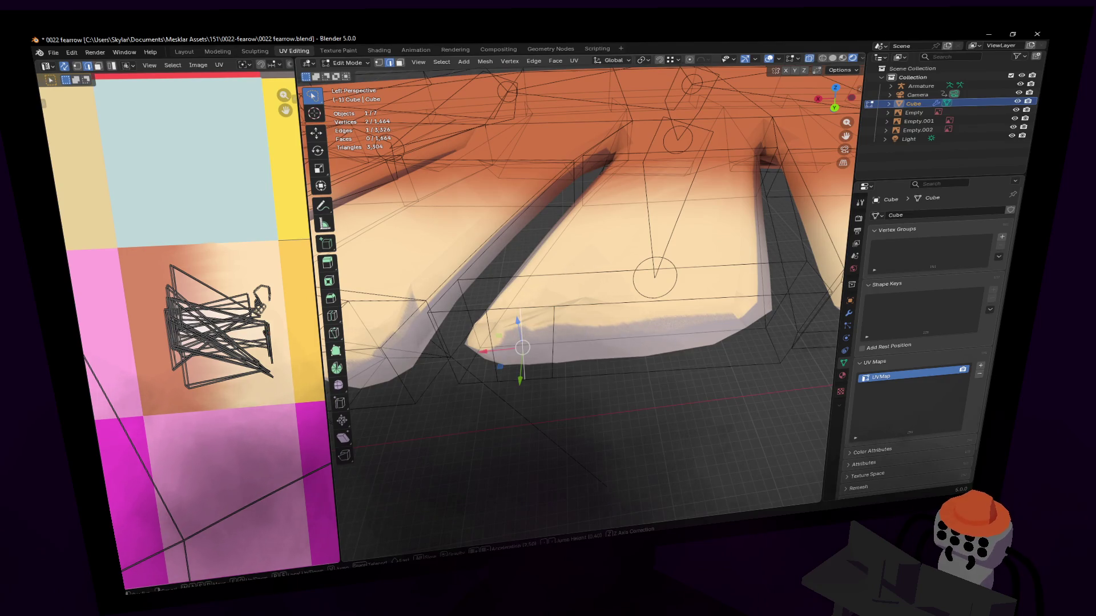
pyautogui.scroll(-2, 521, 347)
pyautogui.moveTo(521, 311); pyautogui.dragTo(575, 277, button='middle')
pyautogui.press('g')
pyautogui.hotkey('shift', 'z')
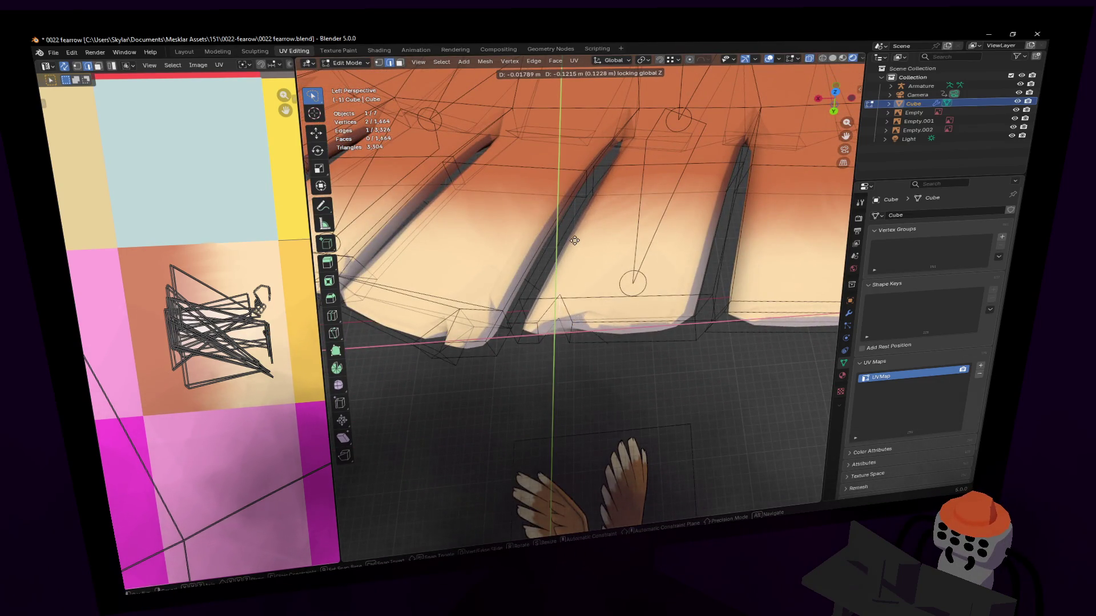
pyautogui.click(568, 256)
pyautogui.keyDown('shift'); pyautogui.click(550, 323); pyautogui.keyUp('shift')
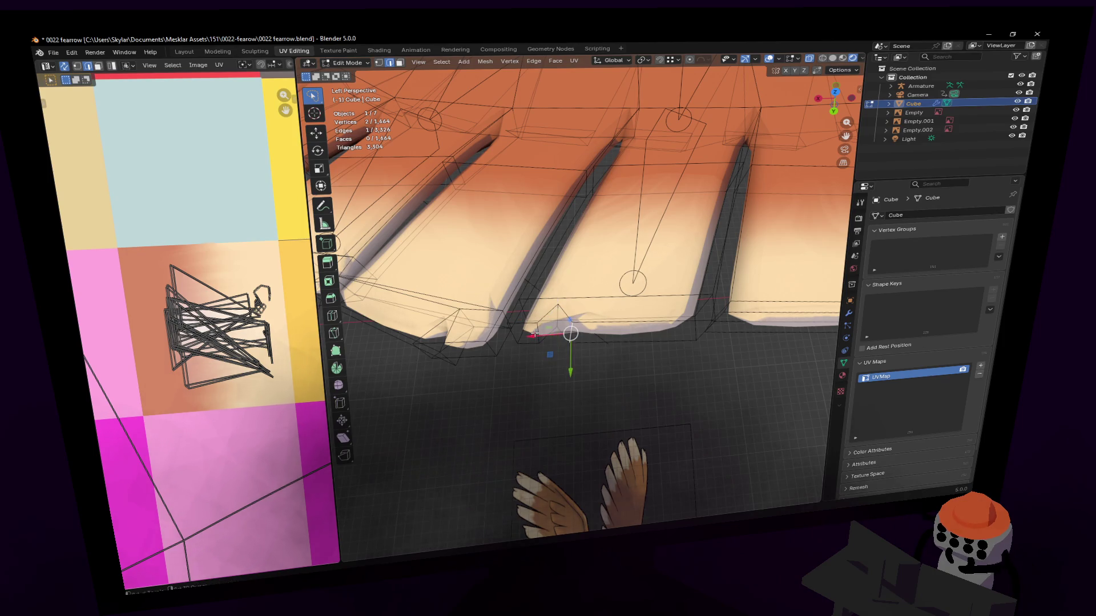
pyautogui.press('s')
pyautogui.hotkey('shift', 'z')
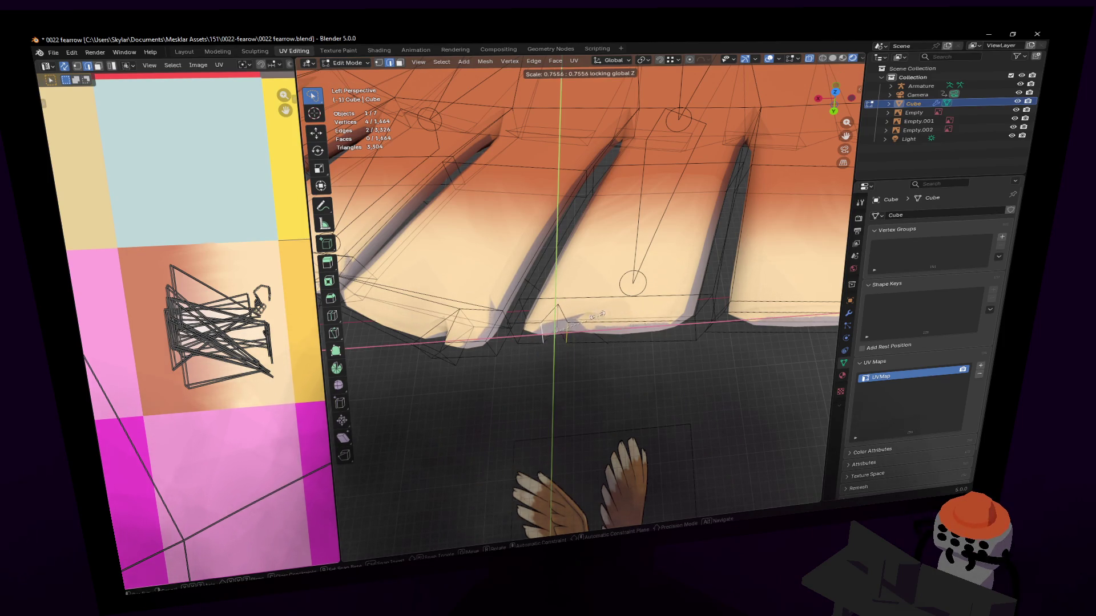
pyautogui.click(525, 320)
# Knife several cuts across the feather tip to form a new notch.
pyautogui.keyDown('shift'); pyautogui.moveTo(525, 319); pyautogui.dragTo(403, 309, button='middle'); pyautogui.keyUp('shift')
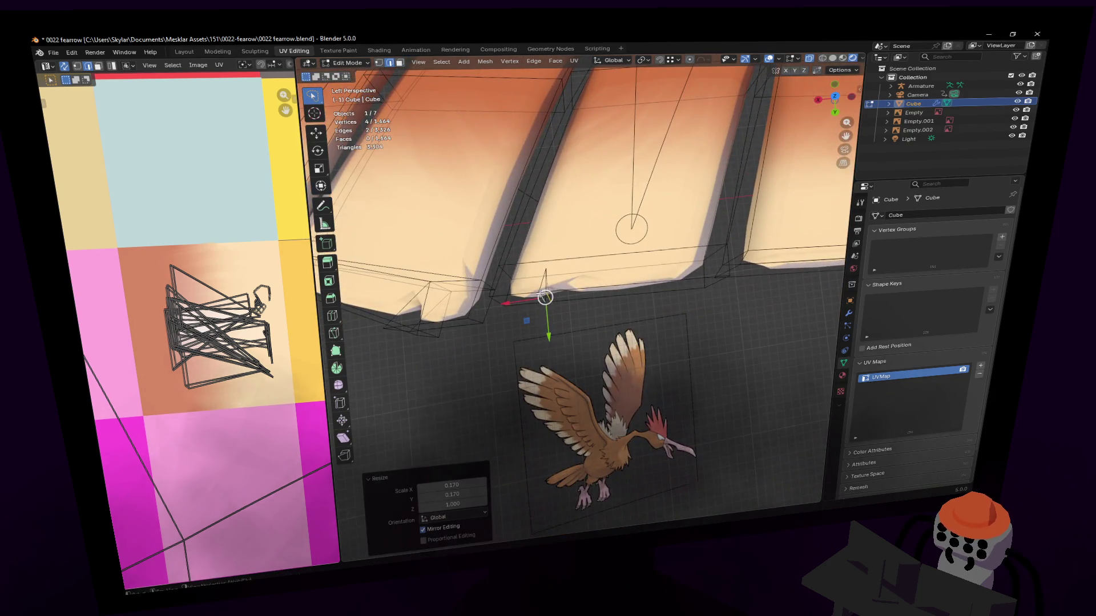
pyautogui.click(334, 336)
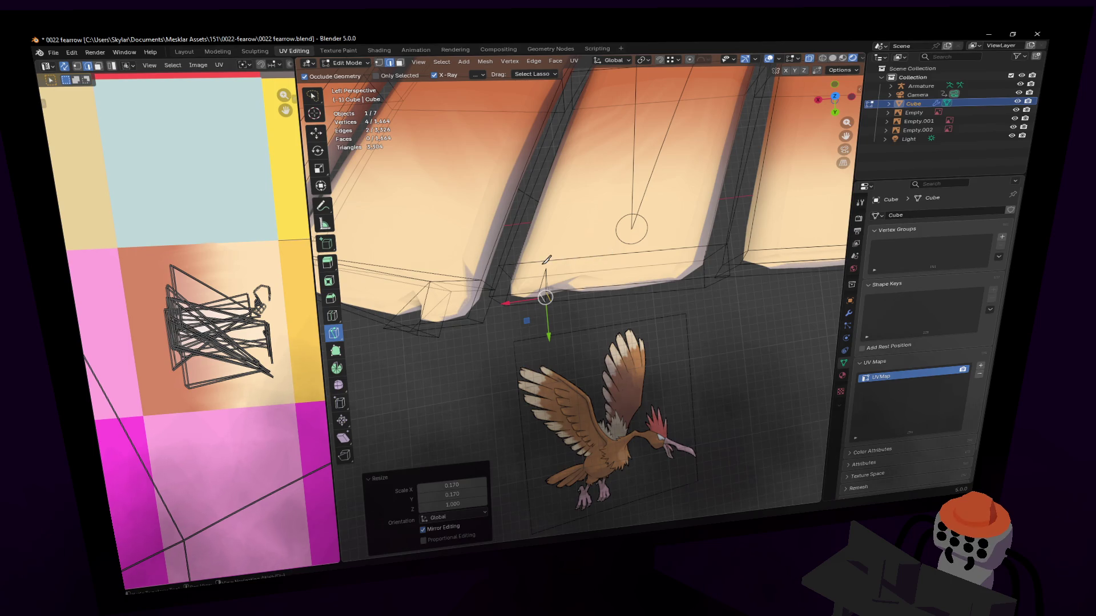
pyautogui.click(498, 266)
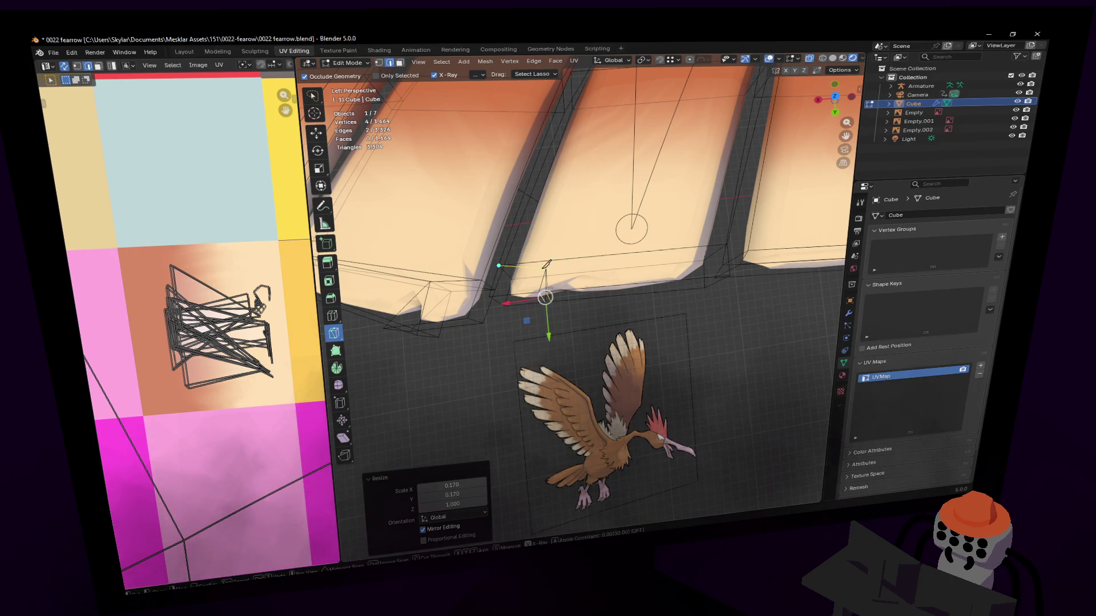
pyautogui.click(543, 267)
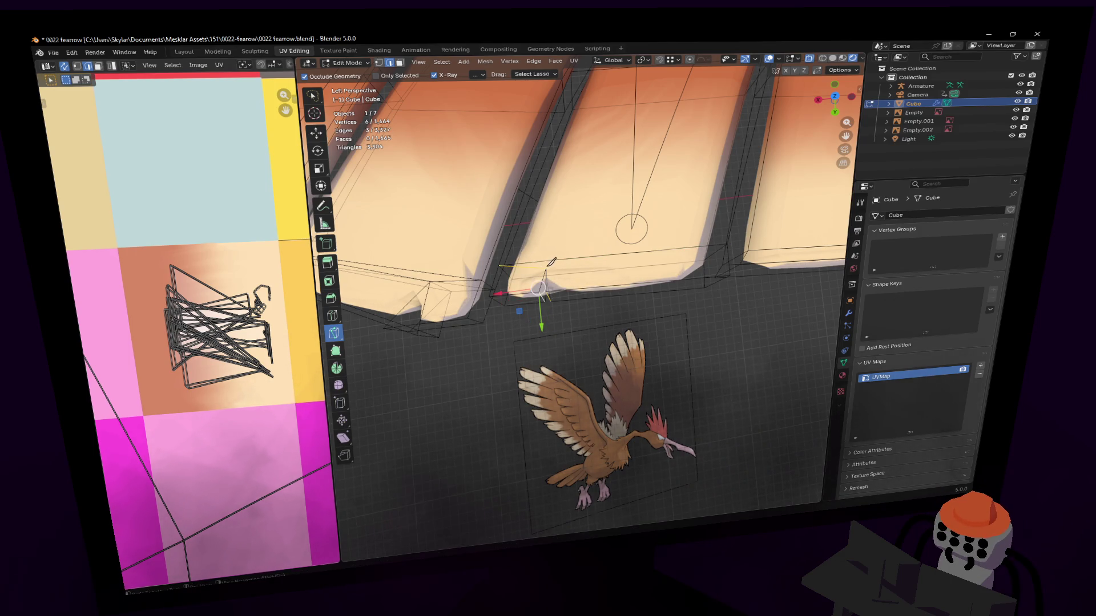
pyautogui.click(714, 237)
pyautogui.press('Return')
pyautogui.moveTo(715, 238)
pyautogui.mouseDown(button='middle')
pyautogui.moveTo(486, 325)
pyautogui.moveTo(513, 347)
pyautogui.mouseUp(button='middle')
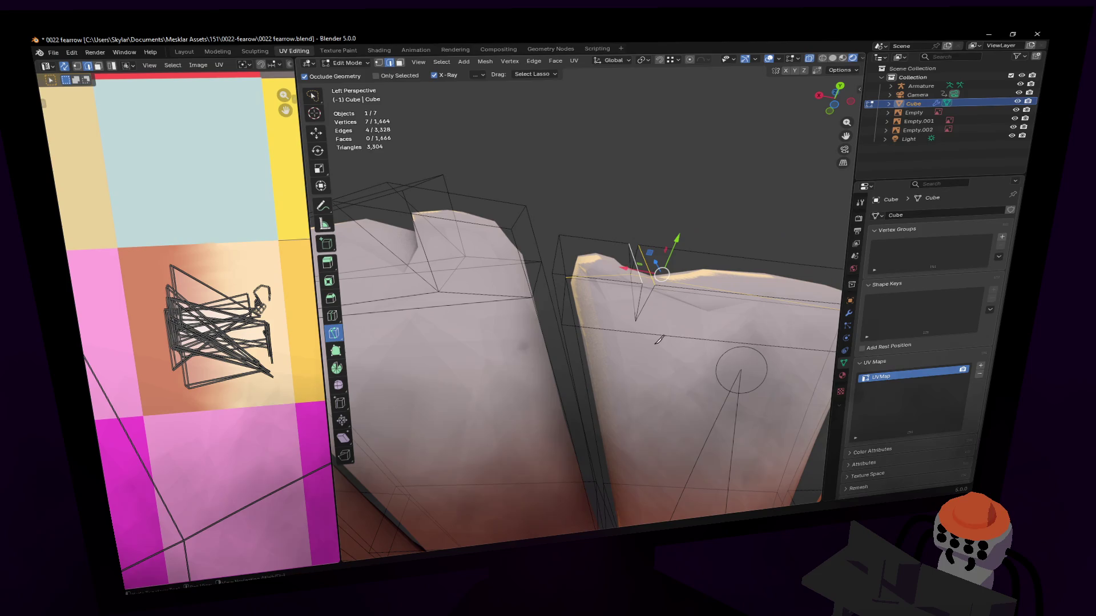
pyautogui.press('k')
pyautogui.click(635, 322)
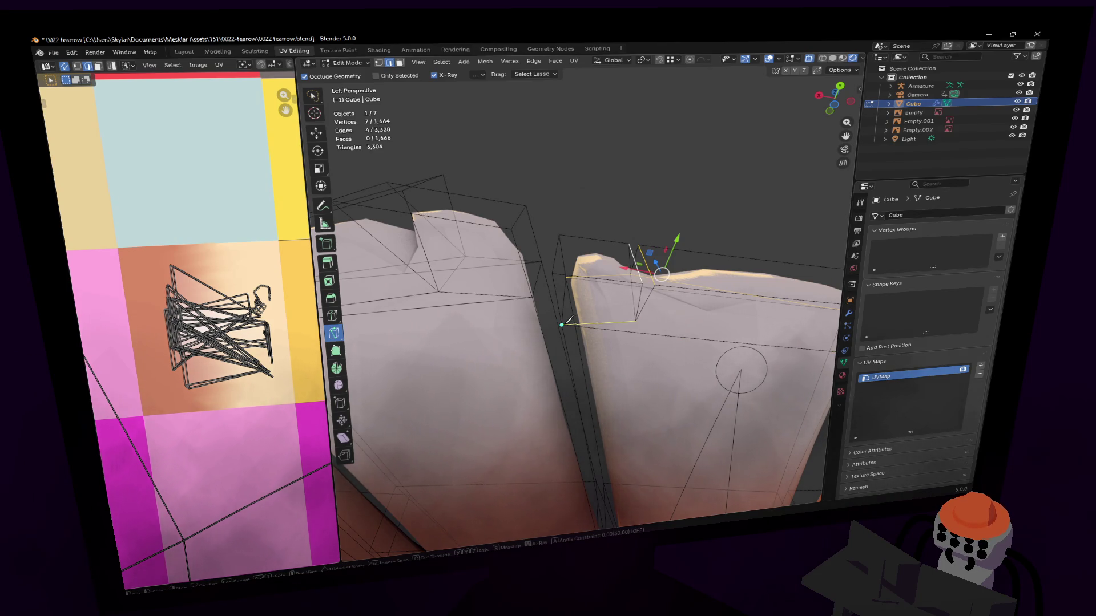
pyautogui.click(616, 326)
pyautogui.press('Return')
pyautogui.moveTo(617, 326); pyautogui.dragTo(517, 399, button='middle')
pyautogui.press('k')
pyautogui.click(376, 418)
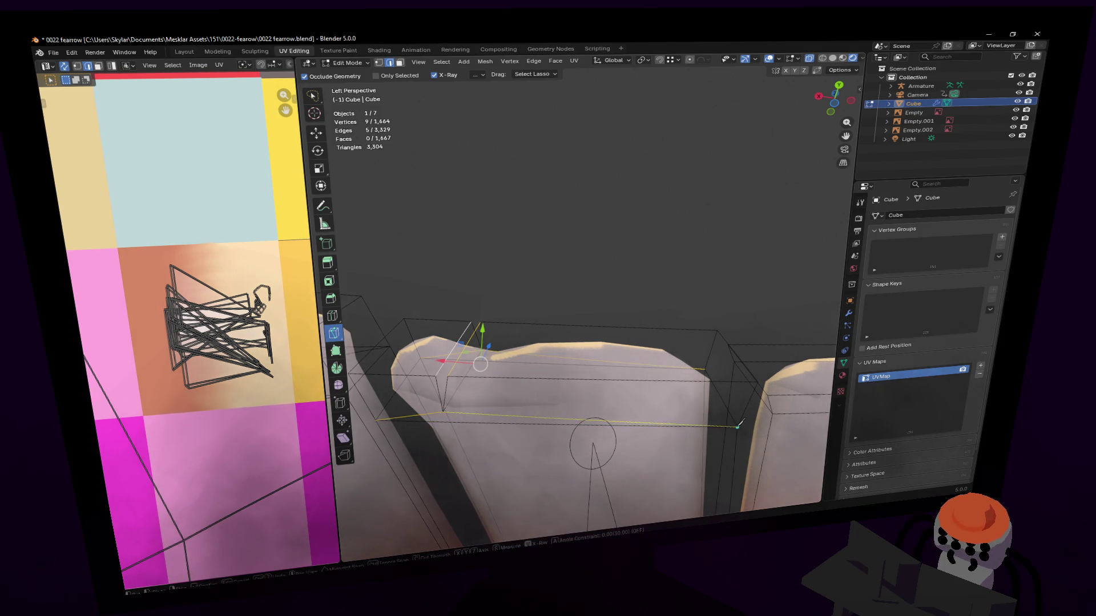
# Review the whole wing in Object Mode and return to mesh editing.
pyautogui.moveTo(738, 426); pyautogui.dragTo(663, 421, button='middle')
pyautogui.press('Tab')
pyautogui.scroll(-5, 580, 292)
pyautogui.moveTo(581, 291)
pyautogui.mouseDown(button='middle')
pyautogui.moveTo(638, 315)
pyautogui.moveTo(599, 308)
pyautogui.mouseUp(button='middle')
pyautogui.scroll(2, 638, 314)
pyautogui.scroll(2, 631, 324)
pyautogui.press('Tab')
# Select the feather-edge vertices and lower them to deepen the notch.
pyautogui.click(582, 326)
pyautogui.scroll(2, 581, 294)
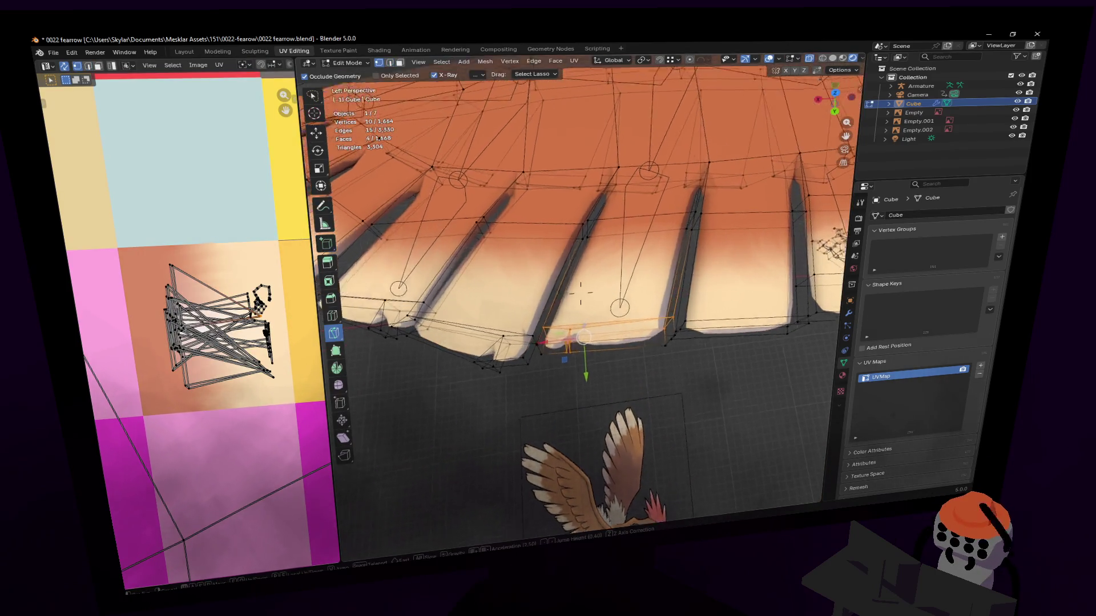
pyautogui.scroll(2, 581, 292)
pyautogui.press('w')
pyautogui.moveTo(581, 294); pyautogui.dragTo(579, 391, button='middle')
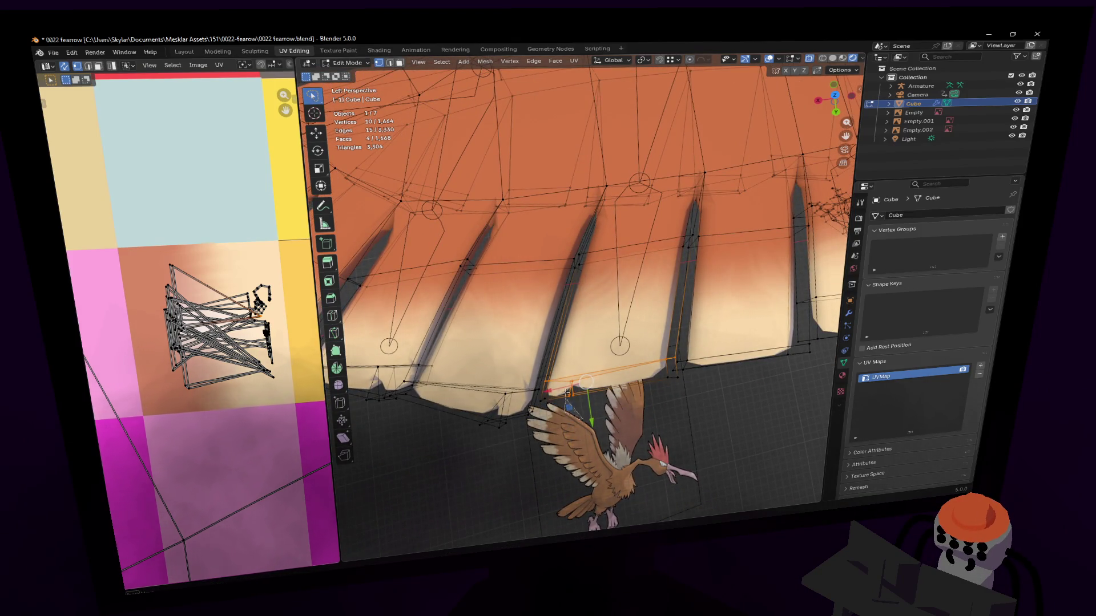
pyautogui.press('z')
pyautogui.moveTo(572, 393)
pyautogui.mouseDown()
pyautogui.moveTo(597, 372)
pyautogui.moveTo(598, 333)
pyautogui.mouseUp()
pyautogui.hotkey('shift', 'z')
pyautogui.click(598, 333)
# Shift the tip edge and knife a cut across the neighboring feather tip.
pyautogui.moveTo(598, 333)
pyautogui.mouseDown(button='middle')
pyautogui.moveTo(581, 292)
pyautogui.moveTo(572, 359)
pyautogui.mouseUp(button='middle')
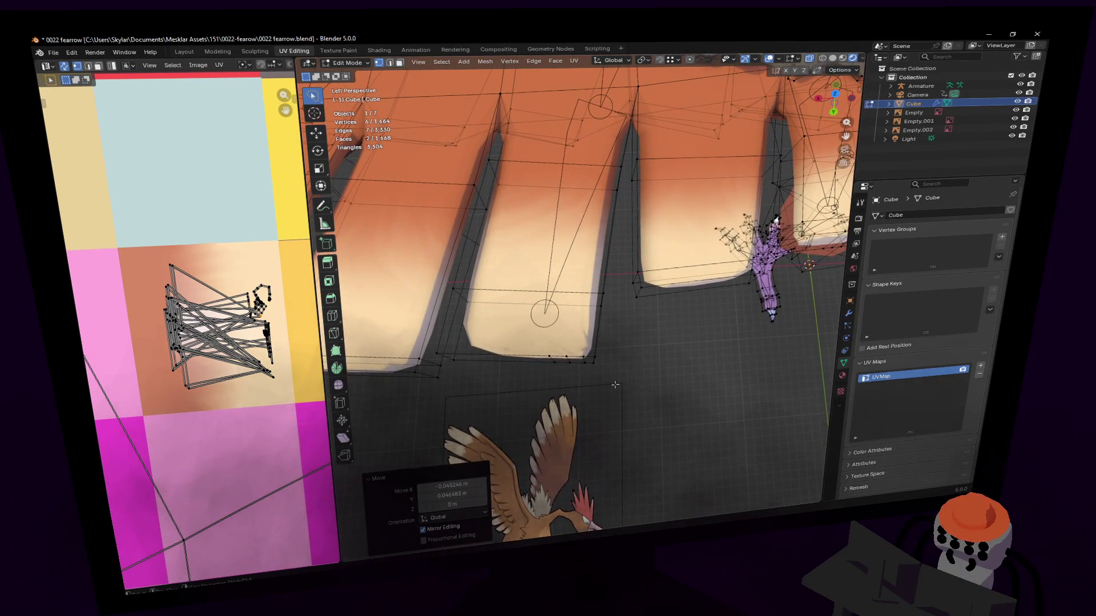
pyautogui.click(569, 357)
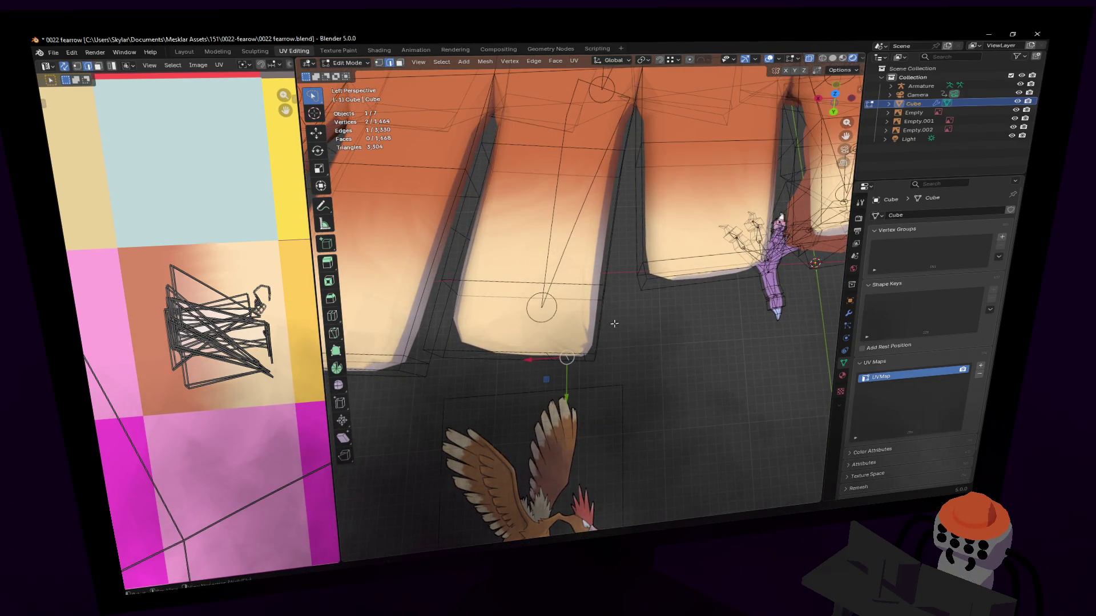
pyautogui.moveTo(569, 358)
pyautogui.mouseDown(button='middle')
pyautogui.moveTo(627, 326)
pyautogui.moveTo(472, 266)
pyautogui.mouseUp(button='middle')
pyautogui.press('g')
pyautogui.click(613, 295)
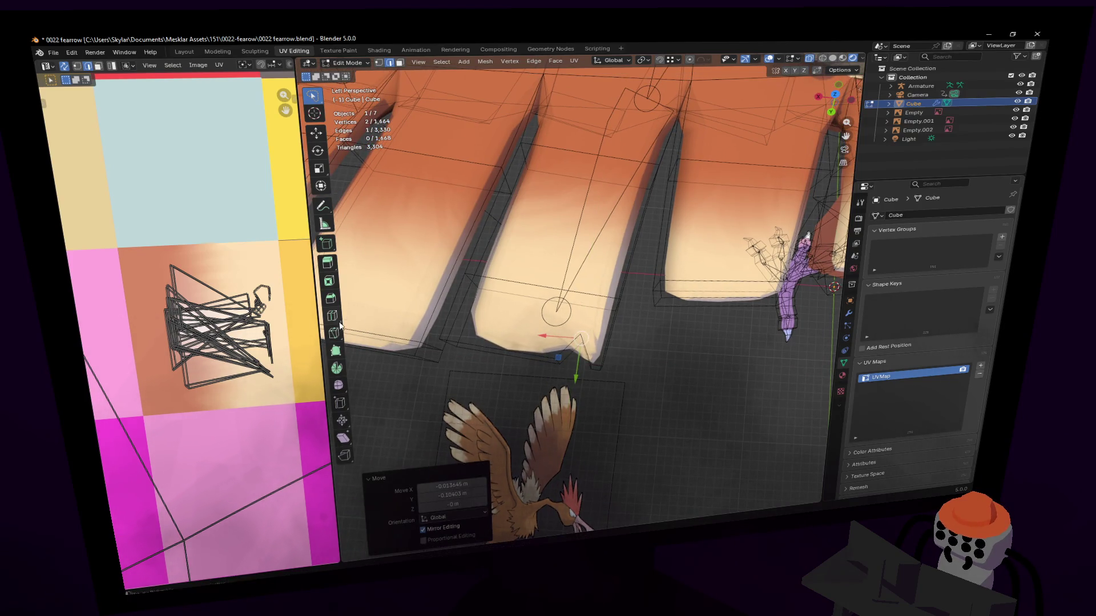
pyautogui.press('w')
pyautogui.click(464, 274)
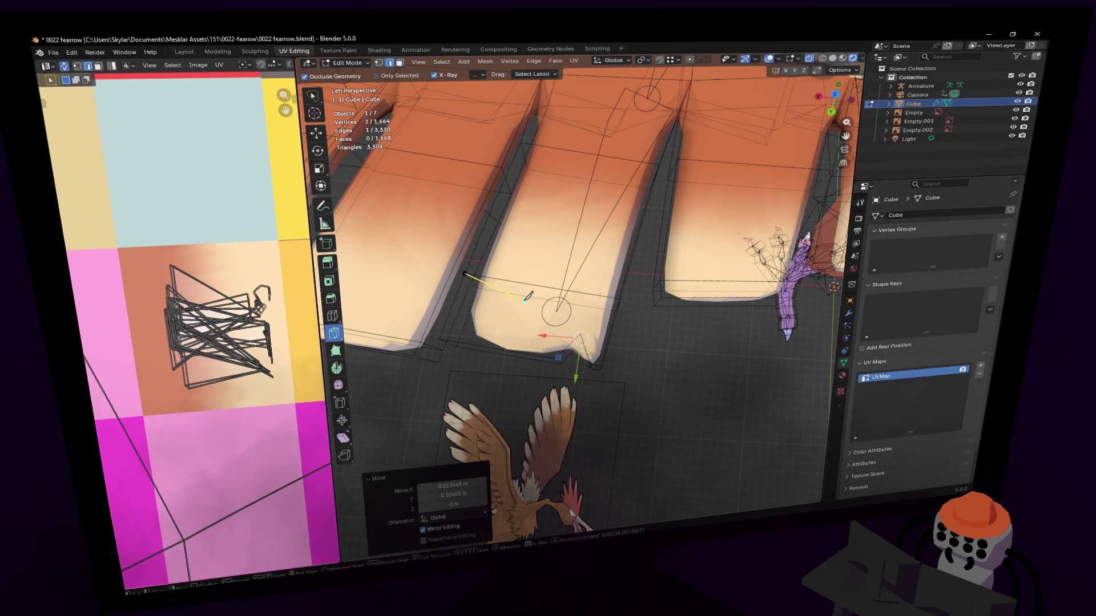
pyautogui.click(622, 294)
pyautogui.press('Return')
pyautogui.moveTo(622, 293)
pyautogui.mouseDown(button='middle')
pyautogui.moveTo(581, 293)
pyautogui.moveTo(520, 418)
pyautogui.mouseUp(button='middle')
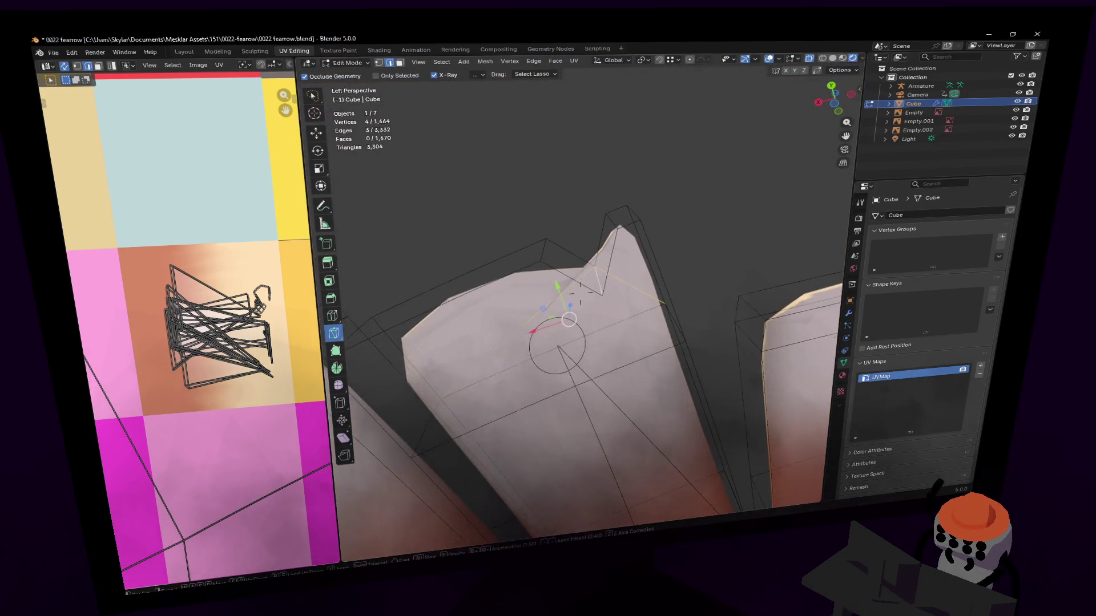
# Knife-cut the feather tip, then scale its end edges flat (Shift+Z) and move them into place.
pyautogui.click(521, 413)
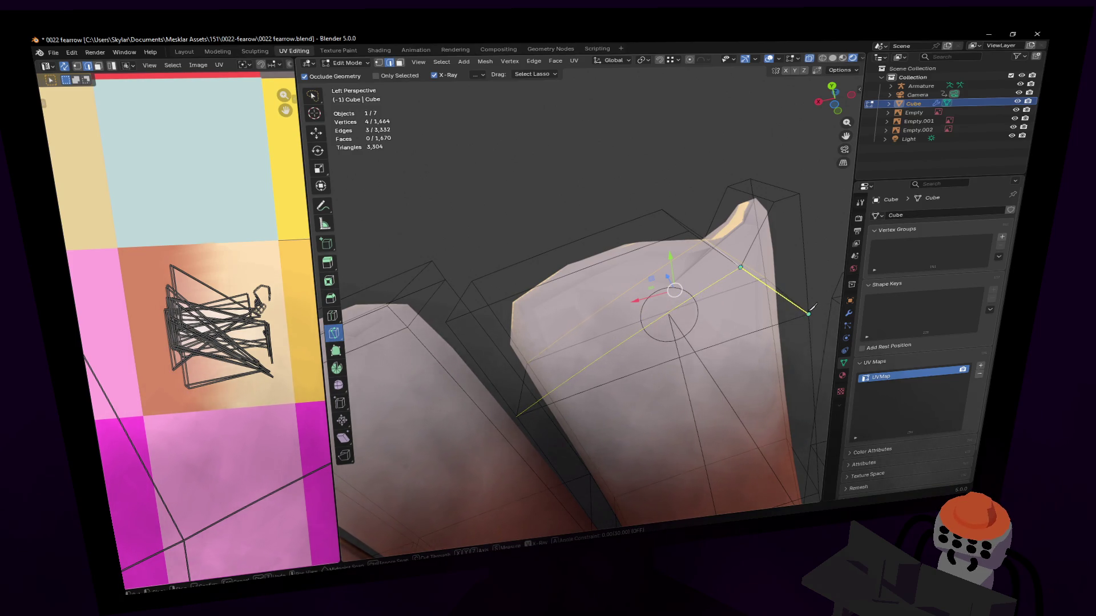
pyautogui.click(724, 250)
pyautogui.press('Return')
pyautogui.moveTo(723, 250)
pyautogui.mouseDown(button='middle')
pyautogui.moveTo(673, 219)
pyautogui.moveTo(560, 273)
pyautogui.mouseUp(button='middle')
pyautogui.click(561, 273)
pyautogui.keyDown('shift'); pyautogui.click(553, 276); pyautogui.keyUp('shift')
pyautogui.press('s')
pyautogui.hotkey('shift', 'z')
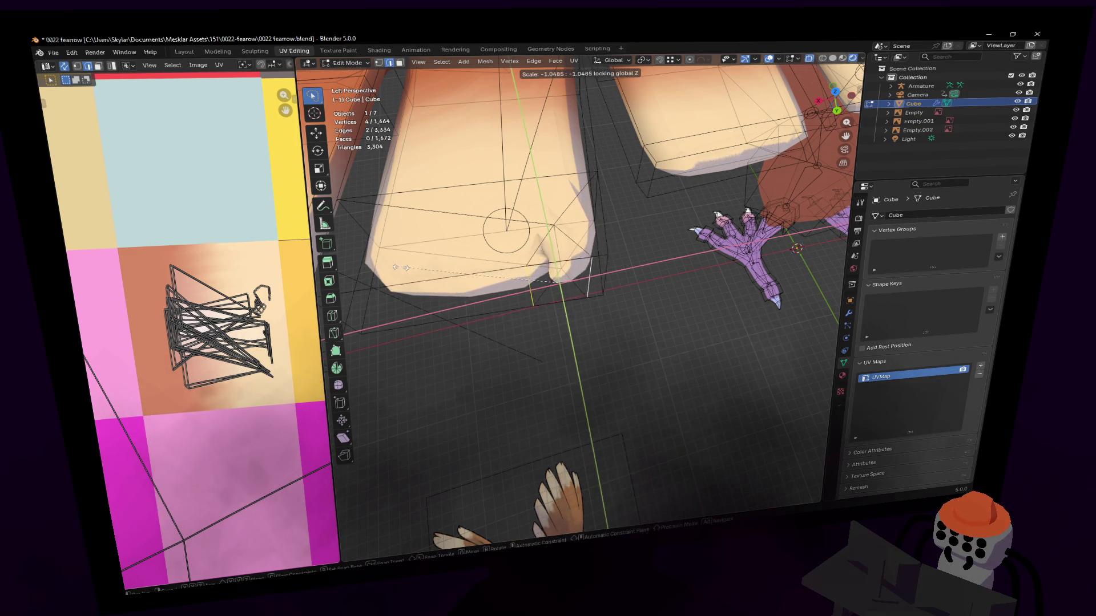
pyautogui.click(512, 276)
pyautogui.press('g')
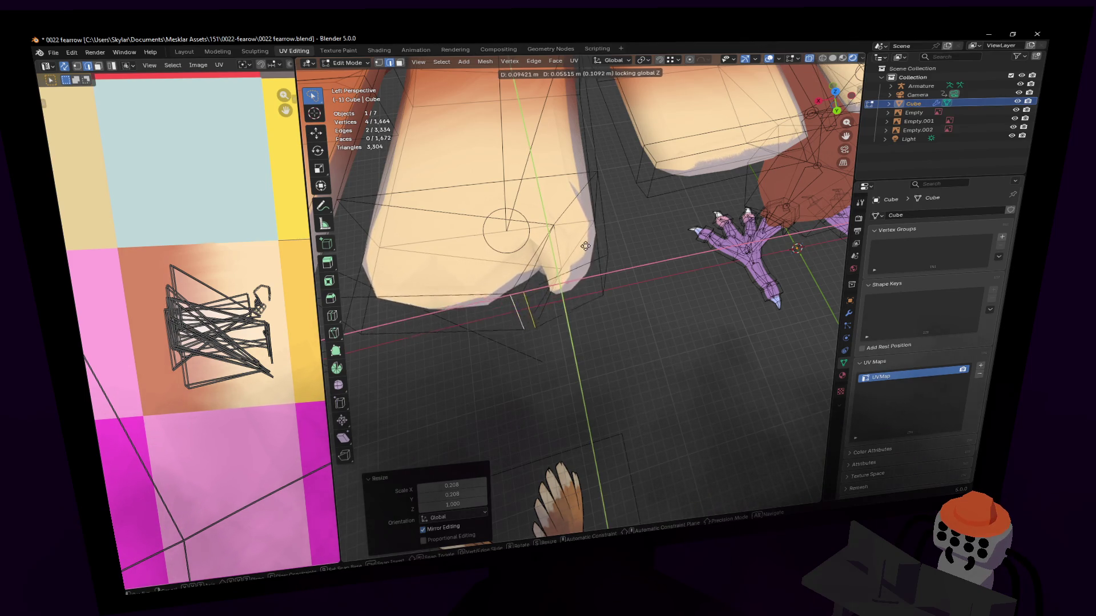
pyautogui.click(534, 293)
# Shift the middle feather's bottom face sideways without changing height and widen it.
pyautogui.moveTo(533, 294)
pyautogui.mouseDown(button='middle')
pyautogui.moveTo(580, 286)
pyautogui.moveTo(616, 390)
pyautogui.mouseUp(button='middle')
pyautogui.press('3')
pyautogui.click(613, 348)
pyautogui.press('1')
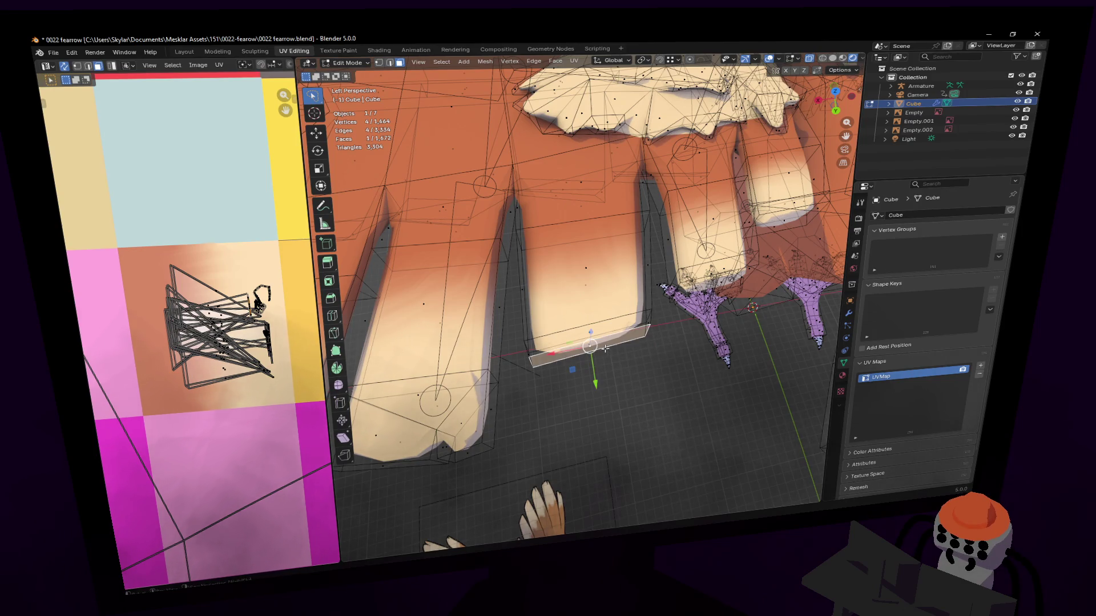
pyautogui.press('g')
pyautogui.hotkey('shift', 'z')
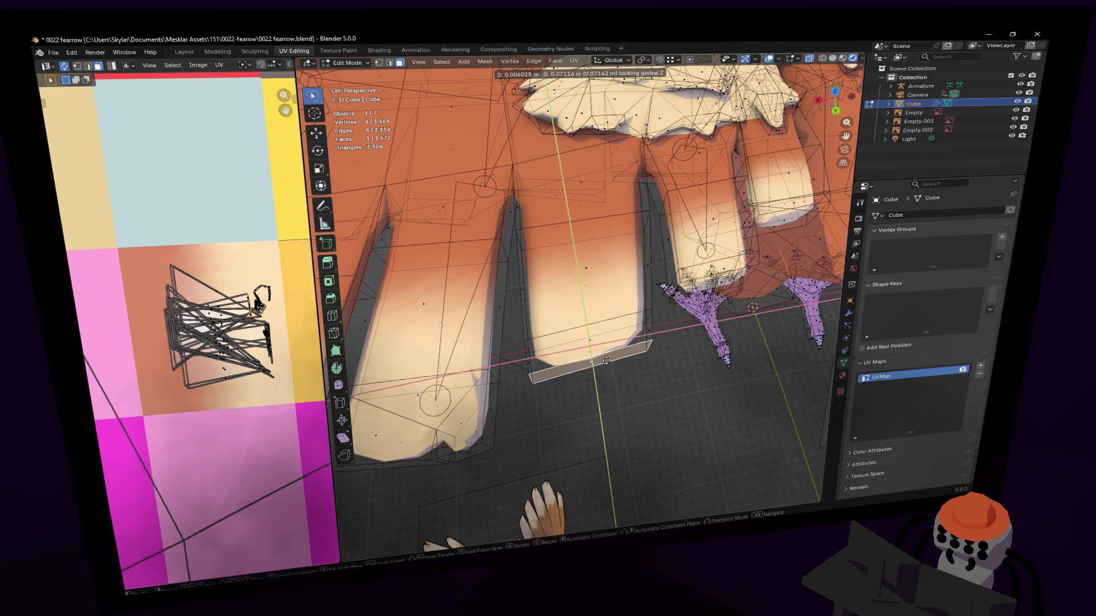
pyautogui.click(606, 356)
pyautogui.moveTo(606, 355); pyautogui.dragTo(643, 335, button='middle')
pyautogui.press('s')
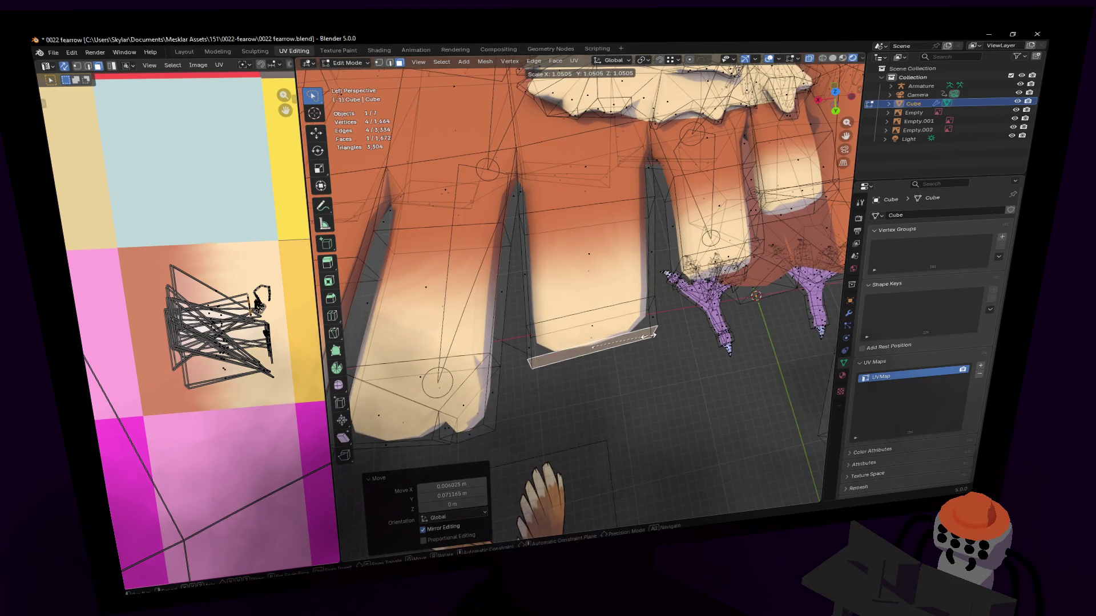
pyautogui.click(649, 336)
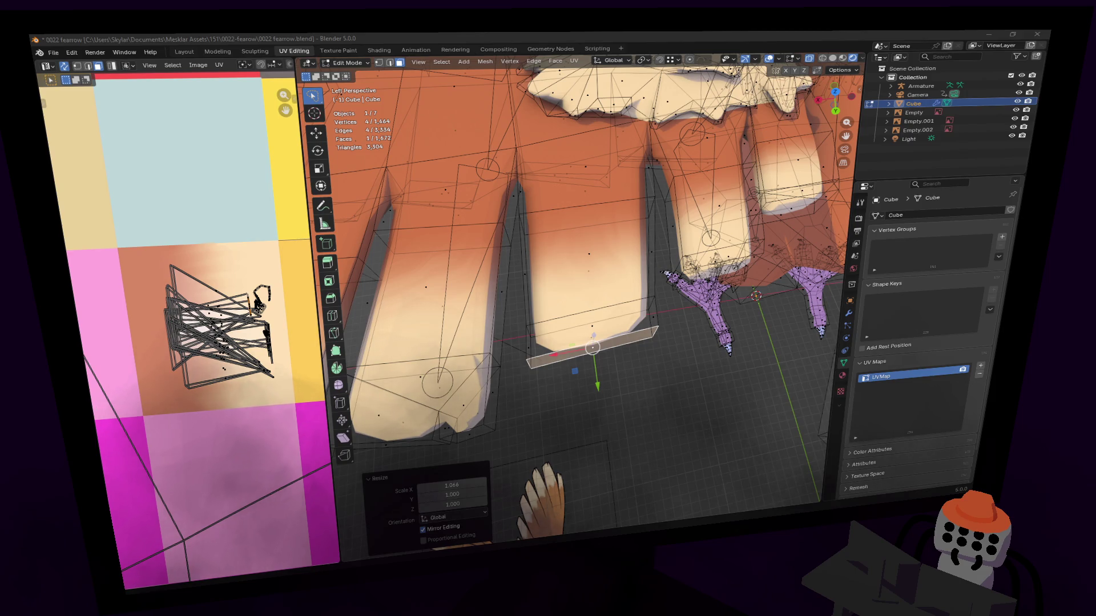
# Make two knife cuts across a further feather tip to notch it.
pyautogui.moveTo(800, 249)
pyautogui.mouseDown(button='middle')
pyautogui.moveTo(800, 226)
pyautogui.moveTo(691, 320)
pyautogui.mouseUp(button='middle')
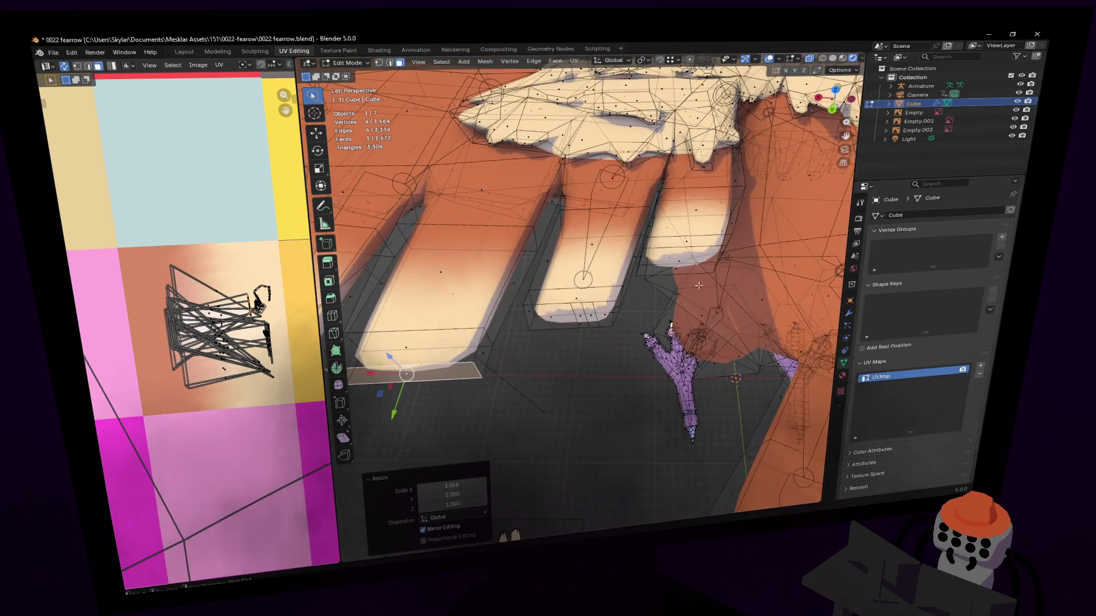
pyautogui.moveTo(580, 285); pyautogui.dragTo(567, 308, button='middle')
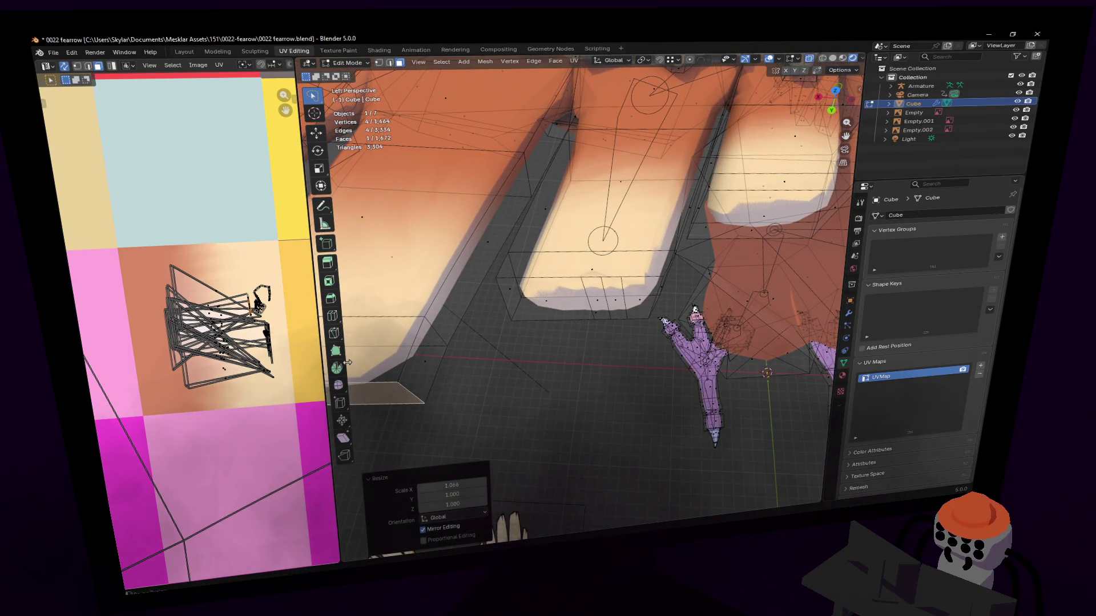
pyautogui.click(334, 333)
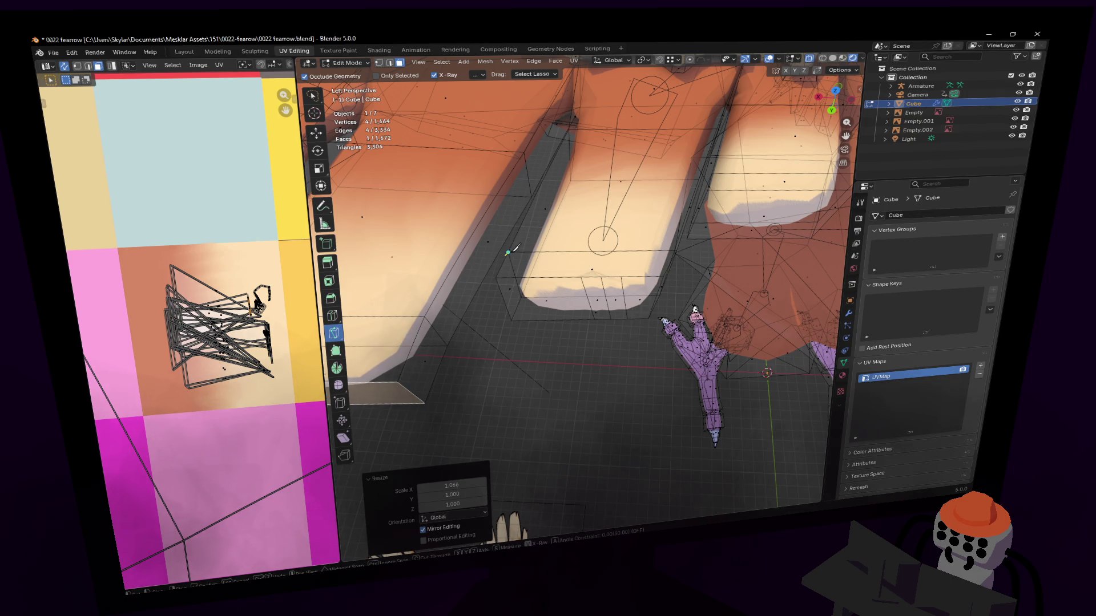
pyautogui.click(511, 251)
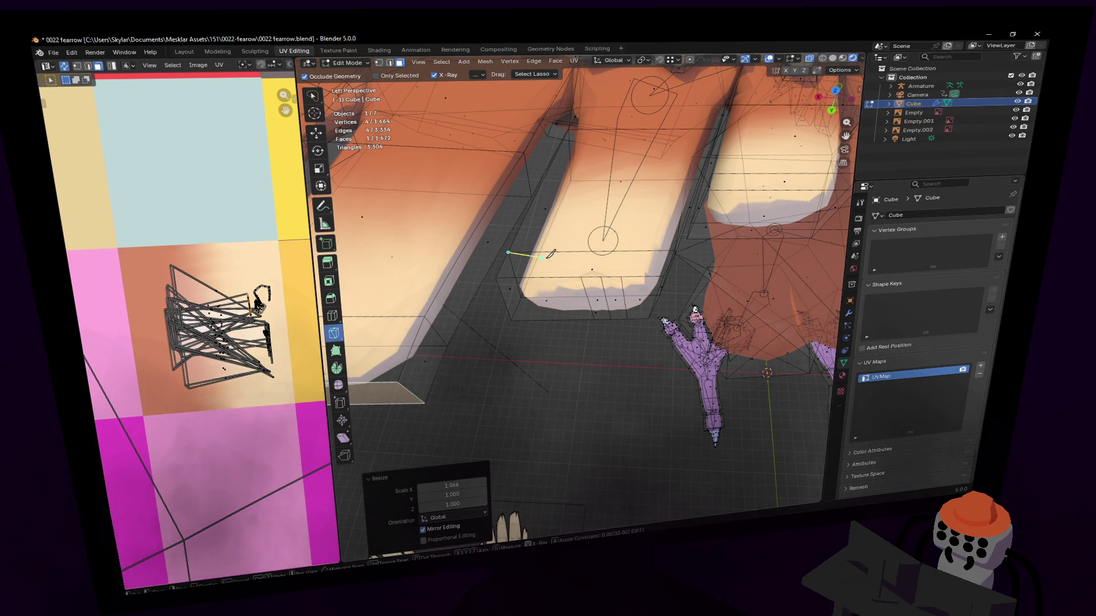
pyautogui.click(675, 249)
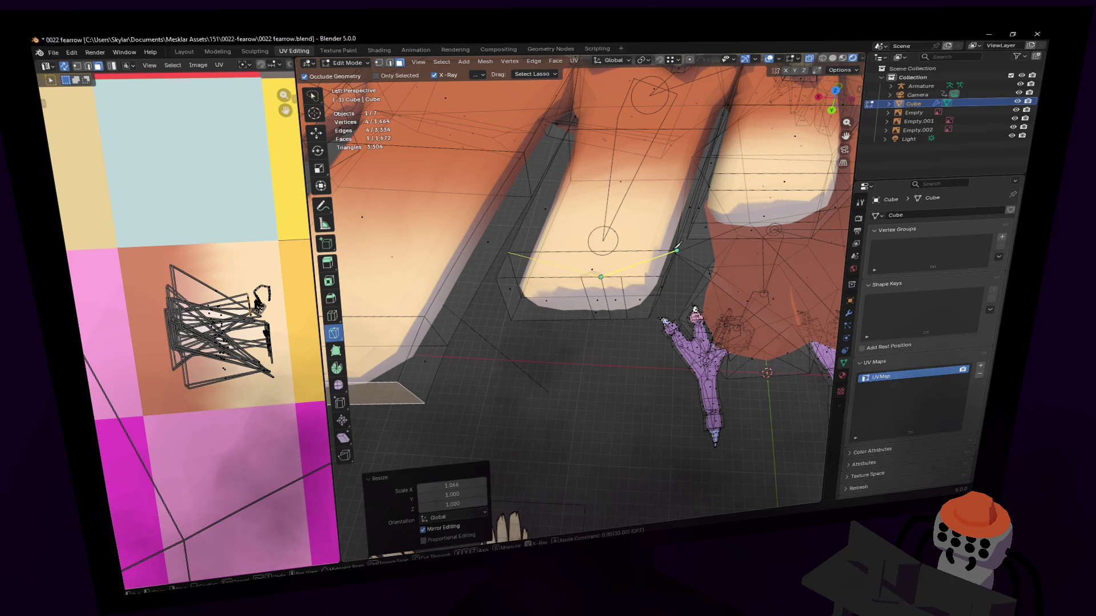
pyautogui.press('Return')
pyautogui.moveTo(677, 244); pyautogui.dragTo(518, 278, button='middle')
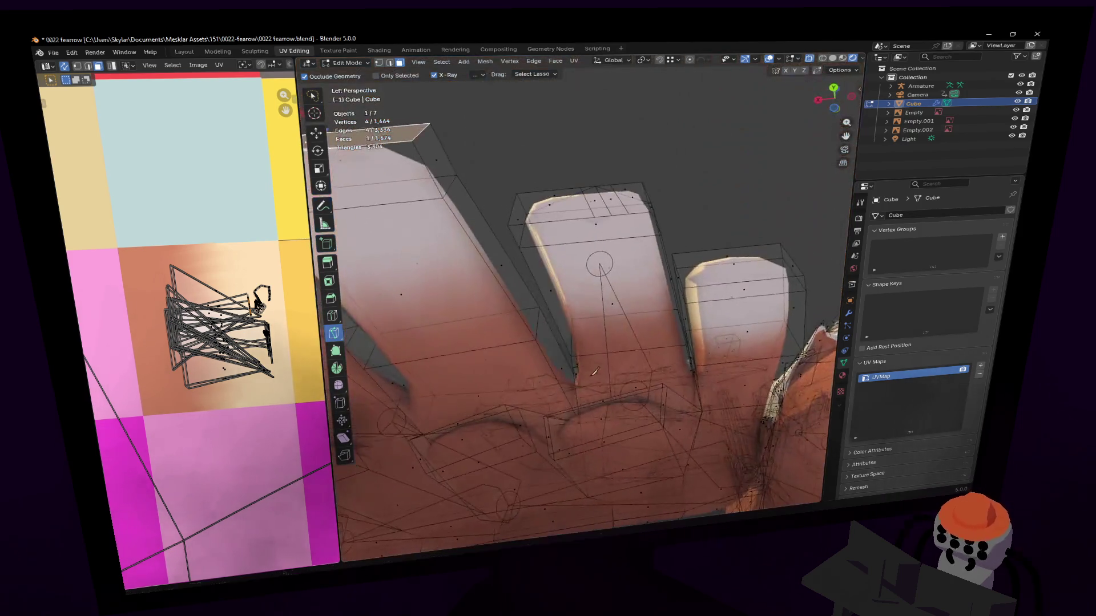
pyautogui.press('k')
pyautogui.click(518, 249)
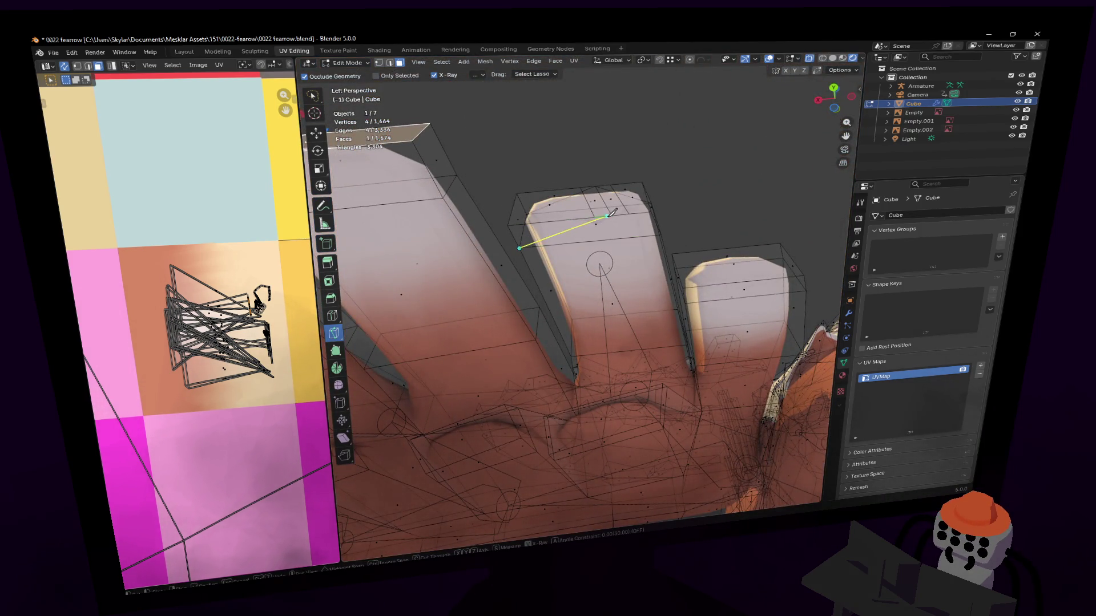
pyautogui.click(613, 215)
pyautogui.press('Return')
pyautogui.press('w')
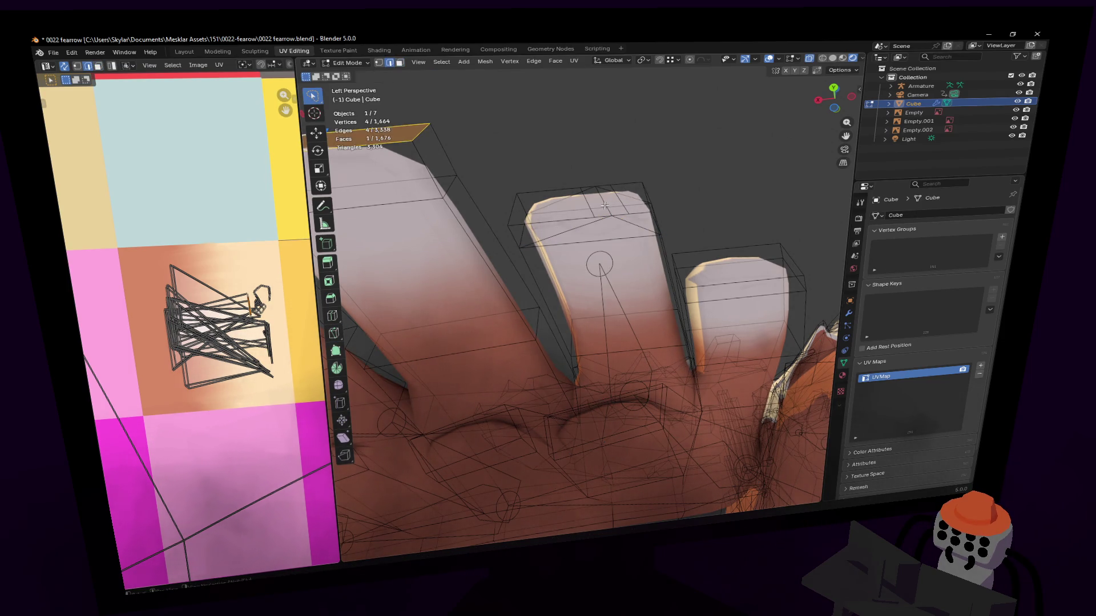
# Raise the tip edge slightly, narrow the tip vertices along X and move the point into shape.
pyautogui.click(587, 190)
pyautogui.moveTo(587, 190); pyautogui.dragTo(579, 294, button='middle')
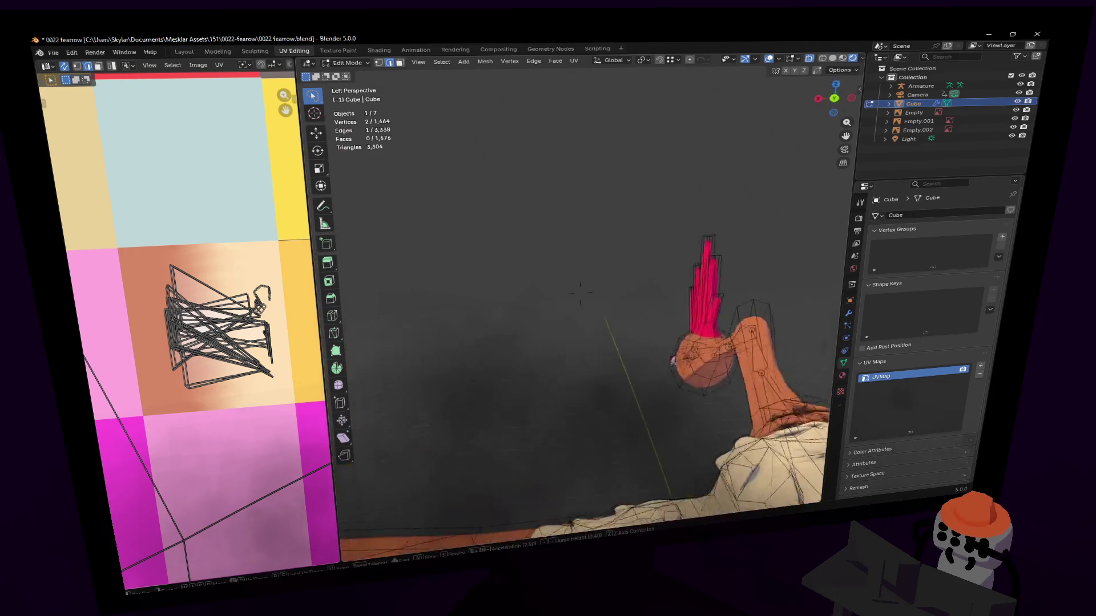
pyautogui.scroll(5, 579, 293)
pyautogui.scroll(1, 583, 274)
pyautogui.scroll(2, 588, 253)
pyautogui.scroll(1, 595, 237)
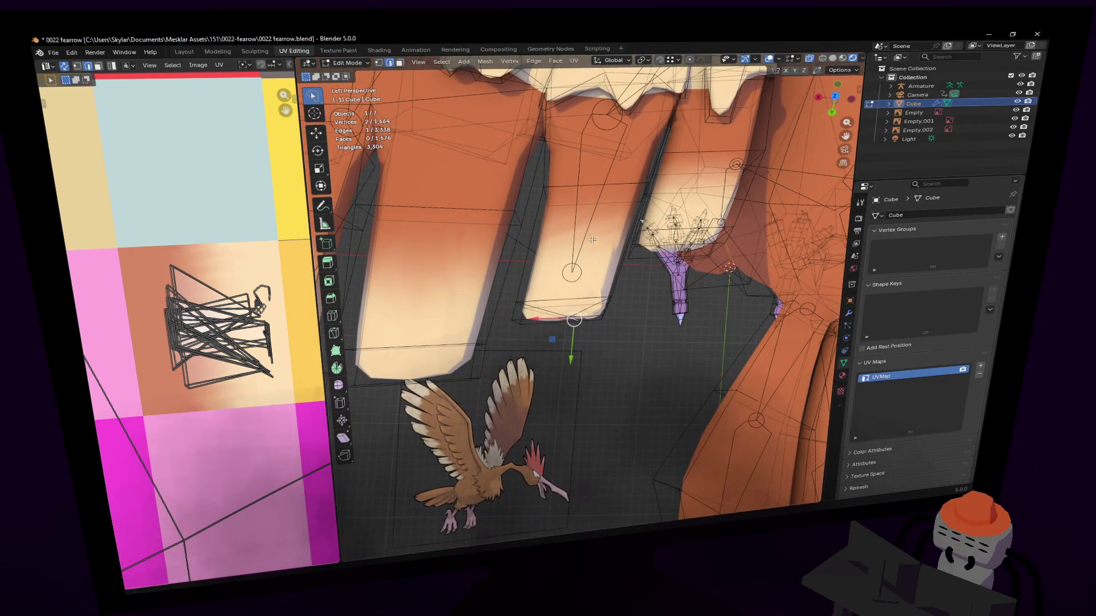
pyautogui.press('g')
pyautogui.click(571, 292)
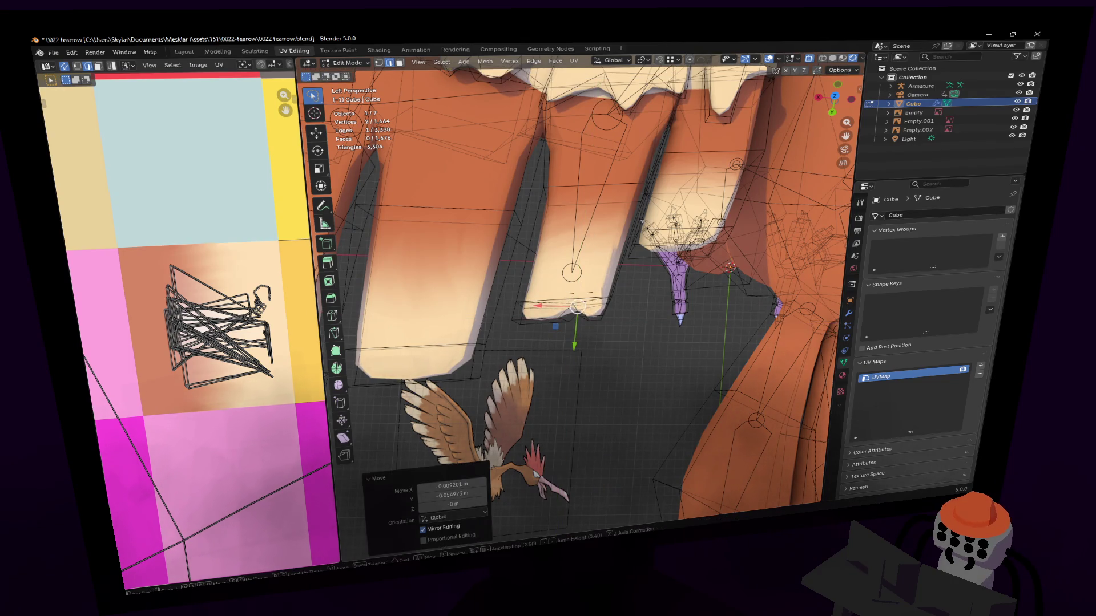
pyautogui.moveTo(573, 291); pyautogui.dragTo(544, 268, button='middle')
pyautogui.click(544, 262)
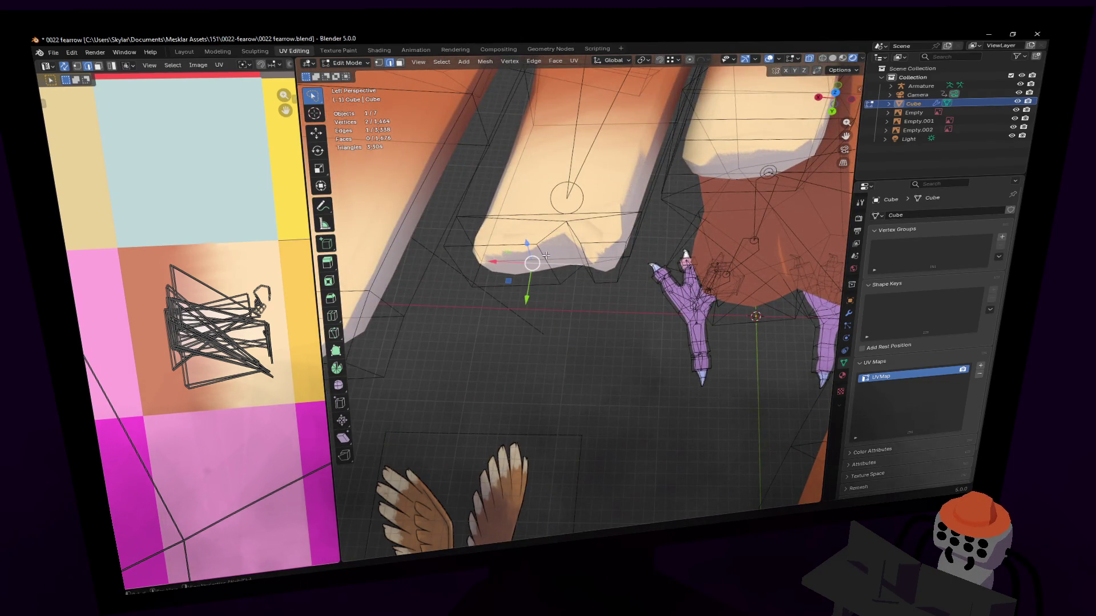
pyautogui.press('s')
pyautogui.press('x')
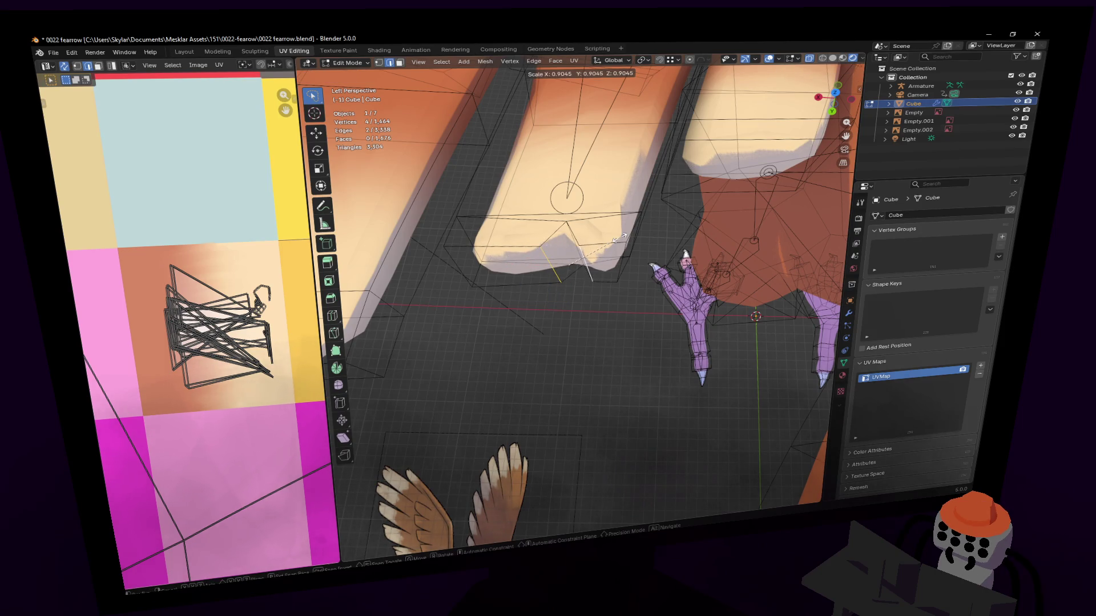
pyautogui.click(572, 257)
pyautogui.moveTo(572, 258)
pyautogui.mouseDown(button='middle')
pyautogui.moveTo(607, 232)
pyautogui.moveTo(587, 287)
pyautogui.mouseUp(button='middle')
pyautogui.press('g')
pyautogui.click(591, 257)
pyautogui.scroll(-5, 599, 270)
# Return to Object Mode, deselect the mesh and orbit to frame the whole Fearow model.
pyautogui.press('Tab')
pyautogui.scroll(2, 580, 285)
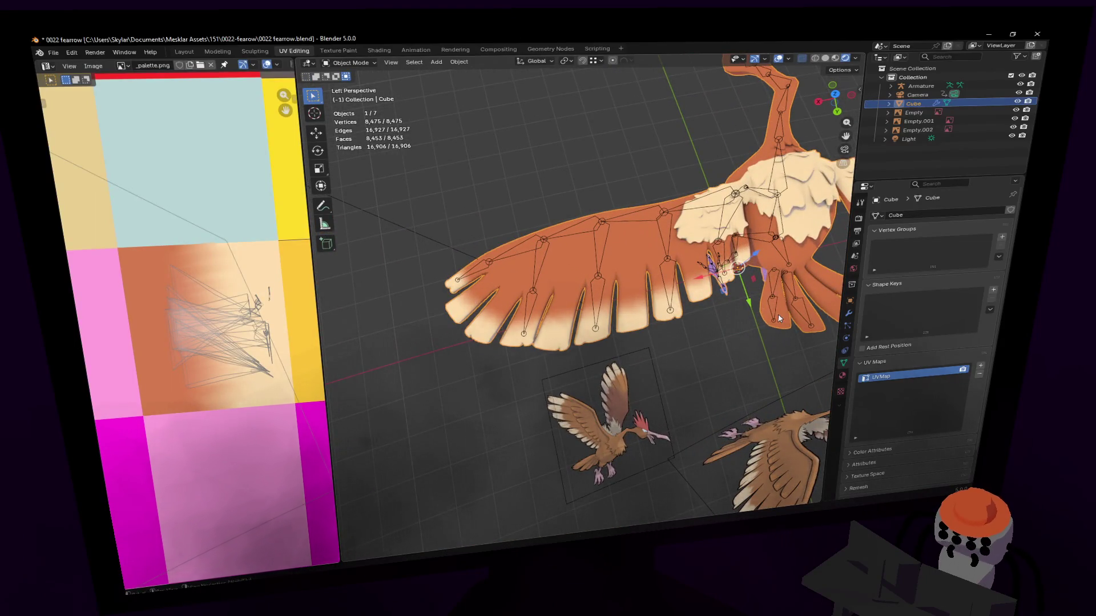
pyautogui.hotkey('alt', 'a')
pyautogui.moveTo(779, 319)
pyautogui.mouseDown(button='middle')
pyautogui.moveTo(581, 285)
pyautogui.moveTo(599, 299)
pyautogui.mouseUp(button='middle')
pyautogui.moveTo(662, 288)
pyautogui.mouseDown(button='middle')
pyautogui.moveTo(663, 299)
pyautogui.moveTo(633, 307)
pyautogui.mouseUp(button='middle')
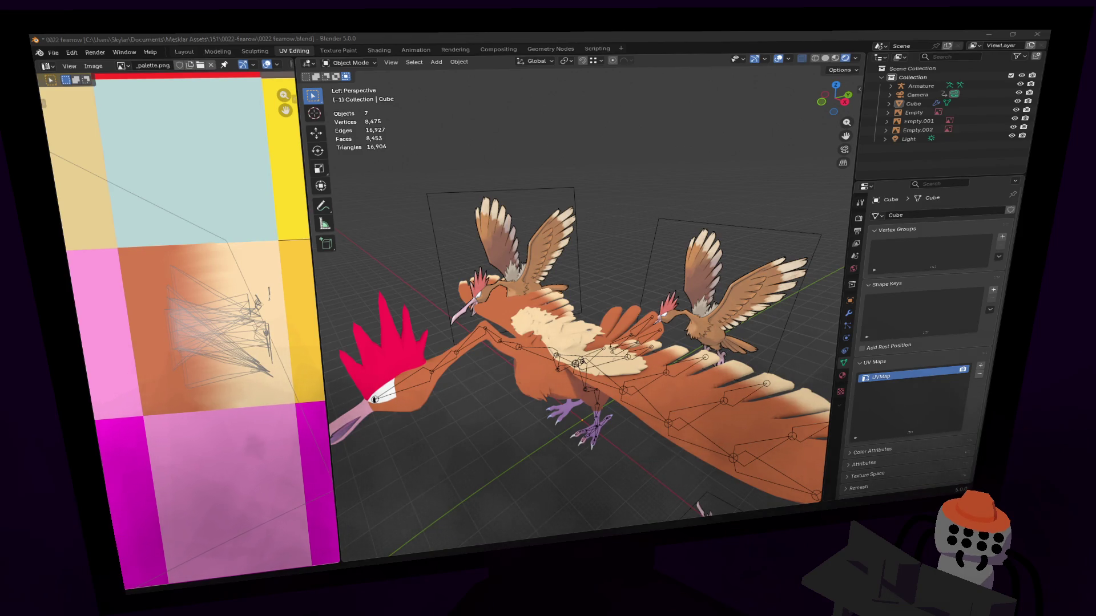
pyautogui.moveTo(179, 504)
pyautogui.mouseDown()
pyautogui.moveTo(214, 510)
pyautogui.moveTo(161, 492)
pyautogui.mouseUp()
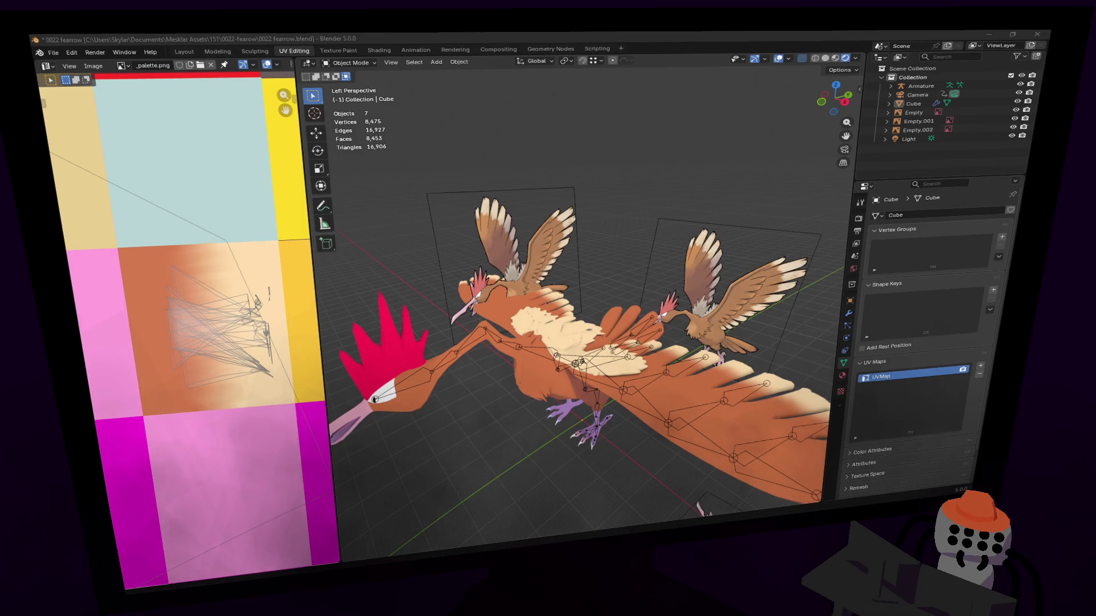